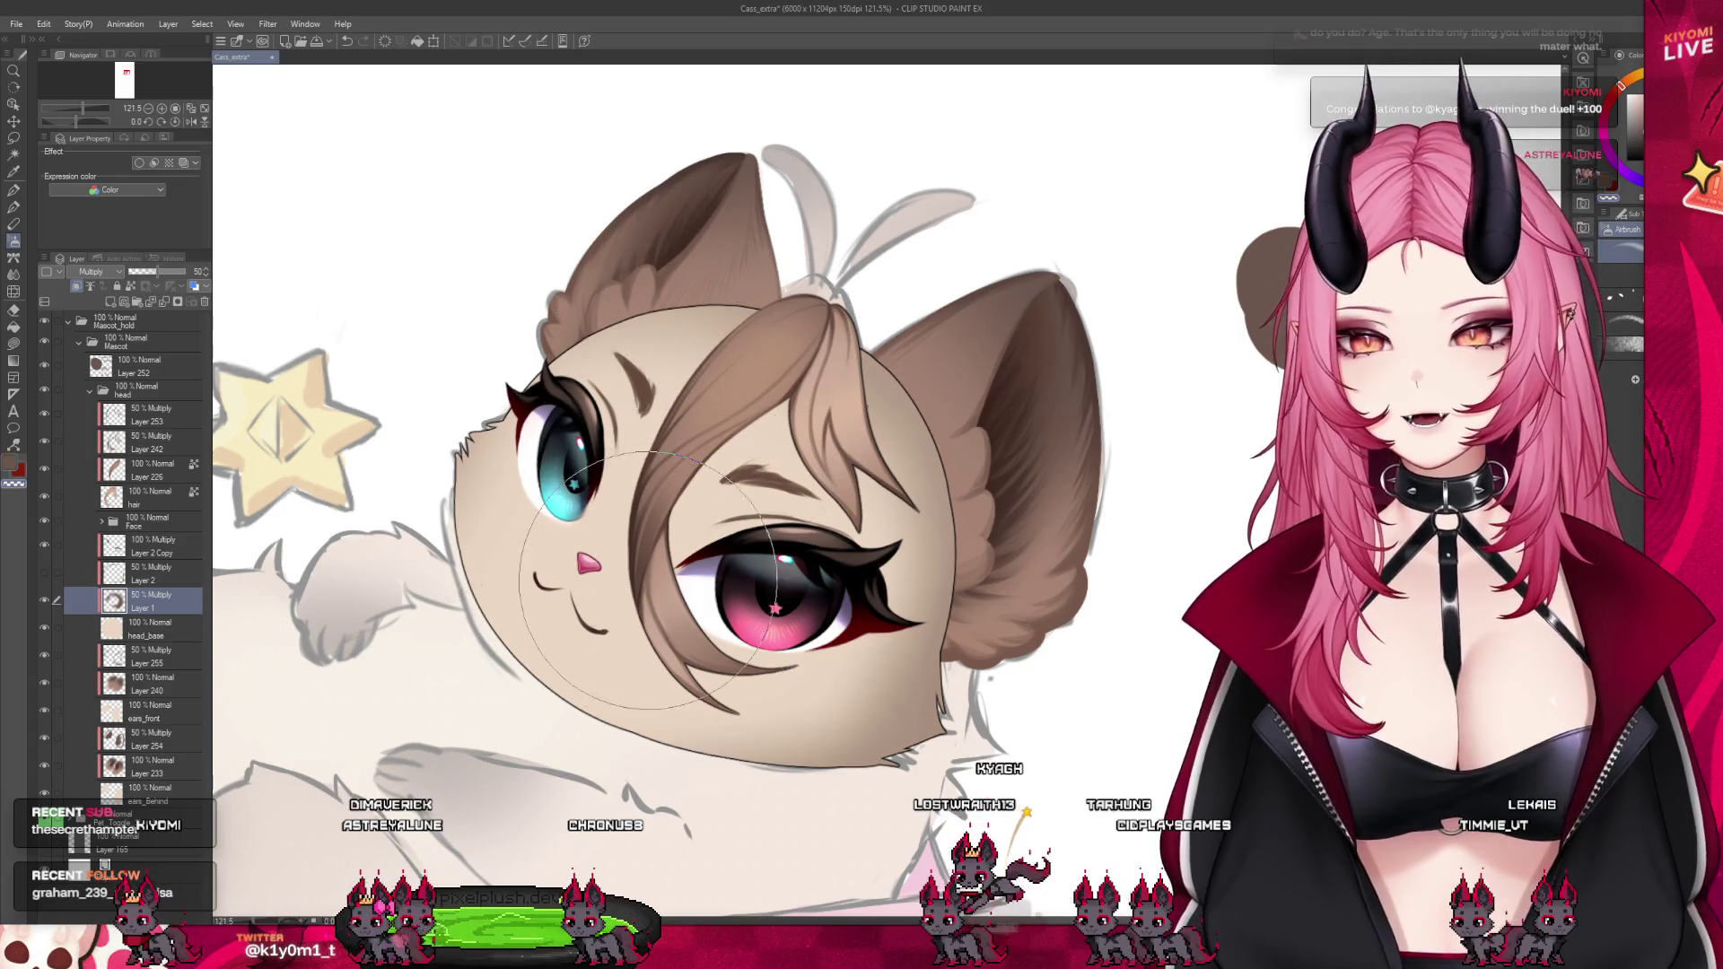
Select Layer 2 Copy and bring its opacity from 48% up to exactly 50%
{"action": "left_click", "coordinate": [55, 571]}
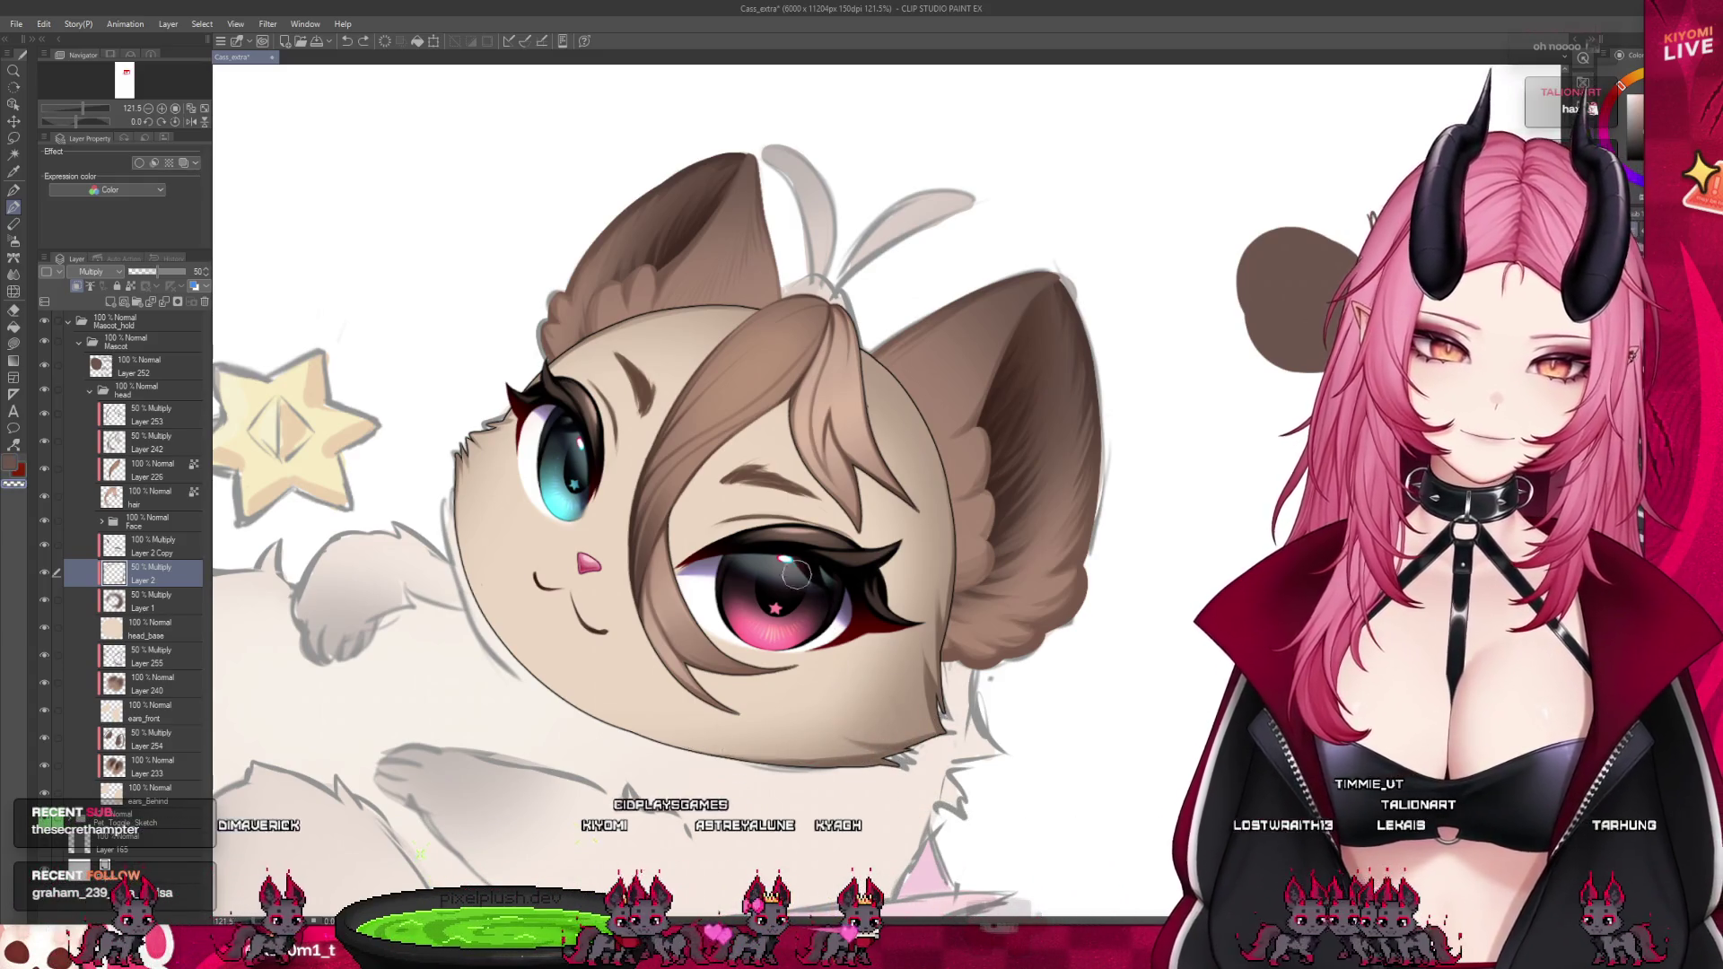
{"action": "left_click", "coordinate": [166, 547]}
{"action": "left_click", "coordinate": [158, 272]}
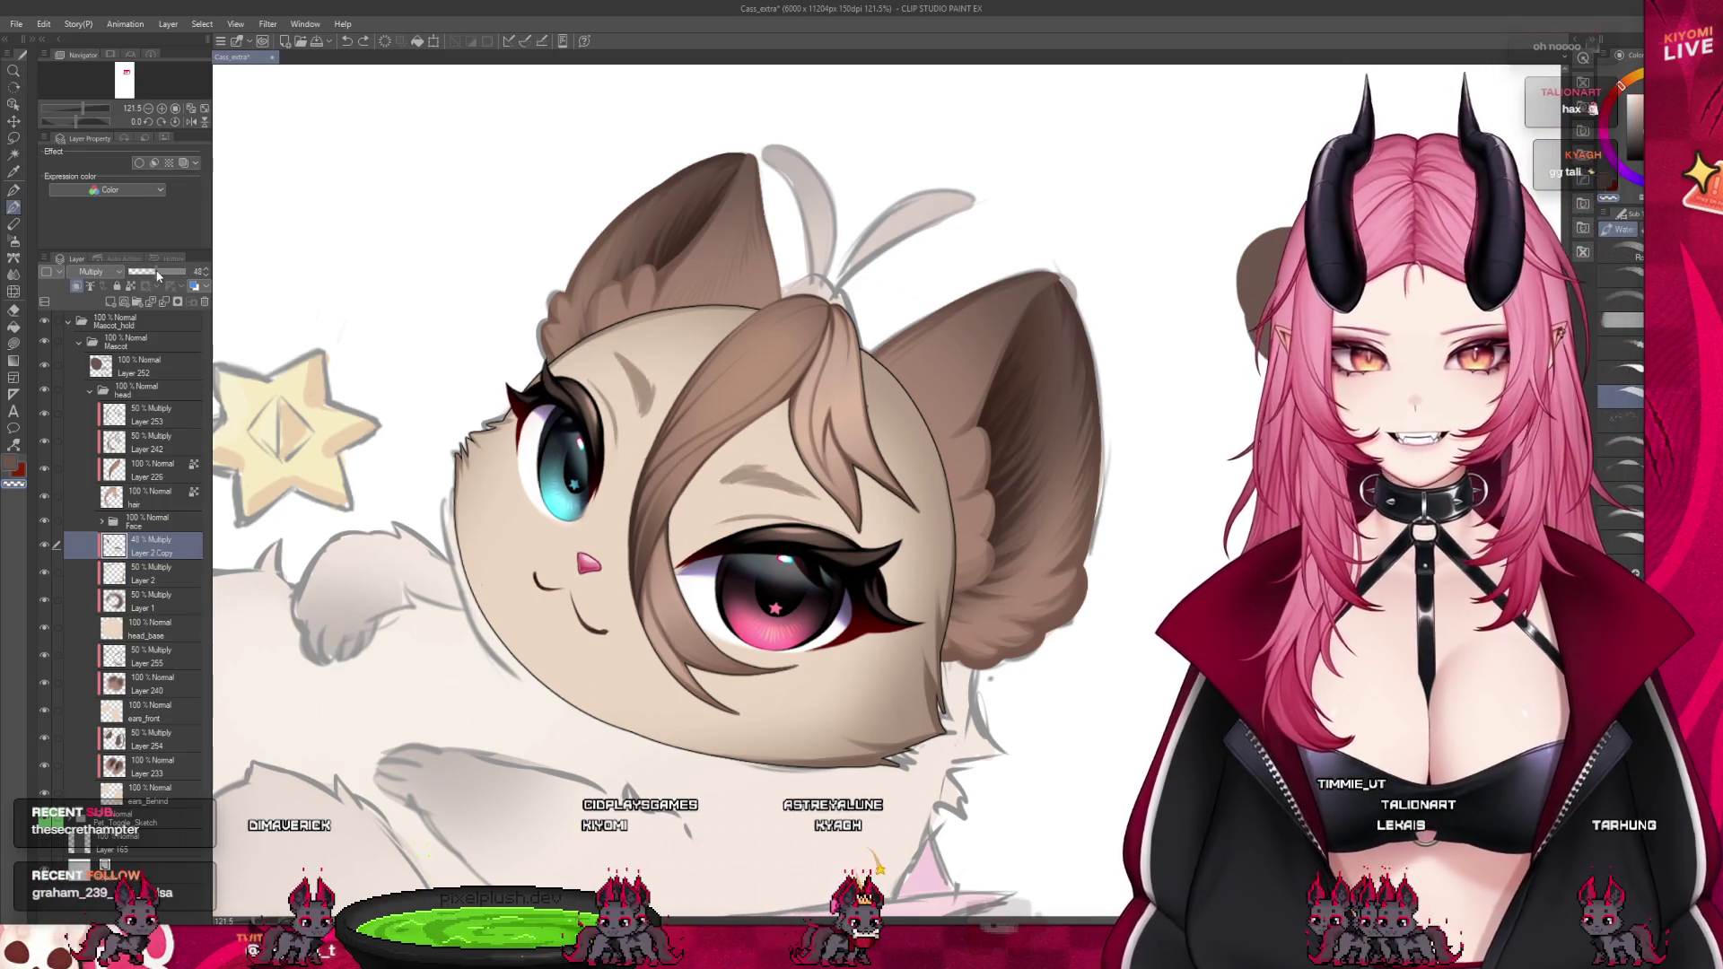
{"action": "left_click", "coordinate": [205, 269]}
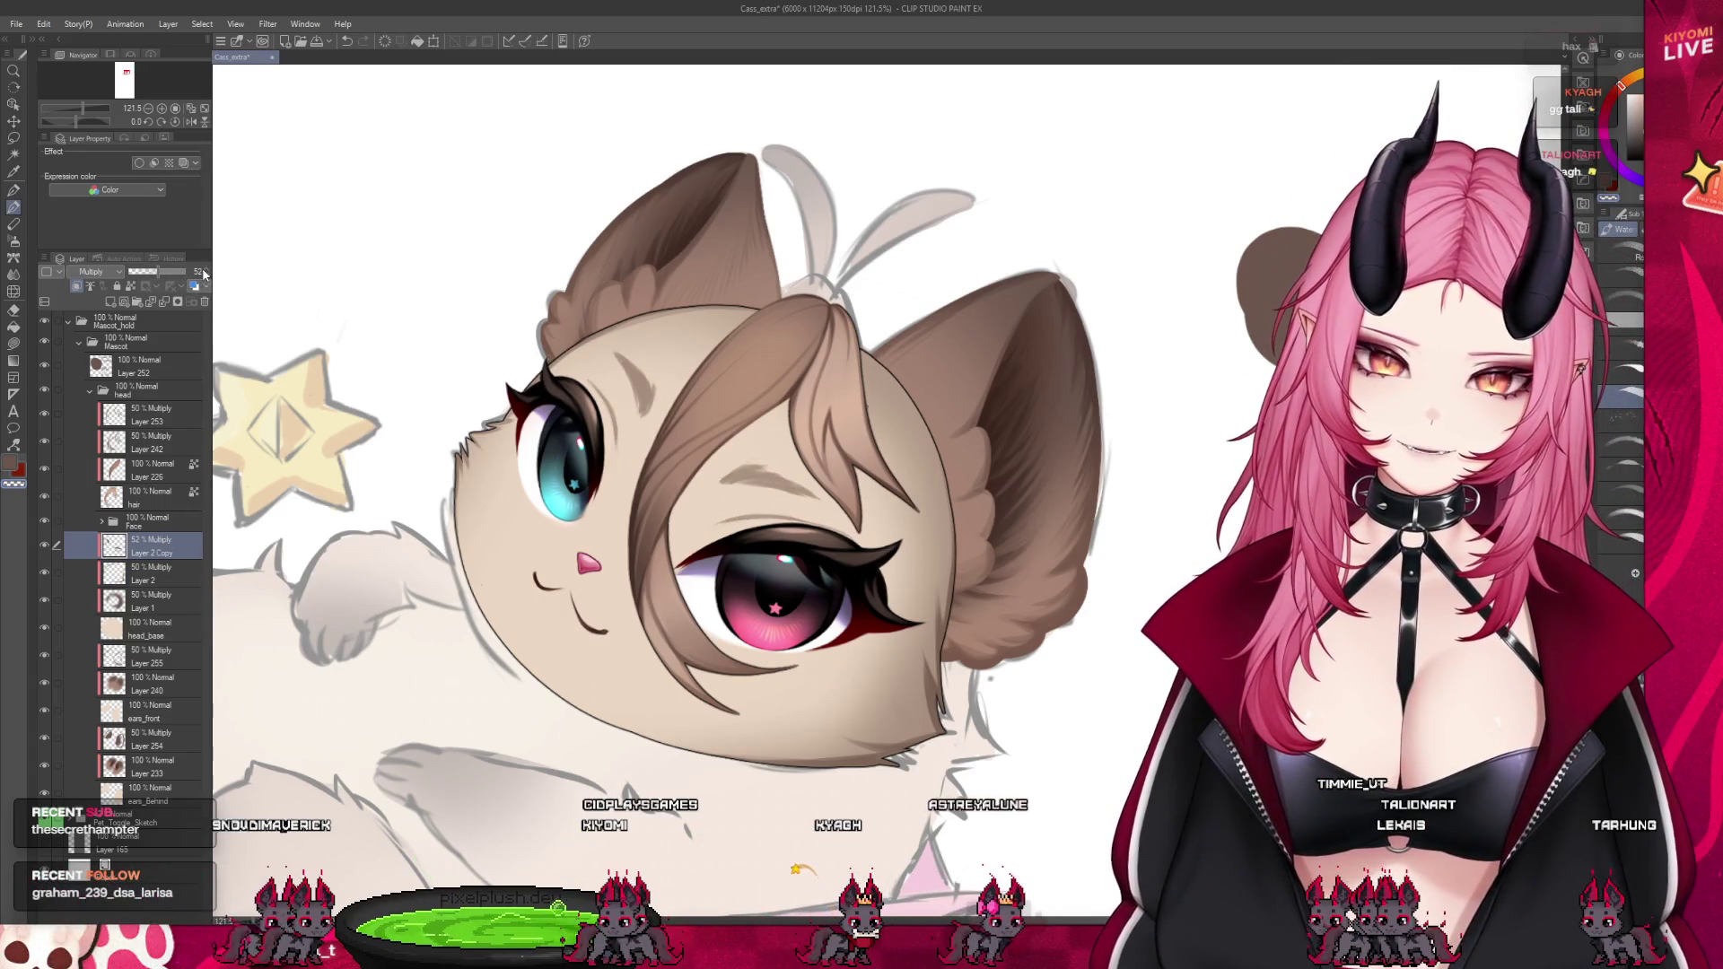
{"action": "left_click", "coordinate": [205, 269]}
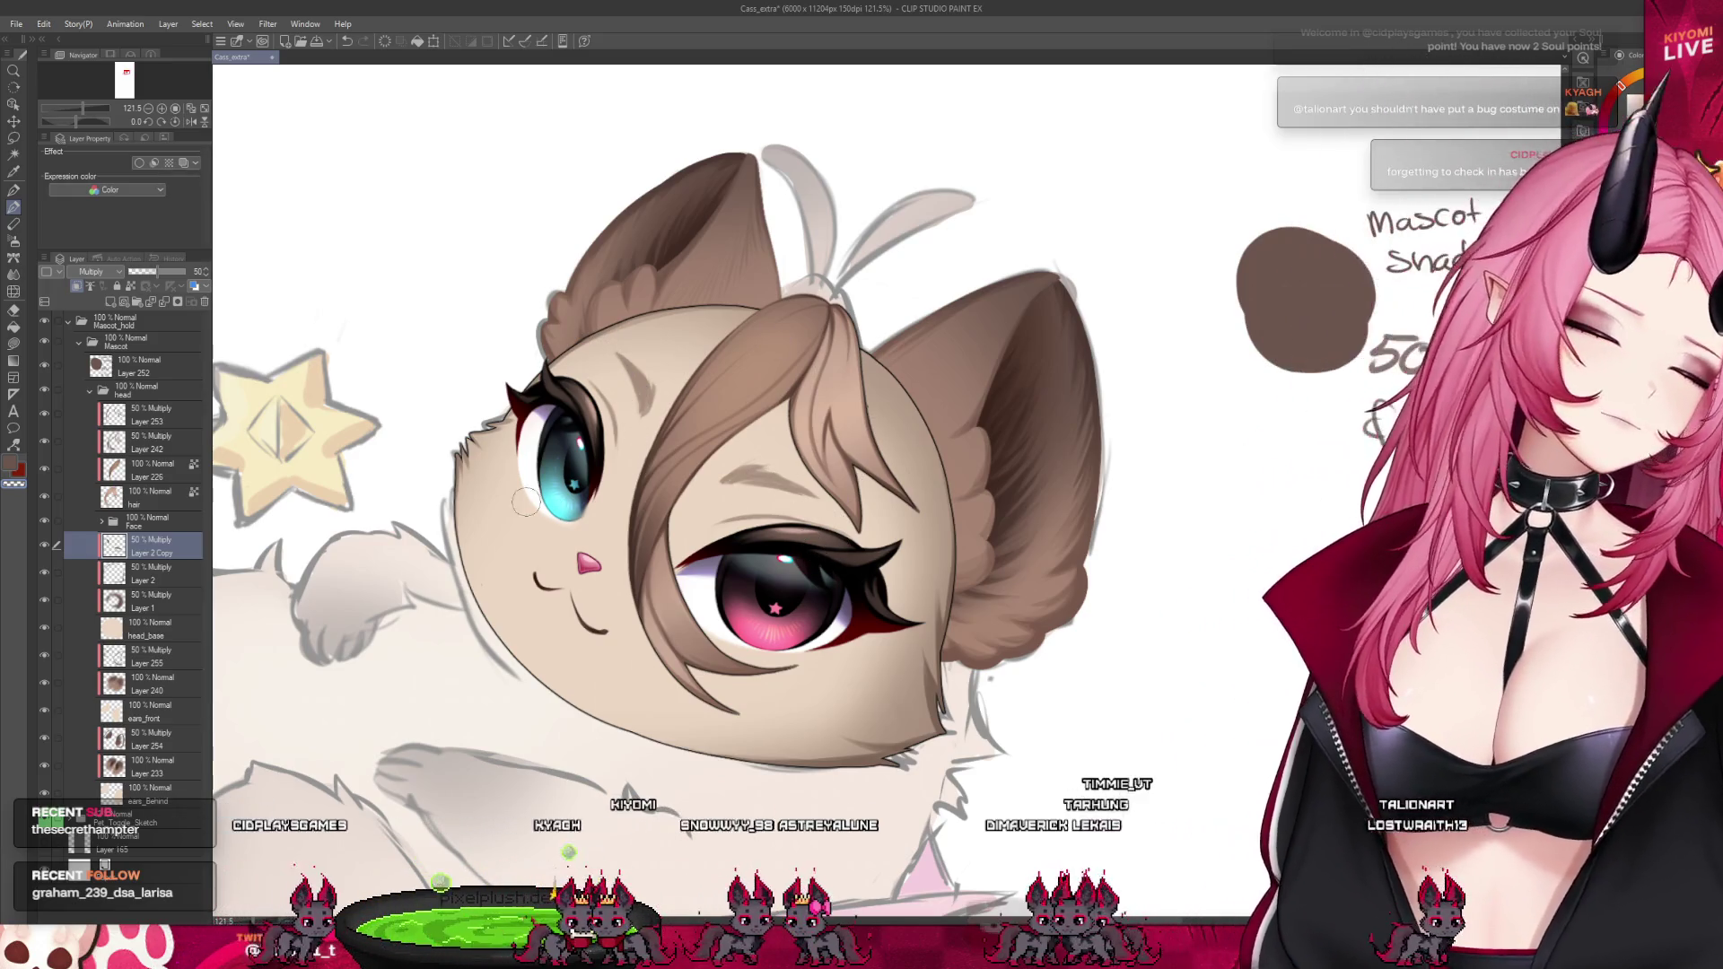
{"action": "scroll", "coordinate": [638, 484], "scroll_direction": "down", "scroll_amount": 2}
{"action": "scroll", "coordinate": [638, 484], "scroll_direction": "down", "scroll_amount": 4}
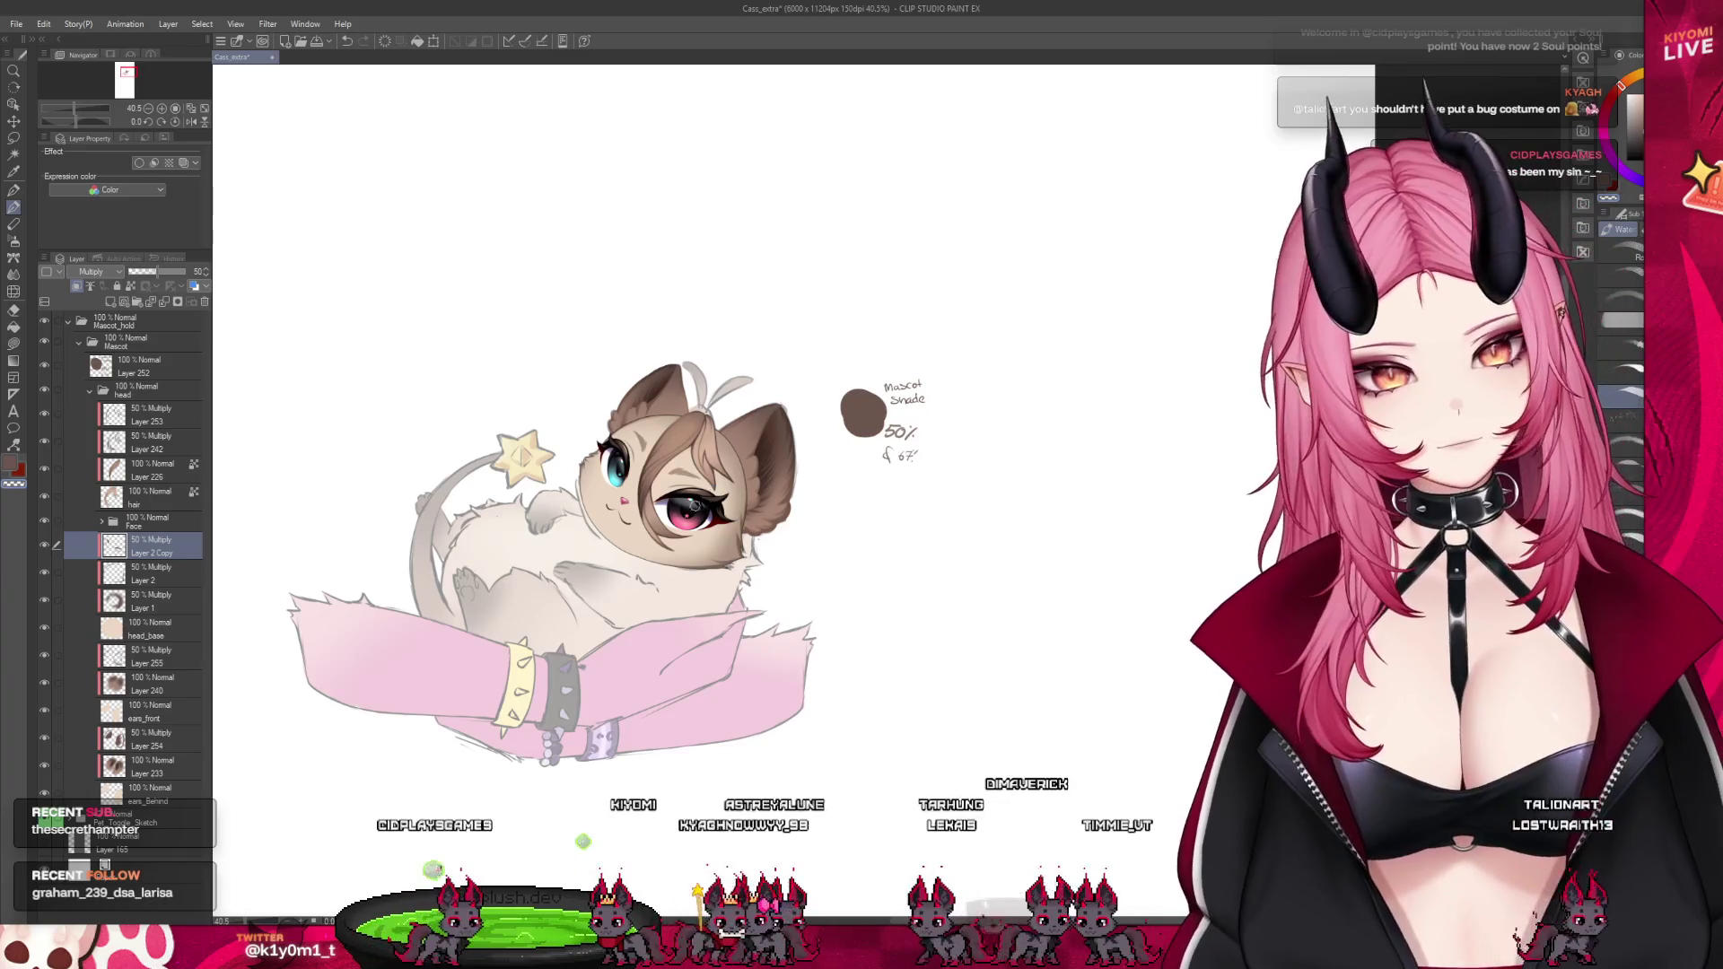
{"action": "scroll", "coordinate": [693, 505], "scroll_direction": "up", "scroll_amount": 2}
{"action": "key", "text": "alt+bracketleft"}
{"action": "scroll", "coordinate": [709, 466], "scroll_direction": "up", "scroll_amount": 3}
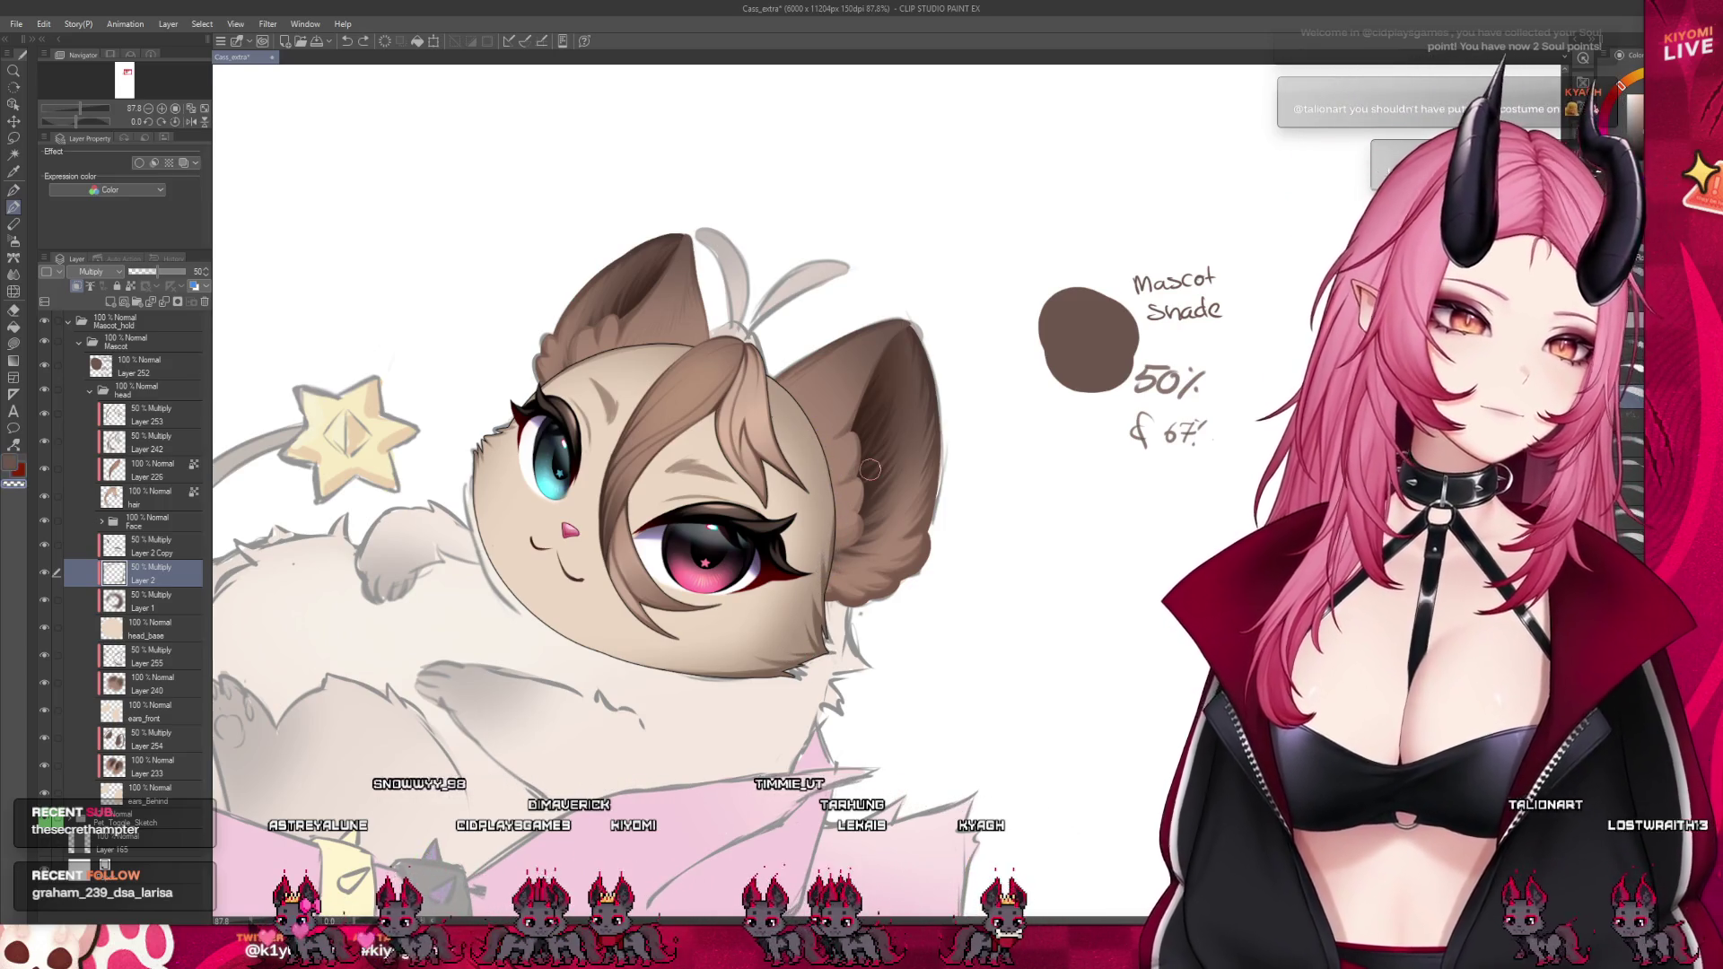
{"action": "scroll", "coordinate": [700, 413], "scroll_direction": "down", "scroll_amount": 5}
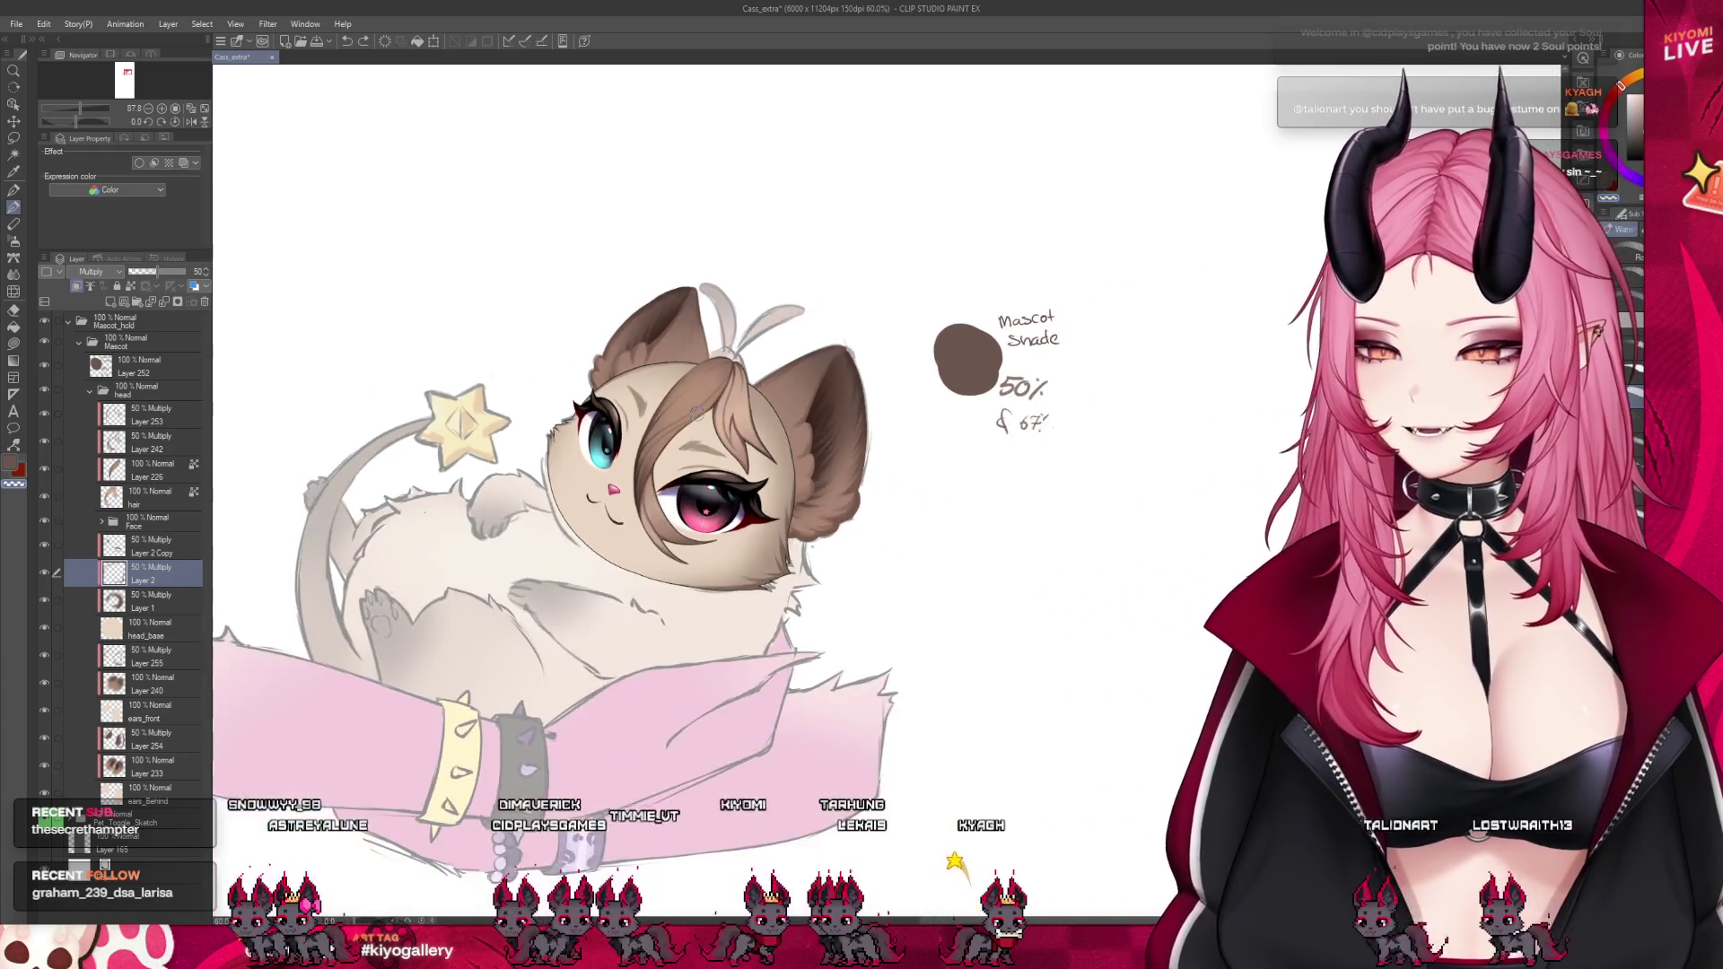
{"action": "scroll", "coordinate": [682, 414], "scroll_direction": "up", "scroll_amount": 1}
{"action": "scroll", "coordinate": [665, 419], "scroll_direction": "up", "scroll_amount": 2}
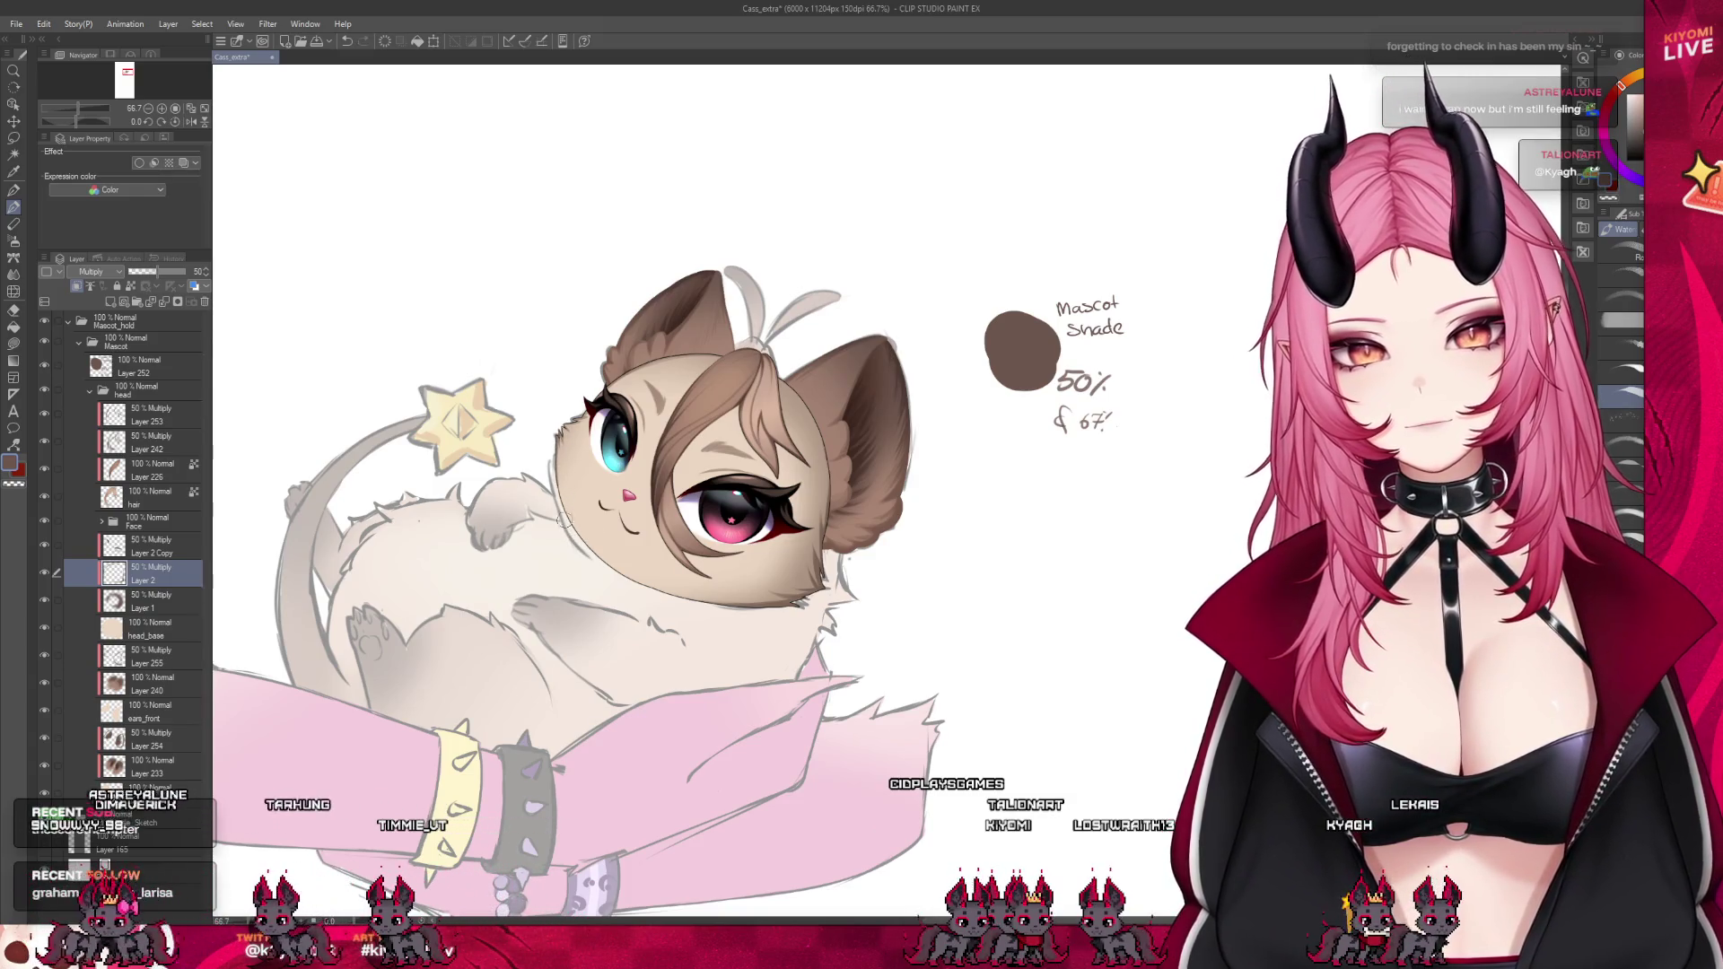
{"action": "scroll", "coordinate": [746, 386], "scroll_direction": "down", "scroll_amount": 2}
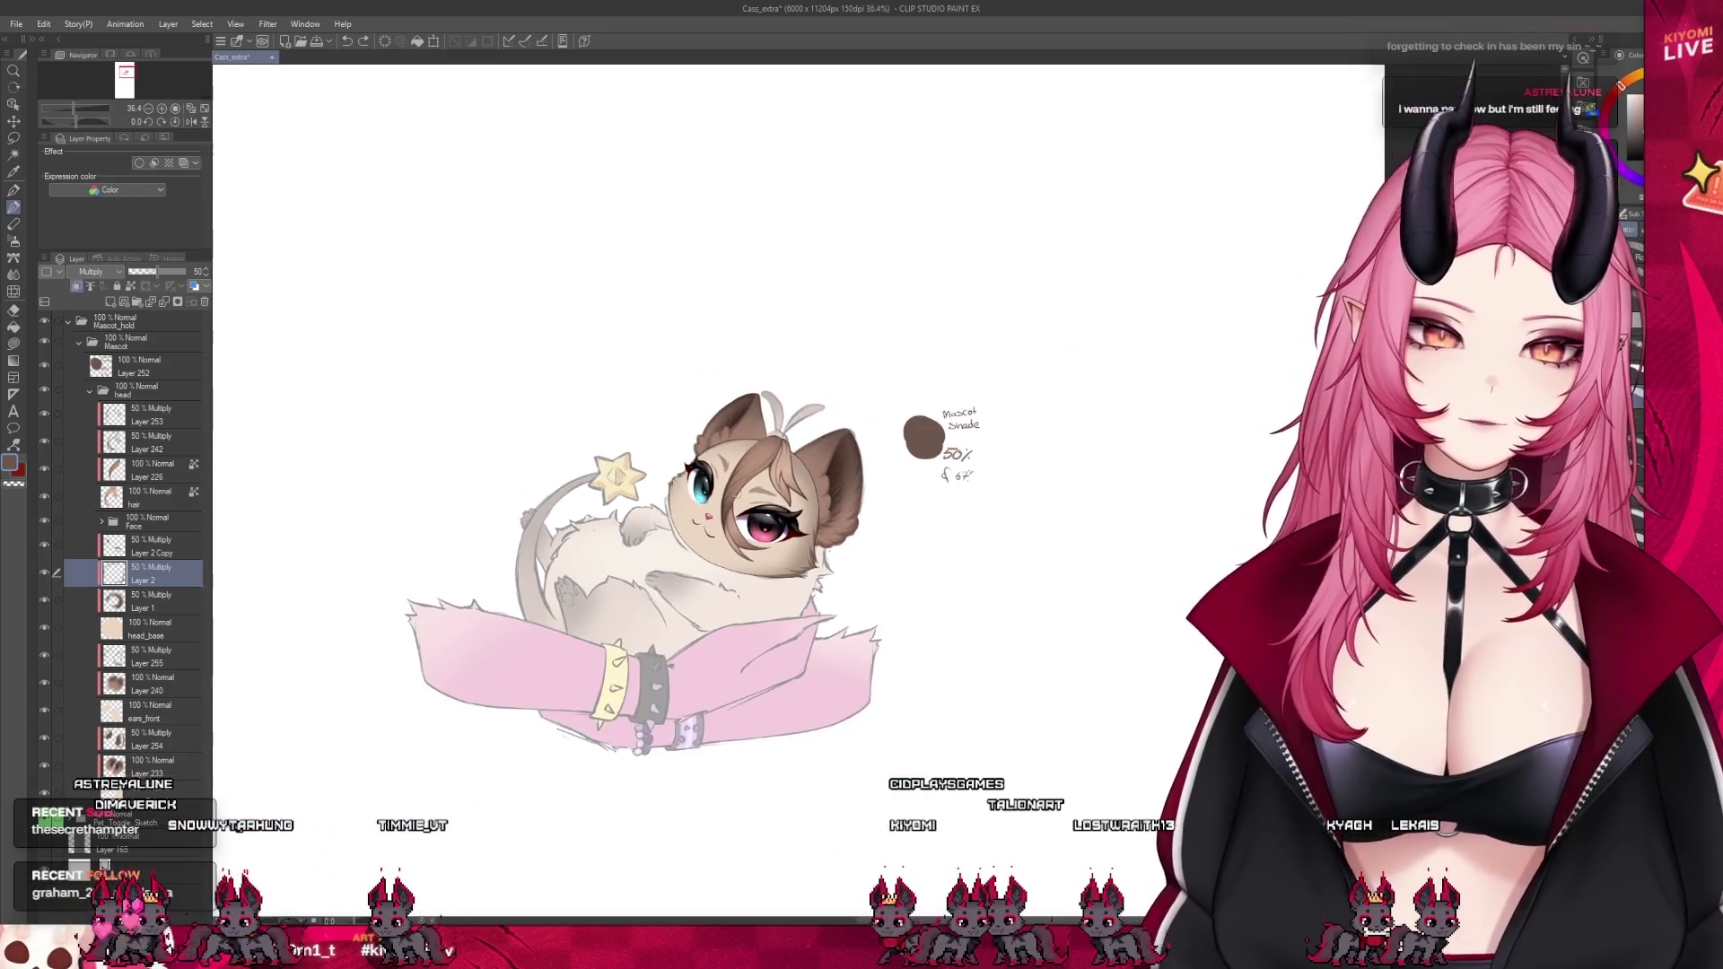
{"action": "scroll", "coordinate": [745, 386], "scroll_direction": "up", "scroll_amount": 2}
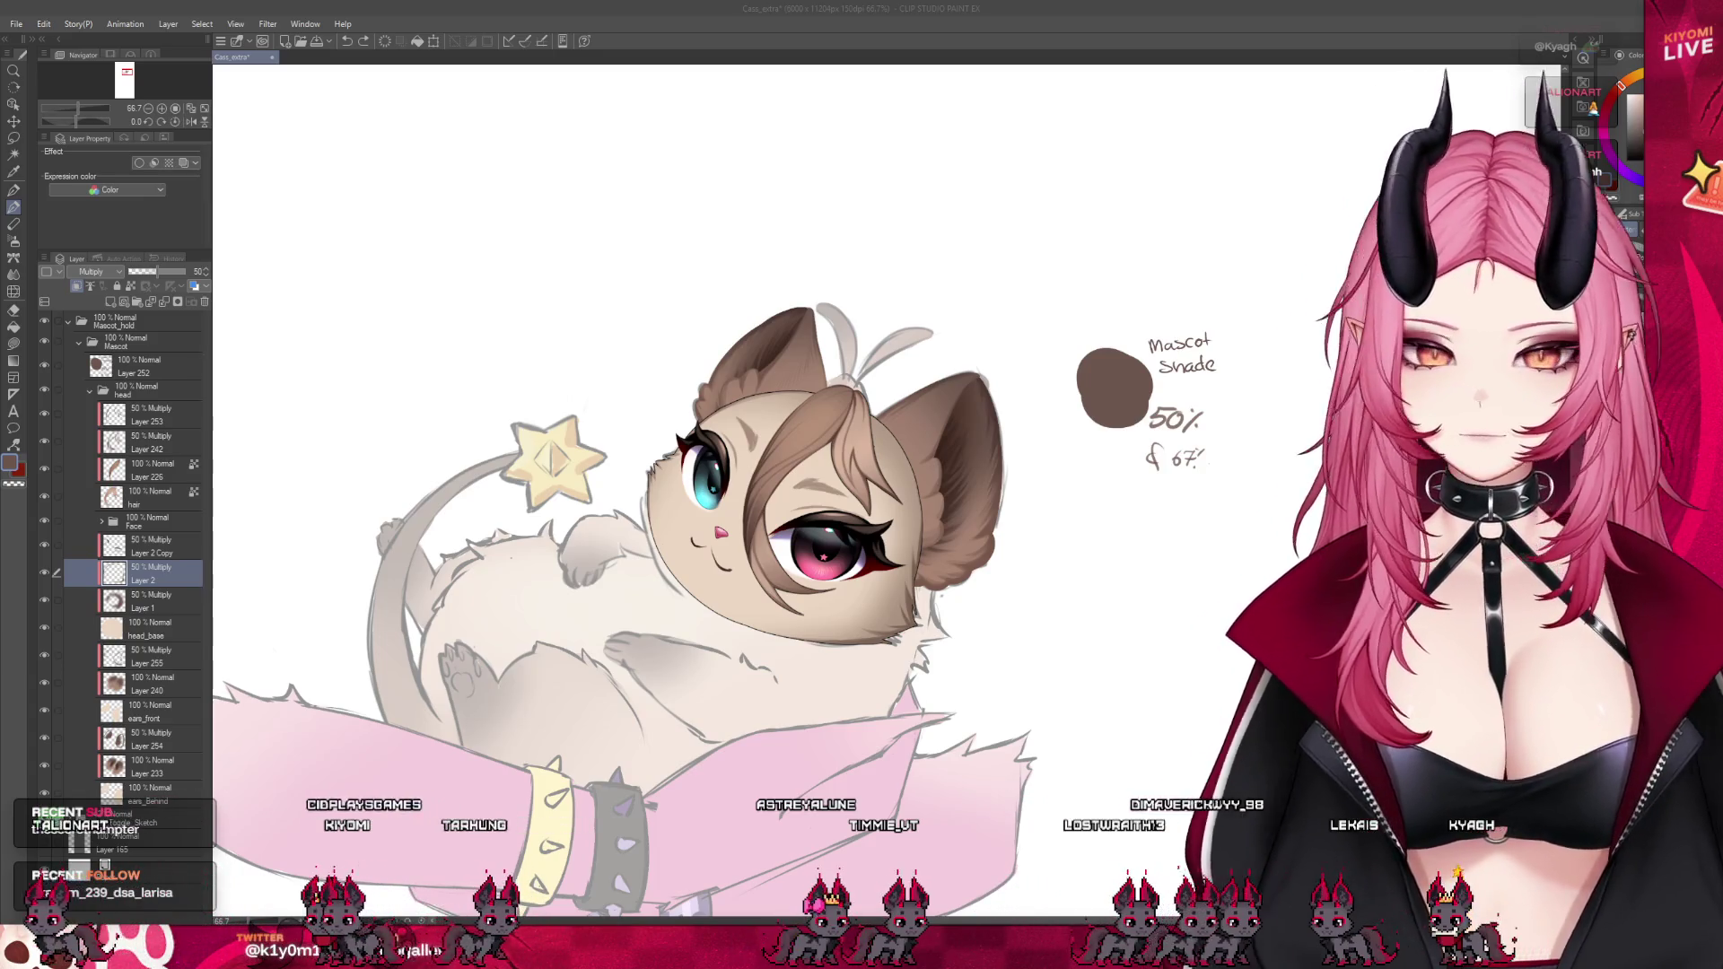
{"action": "key", "text": "ctrl+alt+0"}
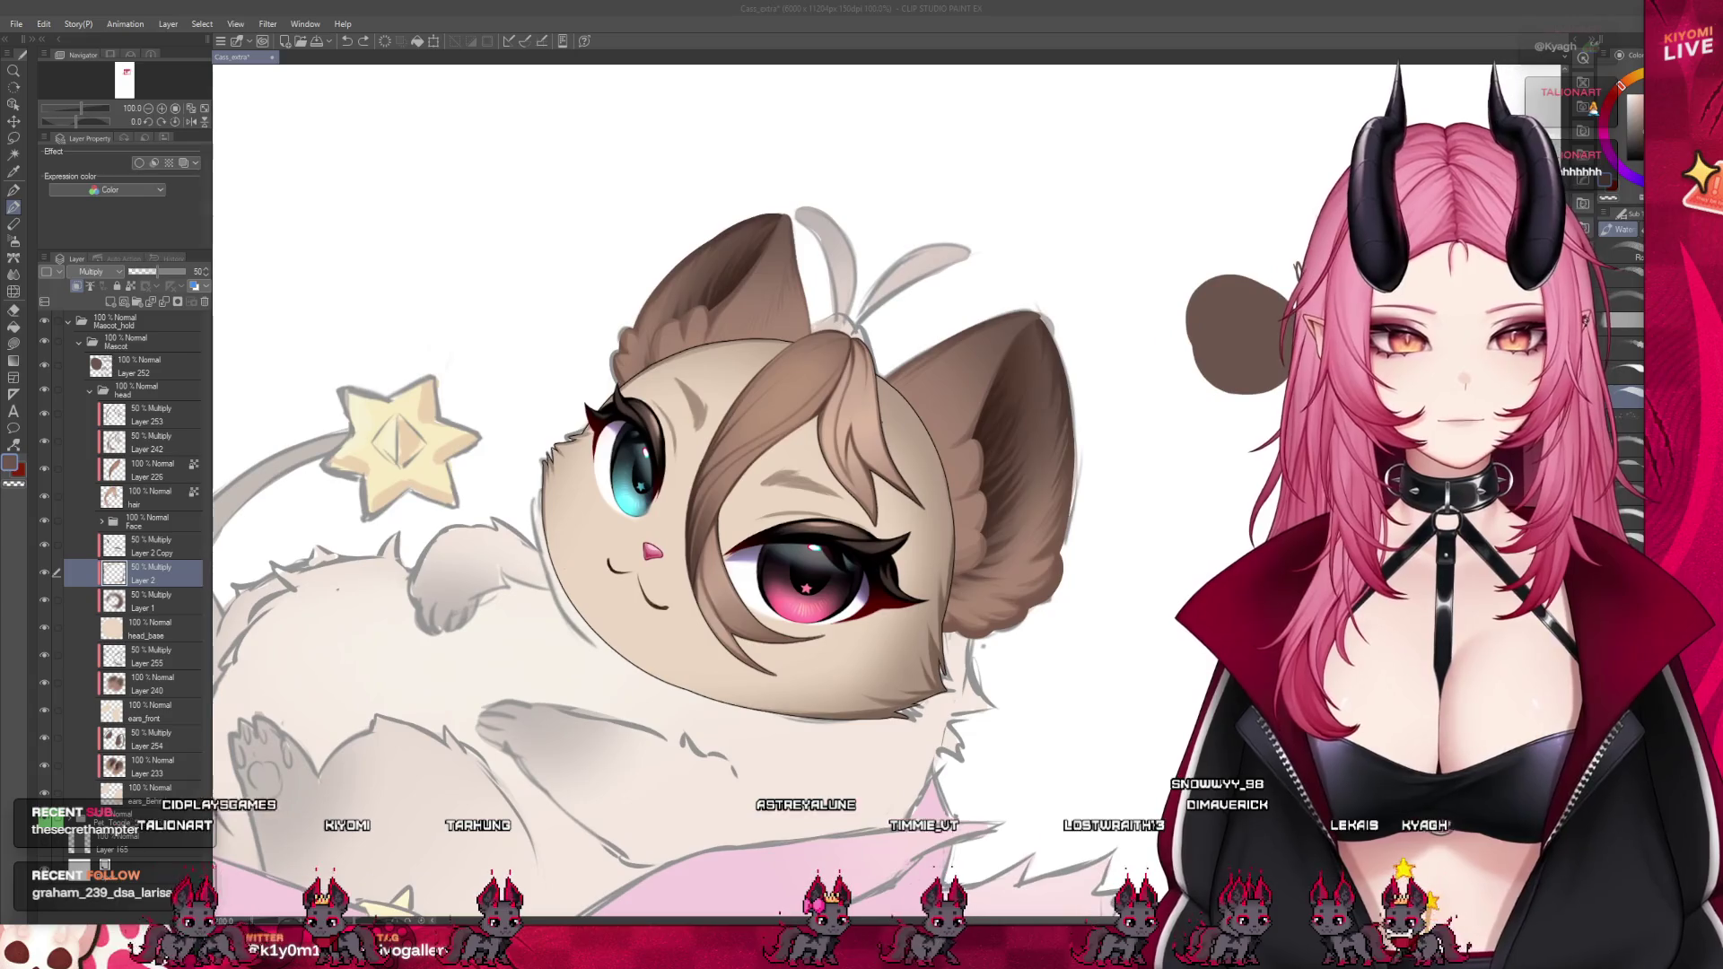
Hide the head_base fill, the Face folder and the hair layer to isolate the ears
{"action": "left_click", "coordinate": [900, 723]}
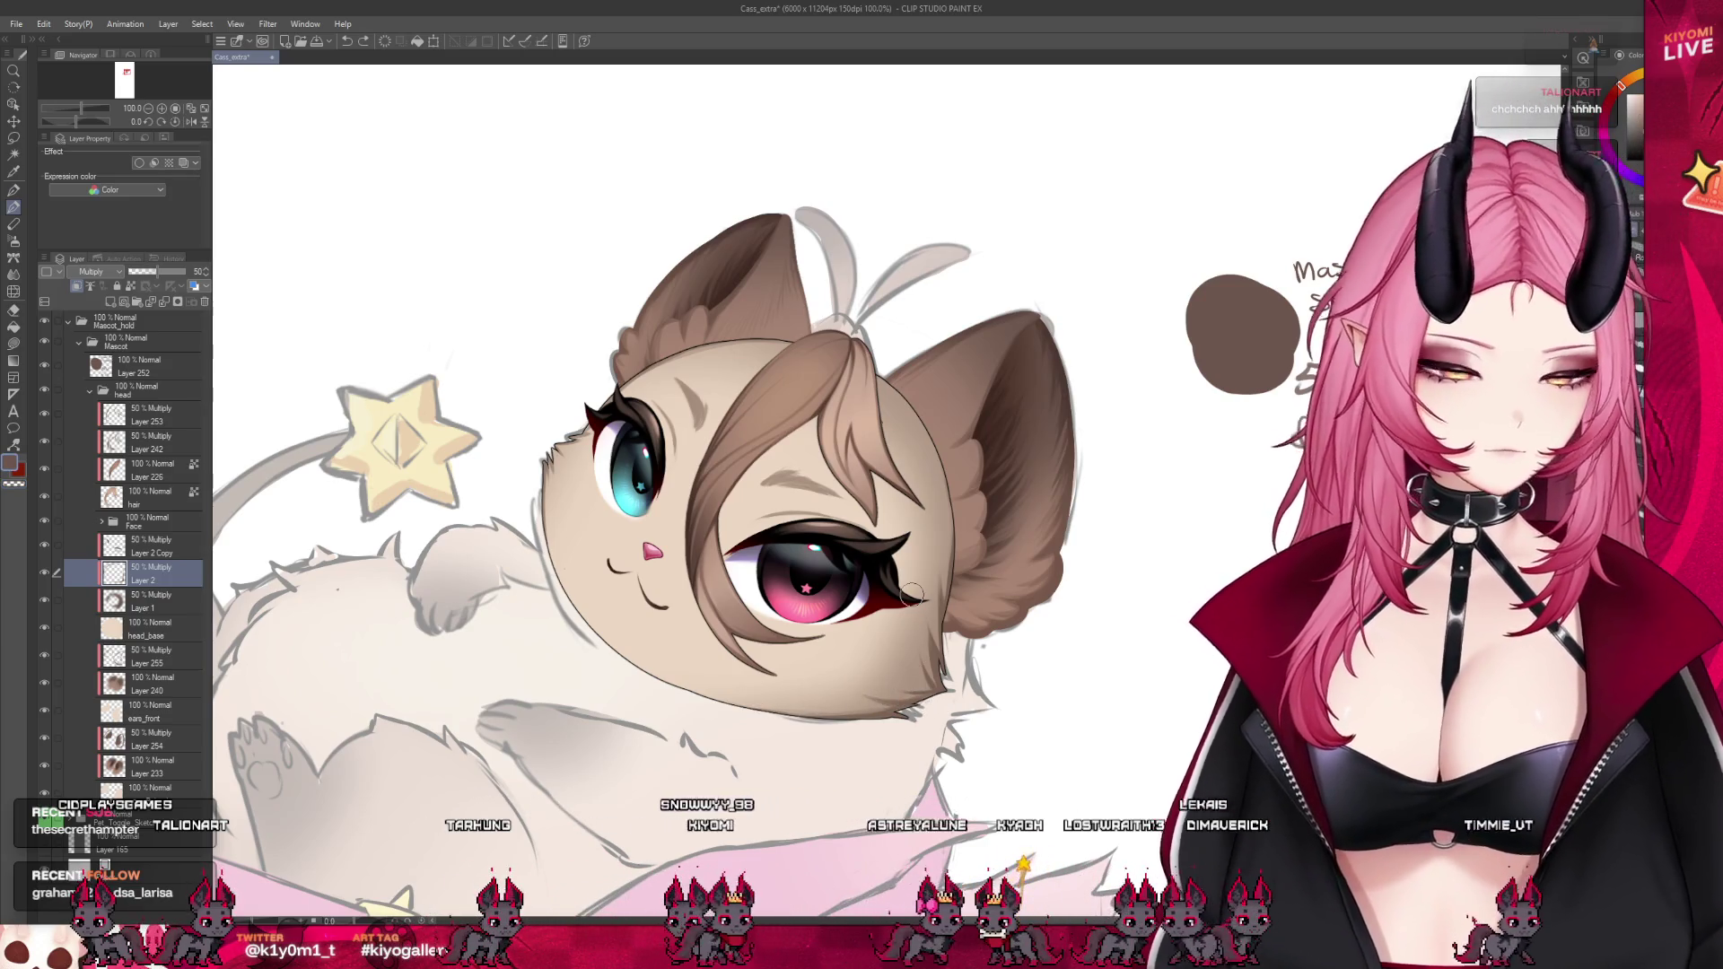
{"action": "left_click", "coordinate": [111, 555]}
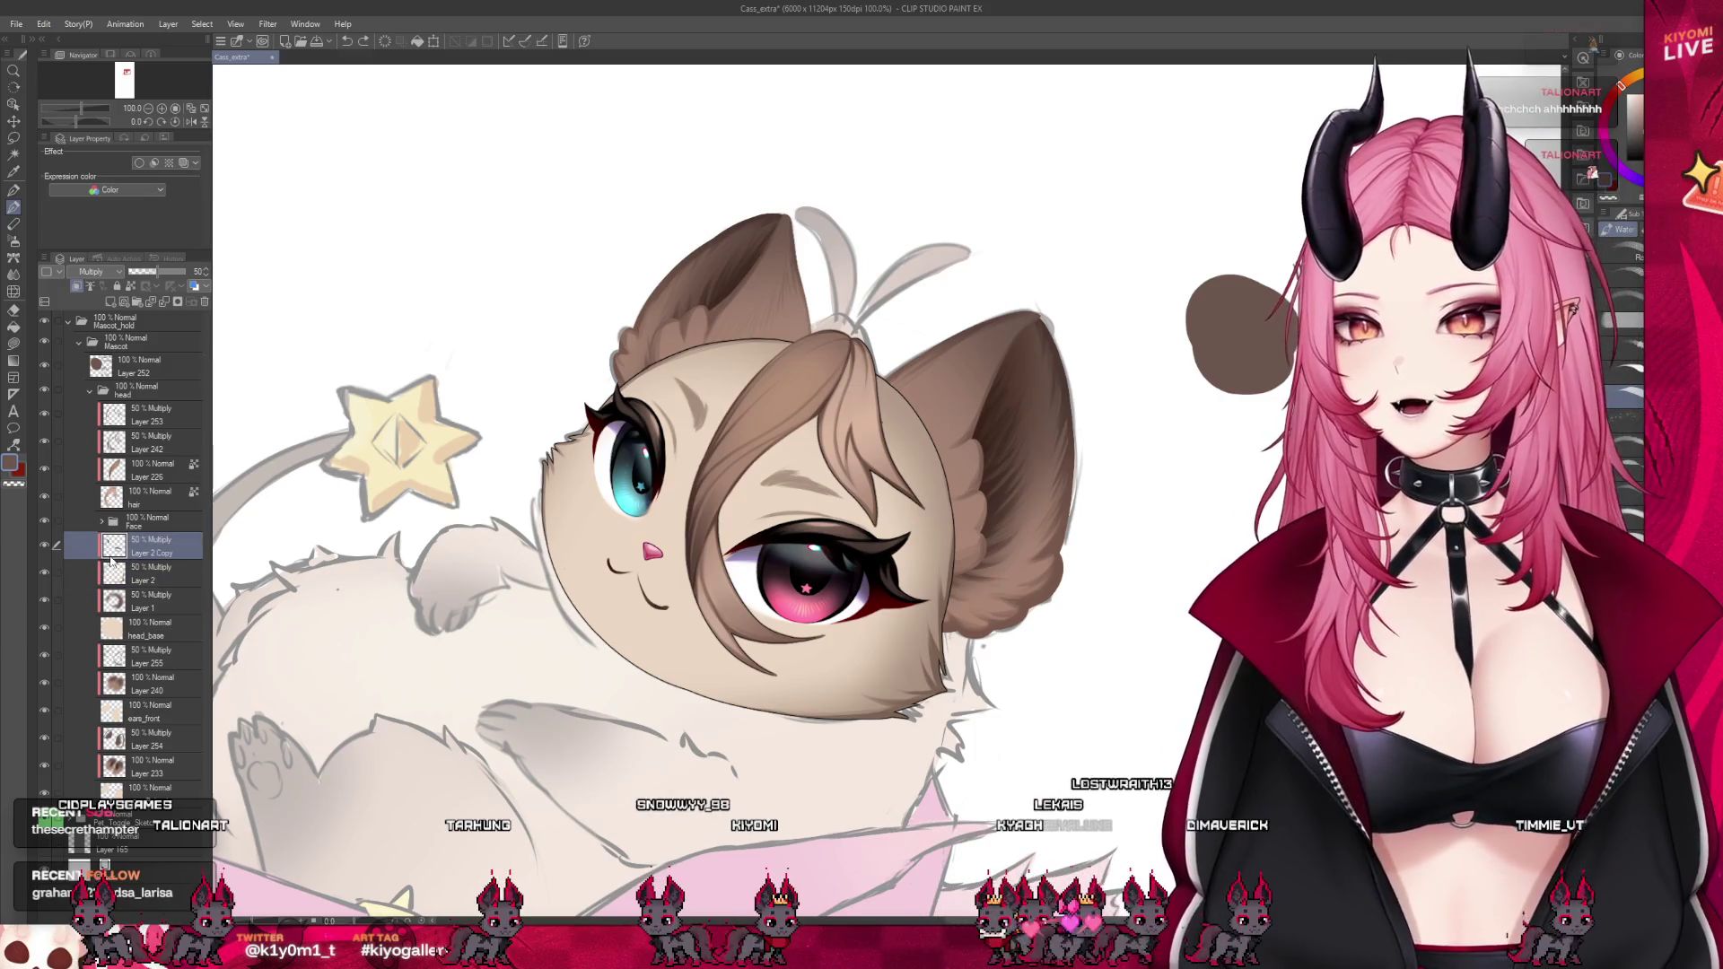
{"action": "left_click", "coordinate": [44, 629]}
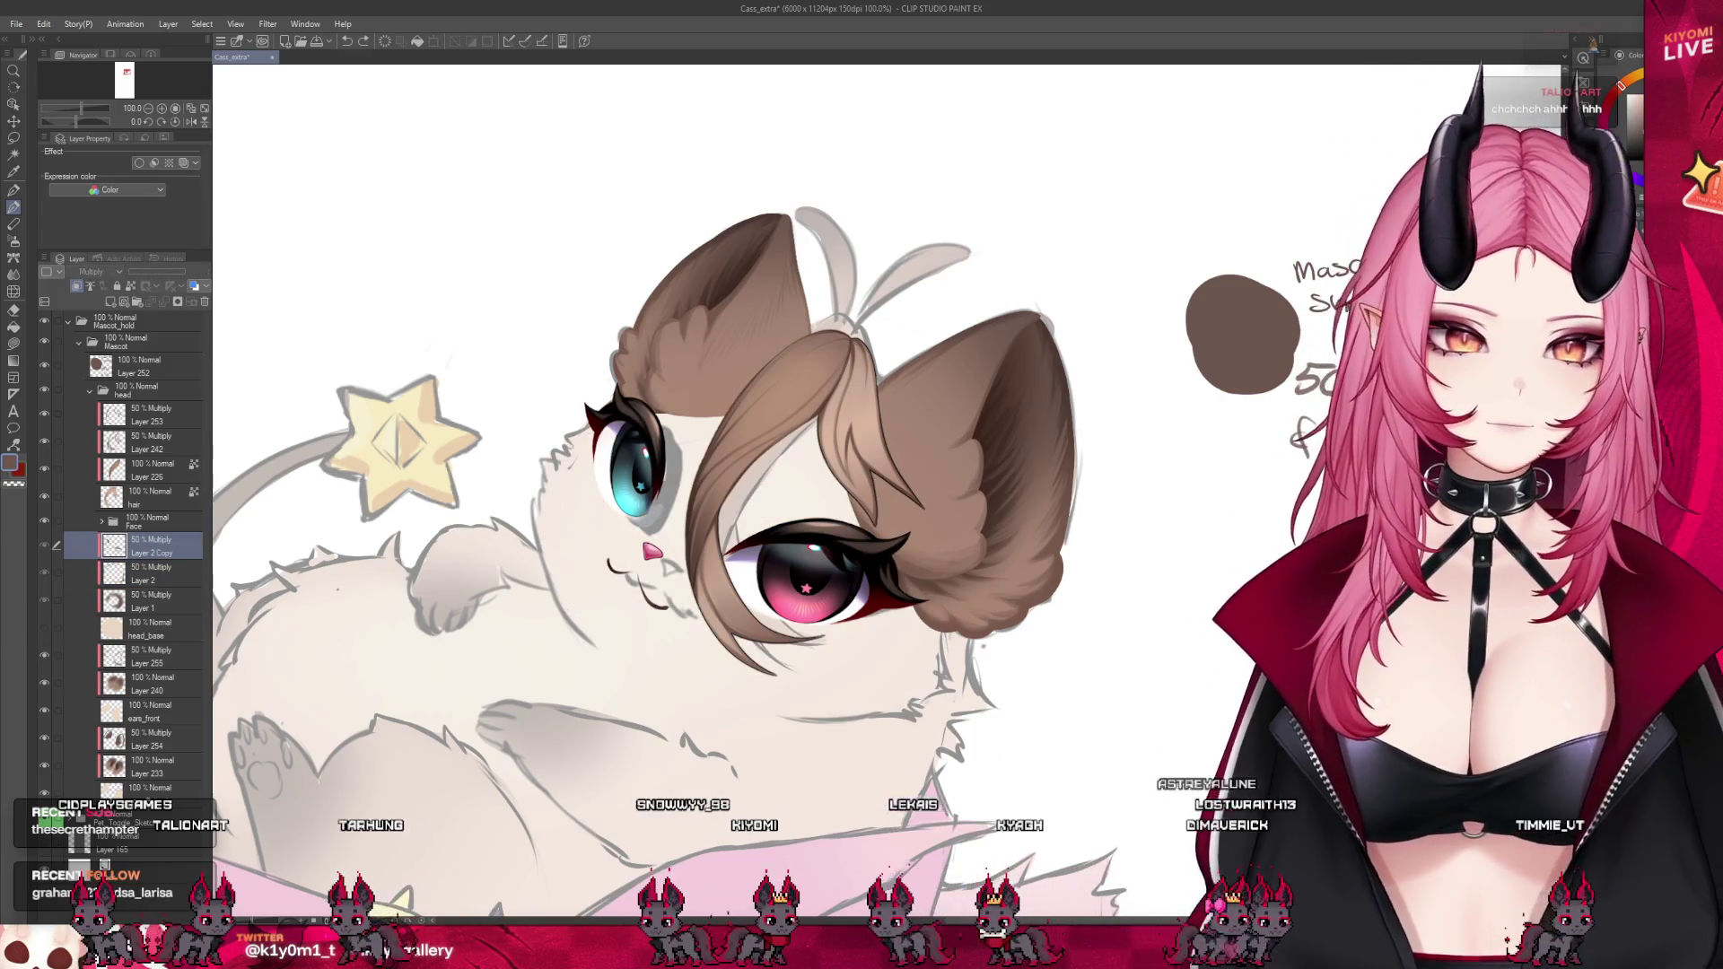
{"action": "scroll", "coordinate": [1316, 319], "scroll_direction": "up", "scroll_amount": 2}
{"action": "left_click", "coordinate": [45, 521]}
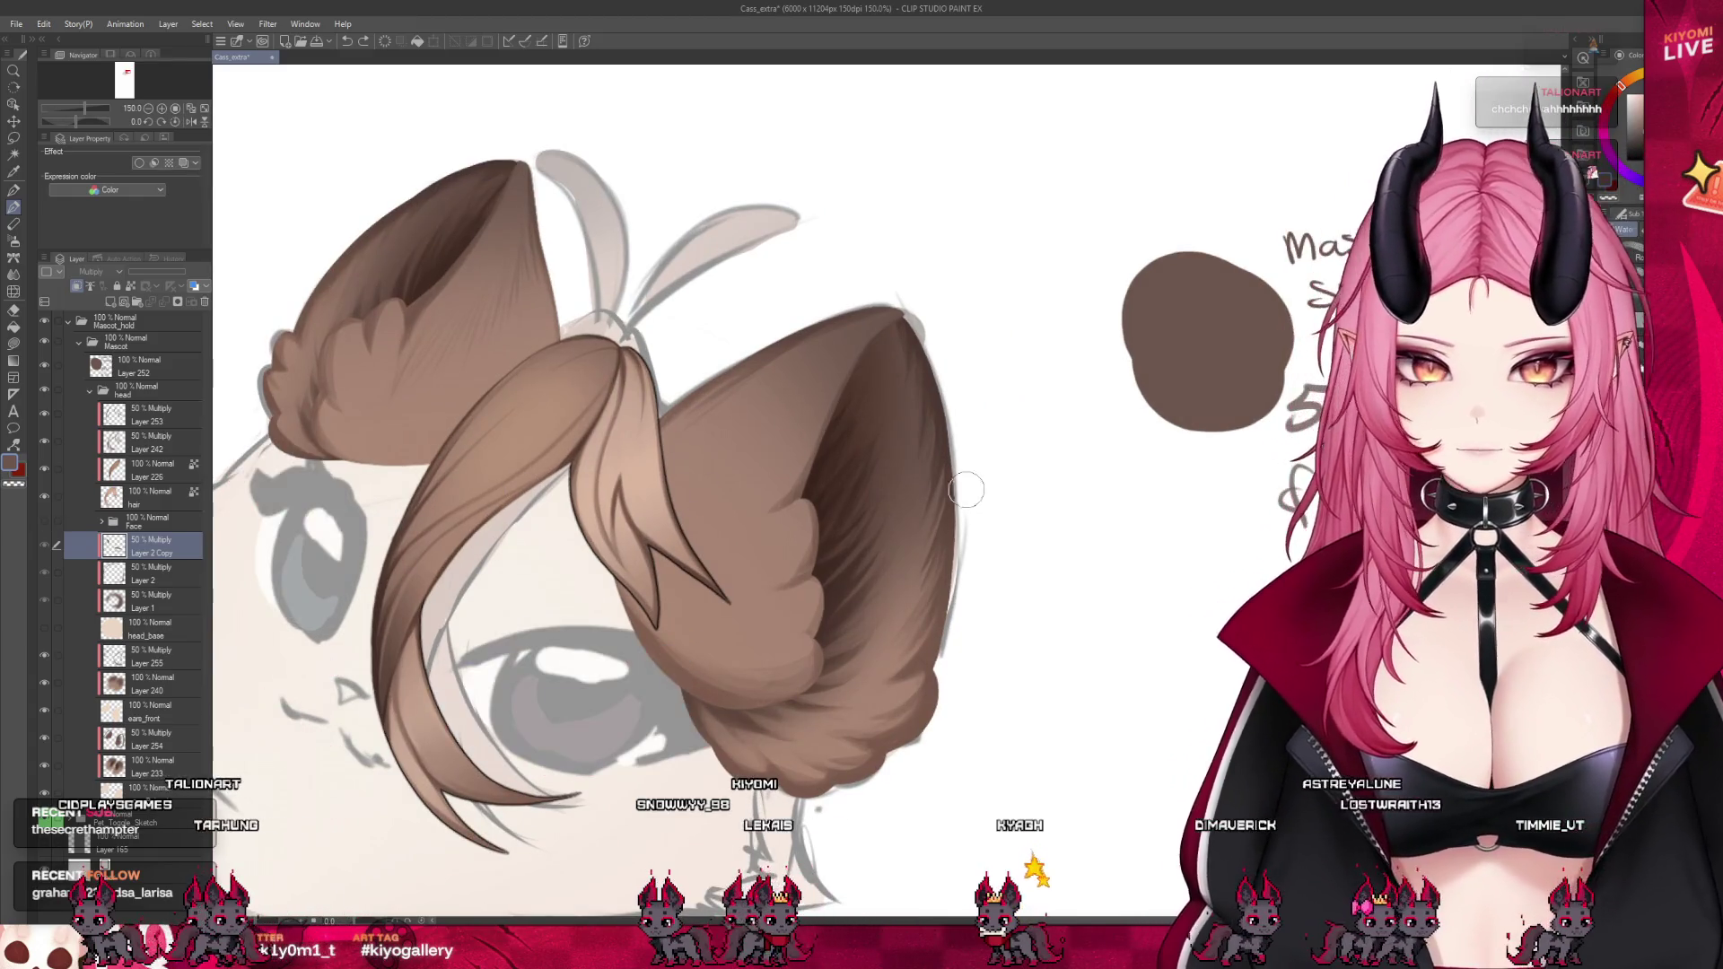
{"action": "left_click", "coordinate": [54, 494]}
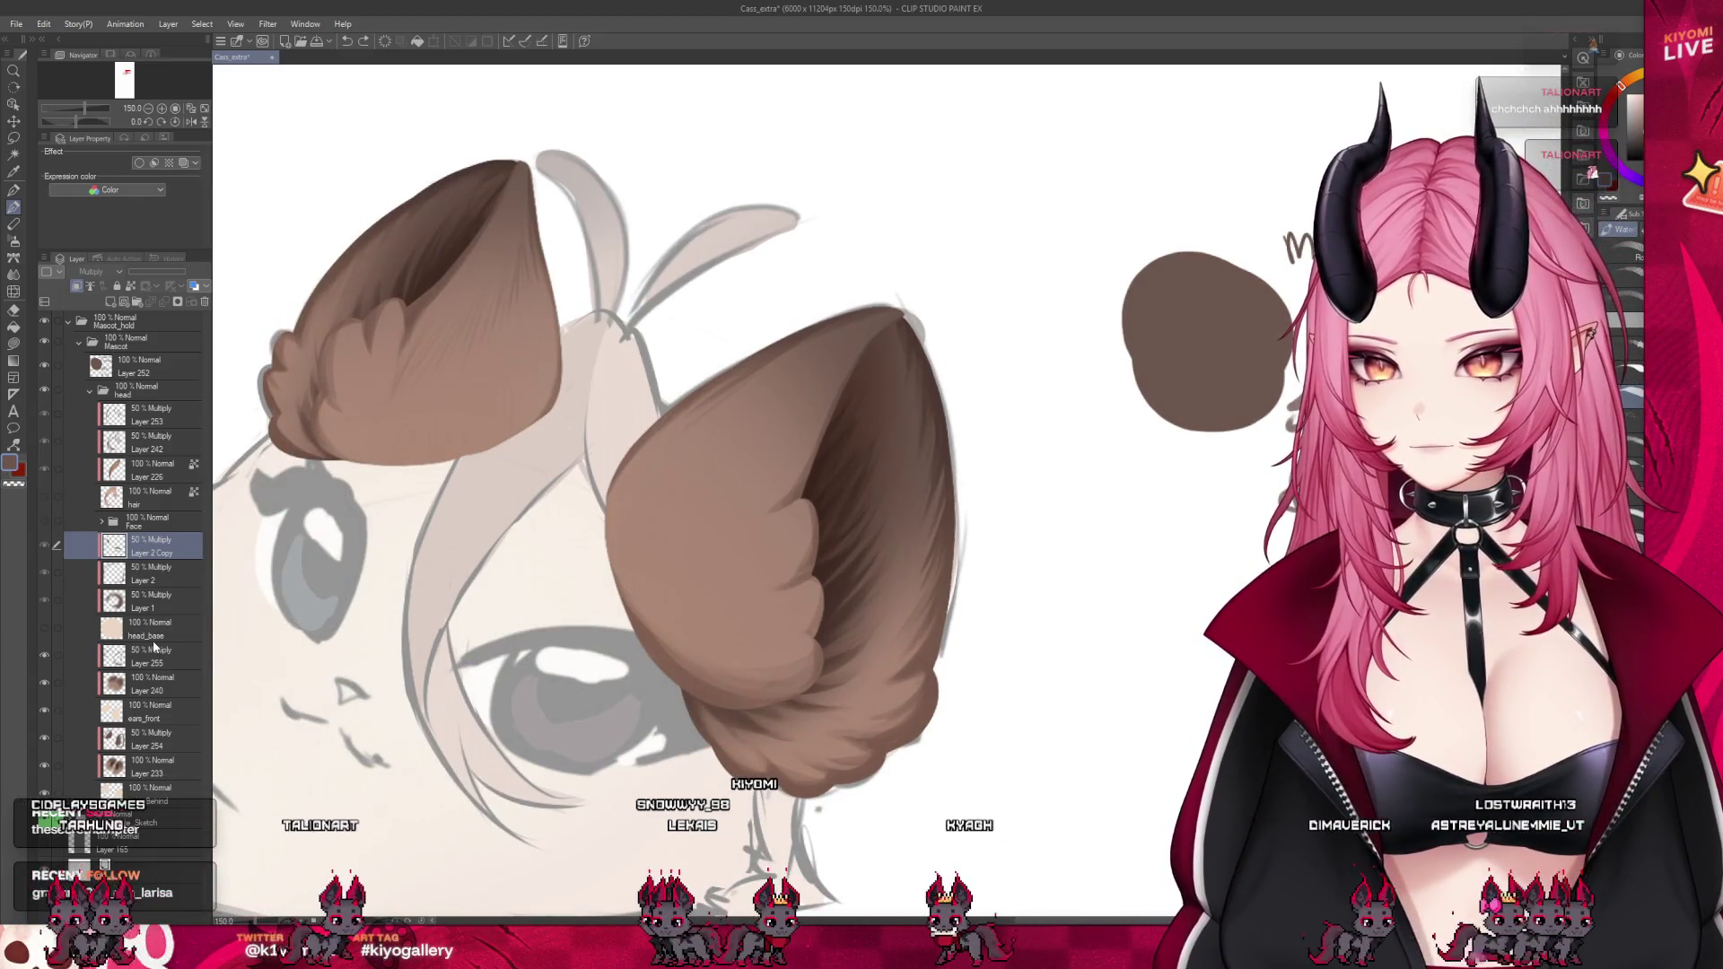
Toggle Layer 240 and Layer 255 off and on to check the ear shading
{"action": "left_click", "coordinate": [167, 688]}
{"action": "left_click", "coordinate": [45, 683]}
{"action": "left_click", "coordinate": [45, 684]}
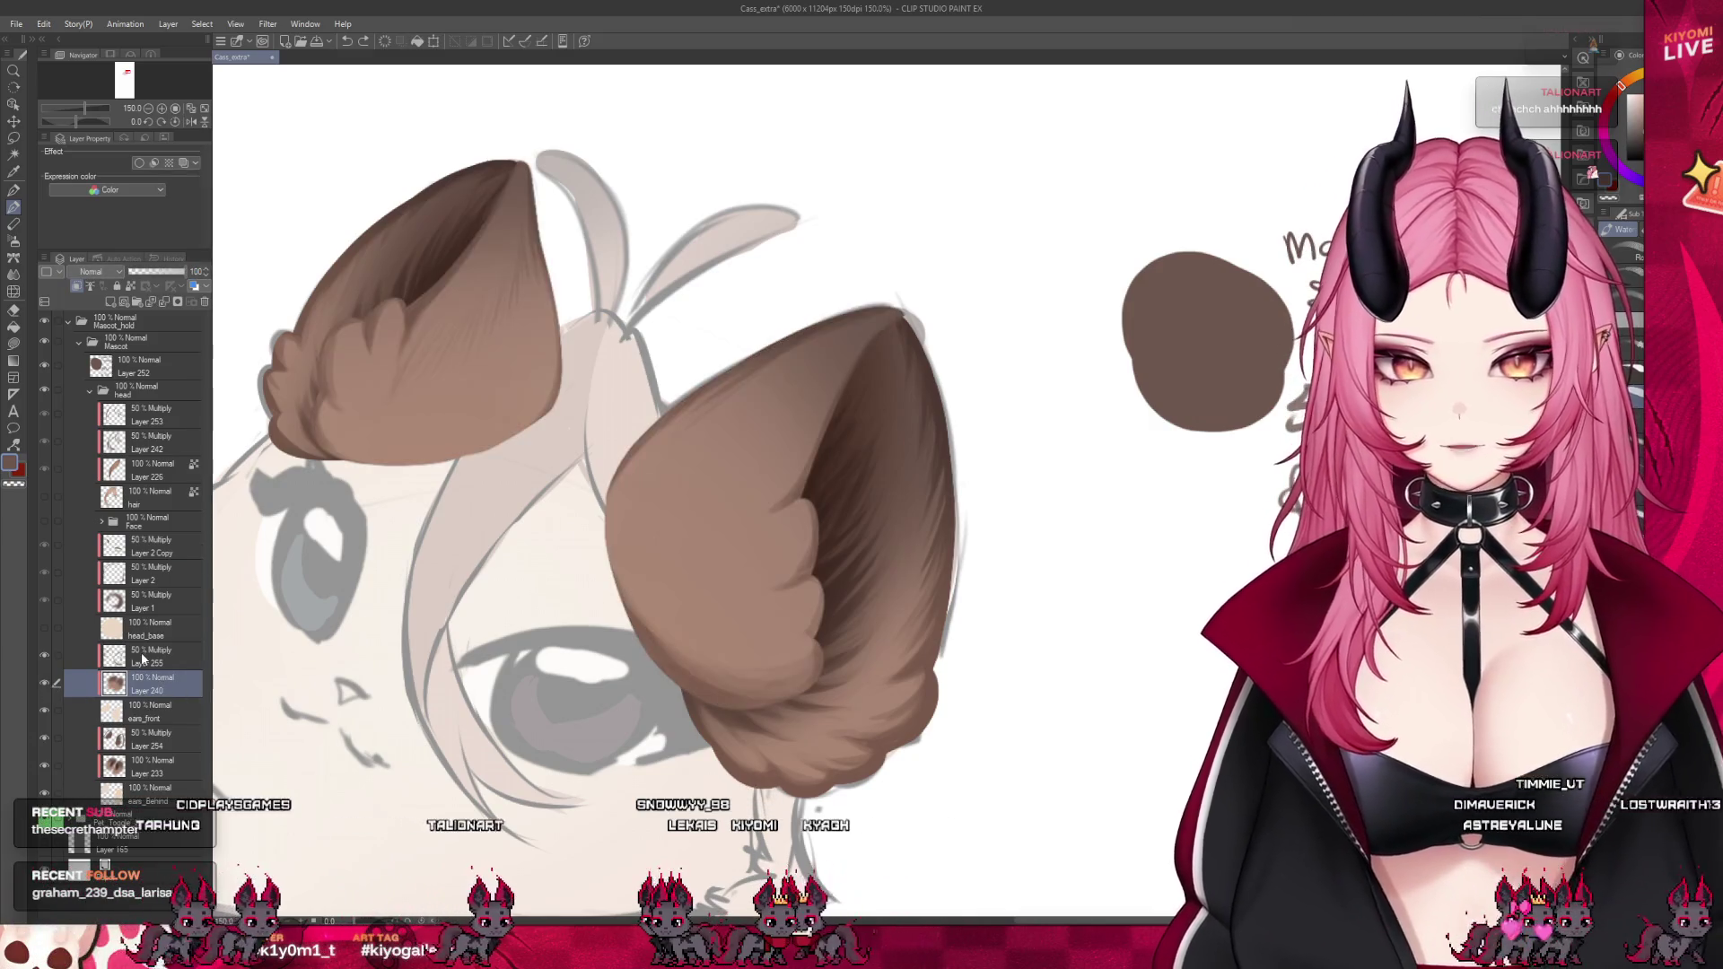
{"action": "left_click", "coordinate": [53, 658]}
{"action": "left_click", "coordinate": [45, 656]}
{"action": "left_click", "coordinate": [45, 658]}
{"action": "scroll", "coordinate": [881, 604], "scroll_direction": "up", "scroll_amount": 1}
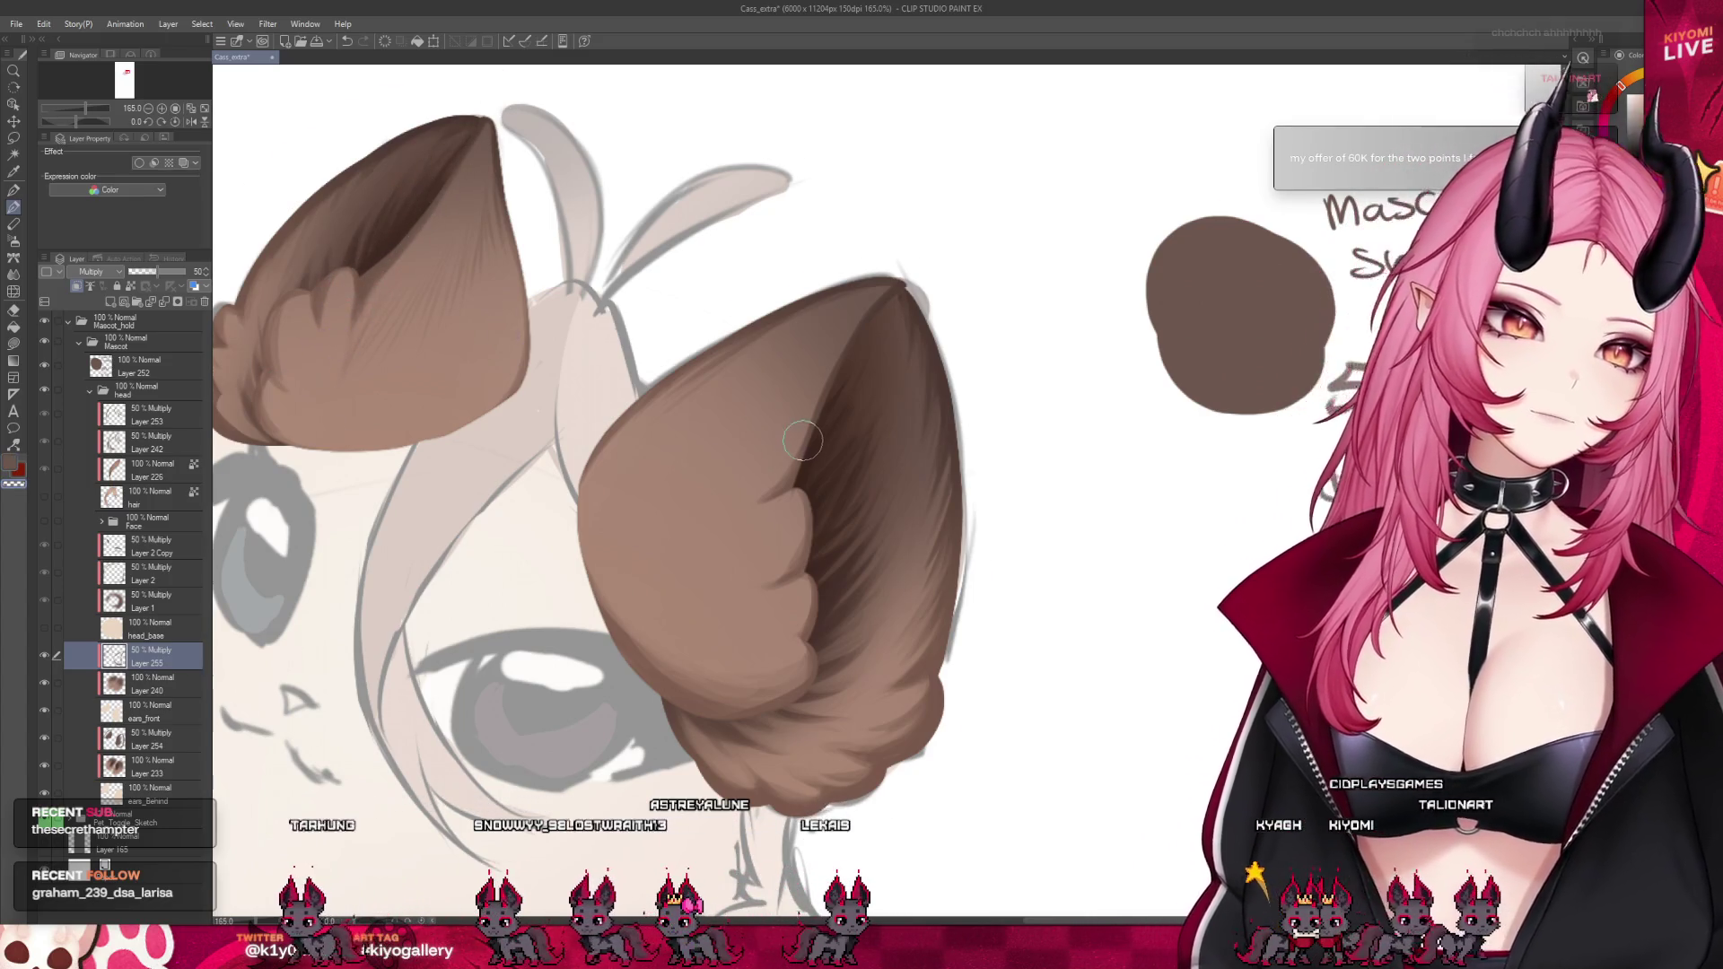
Zoom in and out to inspect the inner-ear shading on both ears
{"action": "scroll", "coordinate": [657, 395], "scroll_direction": "down", "scroll_amount": 5}
{"action": "scroll", "coordinate": [659, 422], "scroll_direction": "up", "scroll_amount": 4}
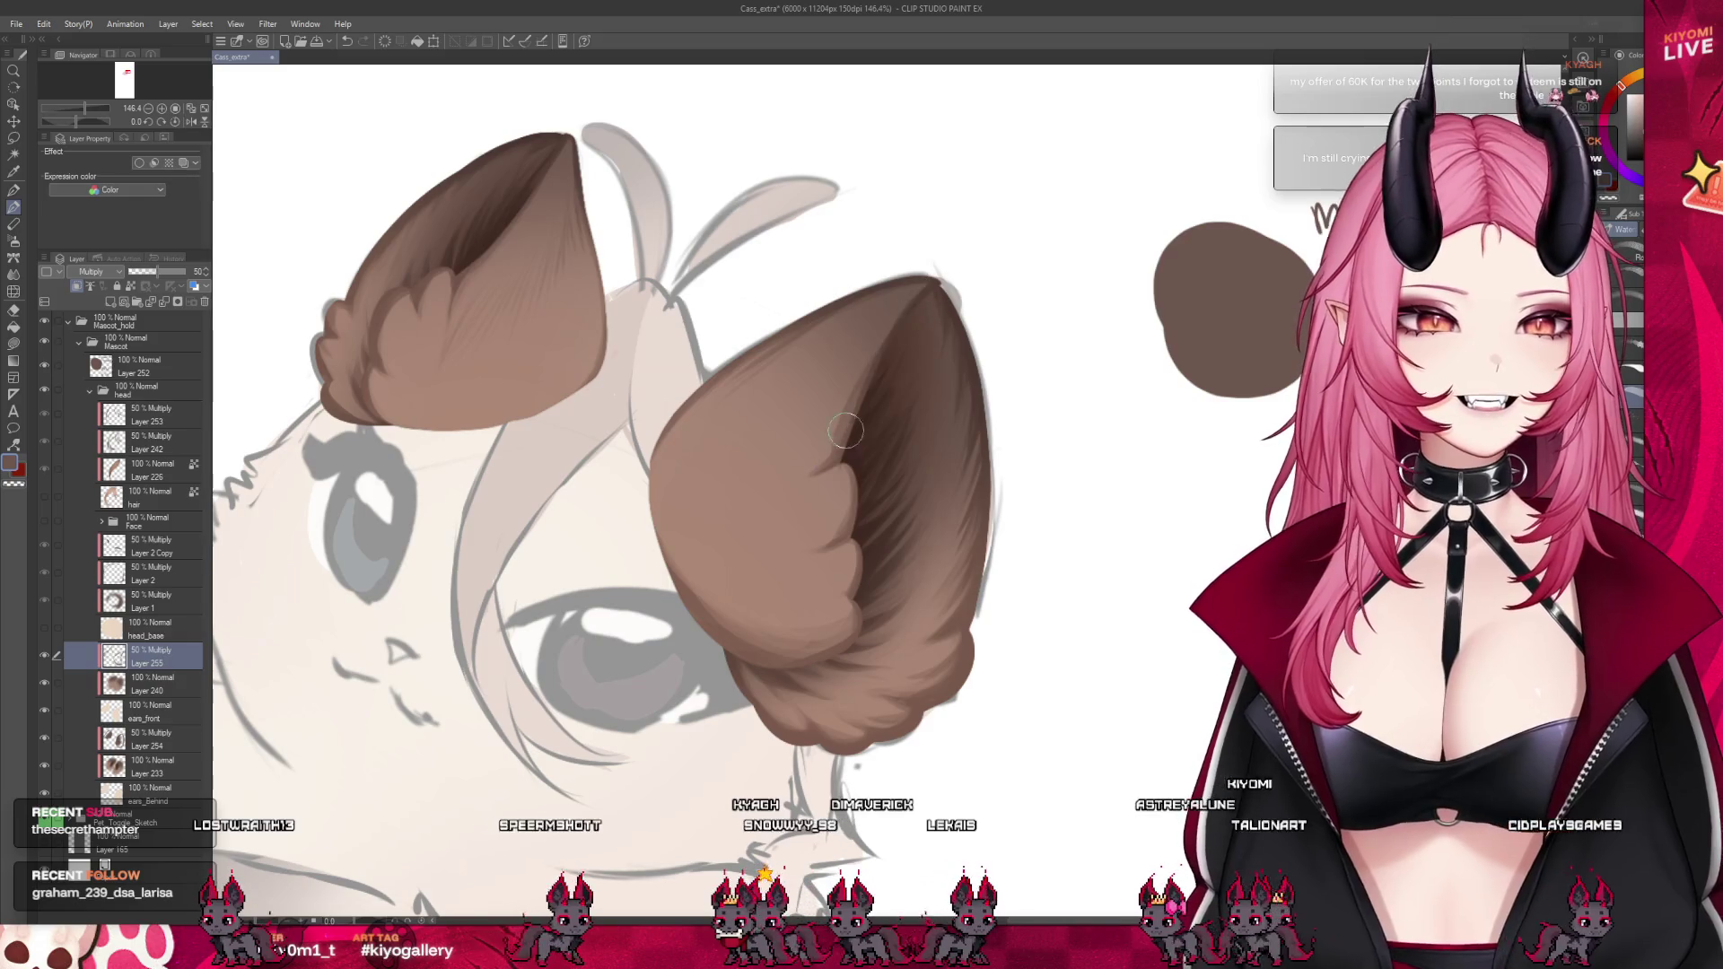
{"action": "scroll", "coordinate": [950, 343], "scroll_direction": "down", "scroll_amount": 3}
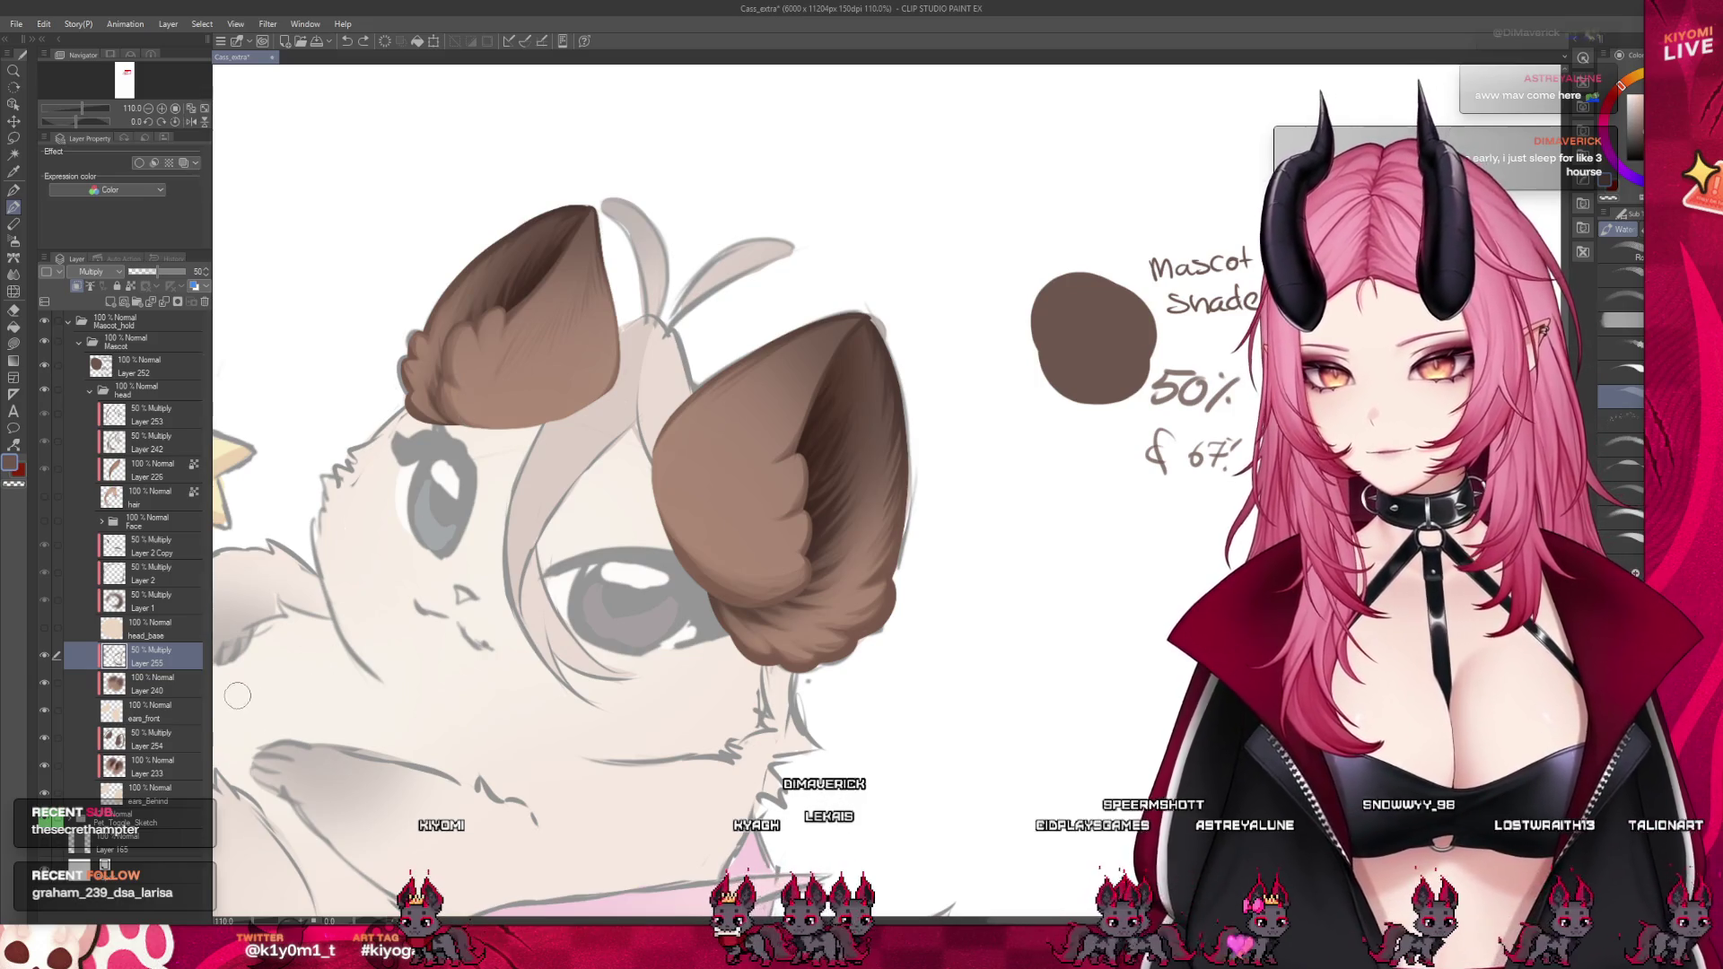
Toggle Layer 254 to check the right ear's shading, then hide the ears_front layer
{"action": "left_click", "coordinate": [161, 739]}
{"action": "left_click", "coordinate": [44, 737]}
{"action": "left_click", "coordinate": [43, 738]}
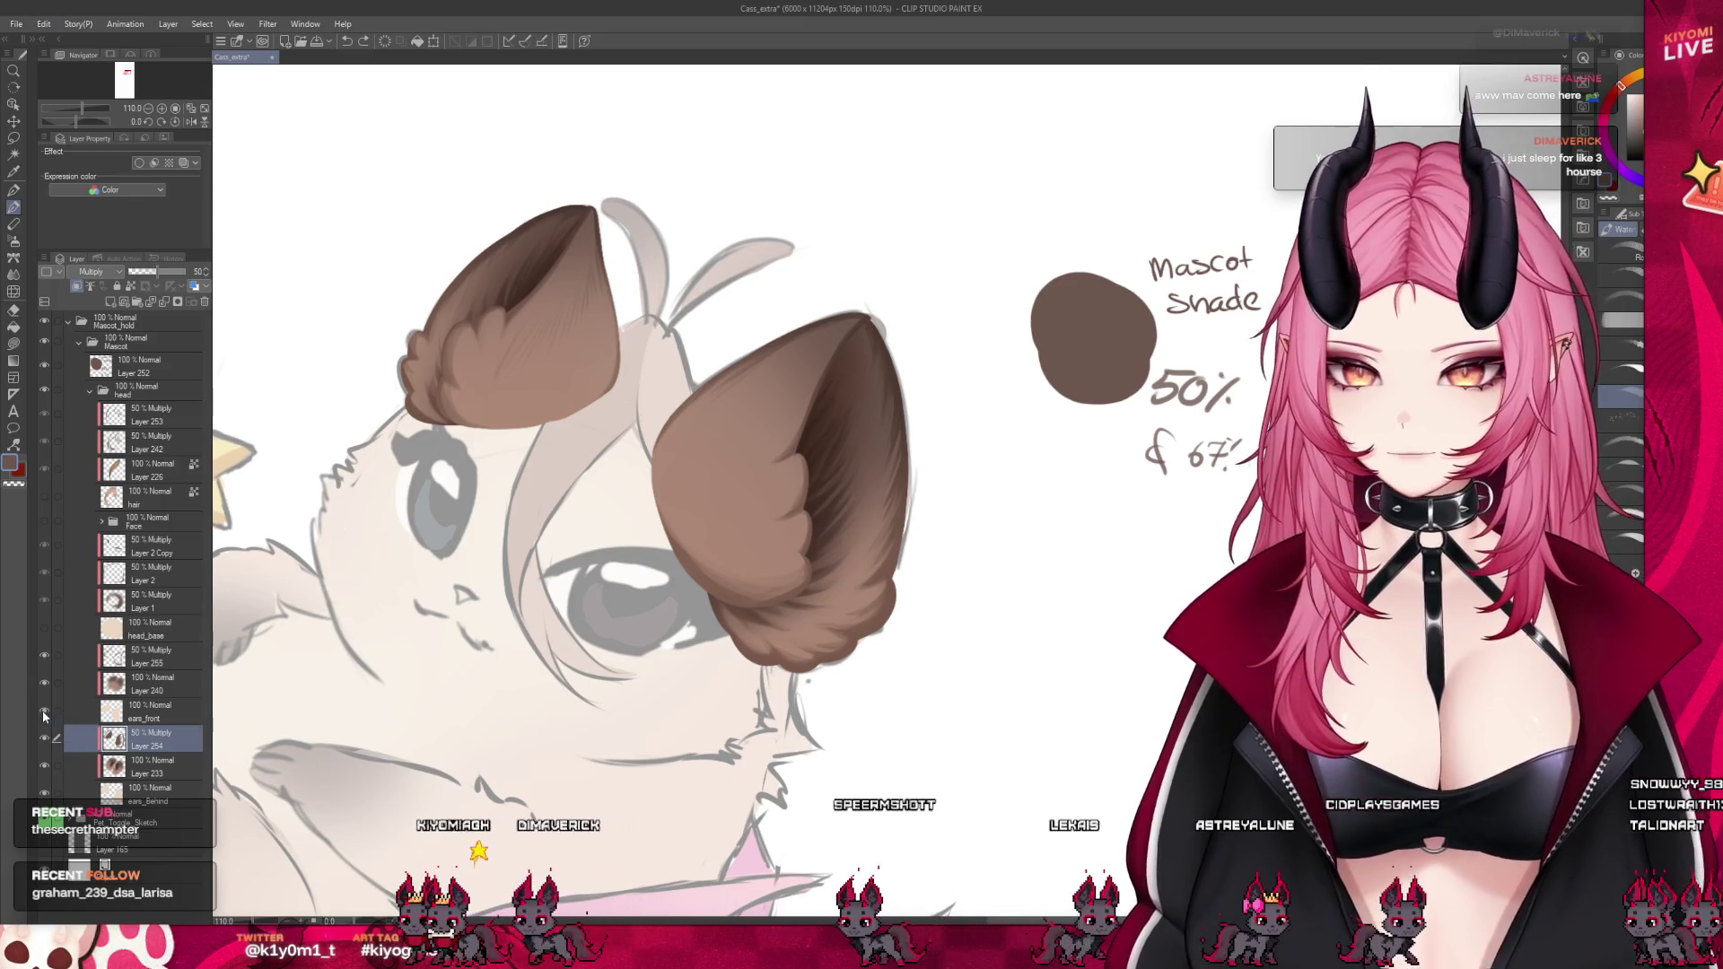
{"action": "left_click", "coordinate": [43, 710]}
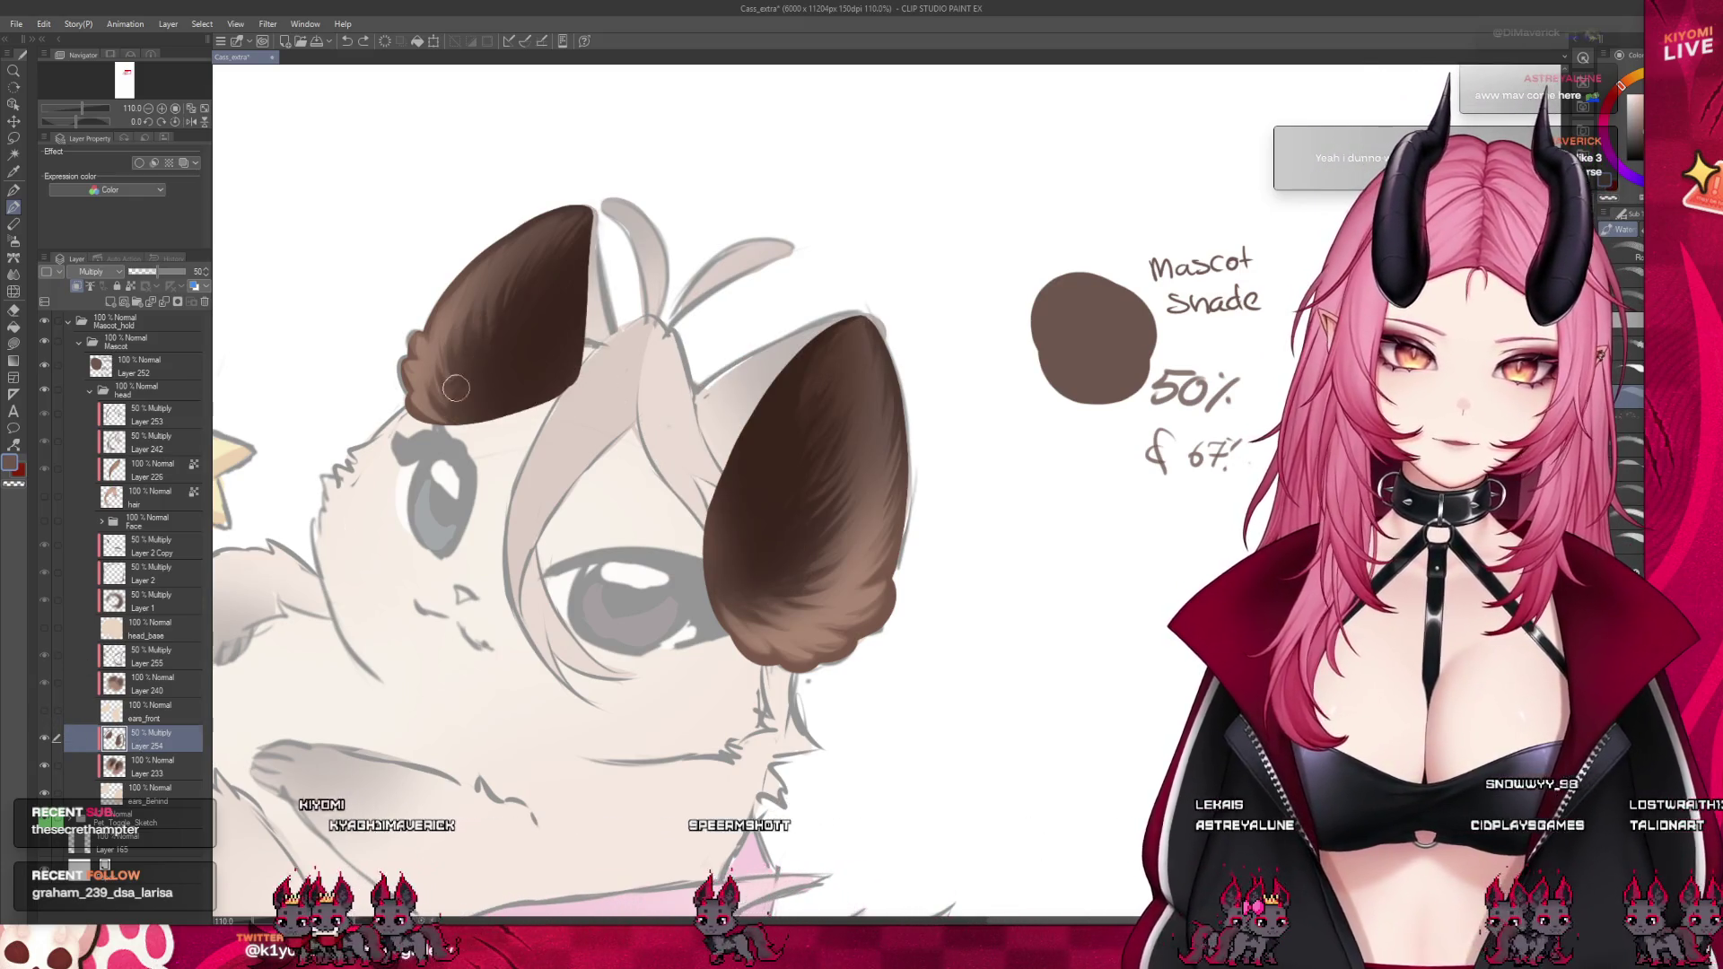
Sample the ear brown and paint soft shading and fur strokes on the left ear
{"action": "left_click", "coordinate": [446, 410], "text": "alt"}
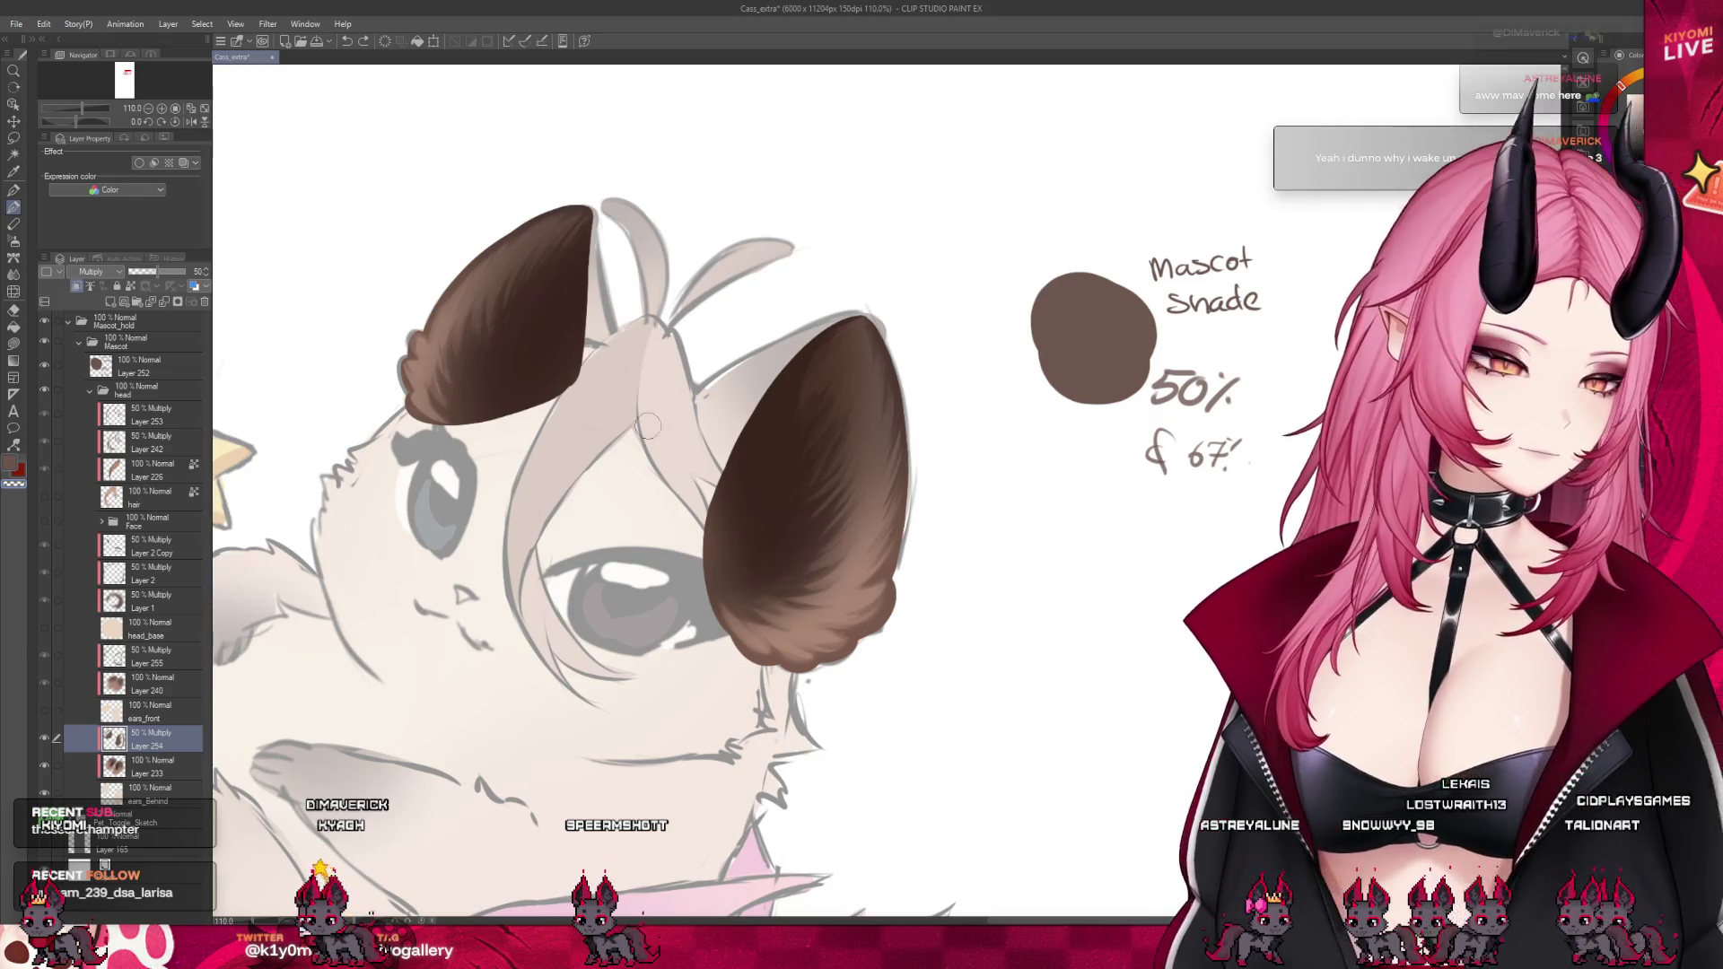
{"action": "left_click_drag", "start_coordinate": [431, 358], "coordinate": [478, 410]}
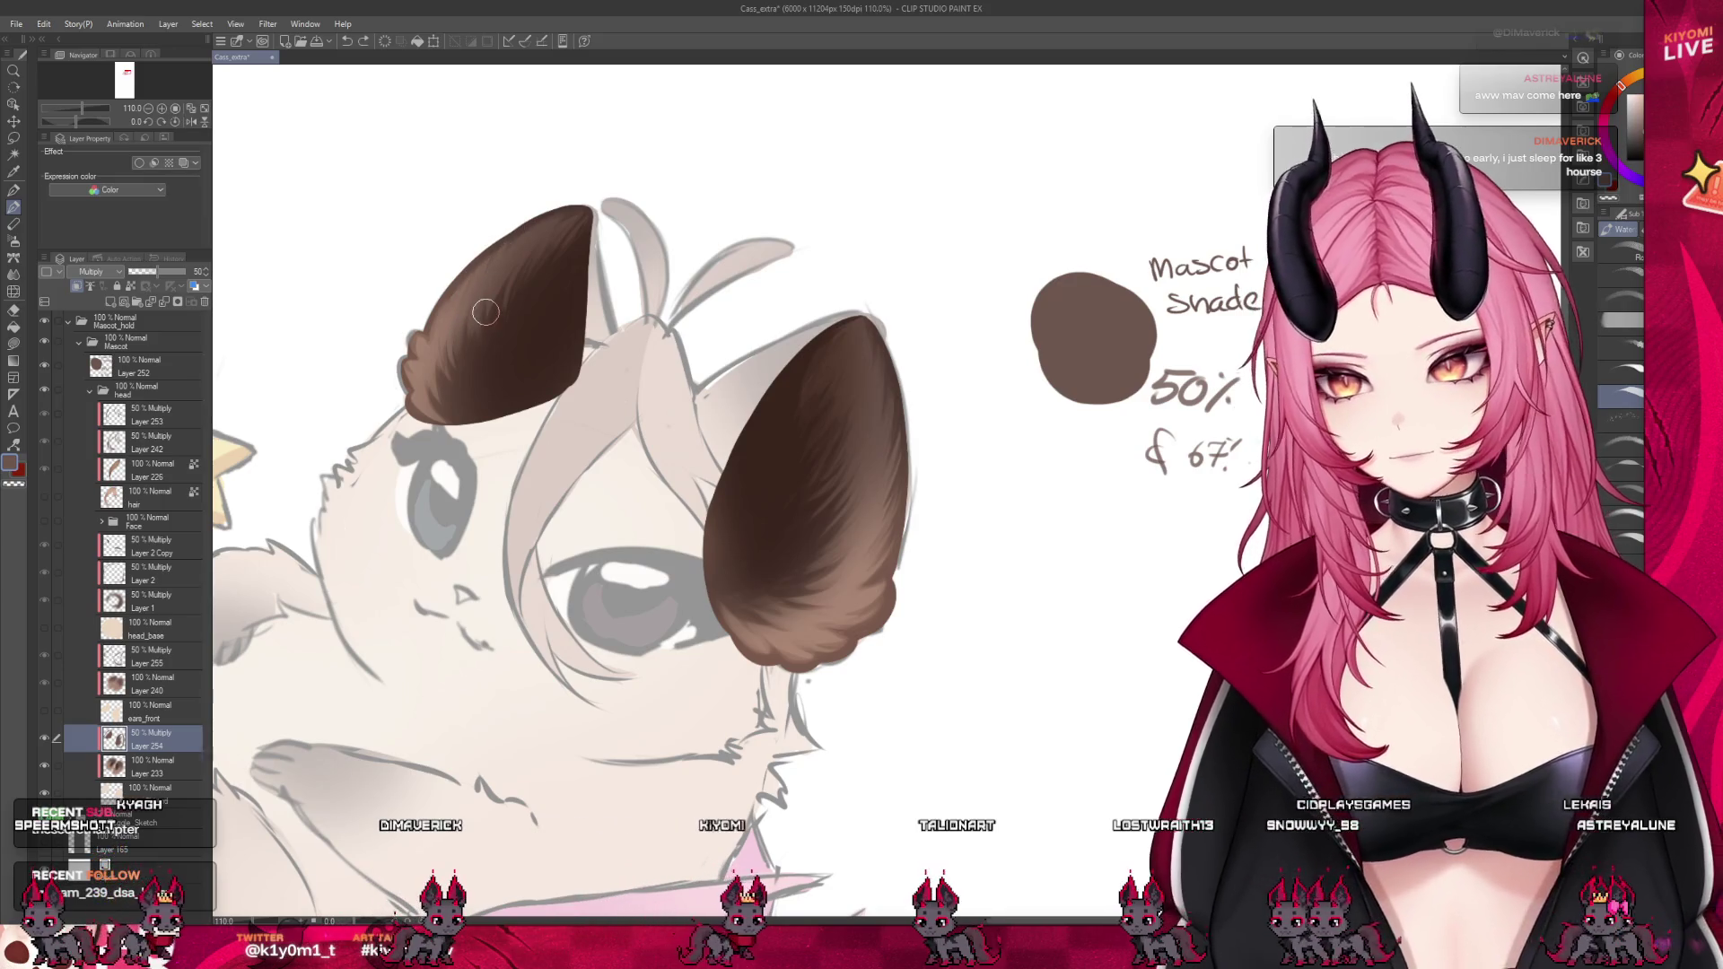
{"action": "left_click_drag", "start_coordinate": [486, 311], "coordinate": [499, 349]}
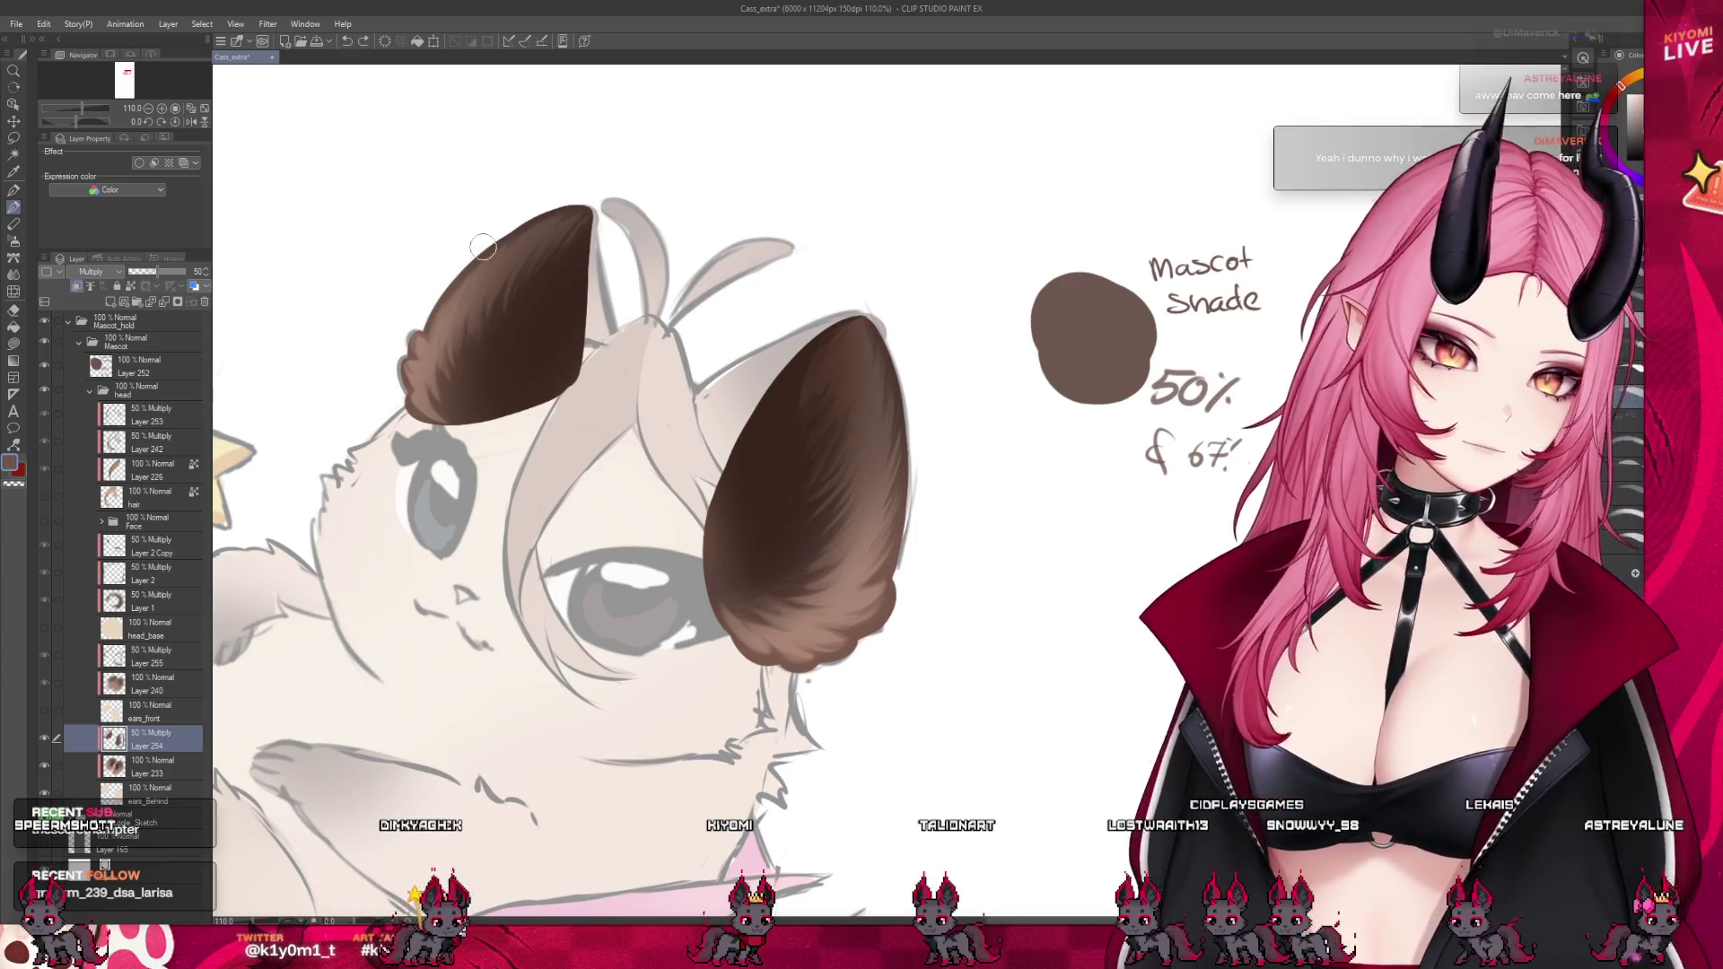
{"action": "key", "text": "c"}
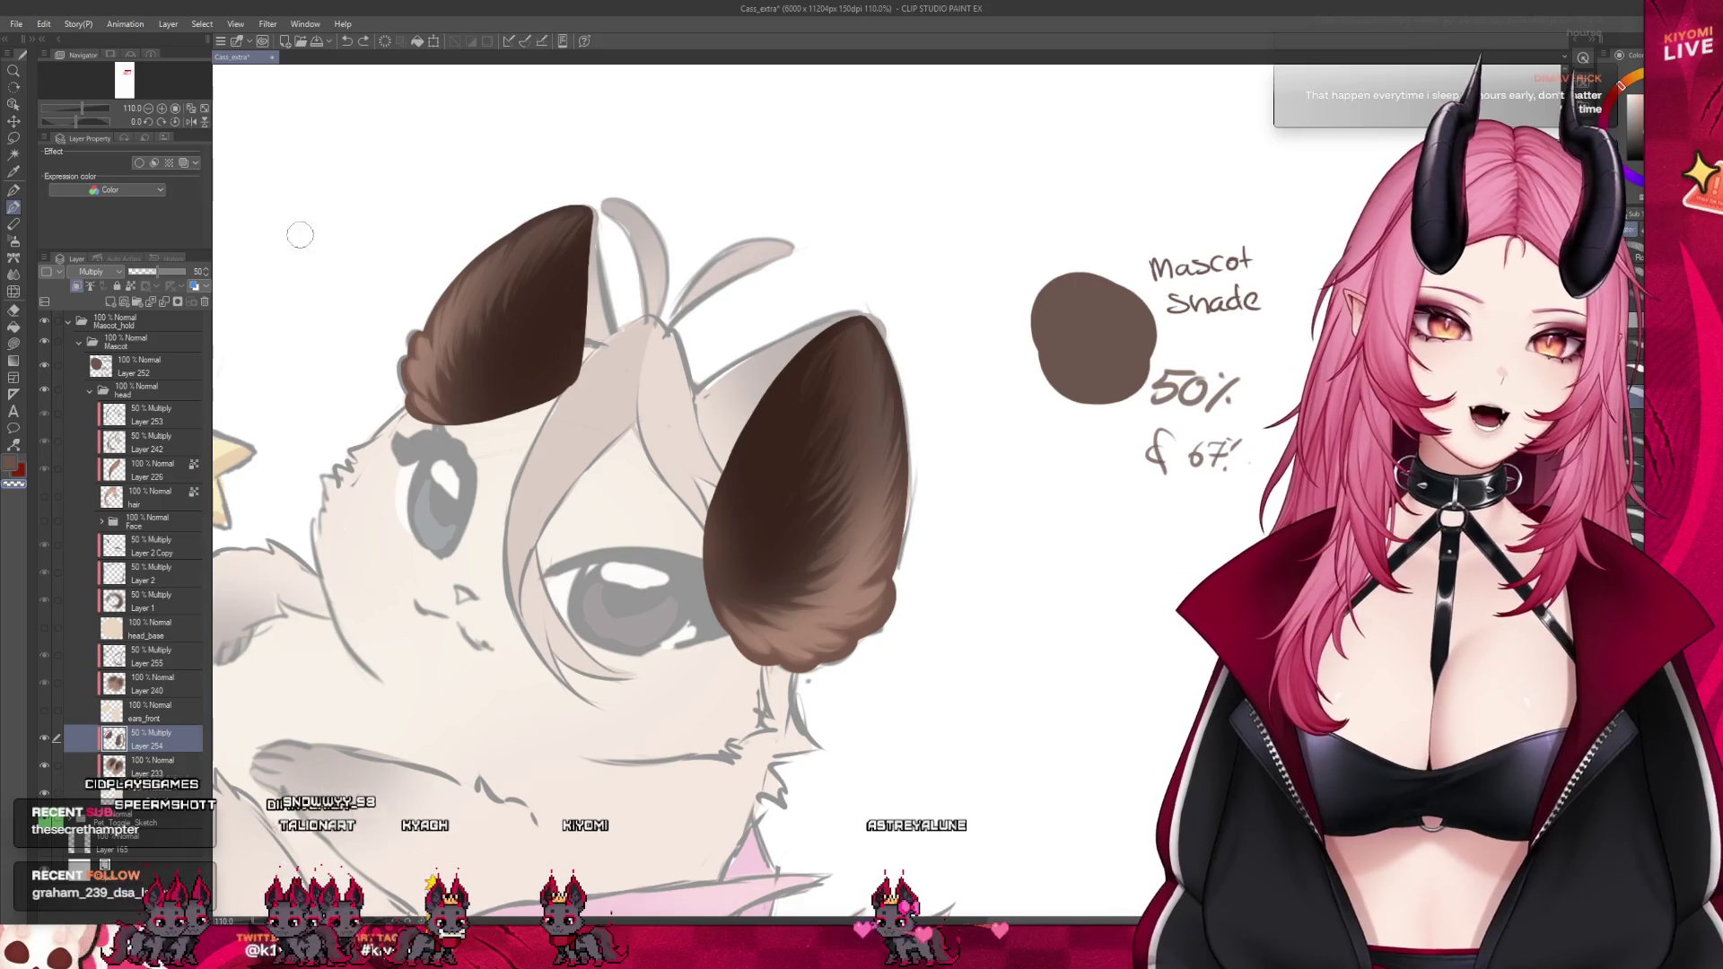
Mirror the canvas view and pick the ear's brown as the drawing colour
{"action": "key", "text": "h"}
{"action": "scroll", "coordinate": [324, 363], "scroll_direction": "down", "scroll_amount": 3}
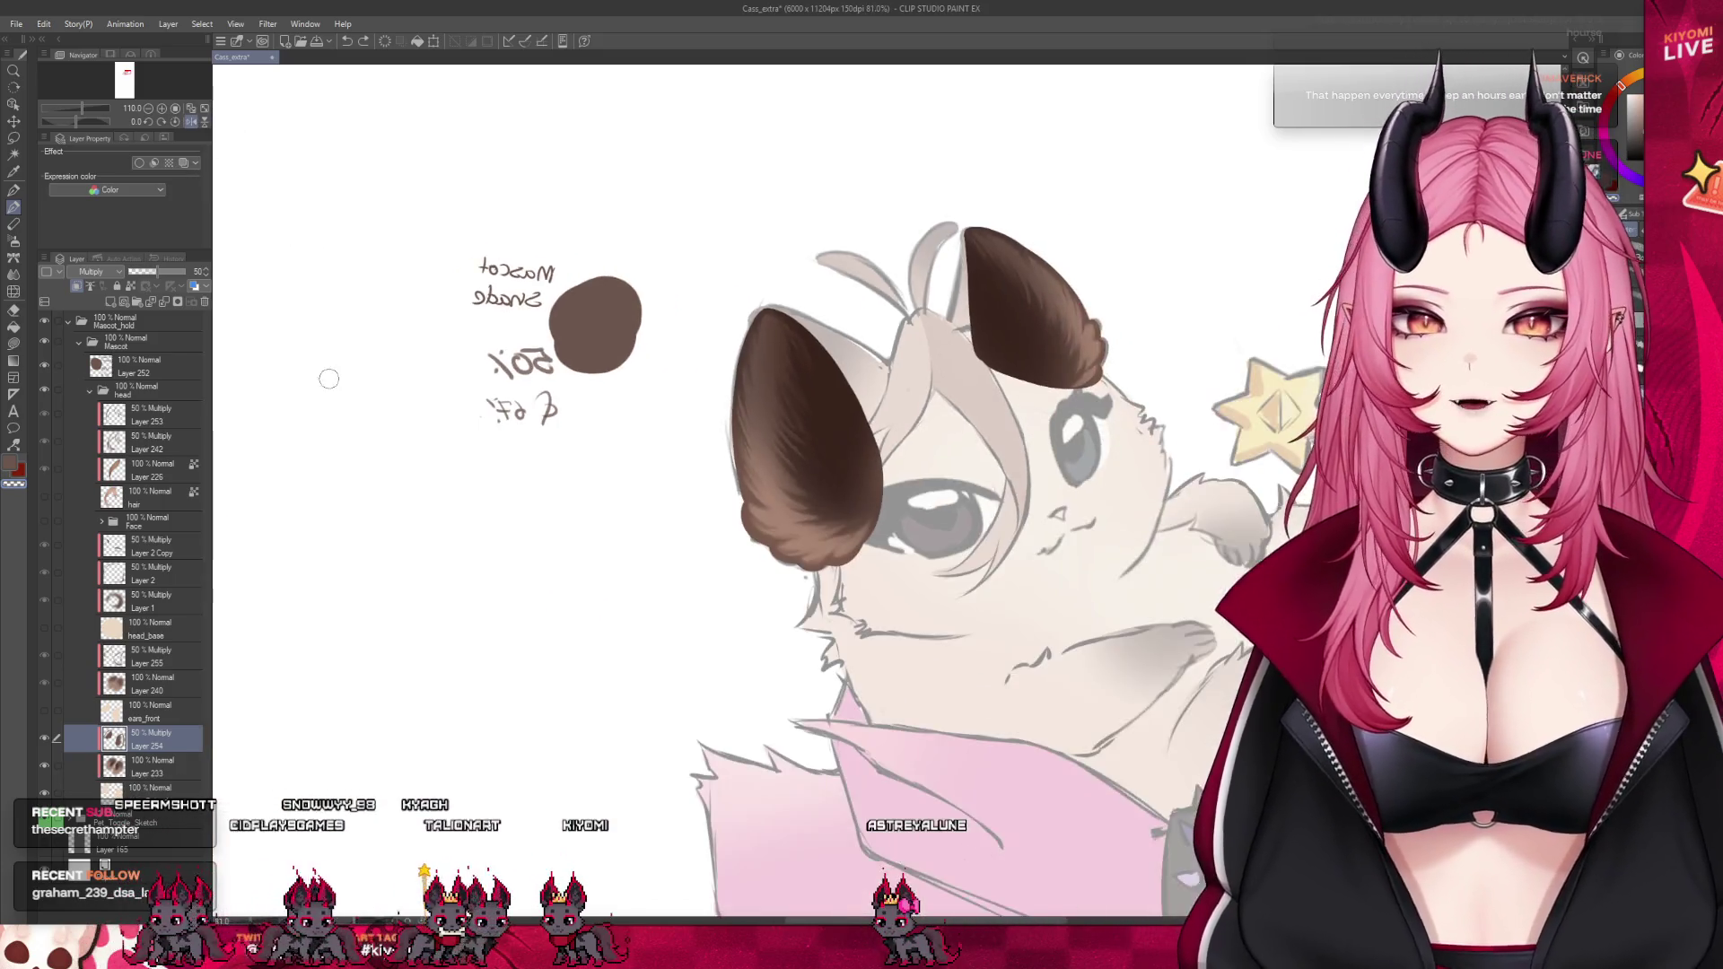
{"action": "scroll", "coordinate": [764, 371], "scroll_direction": "up", "scroll_amount": 4}
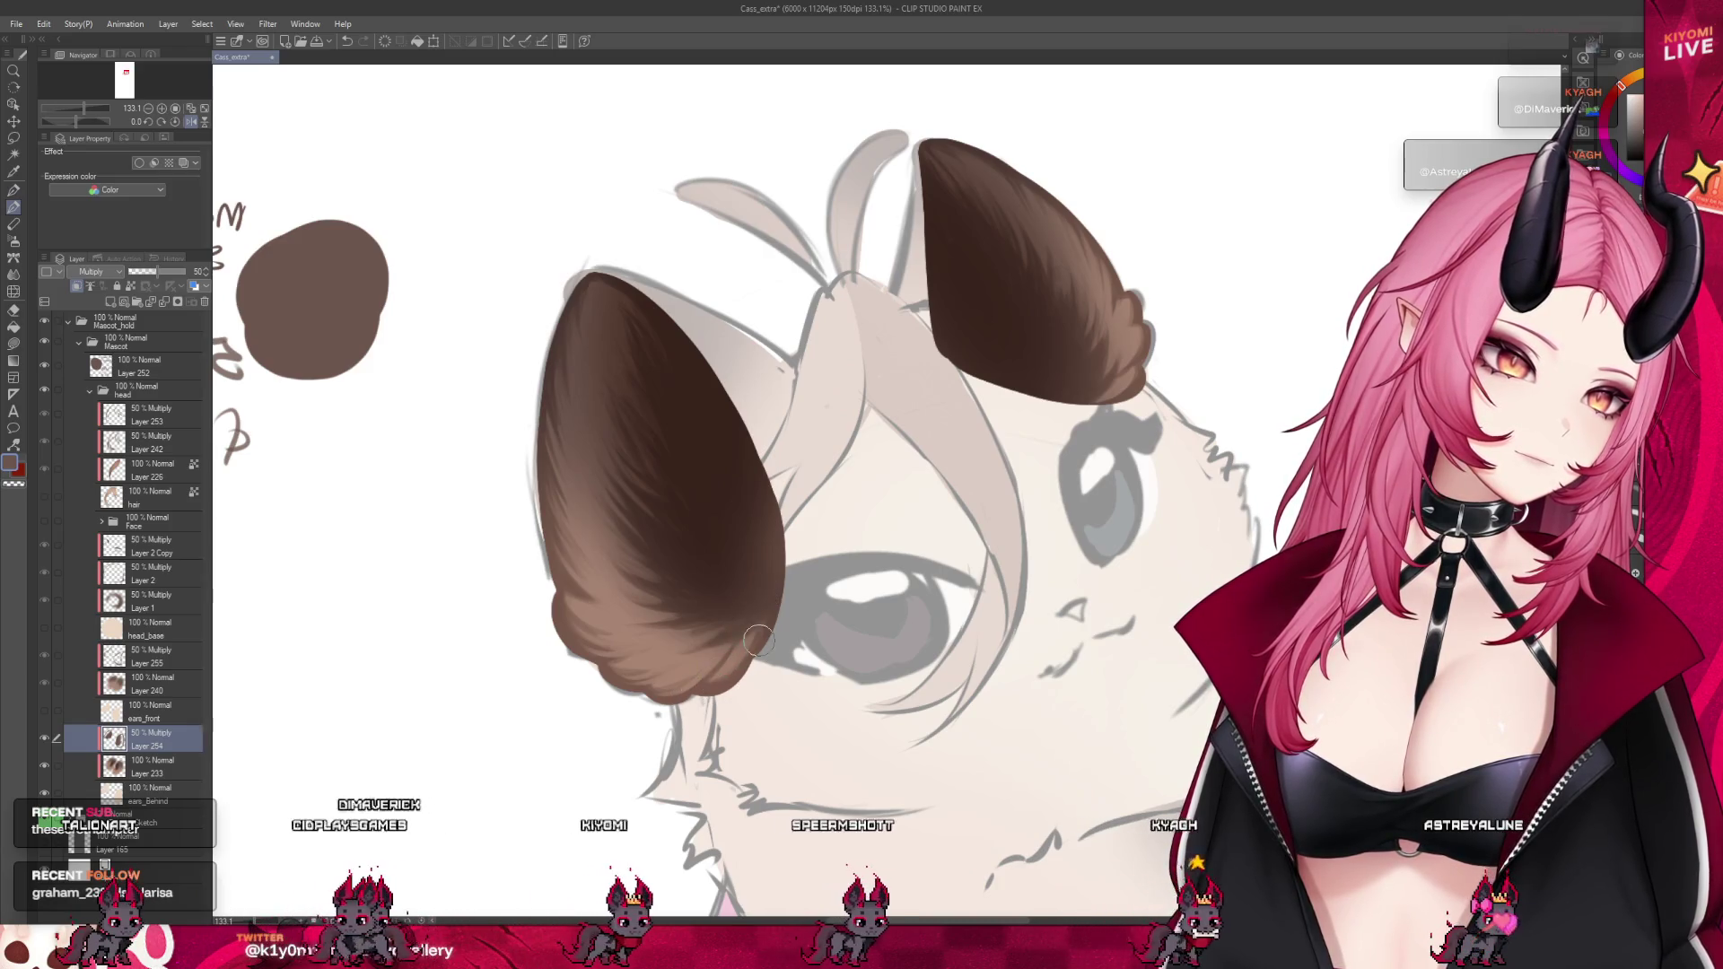
{"action": "left_click", "coordinate": [770, 588], "text": "alt"}
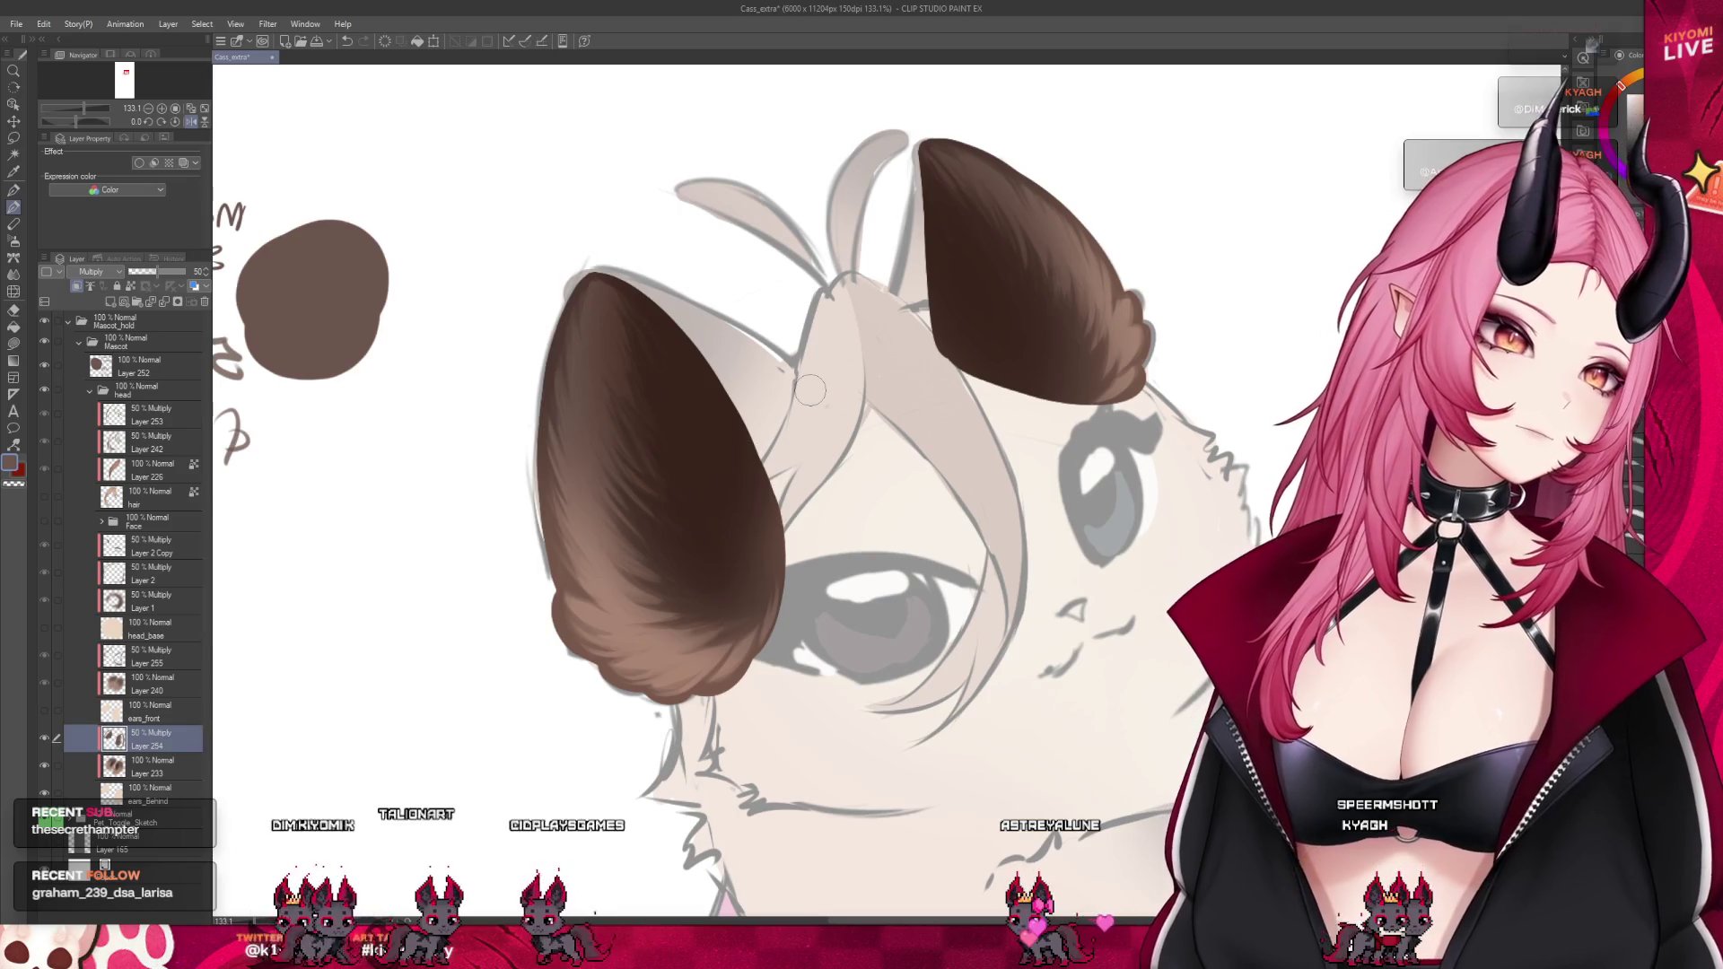
{"action": "scroll", "coordinate": [646, 539], "scroll_direction": "down", "scroll_amount": 2}
{"action": "scroll", "coordinate": [597, 570], "scroll_direction": "down", "scroll_amount": 1}
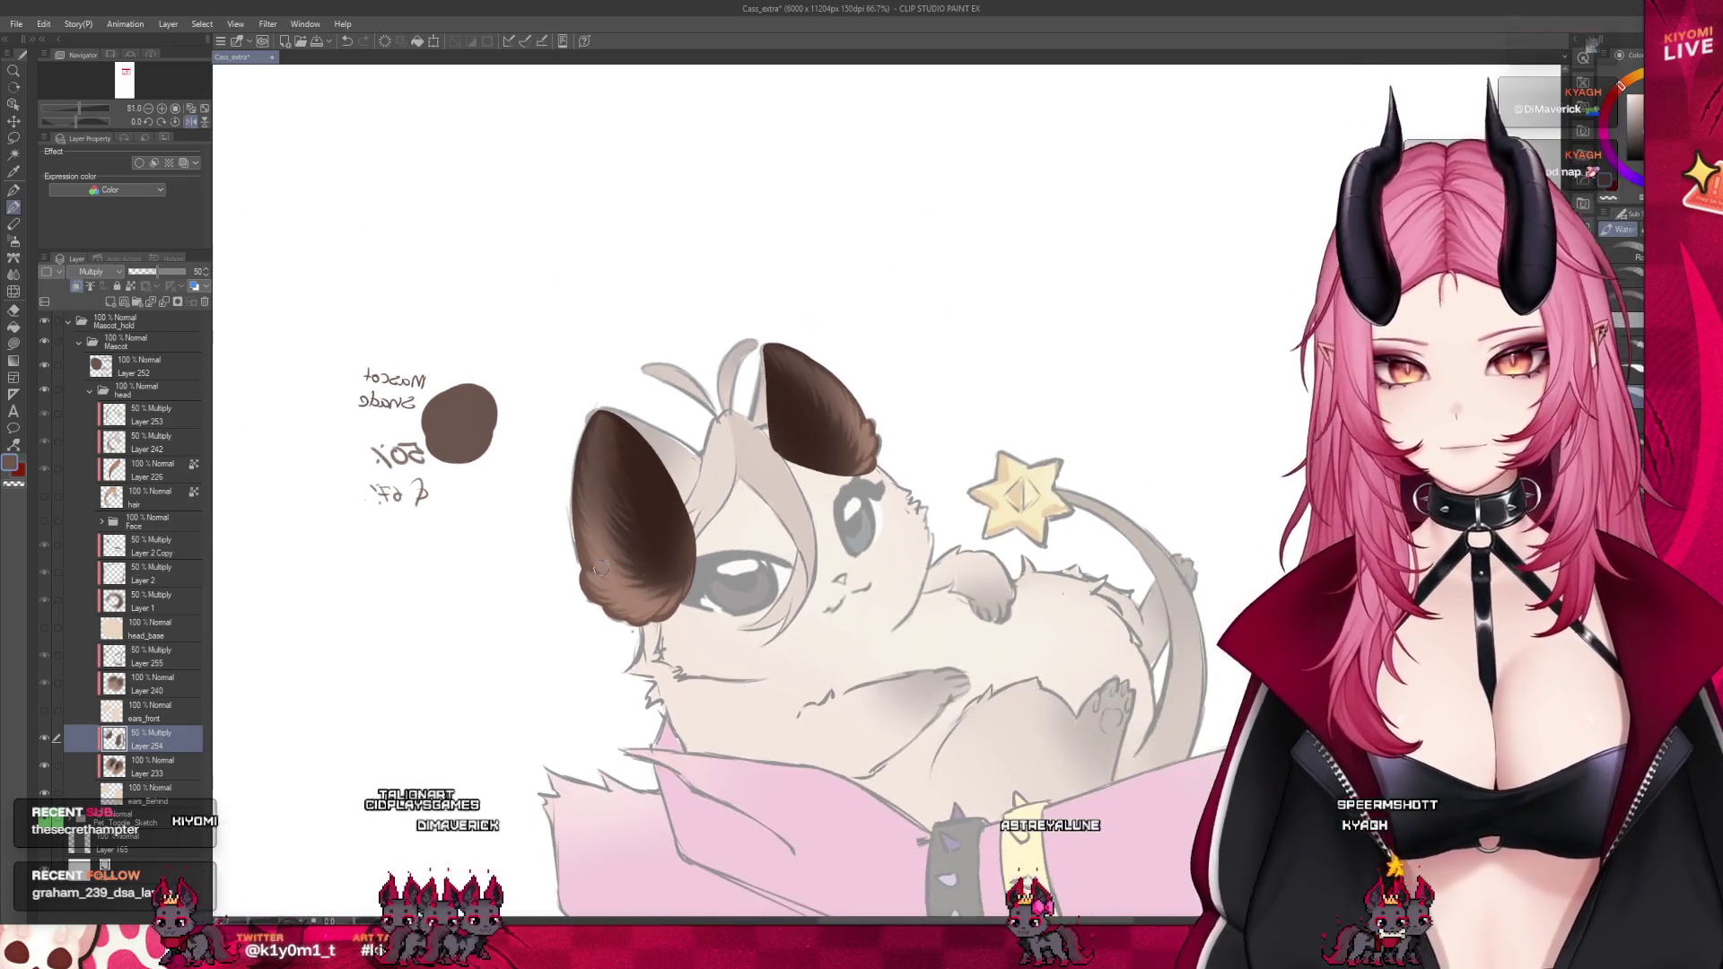
{"action": "scroll", "coordinate": [597, 570], "scroll_direction": "up", "scroll_amount": 3}
Add a new layer and brush faint shading along the left ear's lower edge
{"action": "left_click", "coordinate": [126, 303]}
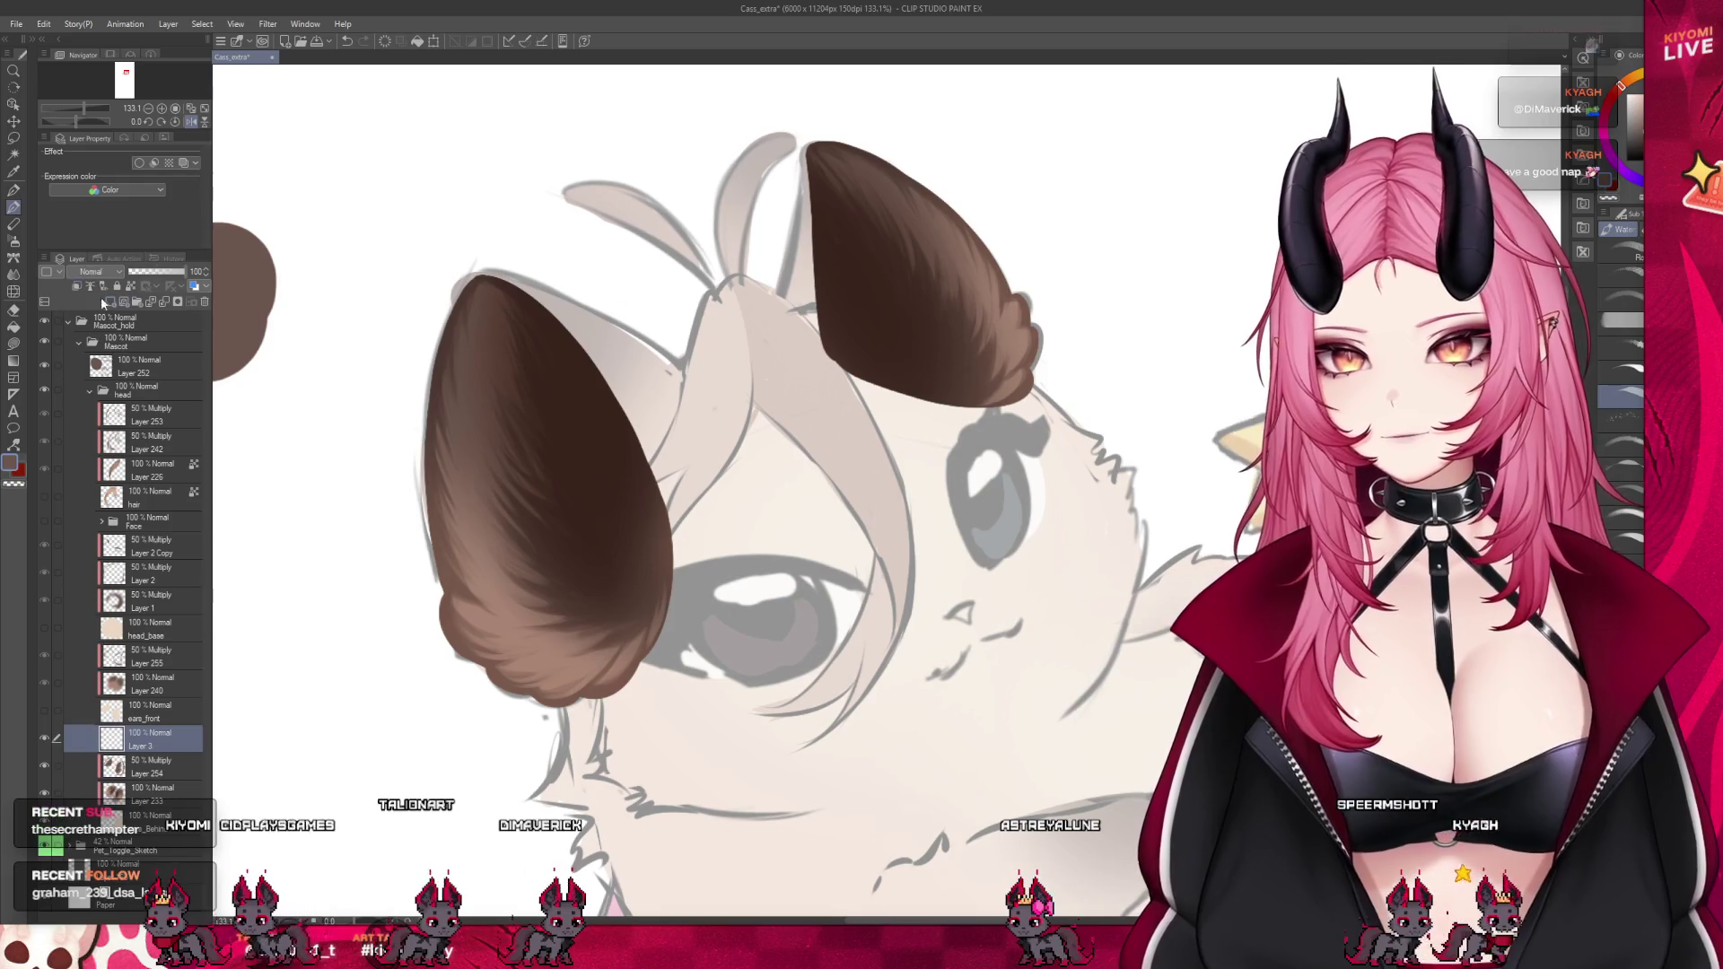
{"action": "scroll", "coordinate": [551, 615], "scroll_direction": "up", "scroll_amount": 1}
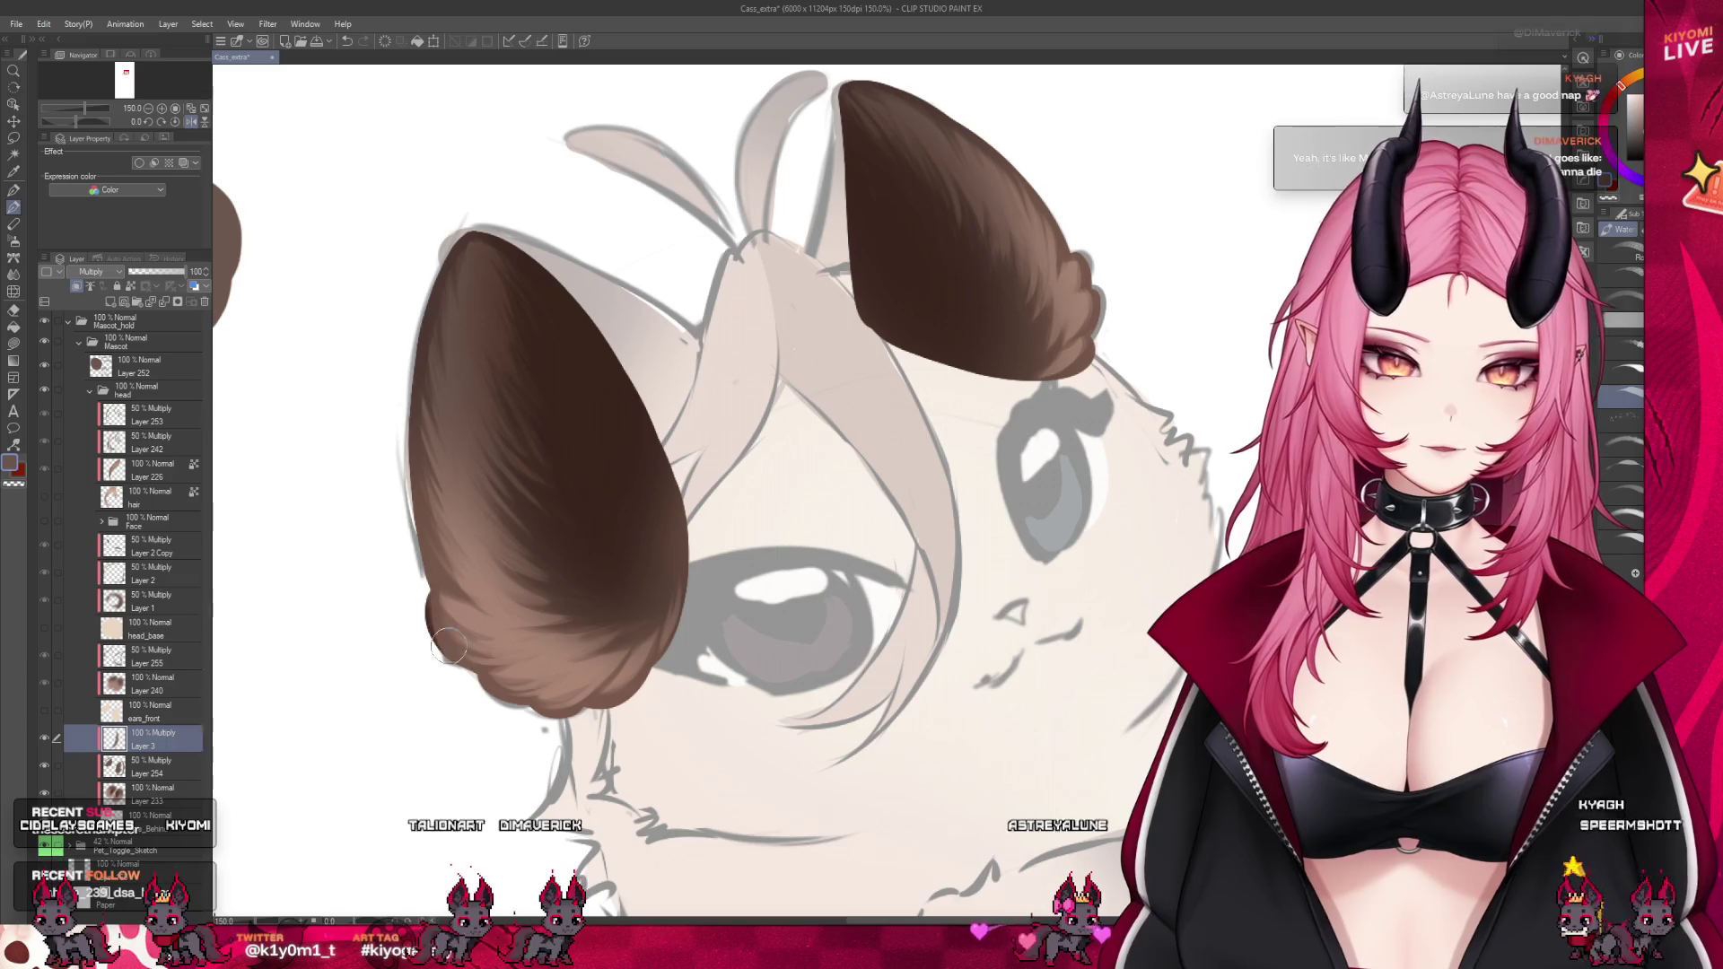
{"action": "left_click_drag", "start_coordinate": [435, 624], "coordinate": [467, 673]}
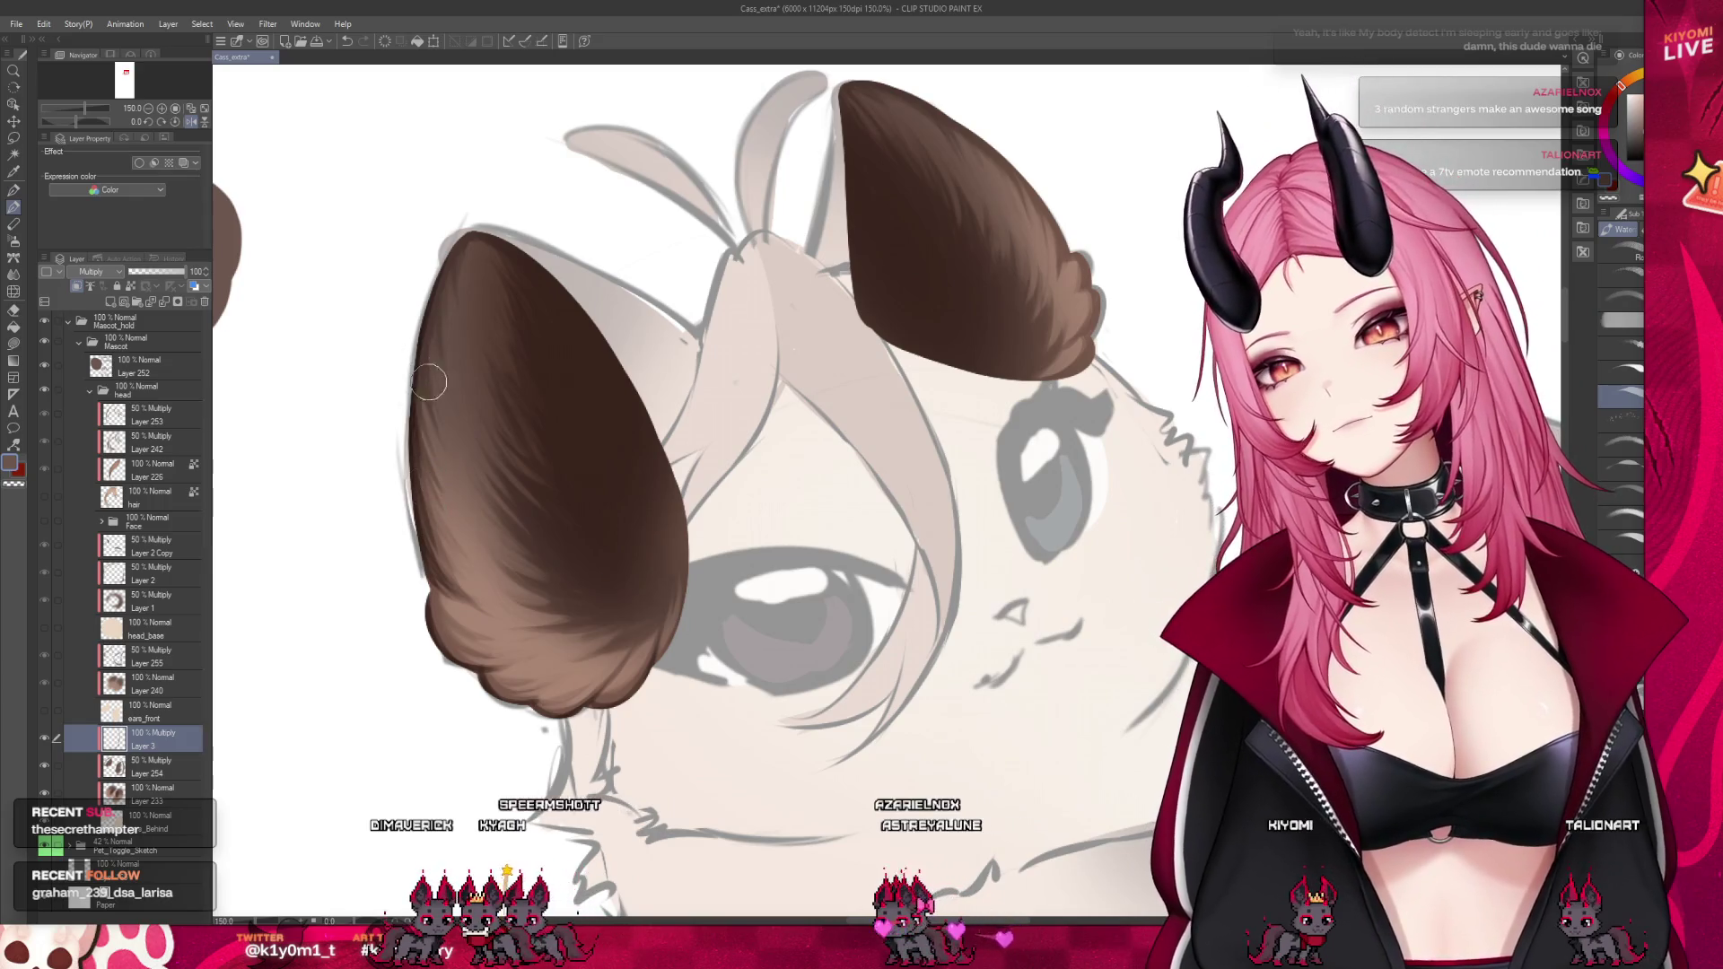
Flip the canvas back to normal and sample brown from the right ear's edge
{"action": "left_click", "coordinate": [195, 116]}
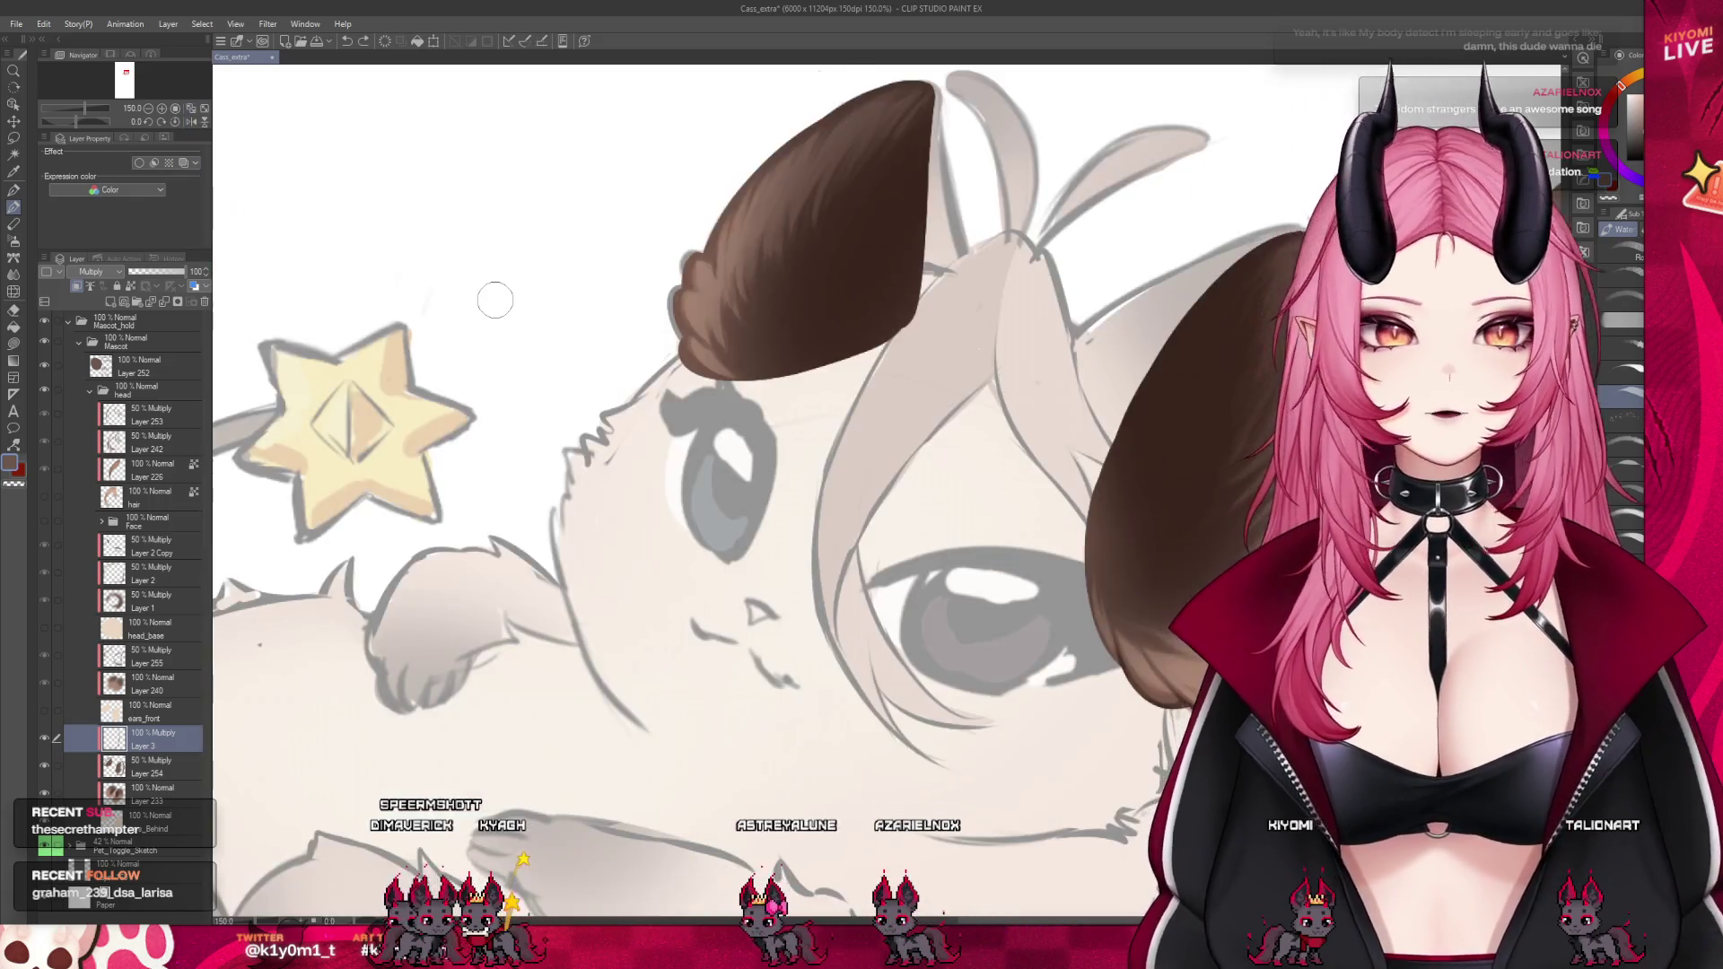
{"action": "scroll", "coordinate": [1033, 390], "scroll_direction": "down", "scroll_amount": 3}
{"action": "scroll", "coordinate": [1033, 390], "scroll_direction": "up", "scroll_amount": 2}
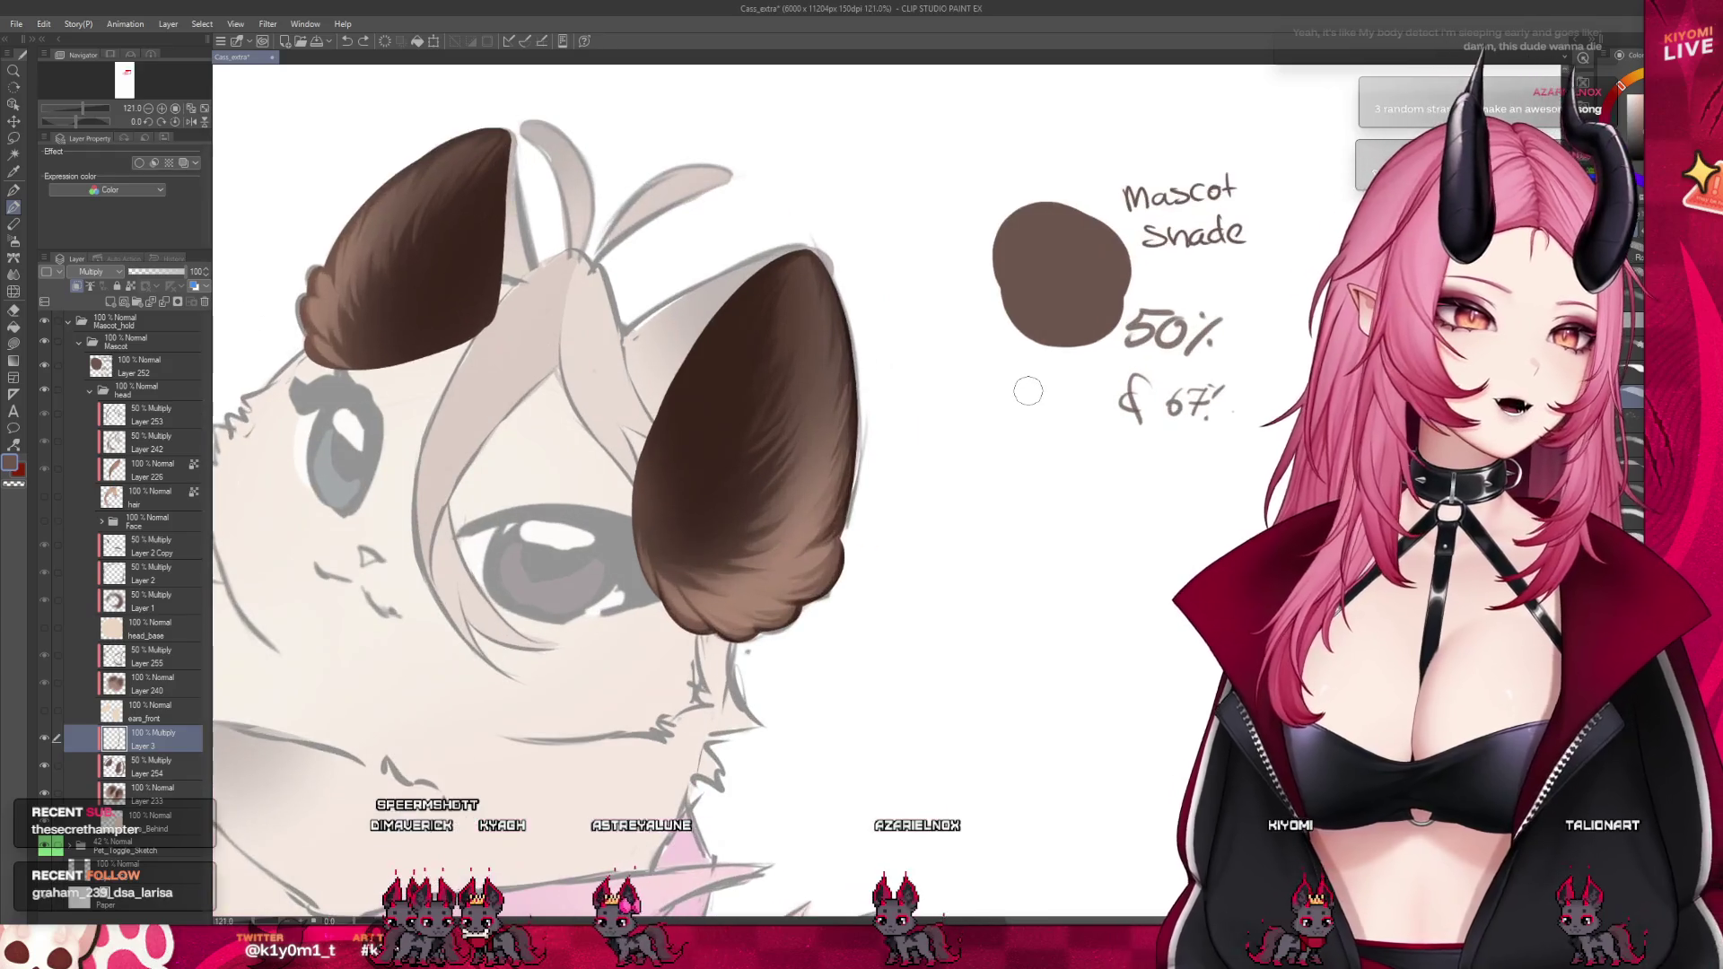
{"action": "left_click", "coordinate": [833, 550], "text": "alt"}
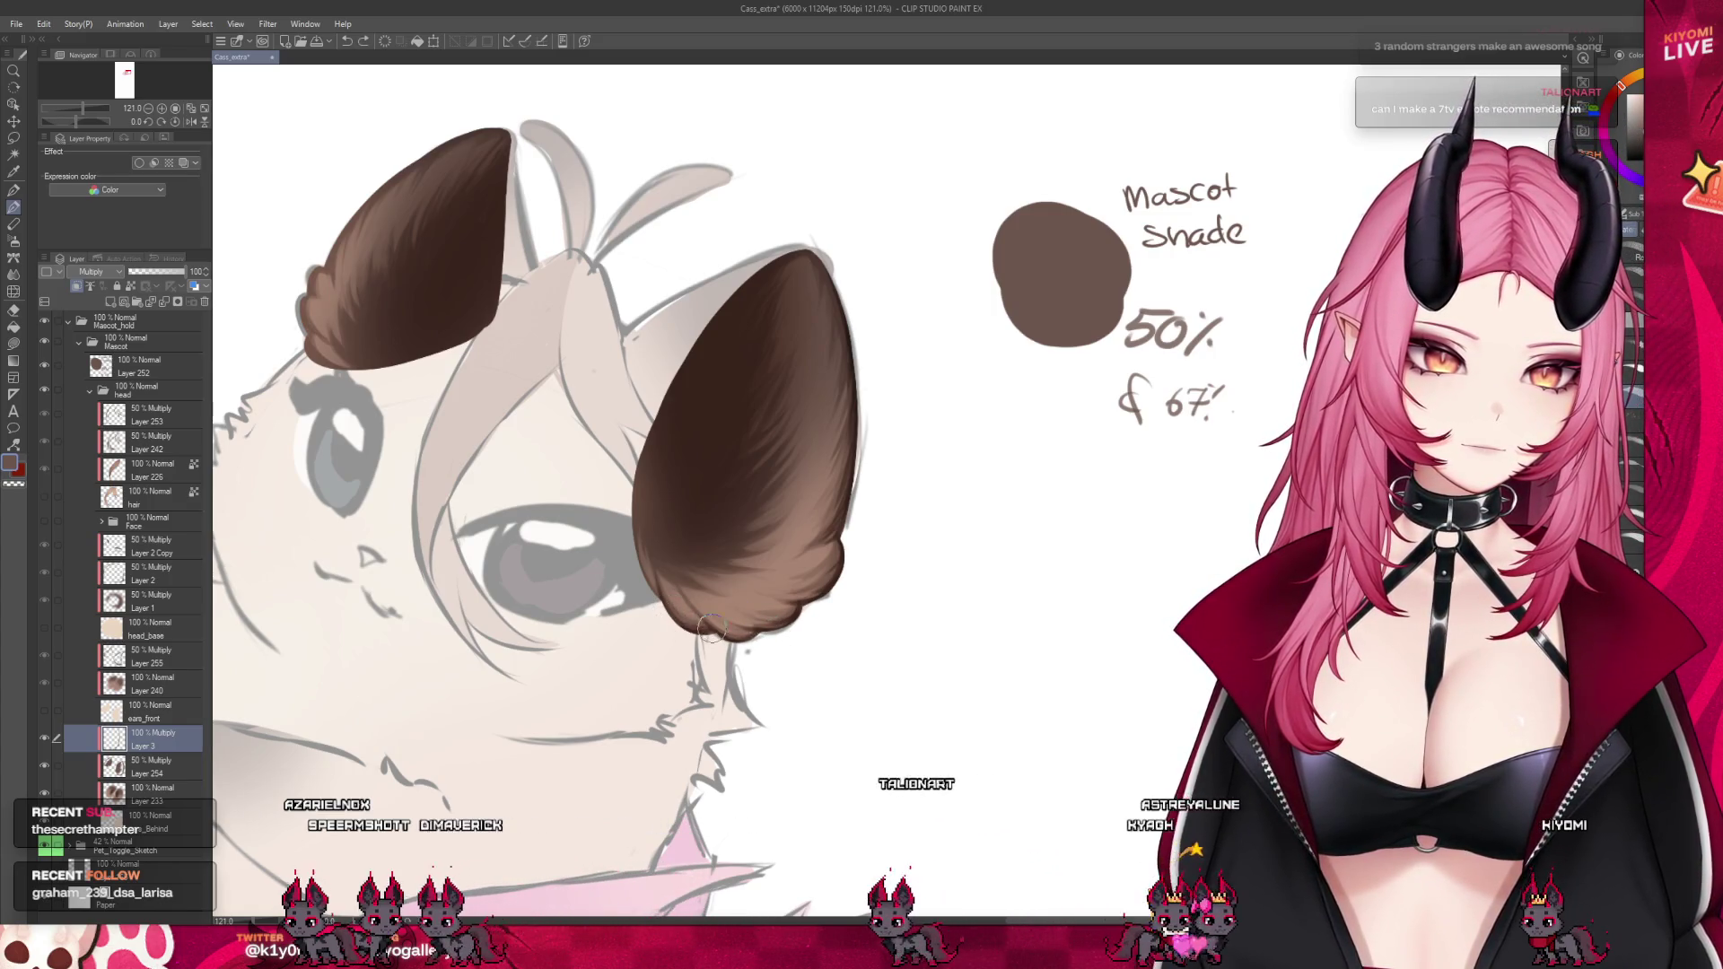
Reduce Layer 3's Multiply ear shading to 50% opacity
{"action": "scroll", "coordinate": [755, 579], "scroll_direction": "down", "scroll_amount": 4}
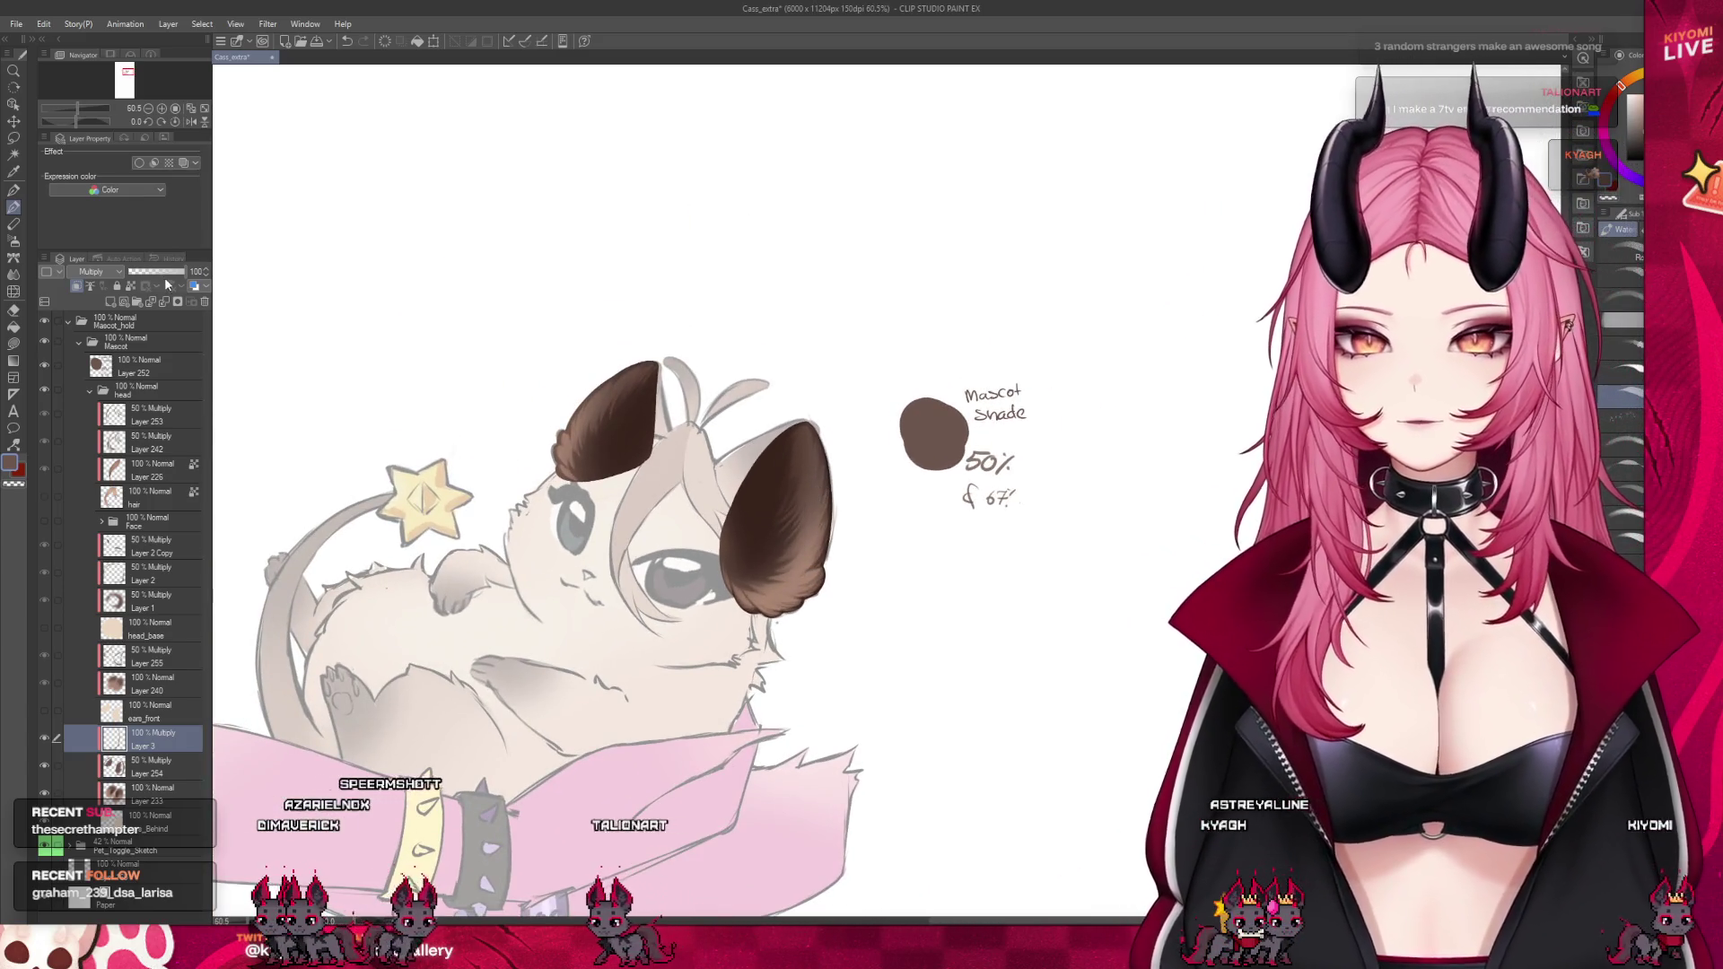
{"action": "left_click", "coordinate": [205, 275]}
{"action": "left_click", "coordinate": [205, 274]}
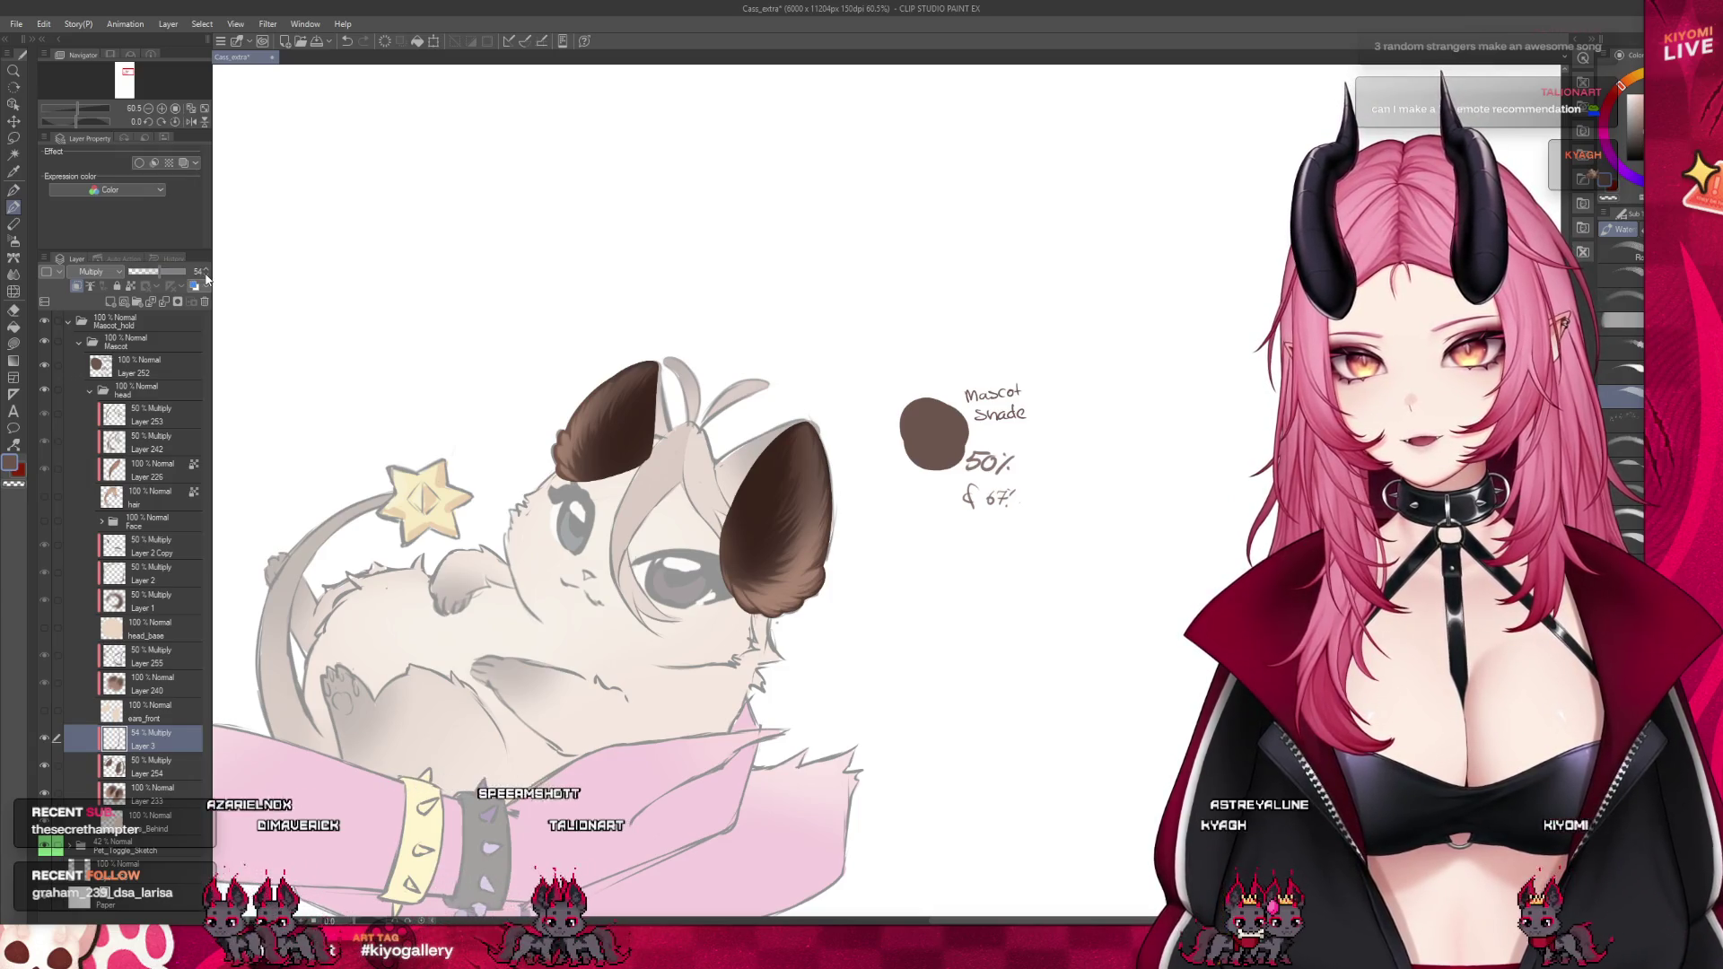
{"action": "scroll", "coordinate": [656, 221], "scroll_direction": "up", "scroll_amount": 1}
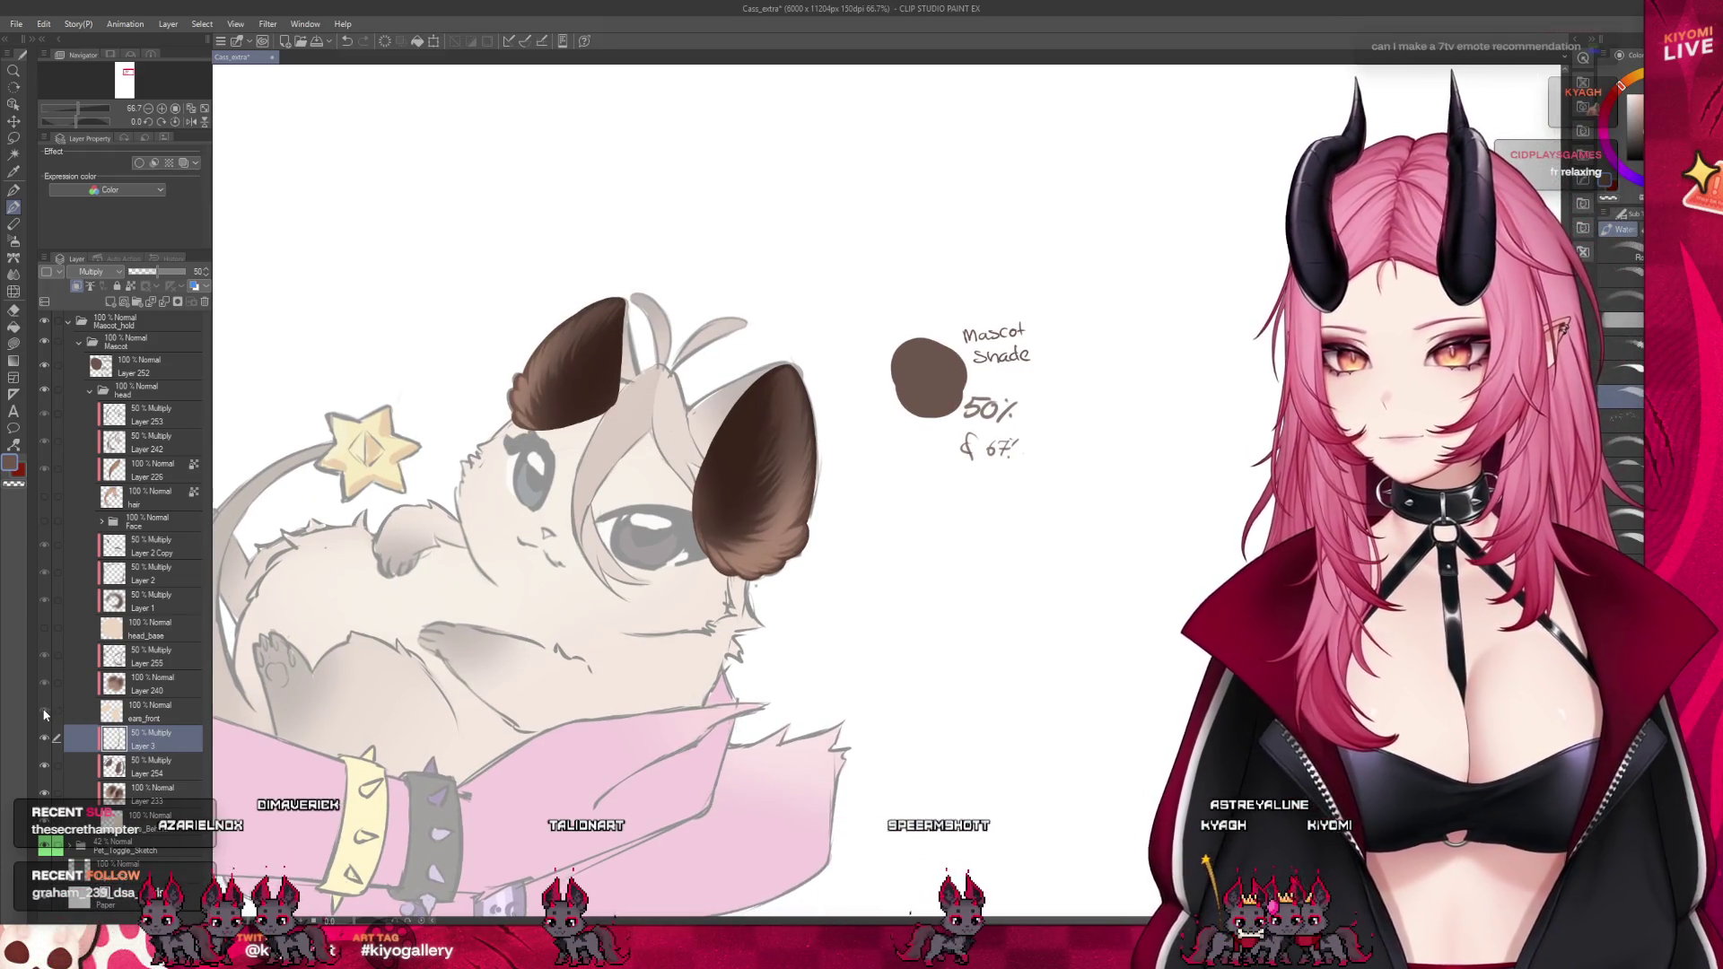
{"action": "scroll", "coordinate": [764, 464], "scroll_direction": "down", "scroll_amount": 4}
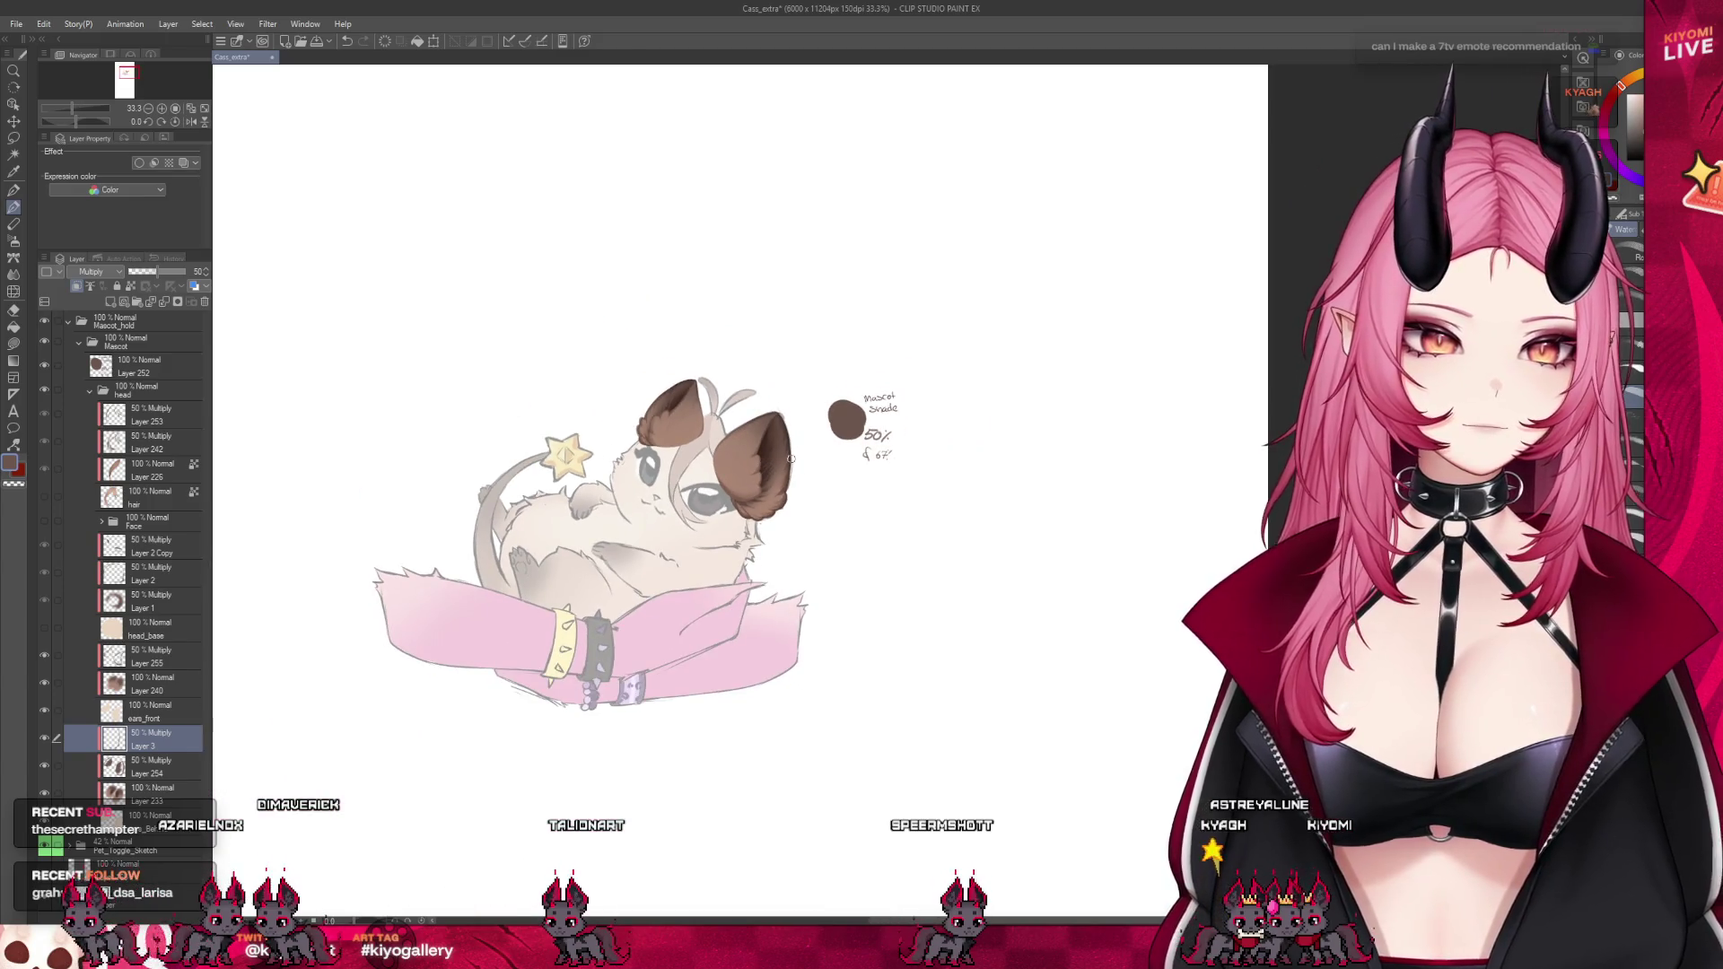
{"action": "scroll", "coordinate": [738, 450], "scroll_direction": "up", "scroll_amount": 3}
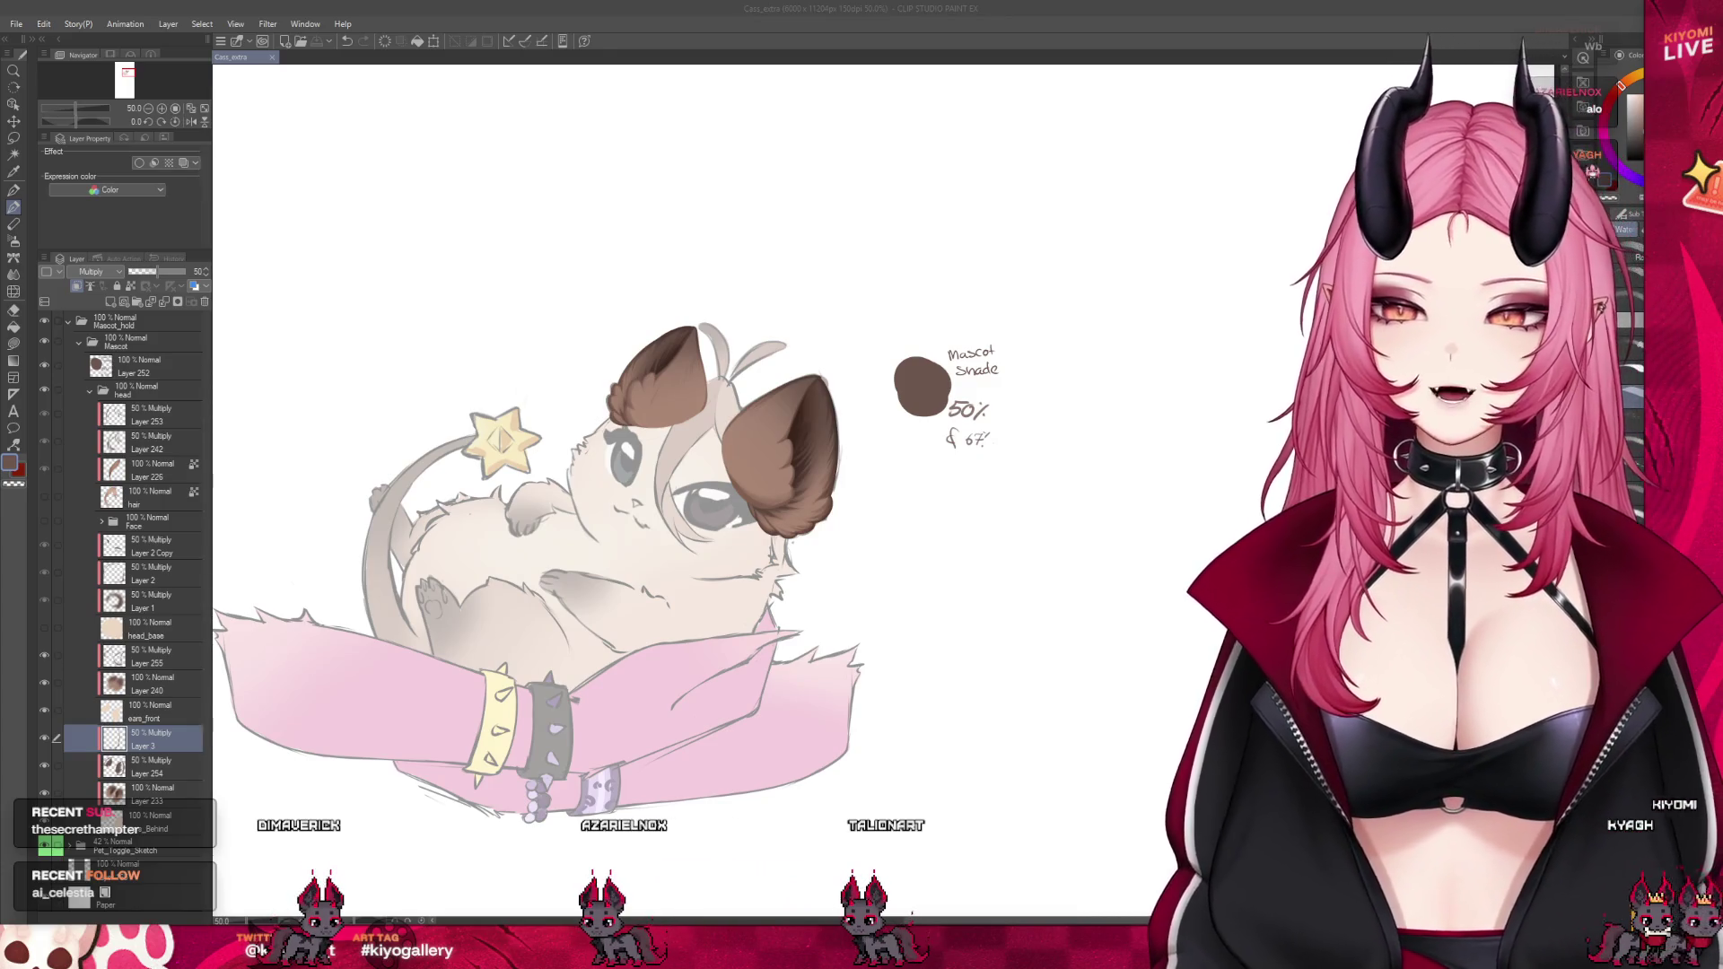
Hide the ears_front layer to compare the ears, then undo the change
{"action": "scroll", "coordinate": [713, 392], "scroll_direction": "up", "scroll_amount": 5}
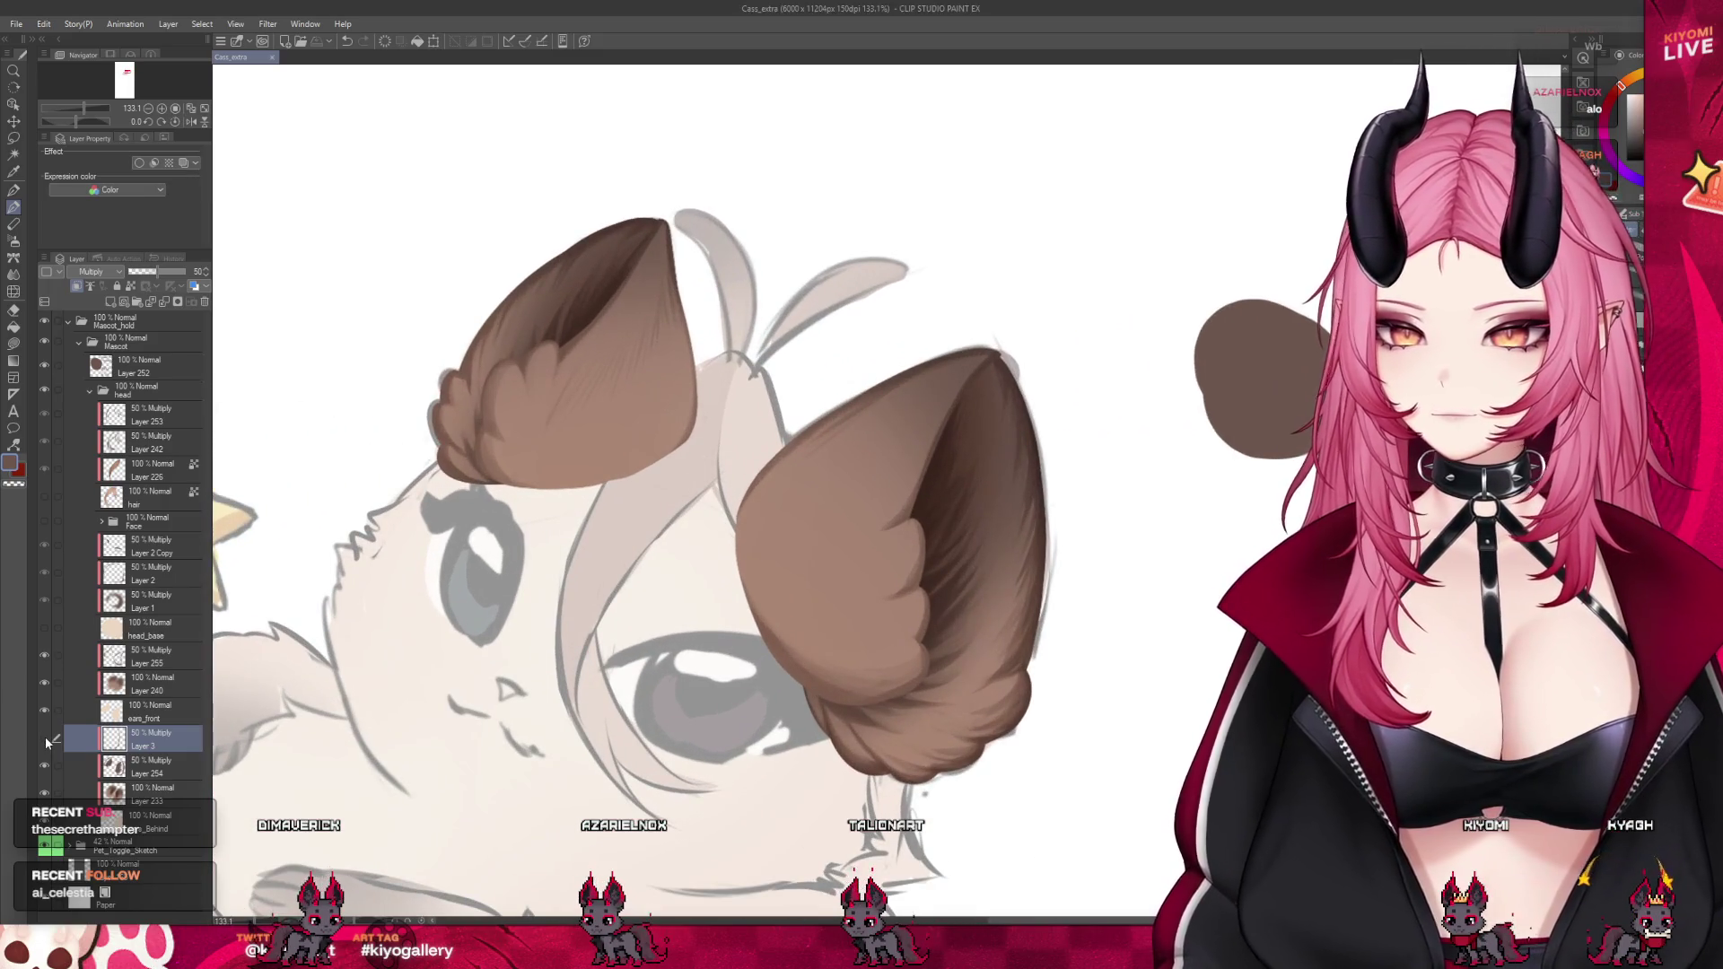
{"action": "scroll", "coordinate": [601, 321], "scroll_direction": "down", "scroll_amount": 2}
{"action": "scroll", "coordinate": [601, 320], "scroll_direction": "up", "scroll_amount": 1}
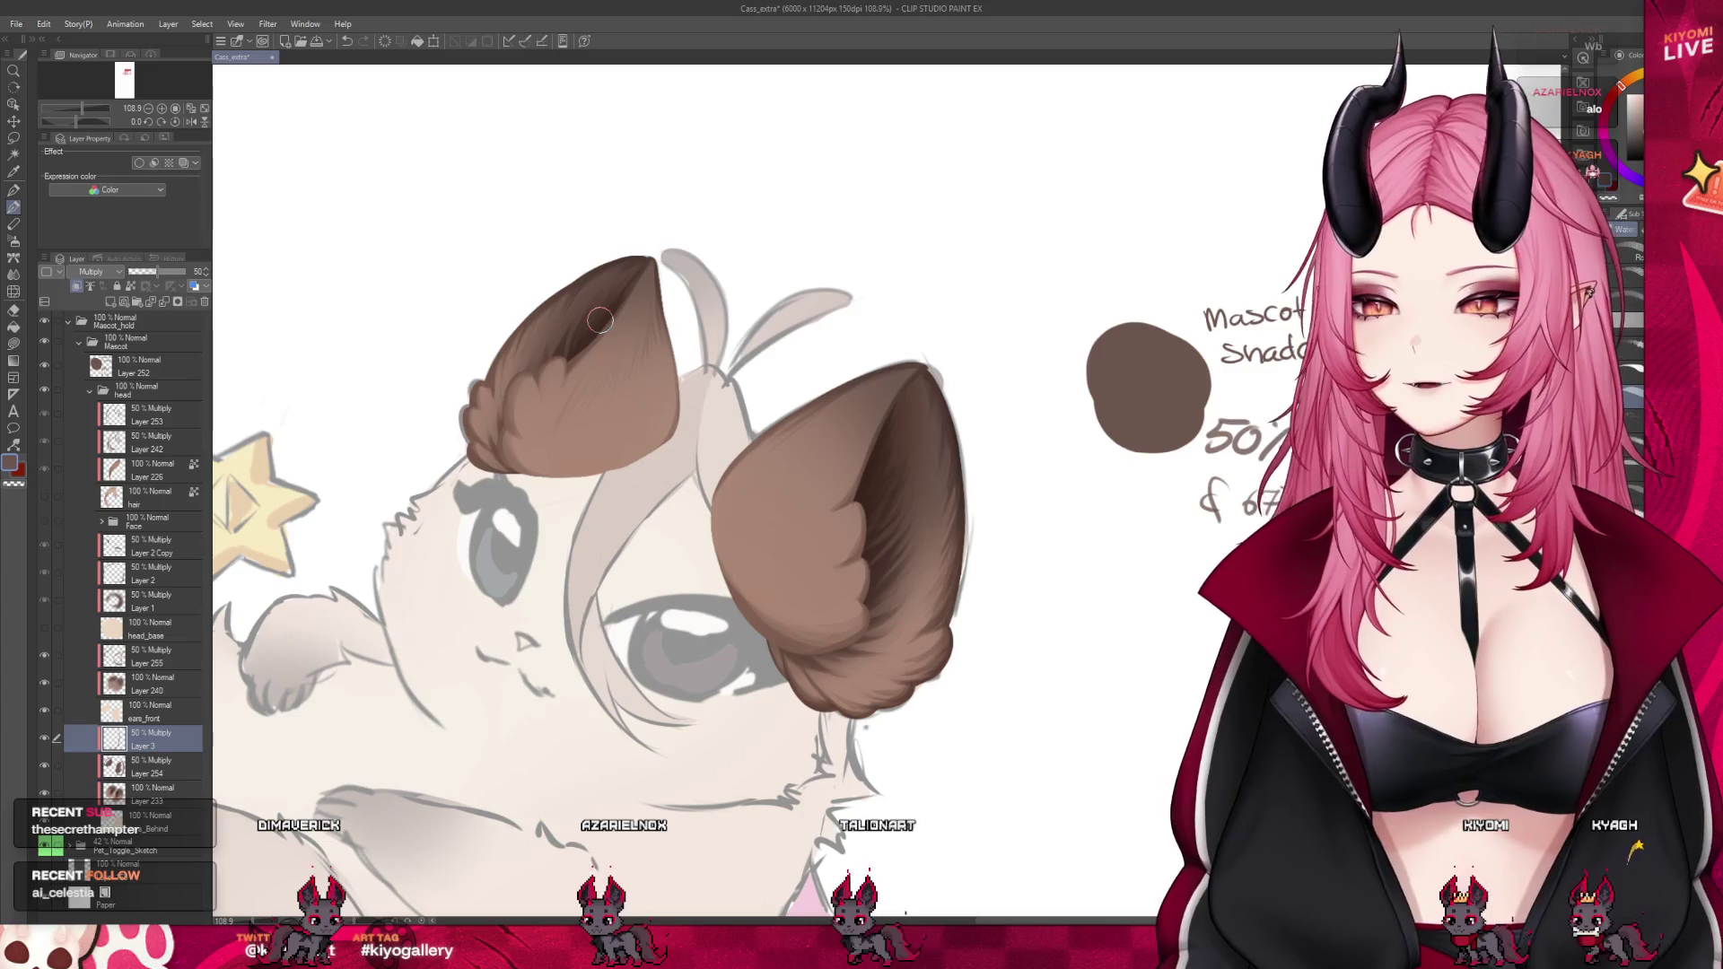
{"action": "scroll", "coordinate": [496, 177], "scroll_direction": "up", "scroll_amount": 2}
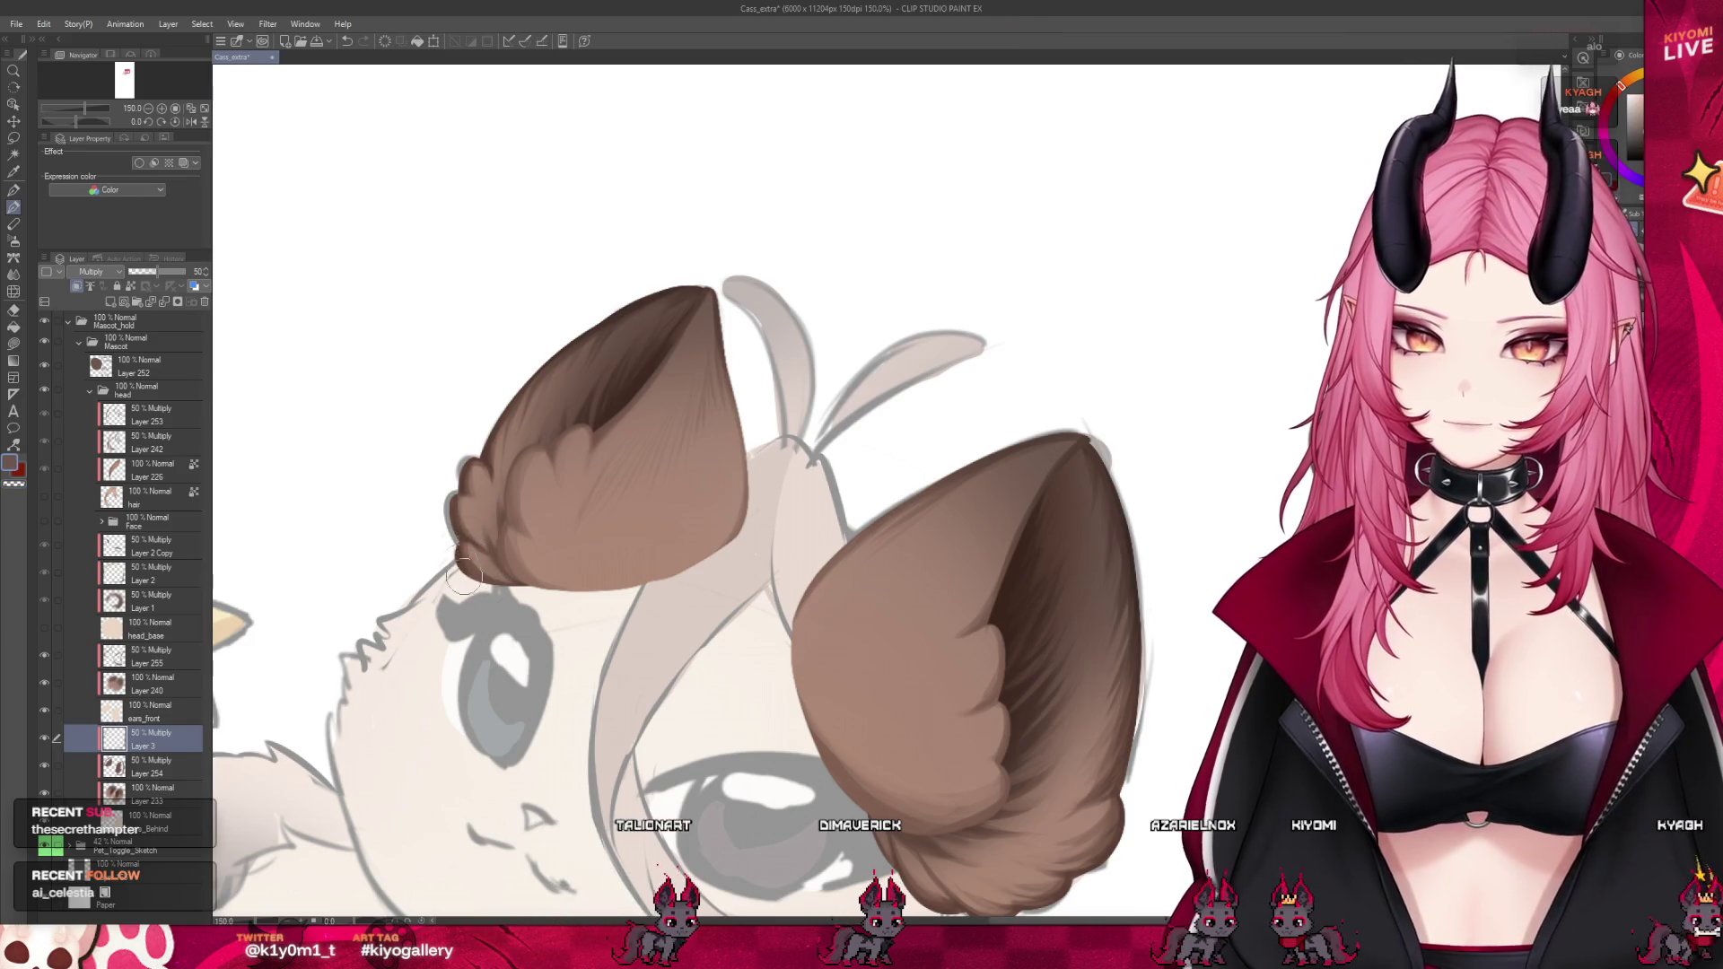
{"action": "left_click", "coordinate": [44, 710]}
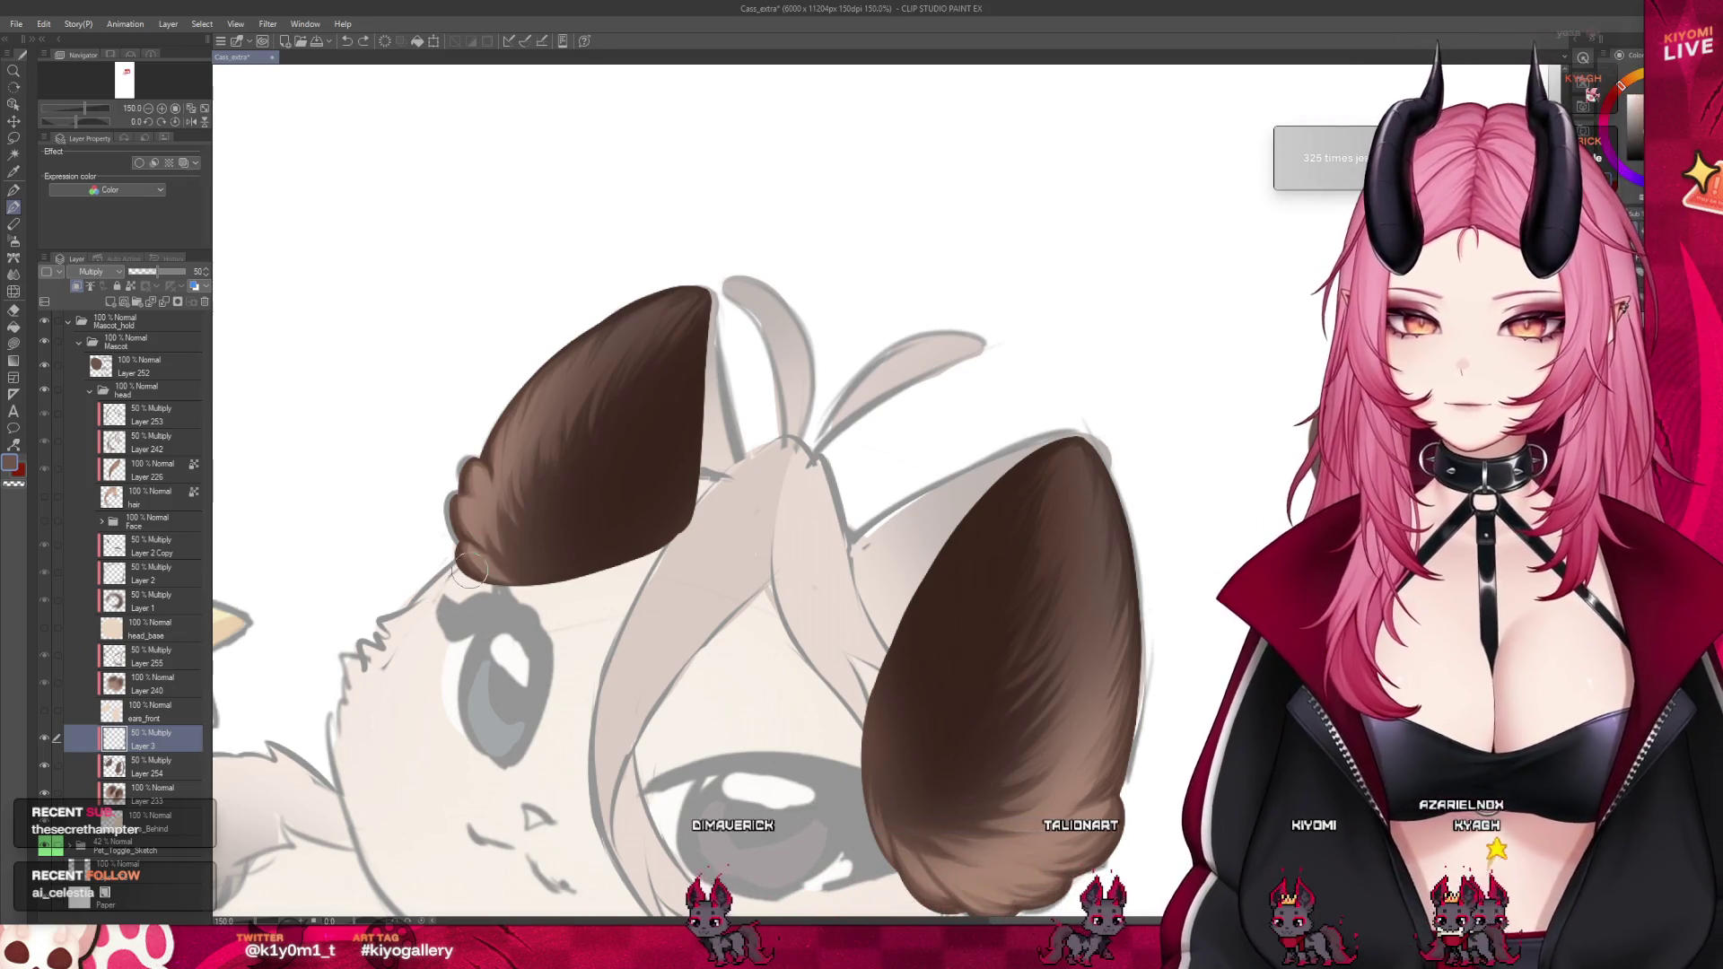
{"action": "key", "text": "ctrl+z"}
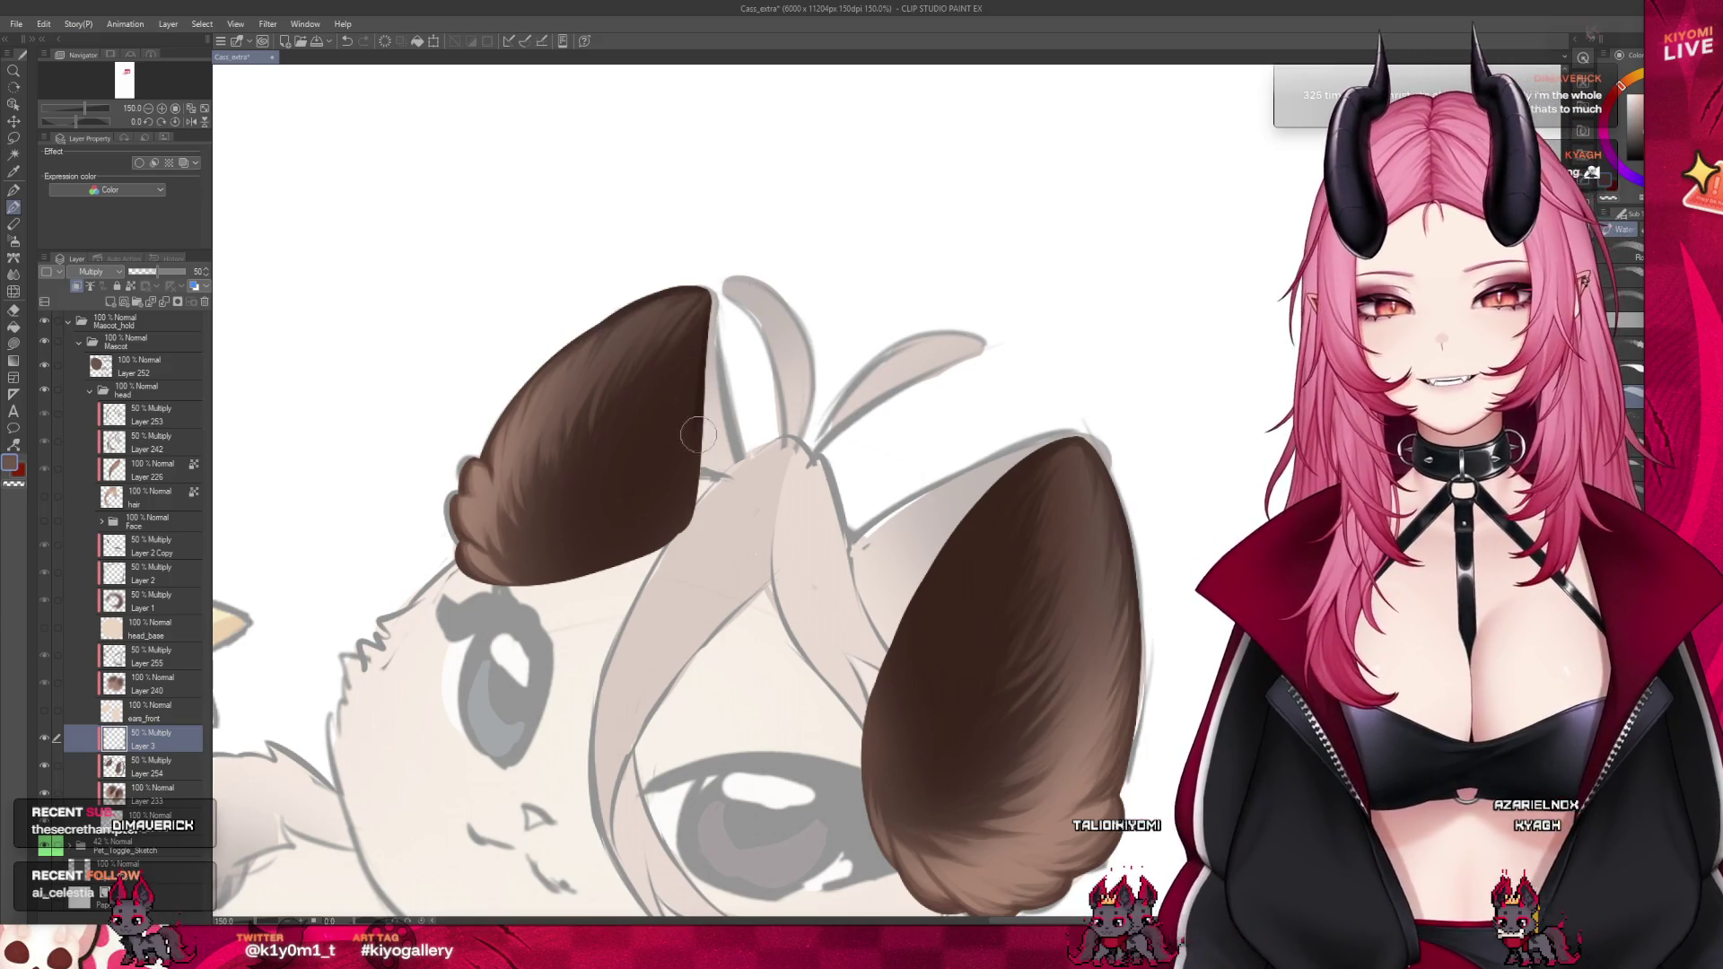
With an enlarged airbrush, darken the lower left ear and the lower middle of the right ear
{"action": "key", "text": "bracketright"}
{"action": "key", "text": "bracketright"}
{"action": "key", "text": "bracketright"}
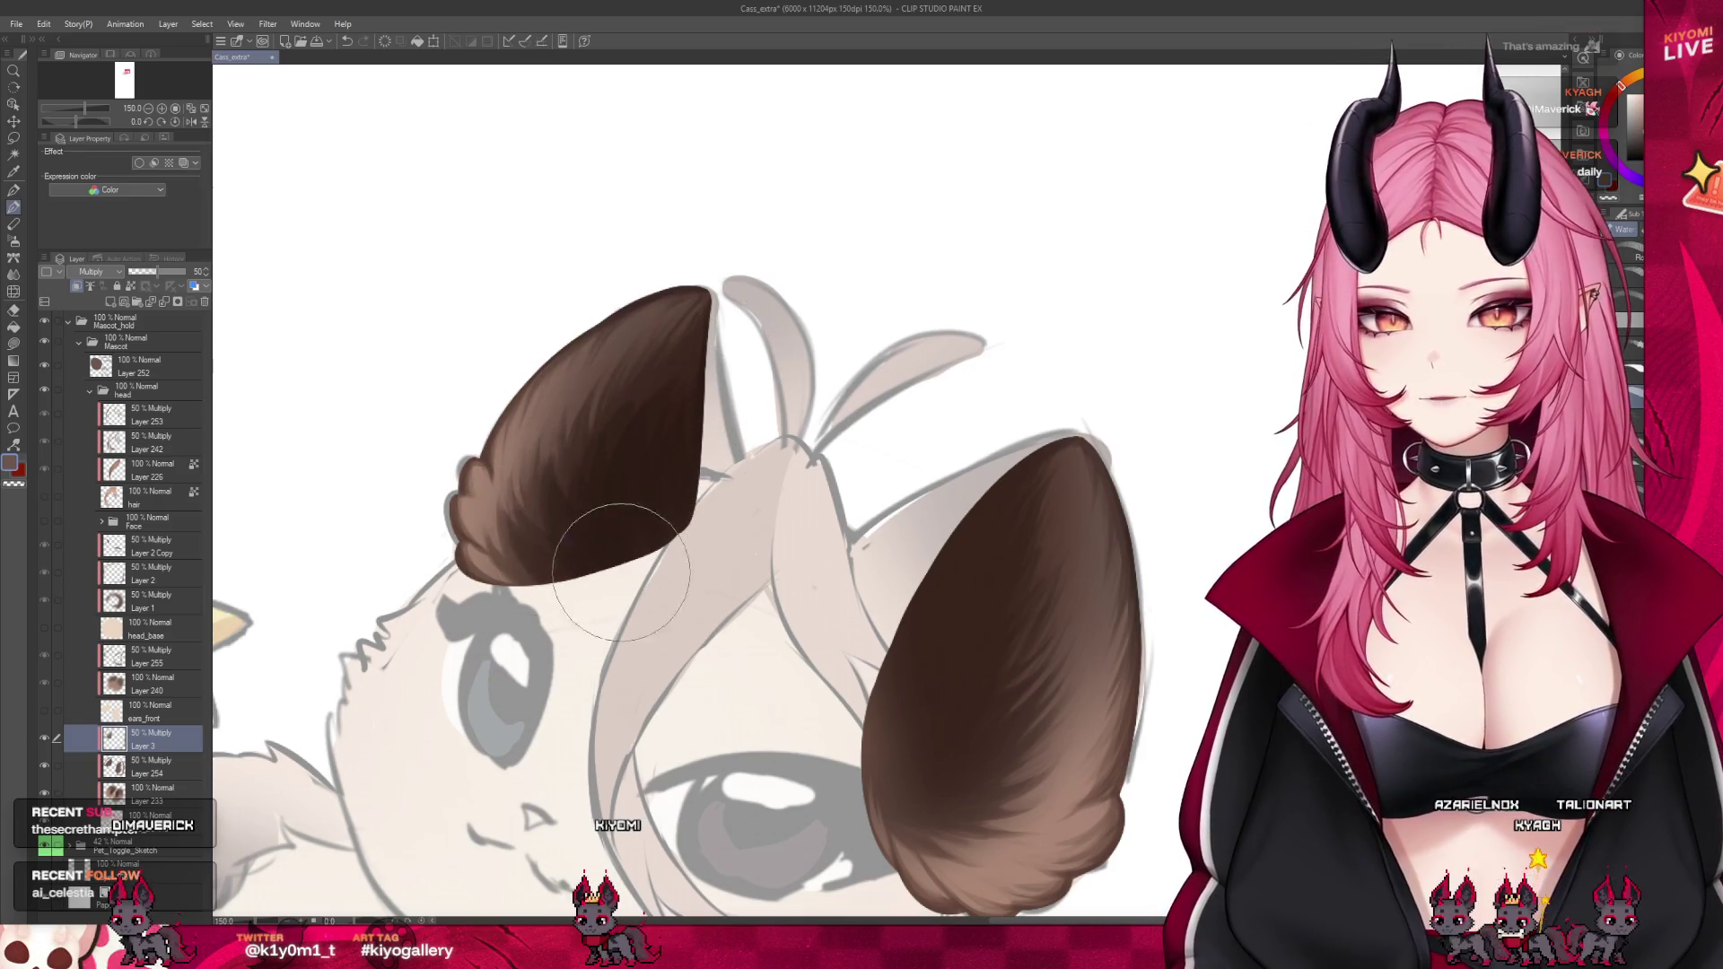
{"action": "mouse_move", "coordinate": [515, 539]}
{"action": "left_mouse_down"}
{"action": "mouse_move", "coordinate": [557, 548]}
{"action": "mouse_move", "coordinate": [538, 520]}
{"action": "mouse_move", "coordinate": [610, 583]}
{"action": "mouse_move", "coordinate": [541, 513]}
{"action": "mouse_move", "coordinate": [560, 557]}
{"action": "mouse_move", "coordinate": [641, 580]}
{"action": "left_mouse_up"}
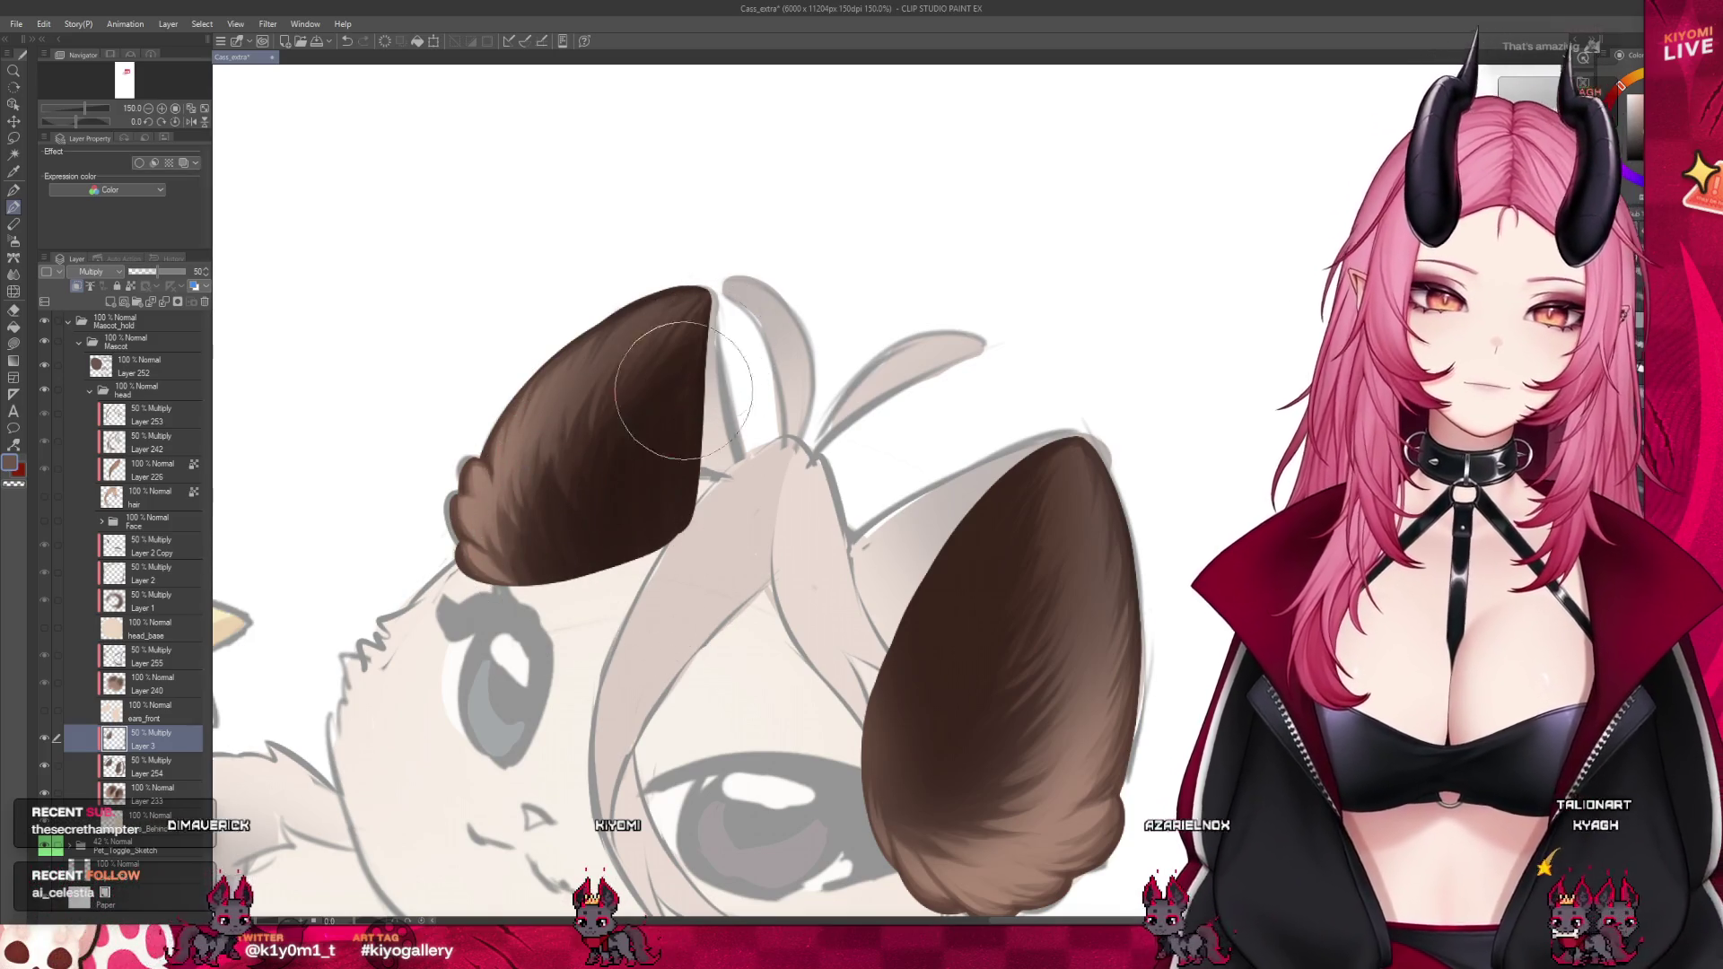
{"action": "key", "text": "ctrl+minus"}
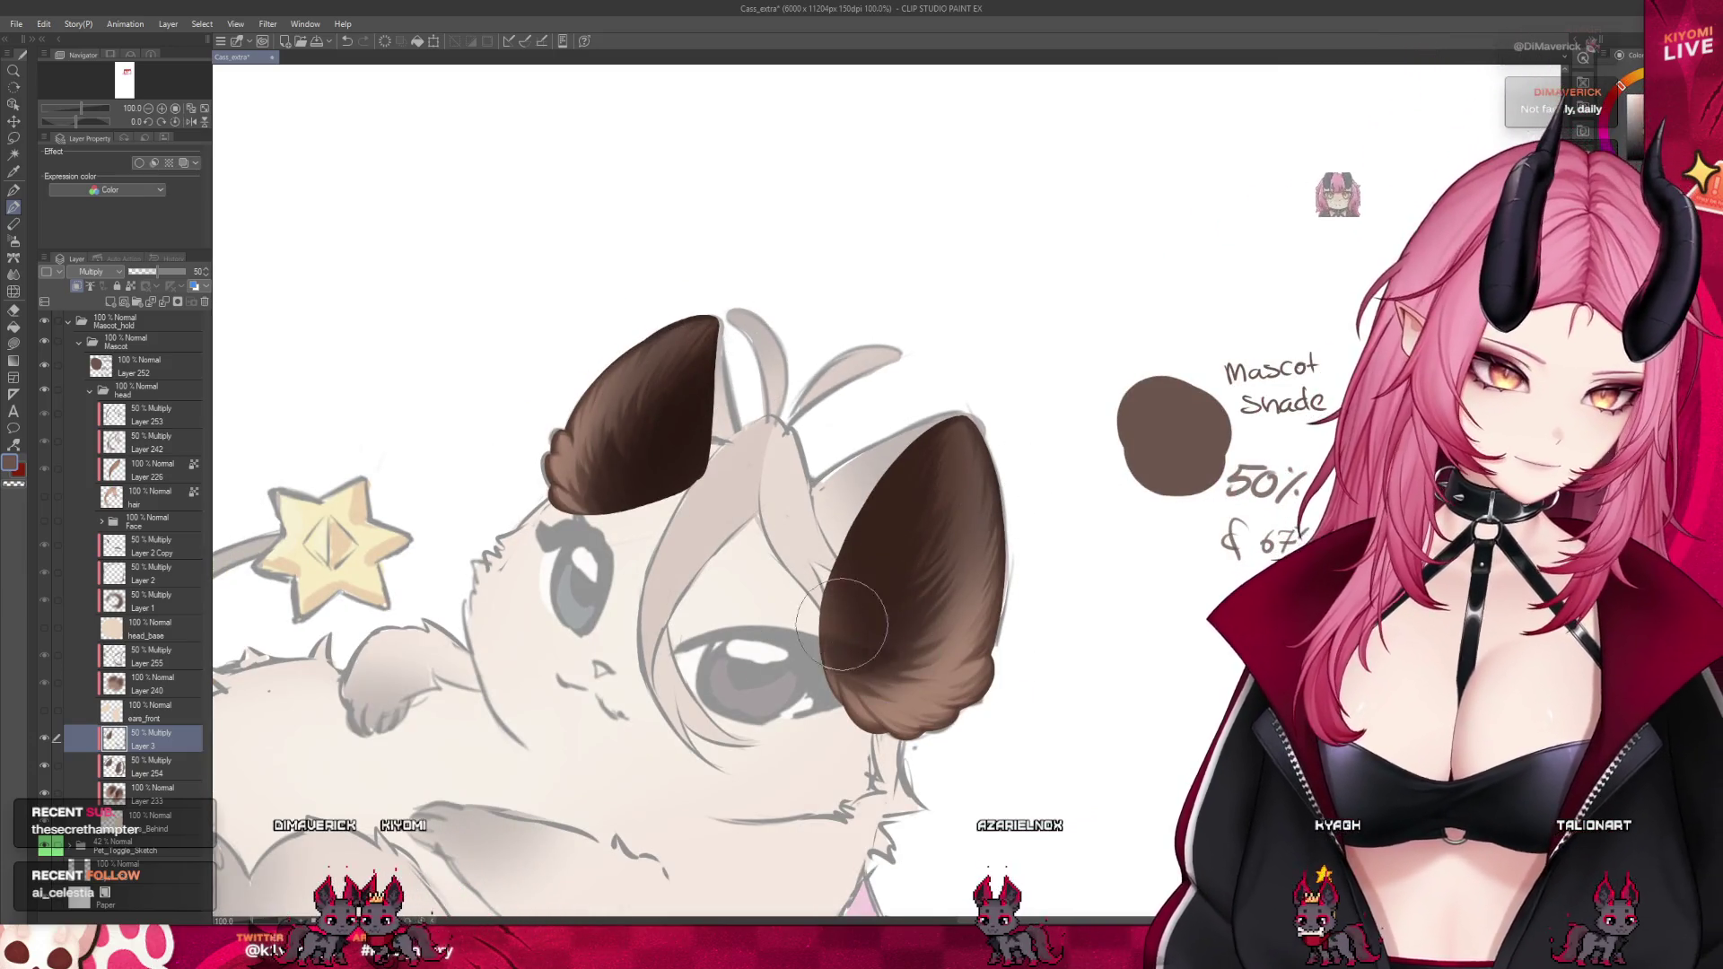
{"action": "mouse_move", "coordinate": [862, 610]}
{"action": "left_mouse_down"}
{"action": "mouse_move", "coordinate": [863, 628]}
{"action": "mouse_move", "coordinate": [856, 597]}
{"action": "mouse_move", "coordinate": [861, 610]}
{"action": "mouse_move", "coordinate": [920, 561]}
{"action": "mouse_move", "coordinate": [933, 574]}
{"action": "mouse_move", "coordinate": [898, 471]}
{"action": "left_mouse_up"}
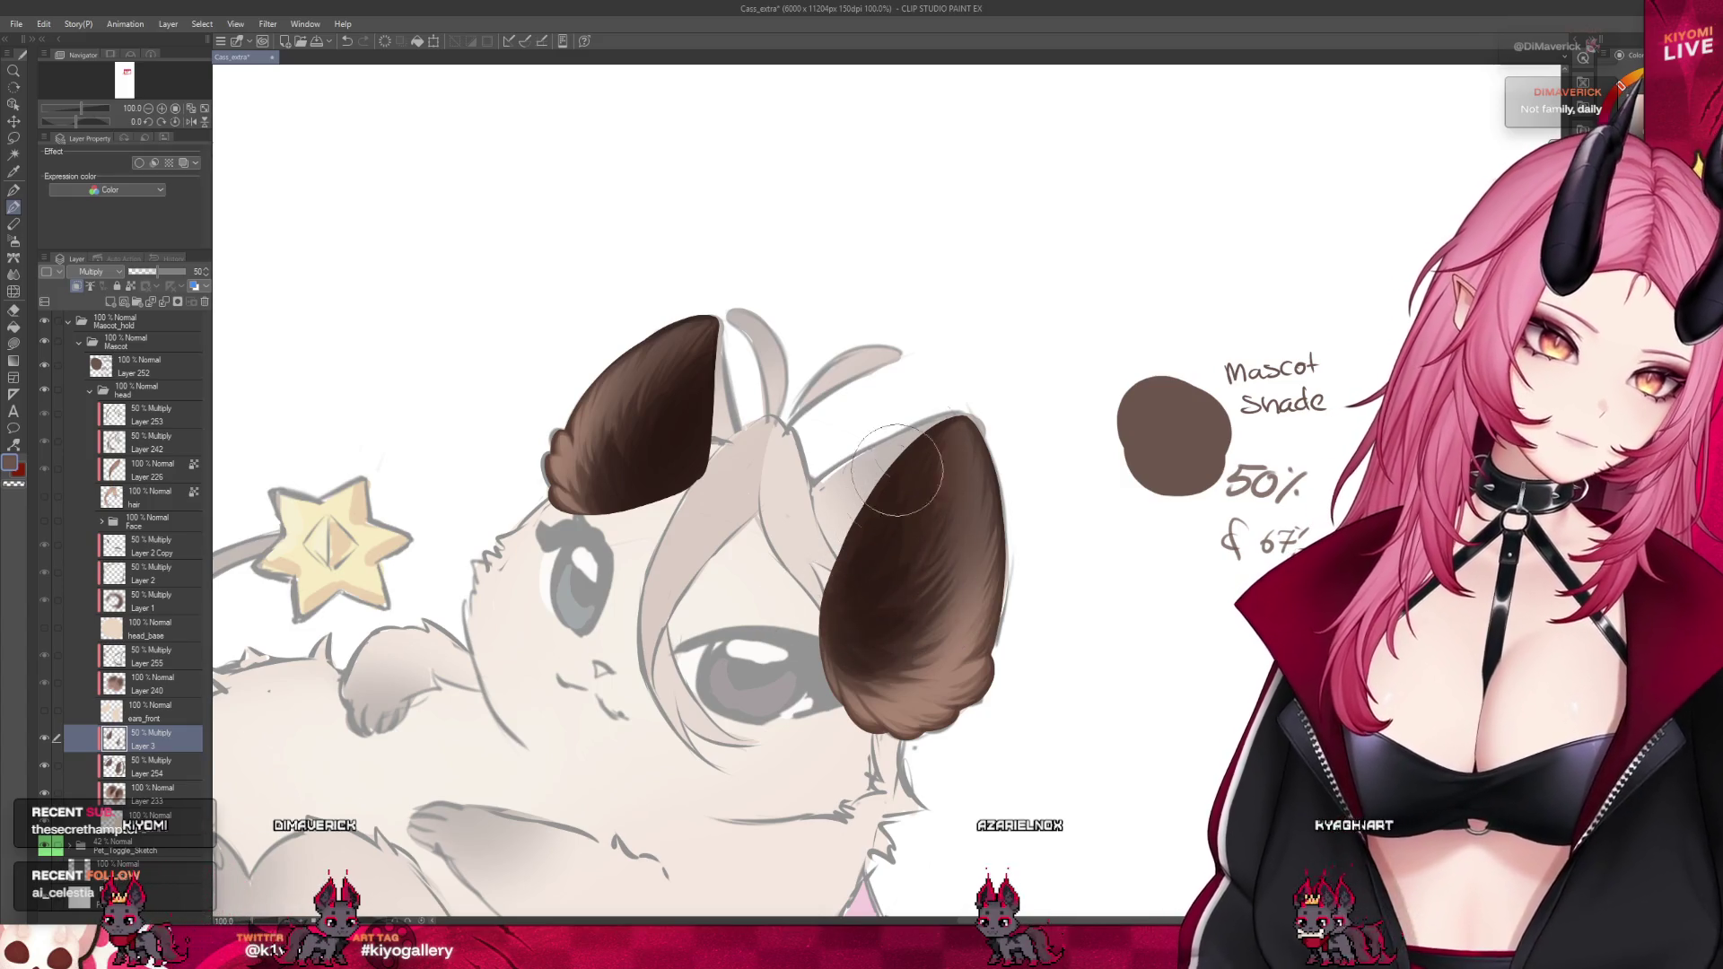
{"action": "mouse_move", "coordinate": [843, 629]}
{"action": "left_mouse_down"}
{"action": "mouse_move", "coordinate": [854, 500]}
{"action": "mouse_move", "coordinate": [804, 470]}
{"action": "mouse_move", "coordinate": [870, 596]}
{"action": "mouse_move", "coordinate": [857, 516]}
{"action": "left_mouse_up"}
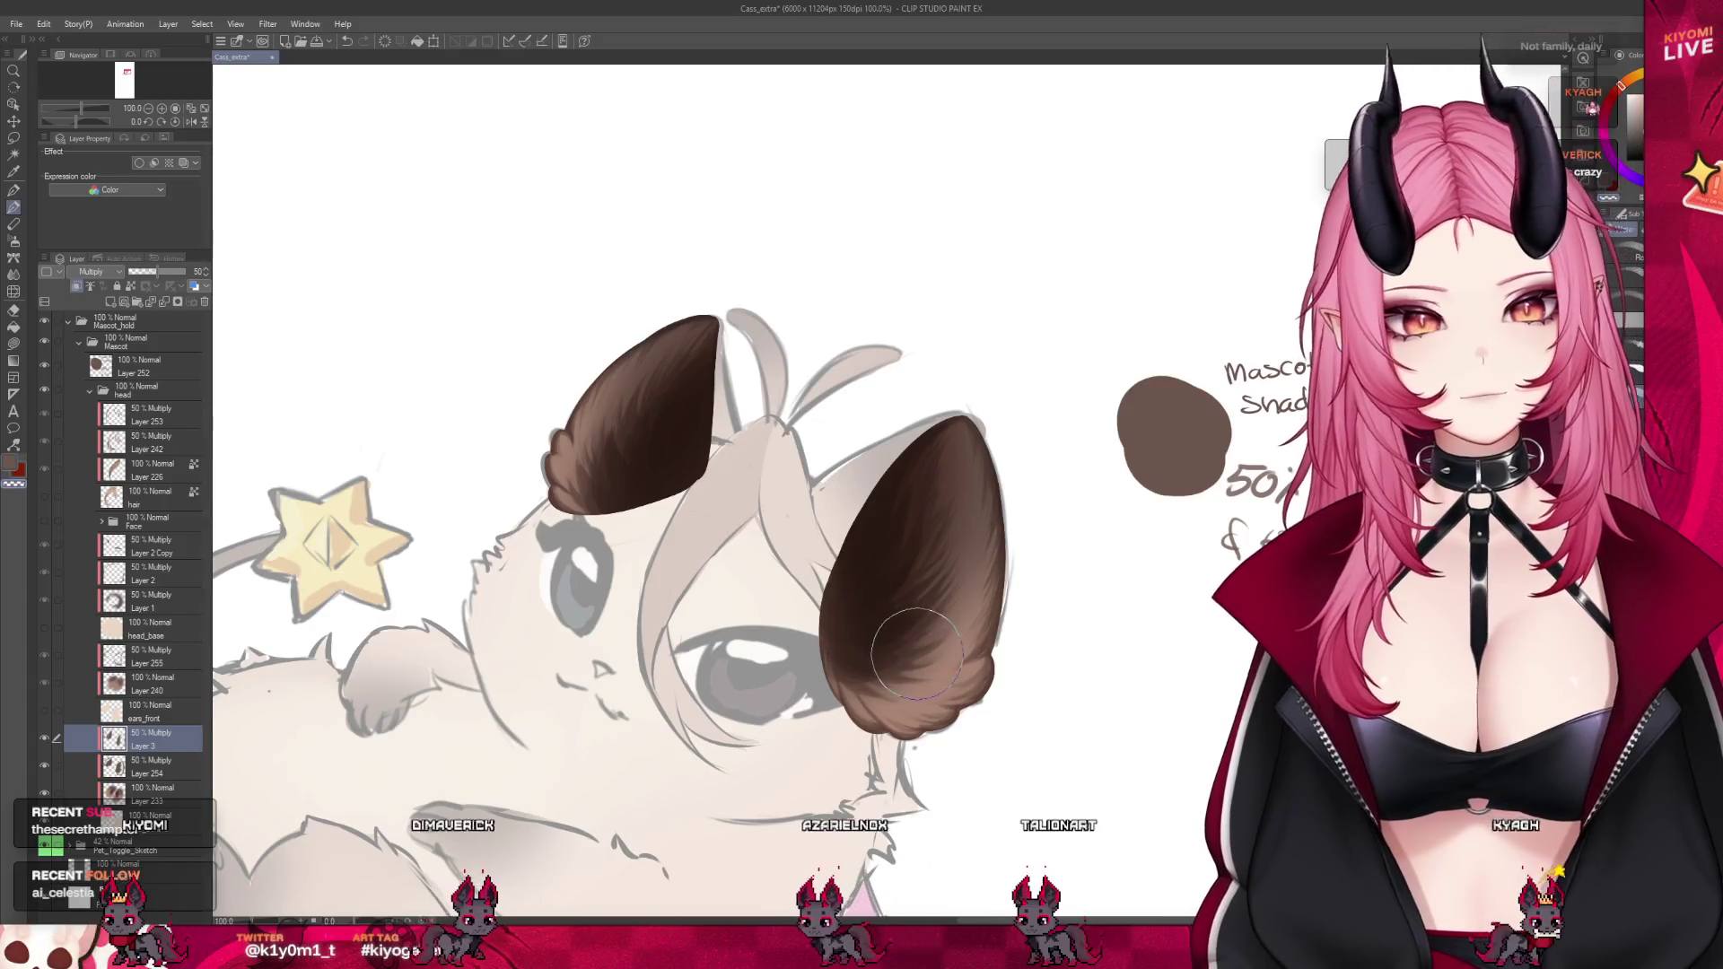
{"action": "key", "text": "bracketleft"}
{"action": "key", "text": "bracketleft"}
{"action": "key", "text": "bracketleft"}
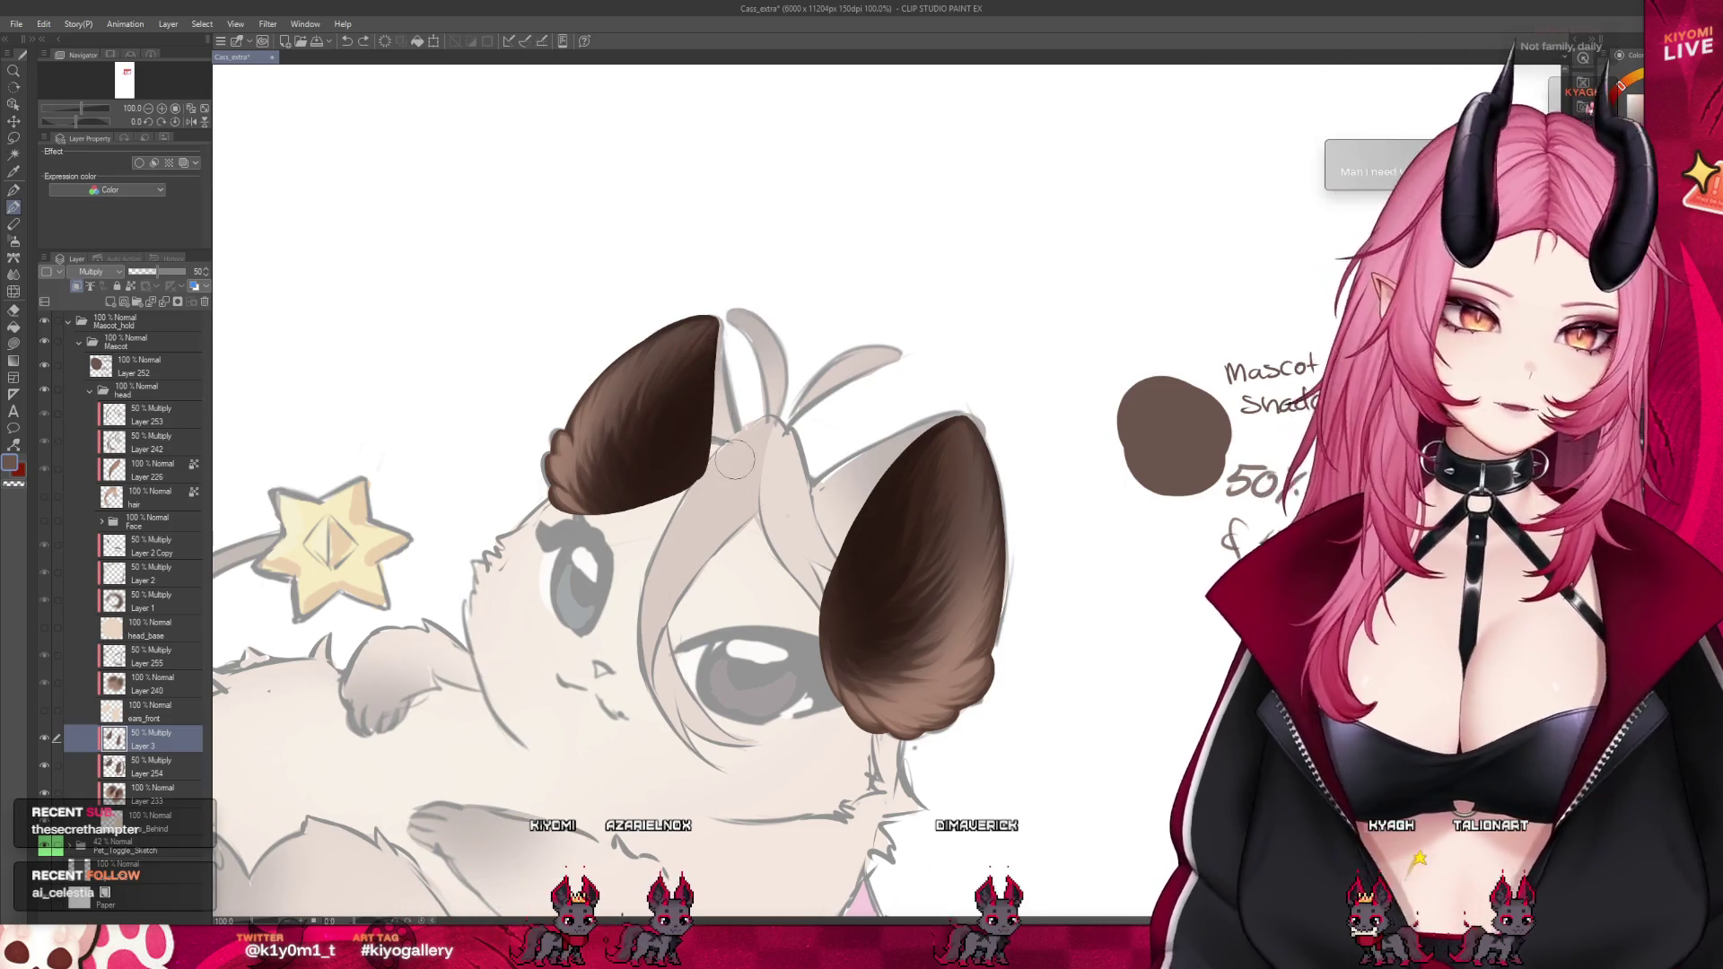
Zoom around to review the mascot, then save Cass_extra with Ctrl+S
{"action": "scroll", "coordinate": [645, 306], "scroll_direction": "down", "scroll_amount": 1}
{"action": "scroll", "coordinate": [634, 306], "scroll_direction": "down", "scroll_amount": 2}
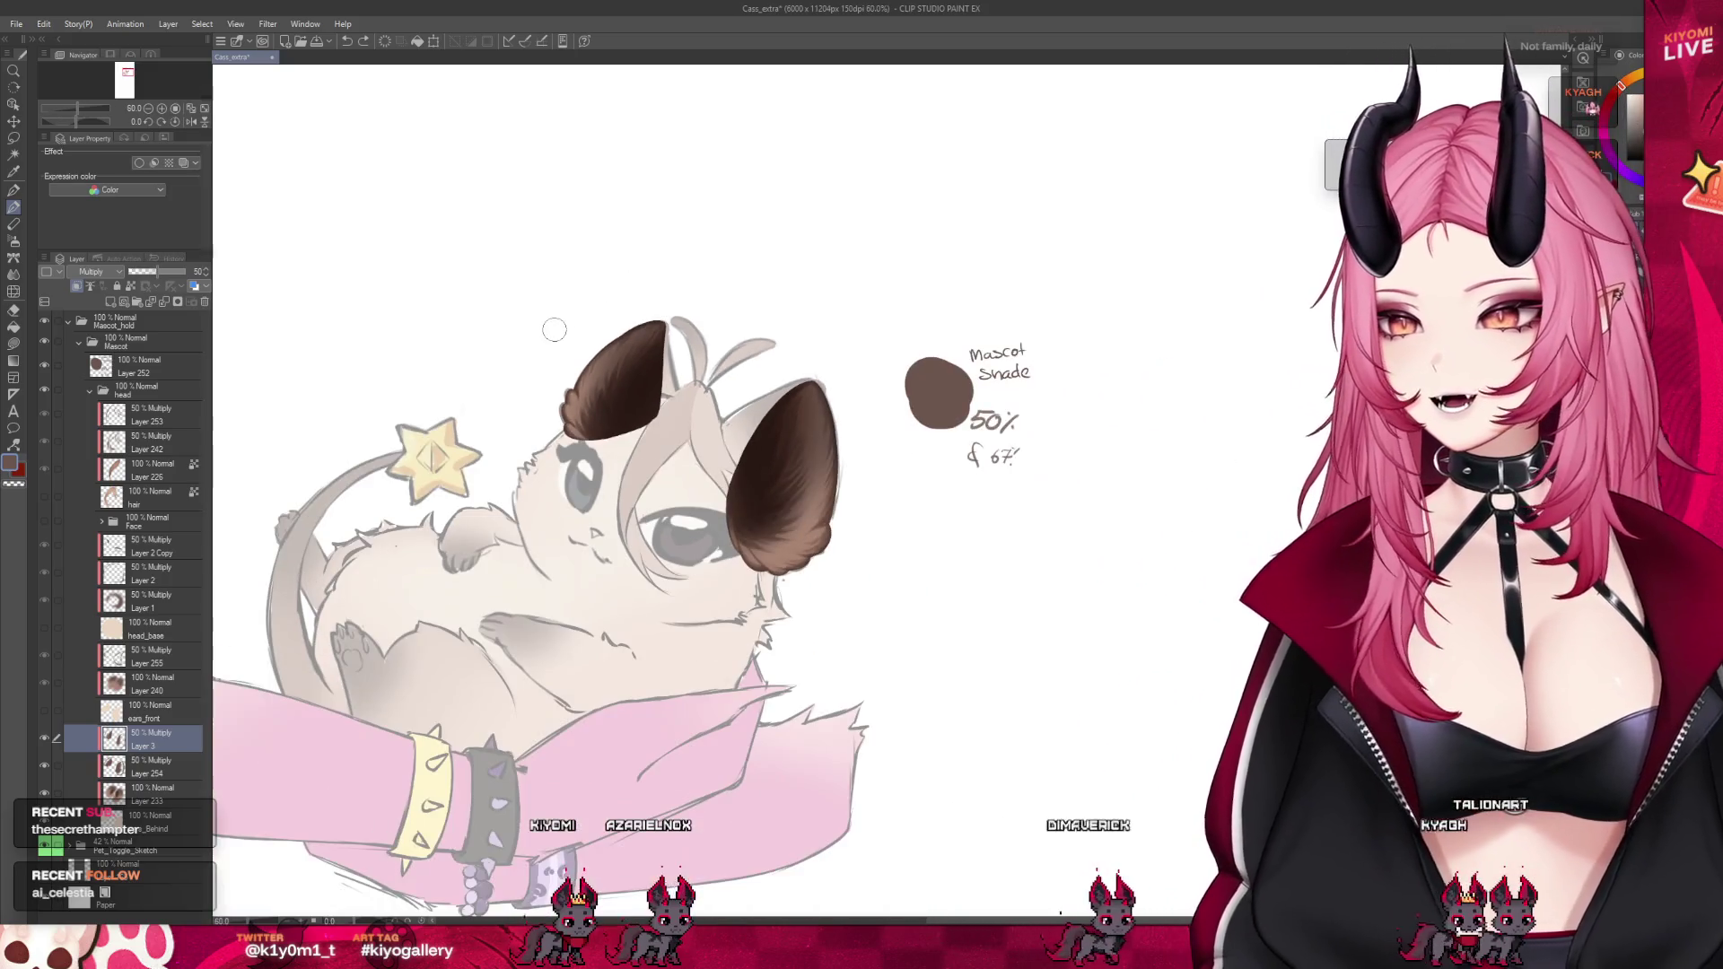
{"action": "scroll", "coordinate": [656, 391], "scroll_direction": "up", "scroll_amount": 1}
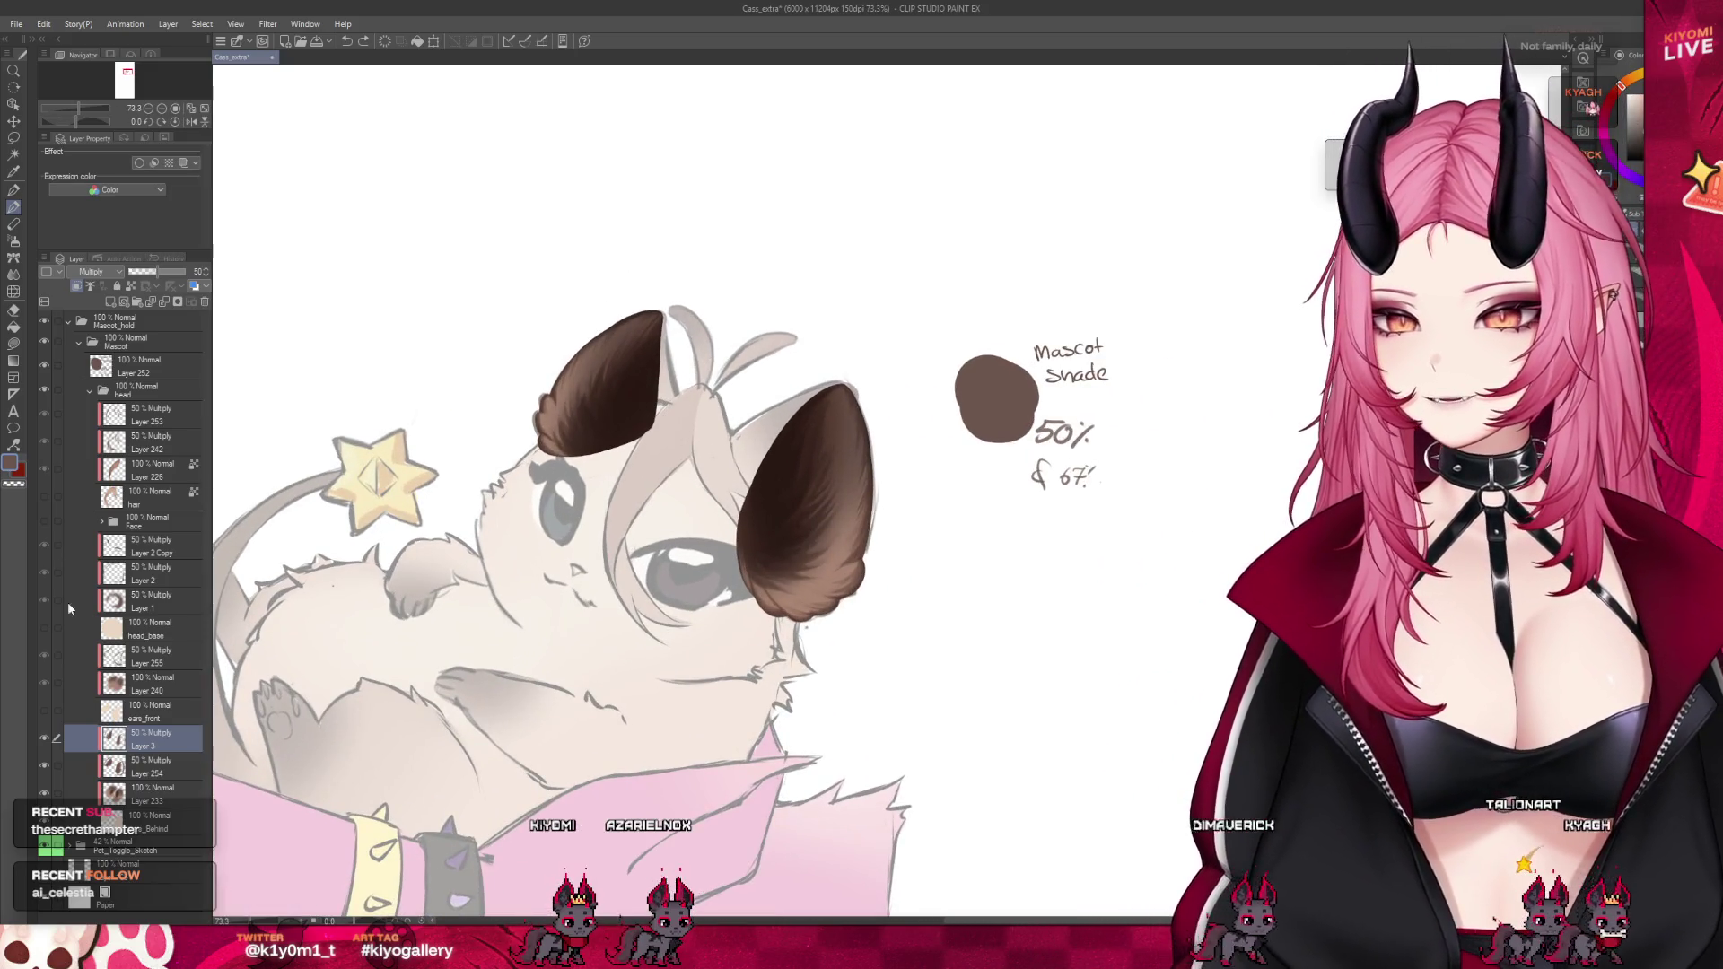
{"action": "scroll", "coordinate": [634, 396], "scroll_direction": "down", "scroll_amount": 5}
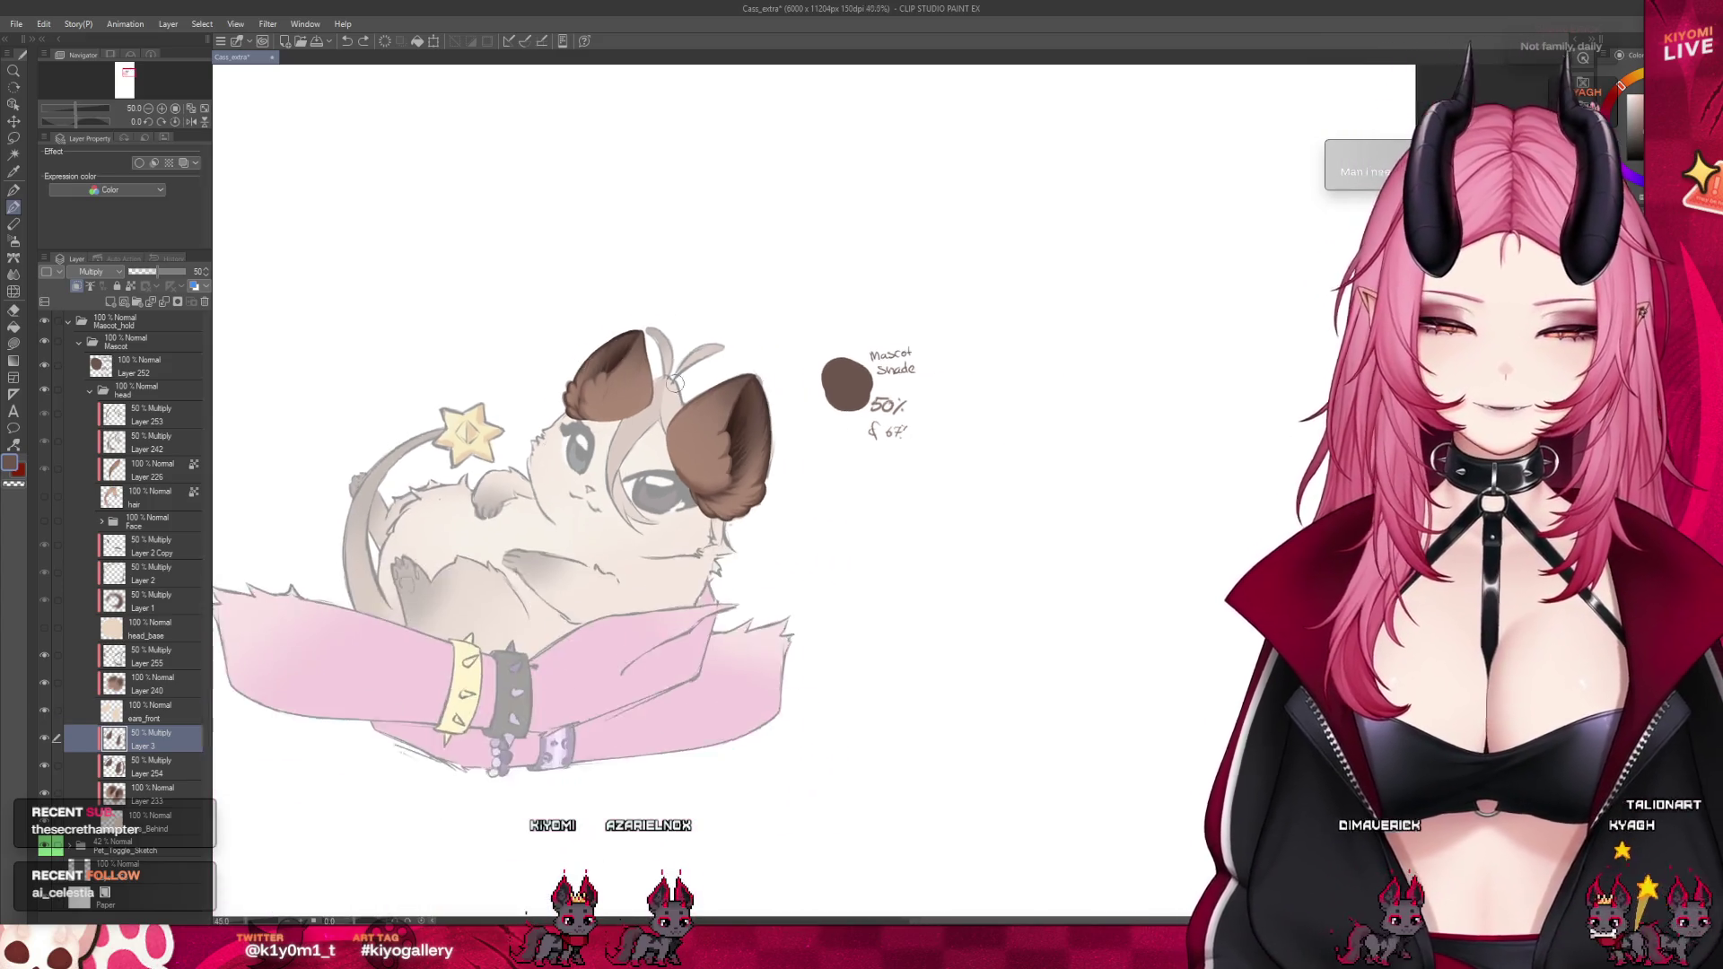
{"action": "scroll", "coordinate": [634, 396], "scroll_direction": "up", "scroll_amount": 4}
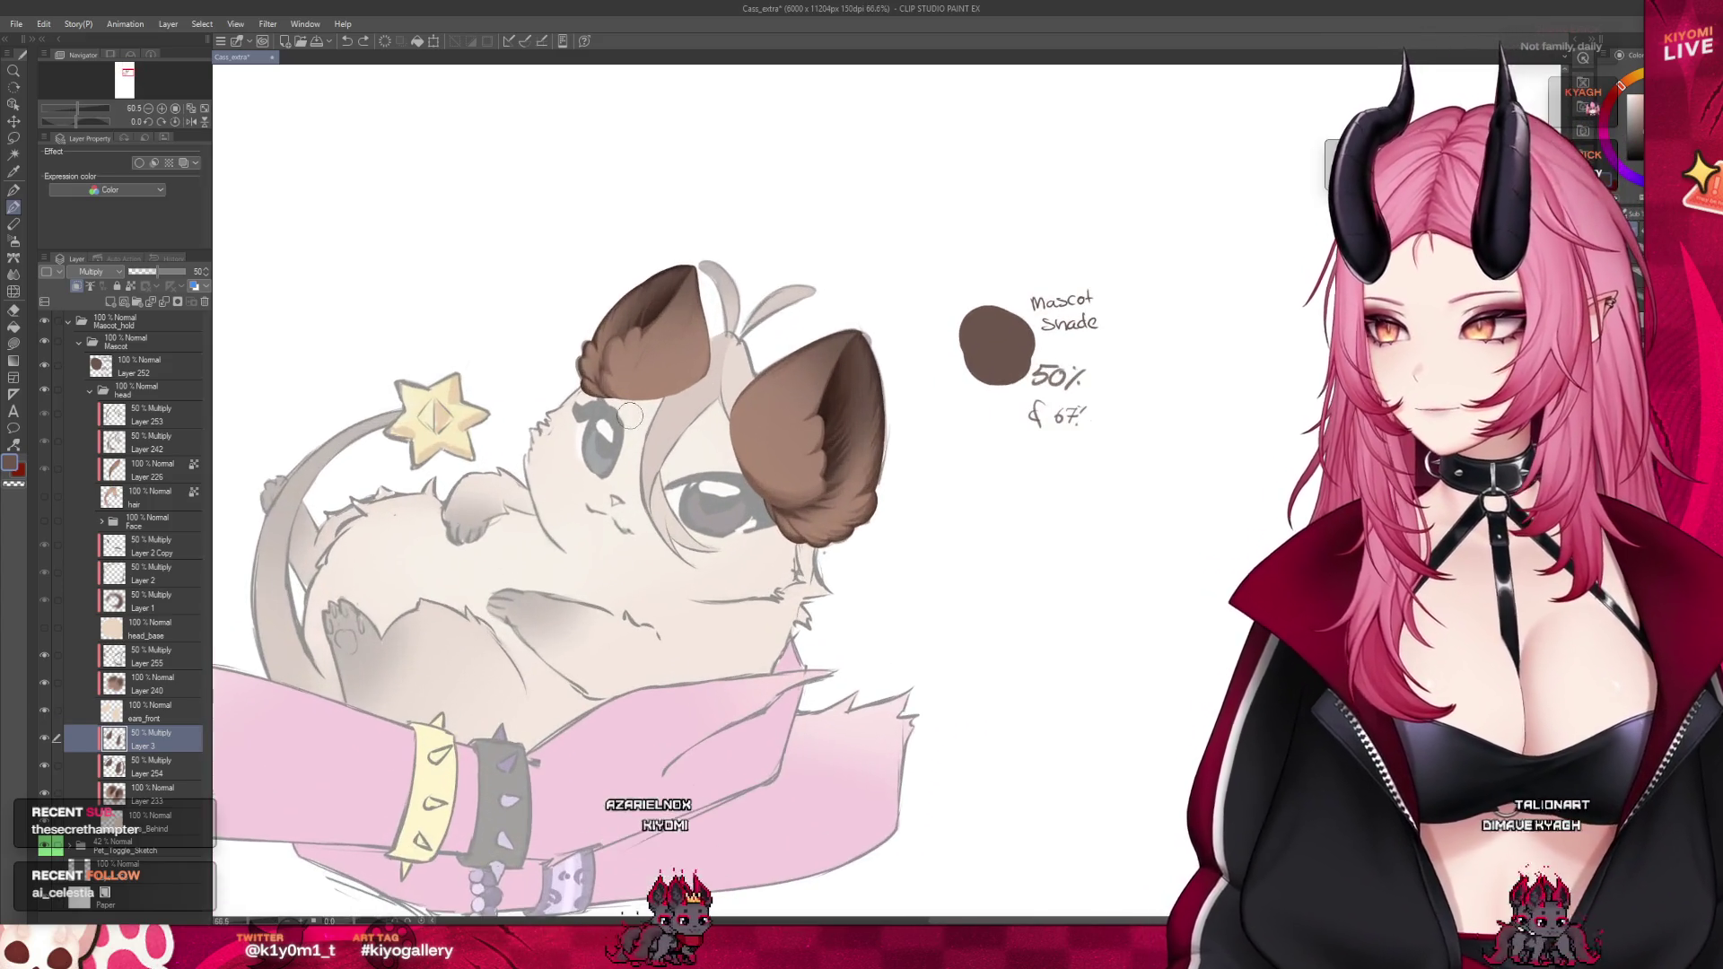
{"action": "key", "text": "ctrl+s"}
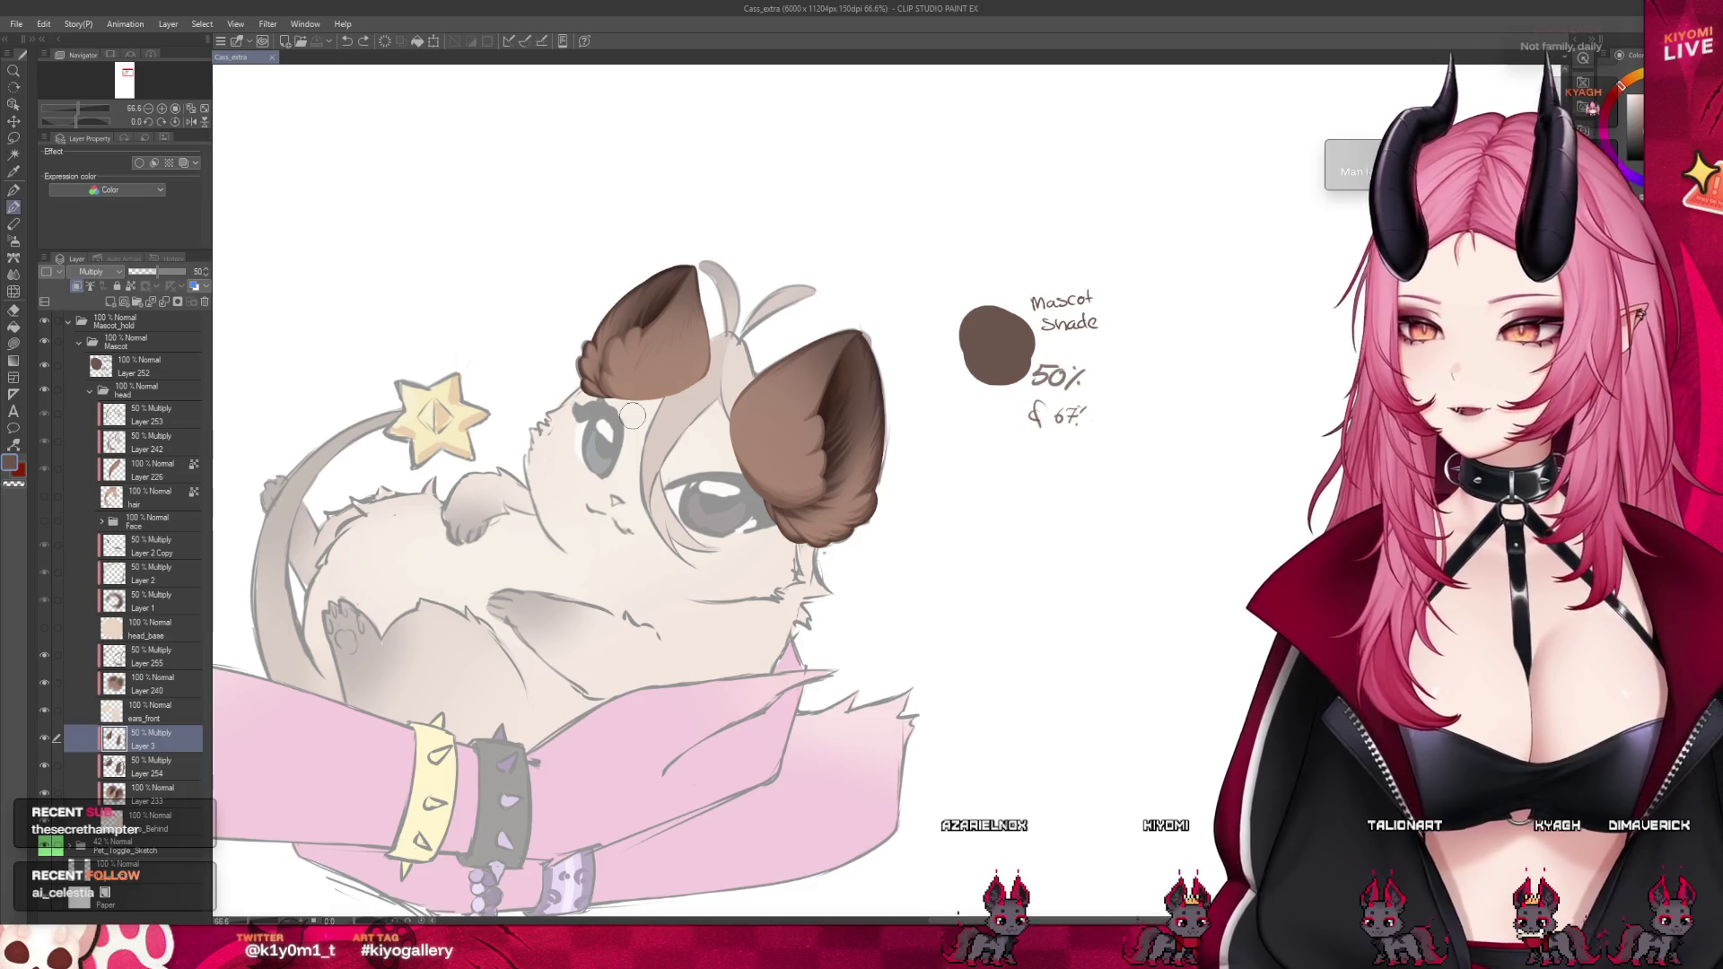
Toggle Layer 240's visibility to compare, then reveal the tan shaded head layer over the face
{"action": "left_click", "coordinate": [92, 689]}
{"action": "left_click", "coordinate": [44, 684]}
{"action": "left_click", "coordinate": [44, 684]}
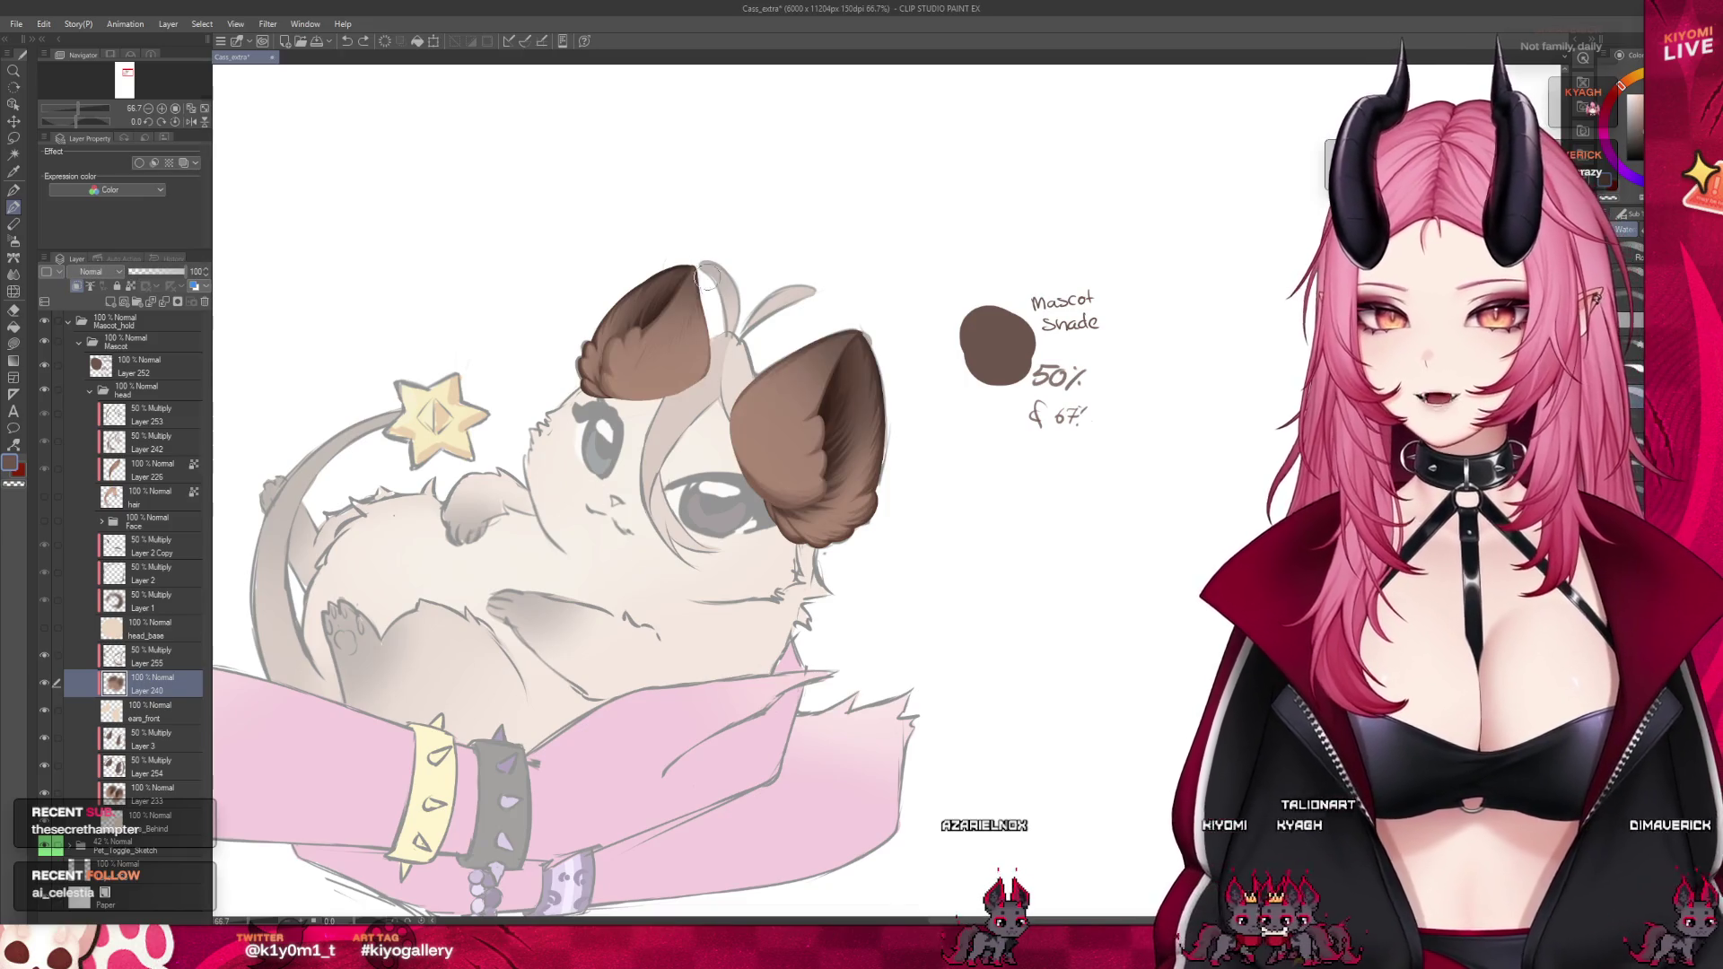
{"action": "scroll", "coordinate": [706, 277], "scroll_direction": "up", "scroll_amount": 1}
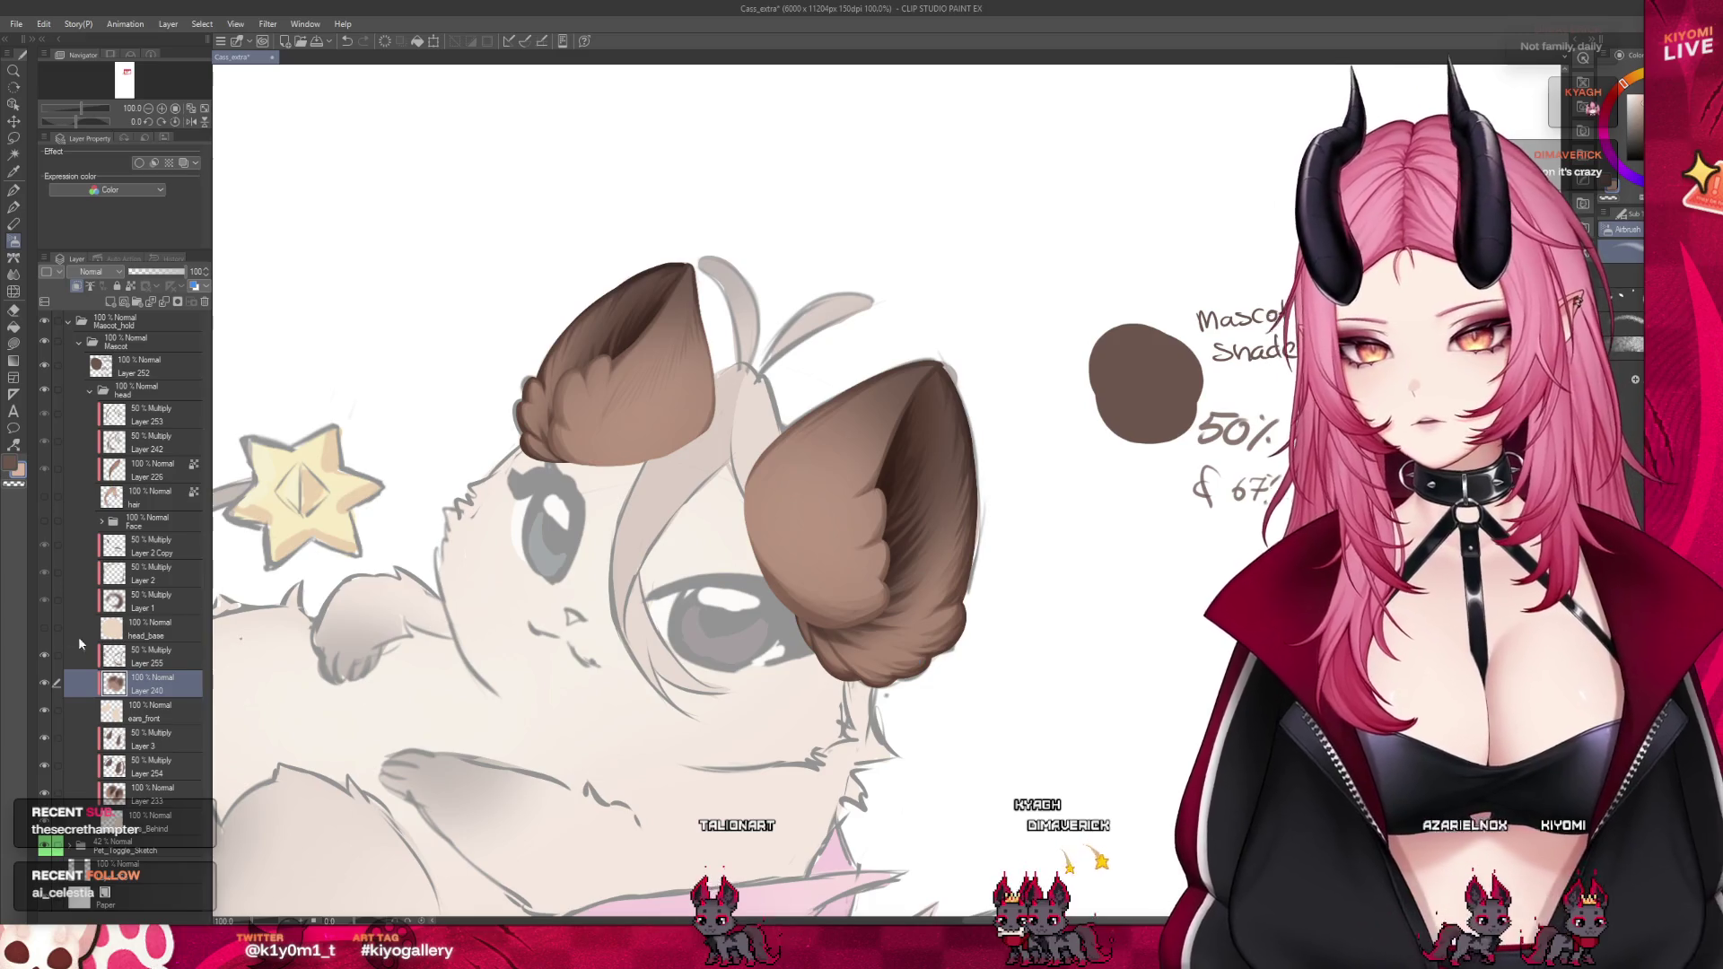
{"action": "left_click", "coordinate": [44, 628]}
Raise Layer 1's Multiply head shading opacity from 50% to 66%
{"action": "scroll", "coordinate": [851, 346], "scroll_direction": "down", "scroll_amount": 2}
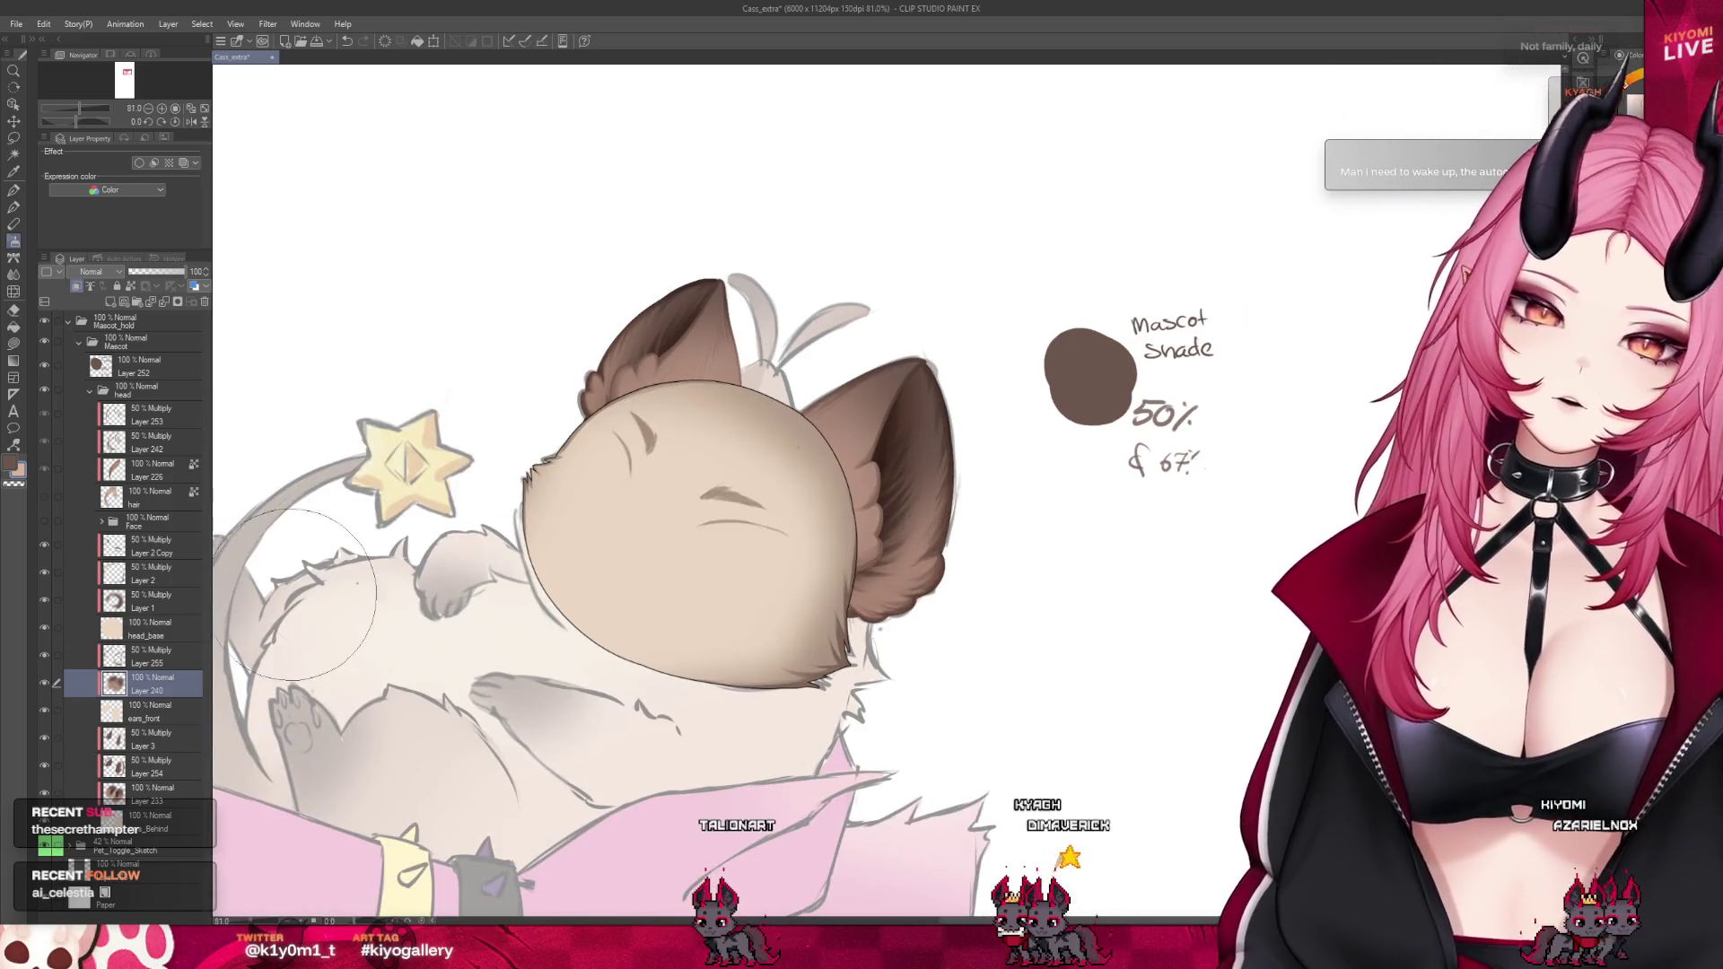
{"action": "left_click", "coordinate": [146, 596]}
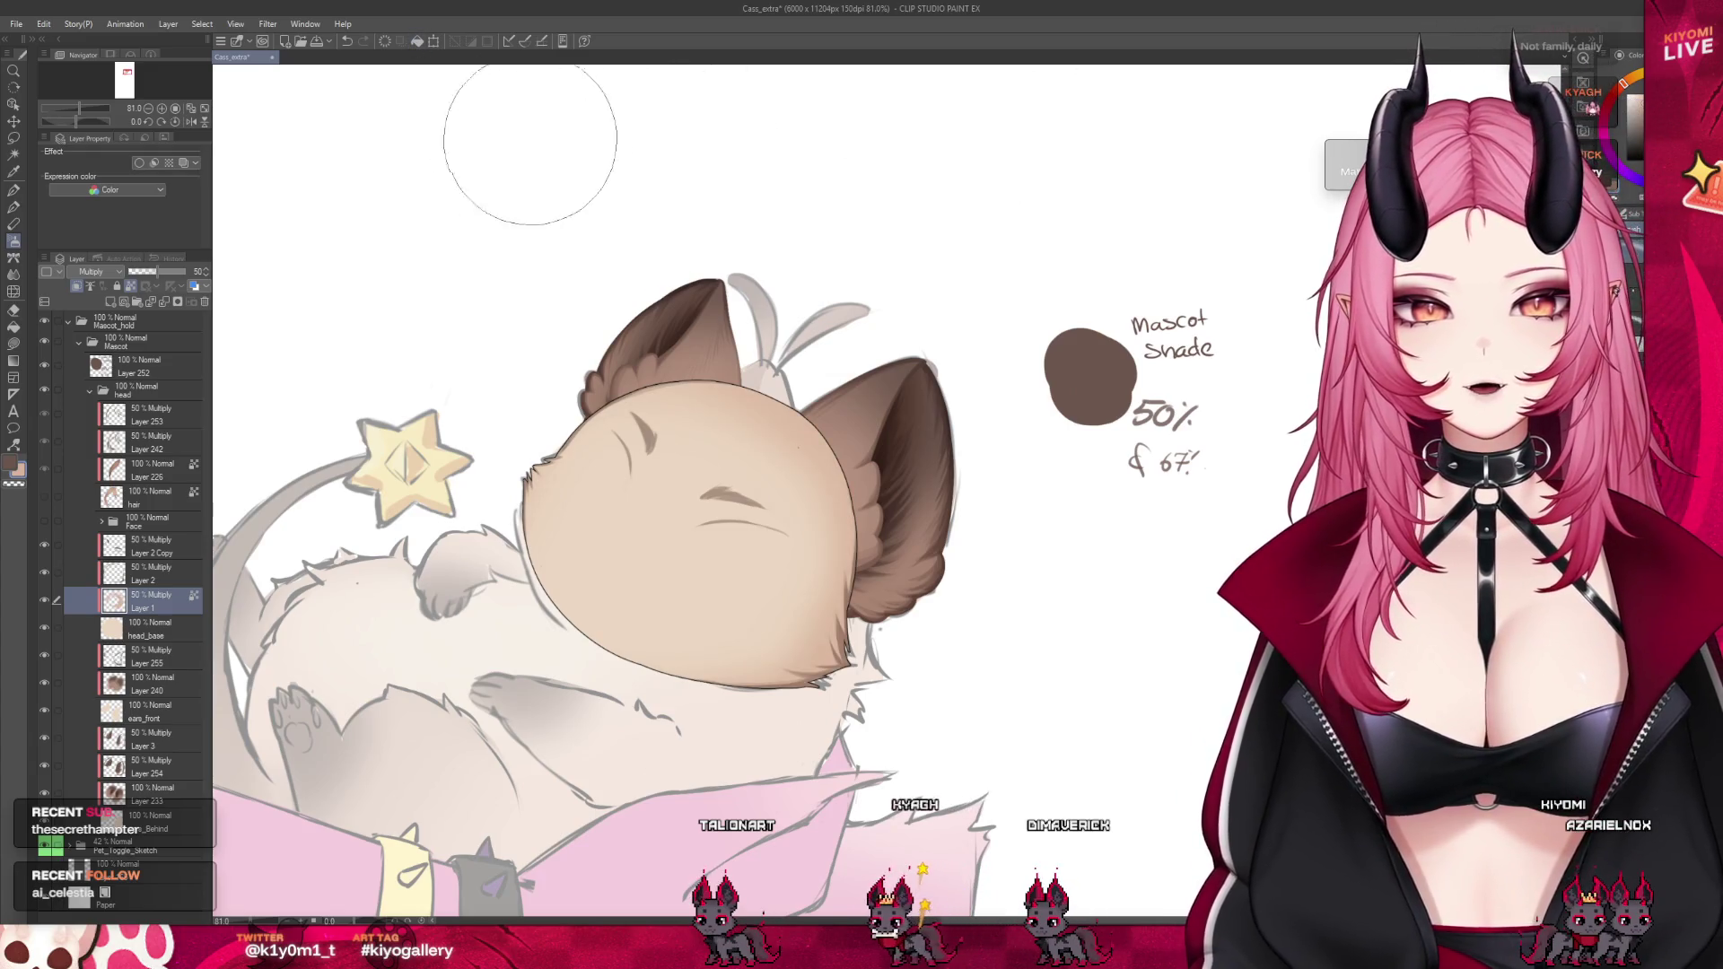
{"action": "left_click", "coordinate": [166, 272]}
{"action": "left_click", "coordinate": [167, 272]}
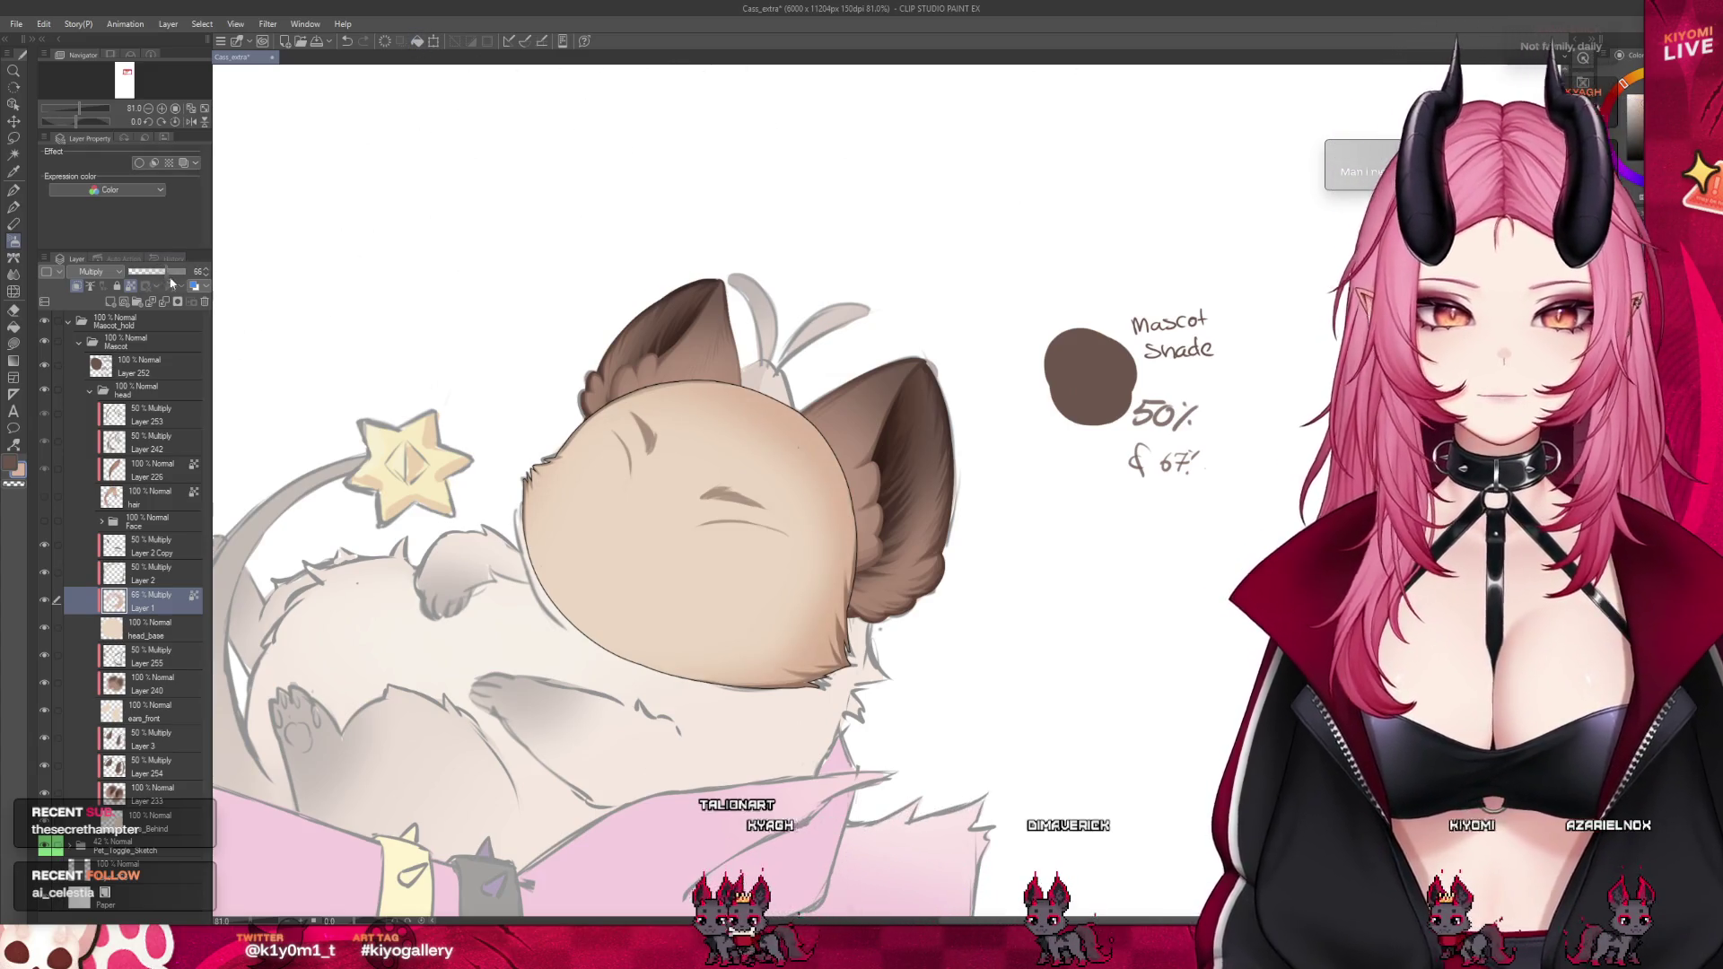
{"action": "scroll", "coordinate": [749, 312], "scroll_direction": "down", "scroll_amount": 4}
{"action": "scroll", "coordinate": [748, 314], "scroll_direction": "up", "scroll_amount": 2}
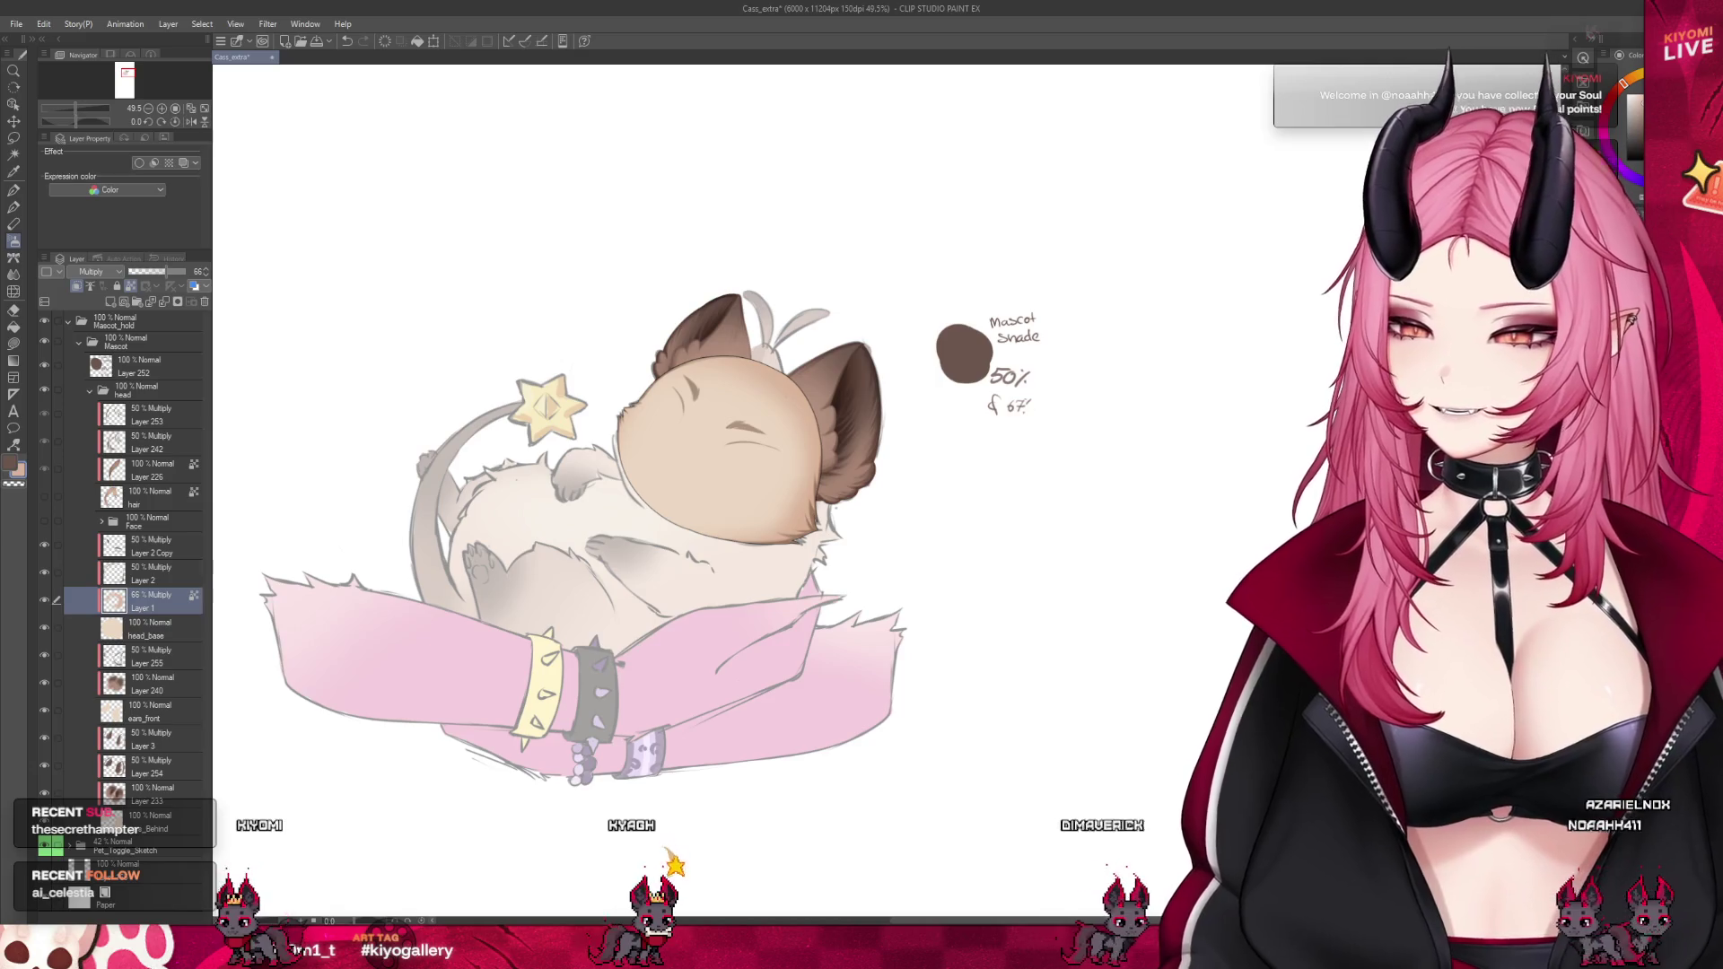
{"action": "scroll", "coordinate": [812, 345], "scroll_direction": "up", "scroll_amount": 1}
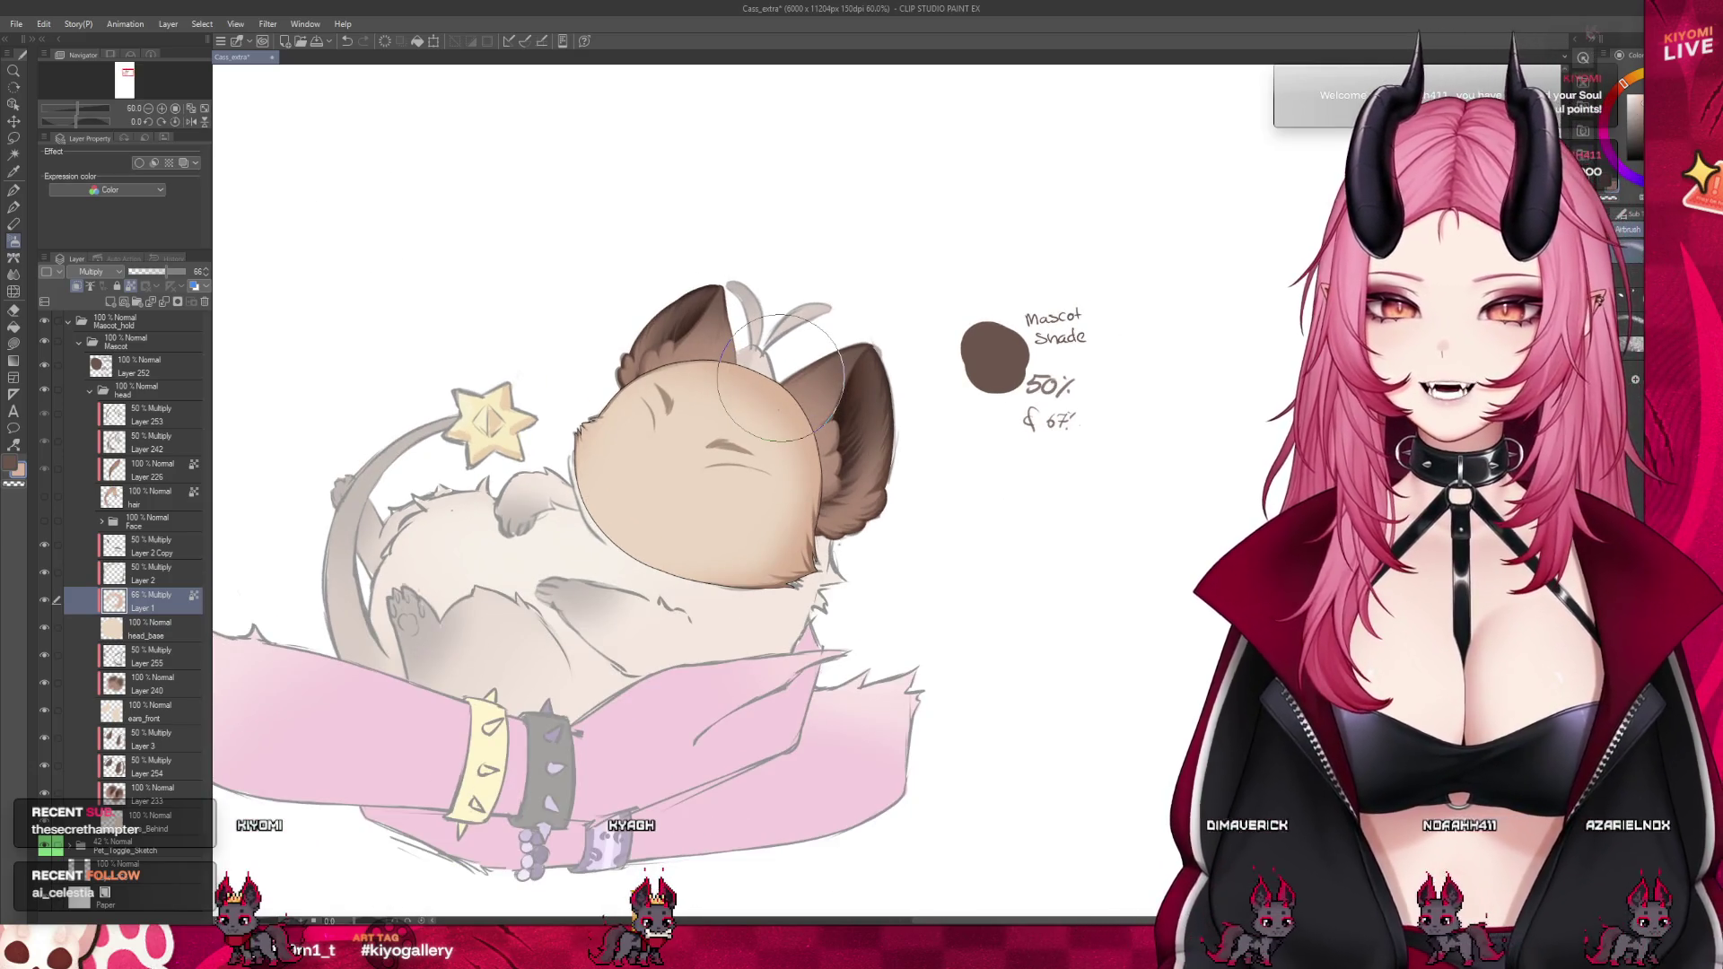
{"action": "scroll", "coordinate": [775, 341], "scroll_direction": "up", "scroll_amount": 1}
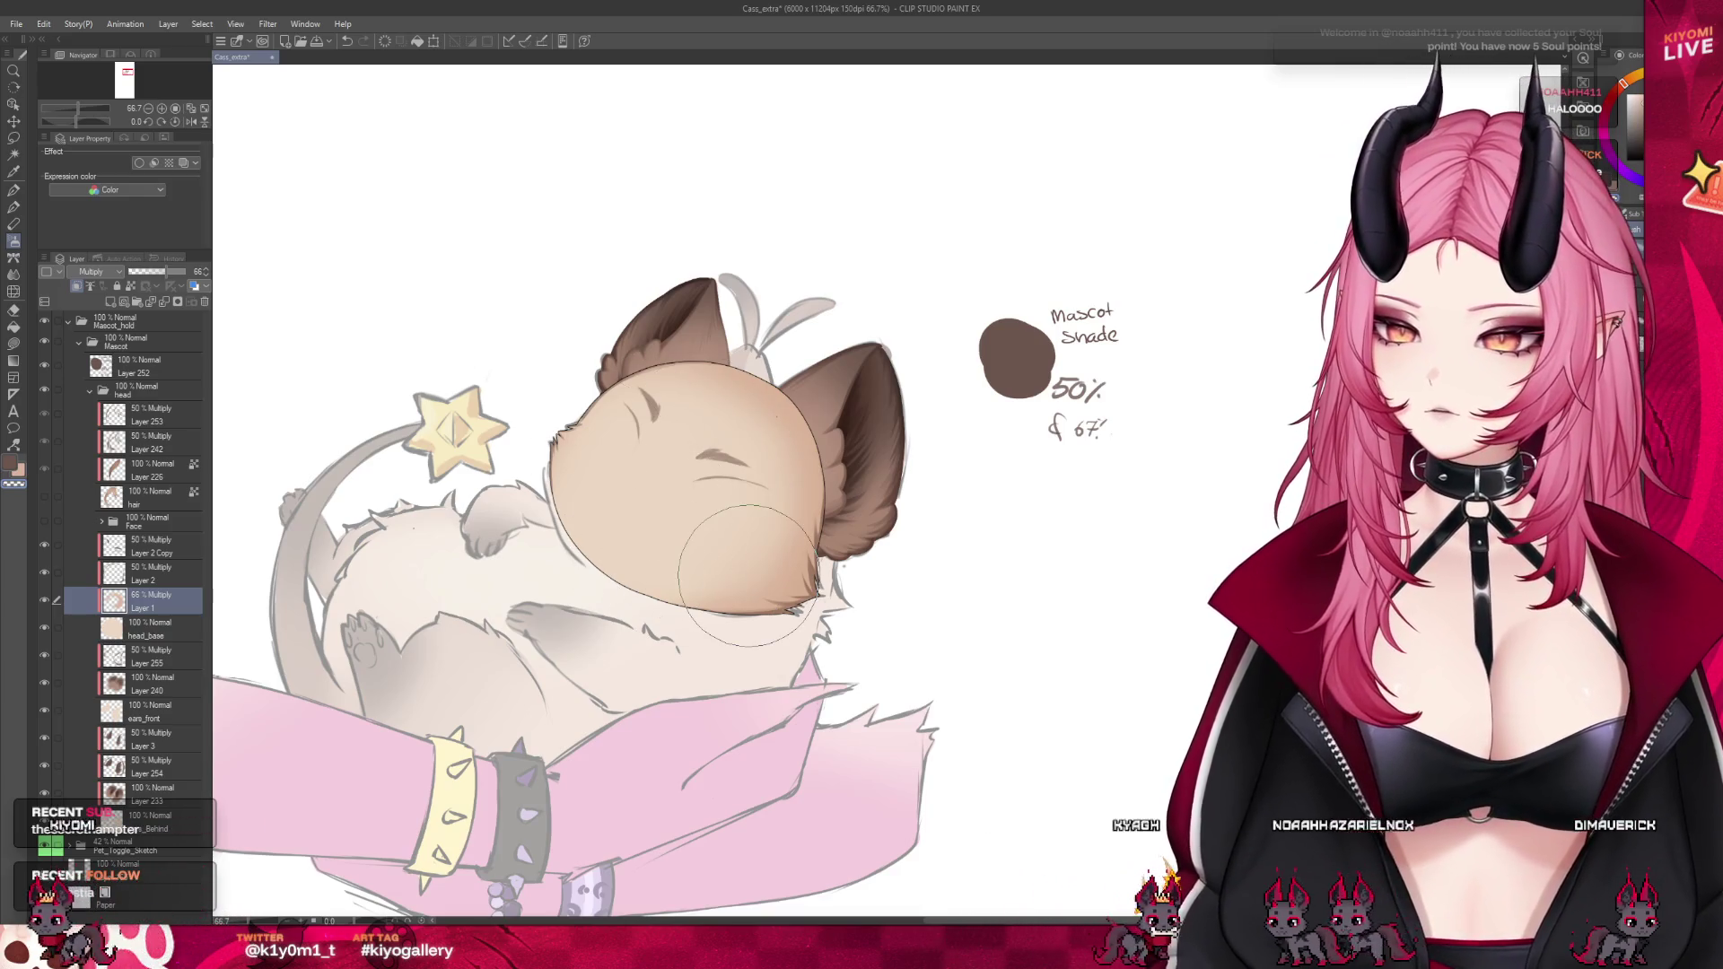
{"action": "scroll", "coordinate": [747, 574], "scroll_direction": "up", "scroll_amount": 4}
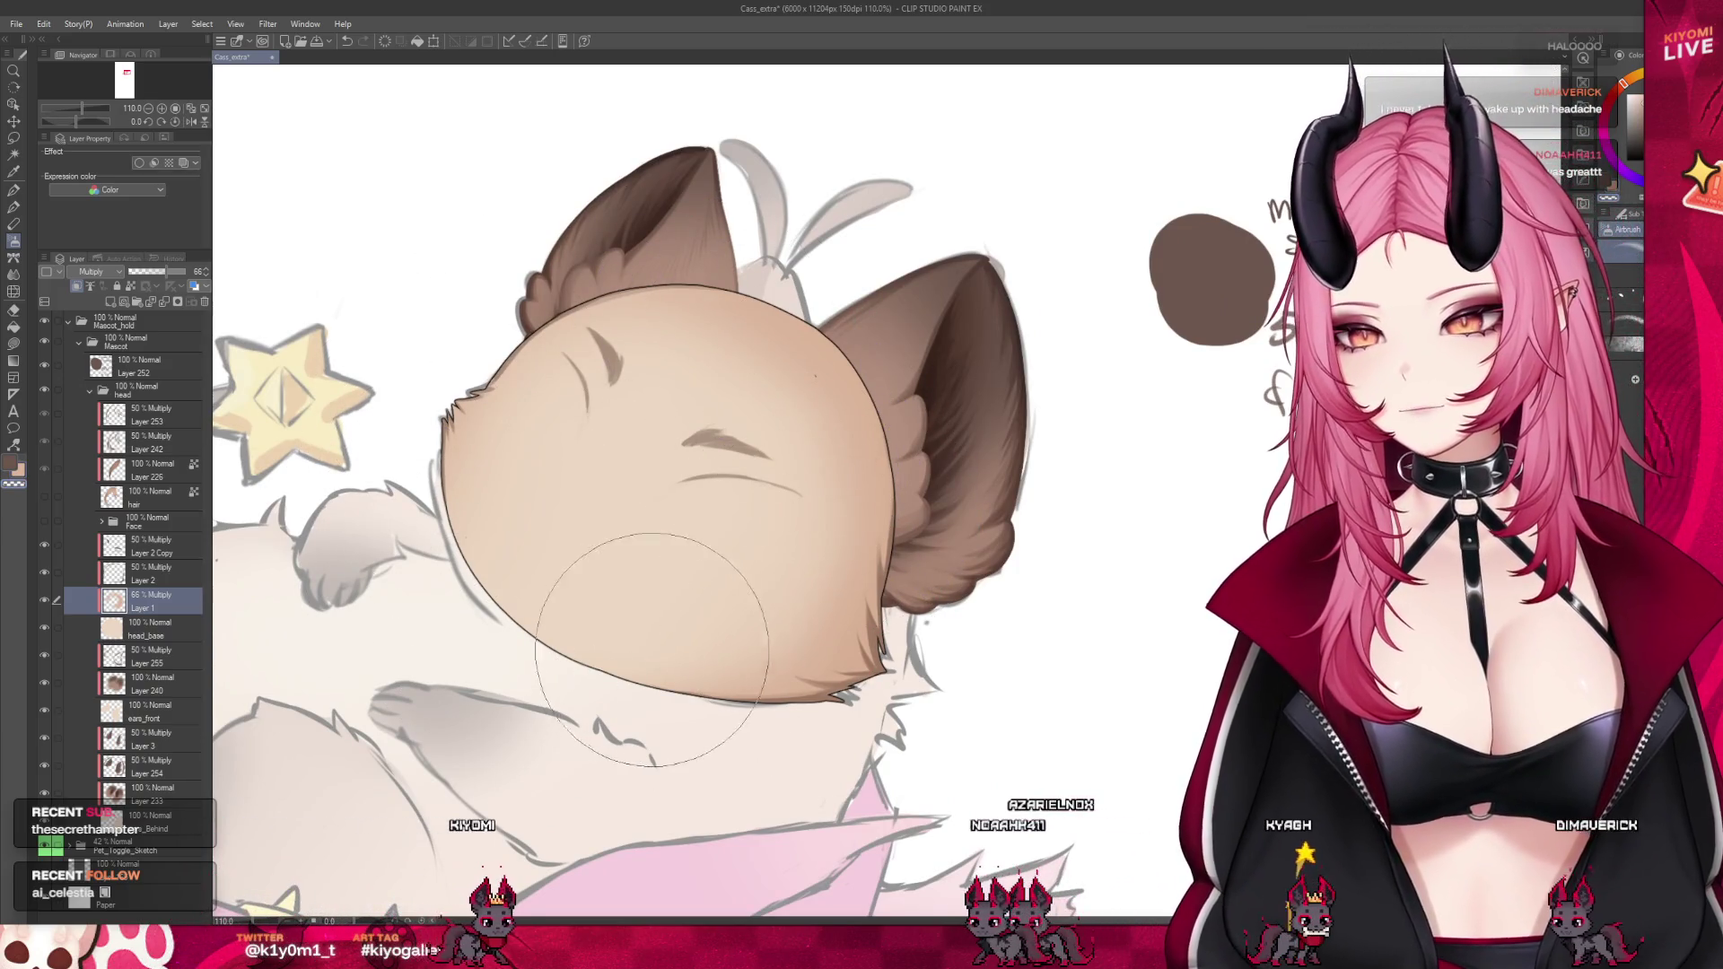
Show the hair layer, hide layers from Layer 2 Copy through head_base, and select Layer 252
{"action": "left_click", "coordinate": [135, 546]}
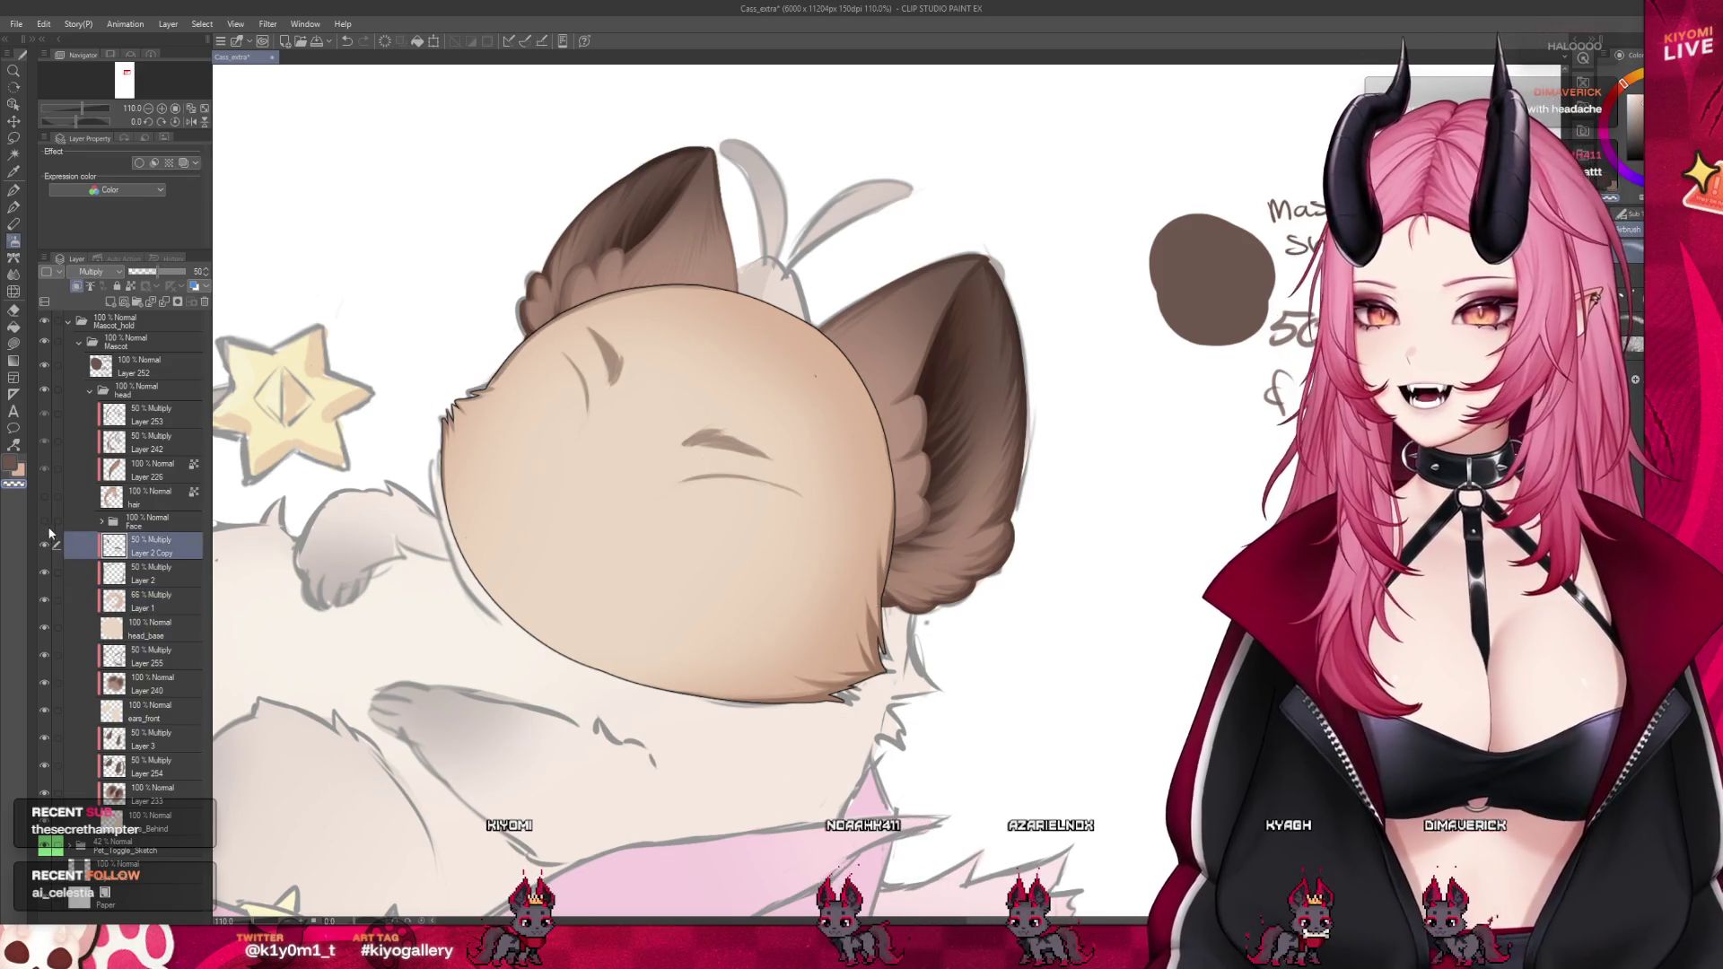
{"action": "left_click", "coordinate": [45, 499]}
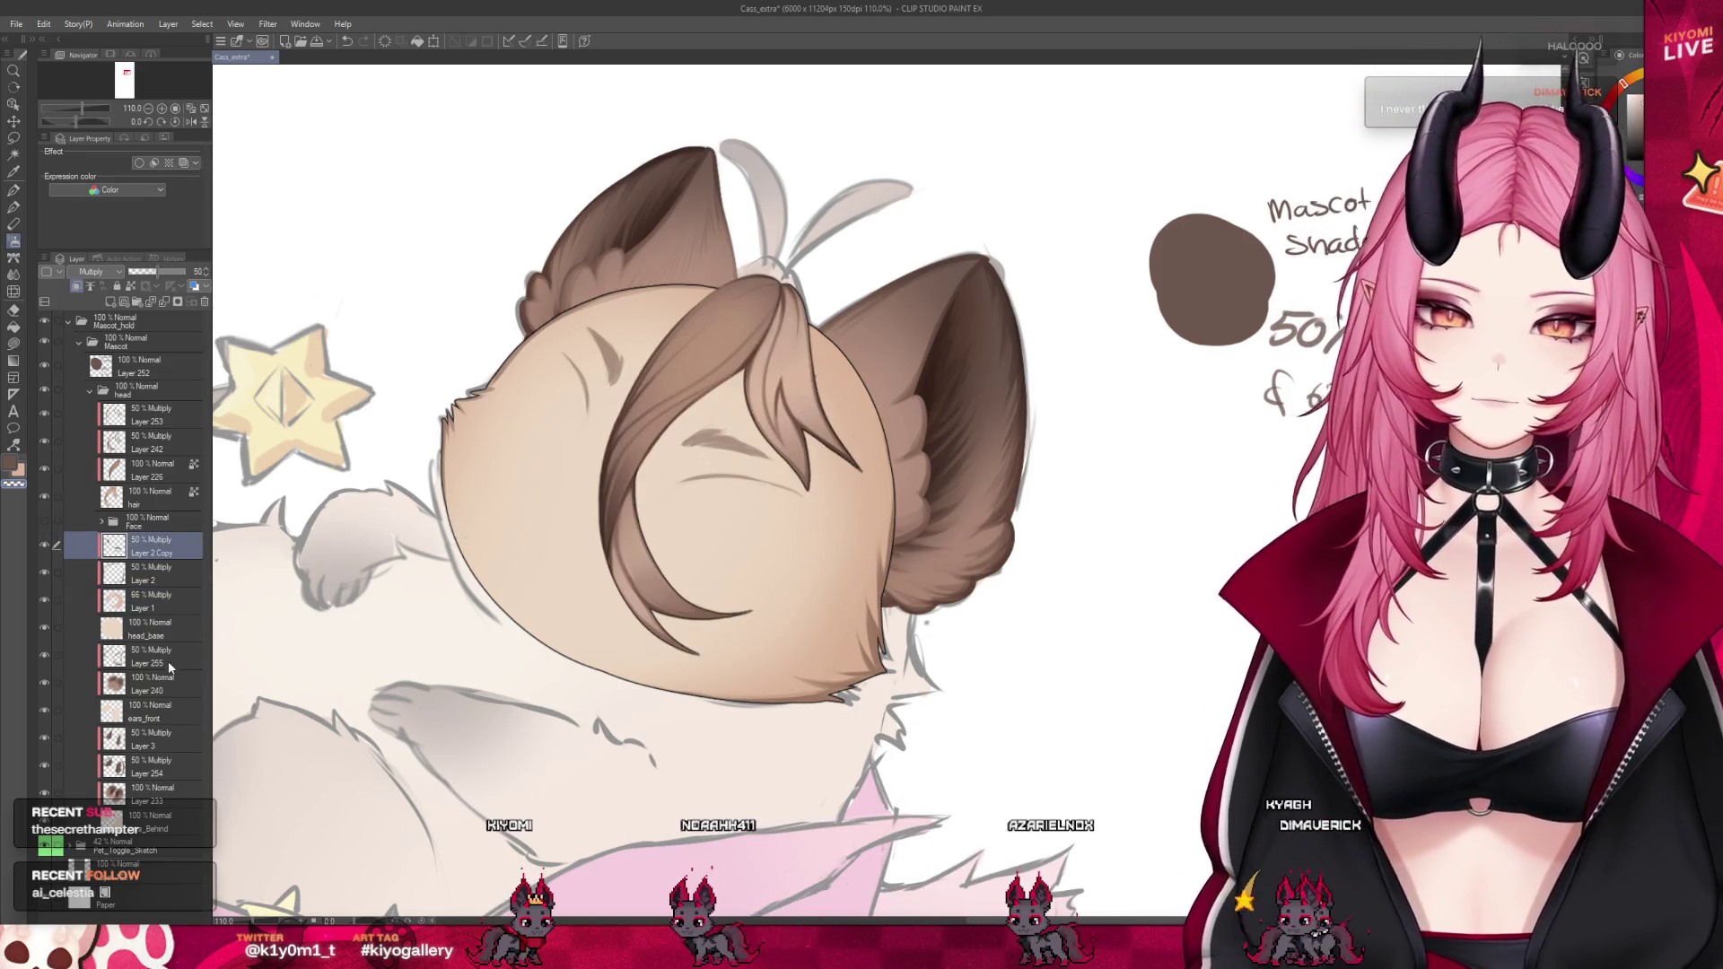
{"action": "left_click", "coordinate": [153, 712]}
{"action": "scroll", "coordinate": [552, 574], "scroll_direction": "down", "scroll_amount": 4}
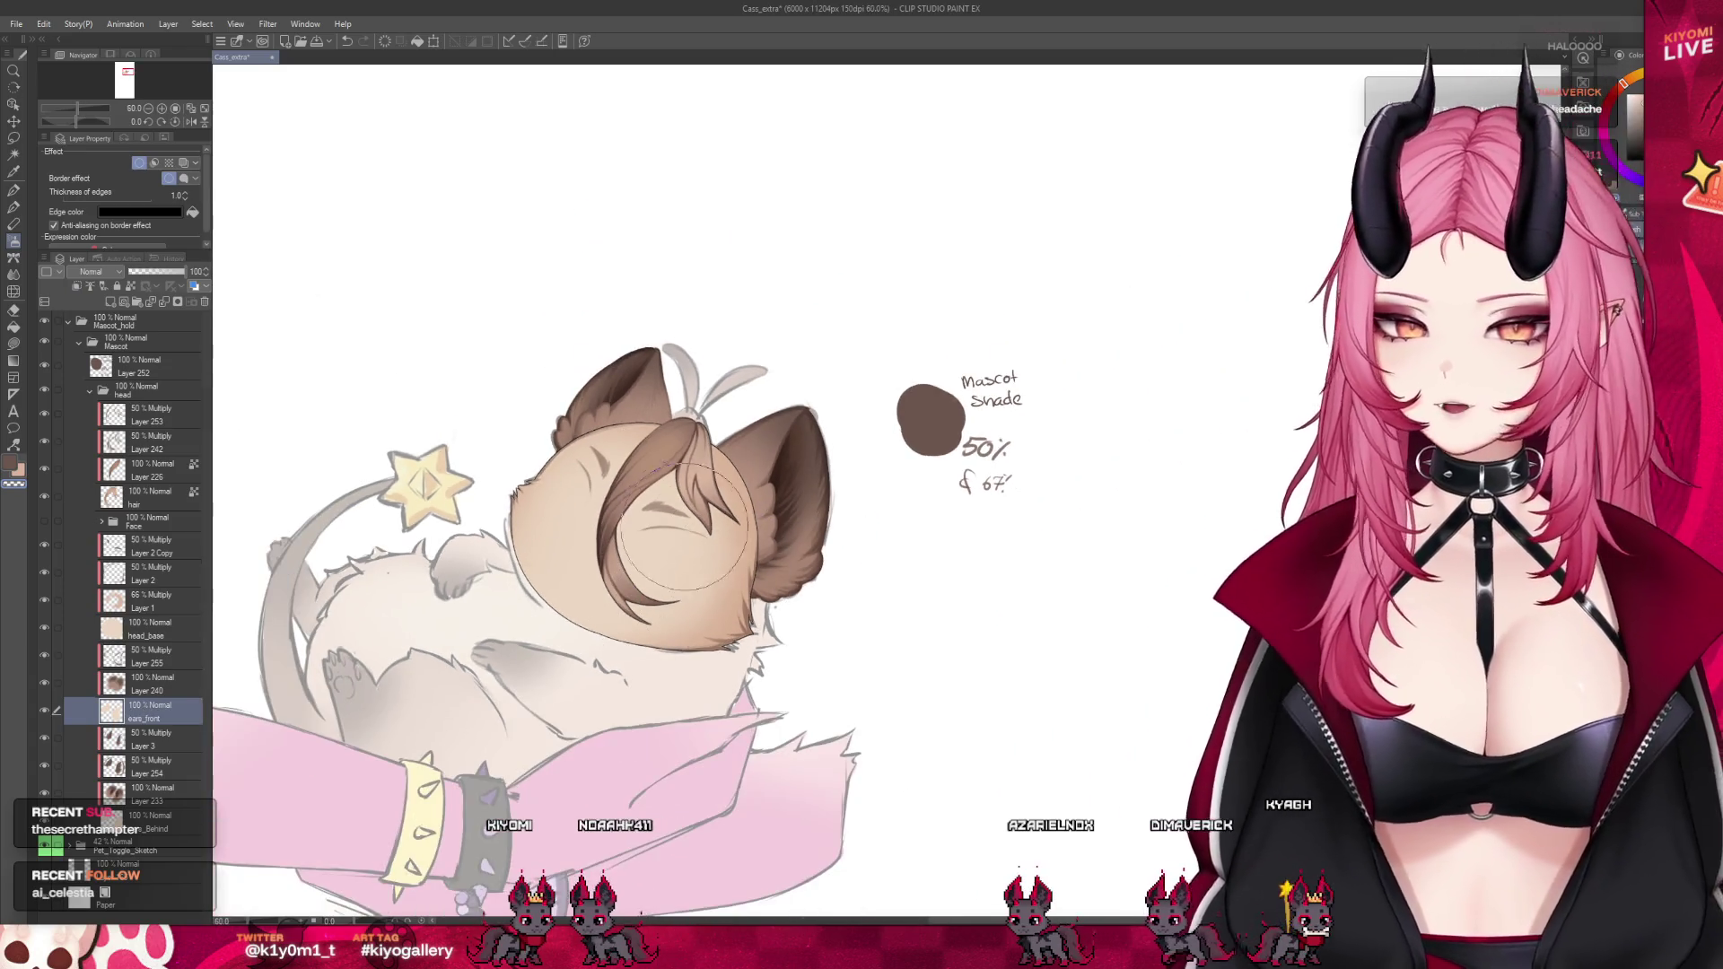
{"action": "scroll", "coordinate": [686, 520], "scroll_direction": "up", "scroll_amount": 2}
{"action": "scroll", "coordinate": [687, 521], "scroll_direction": "up", "scroll_amount": 1}
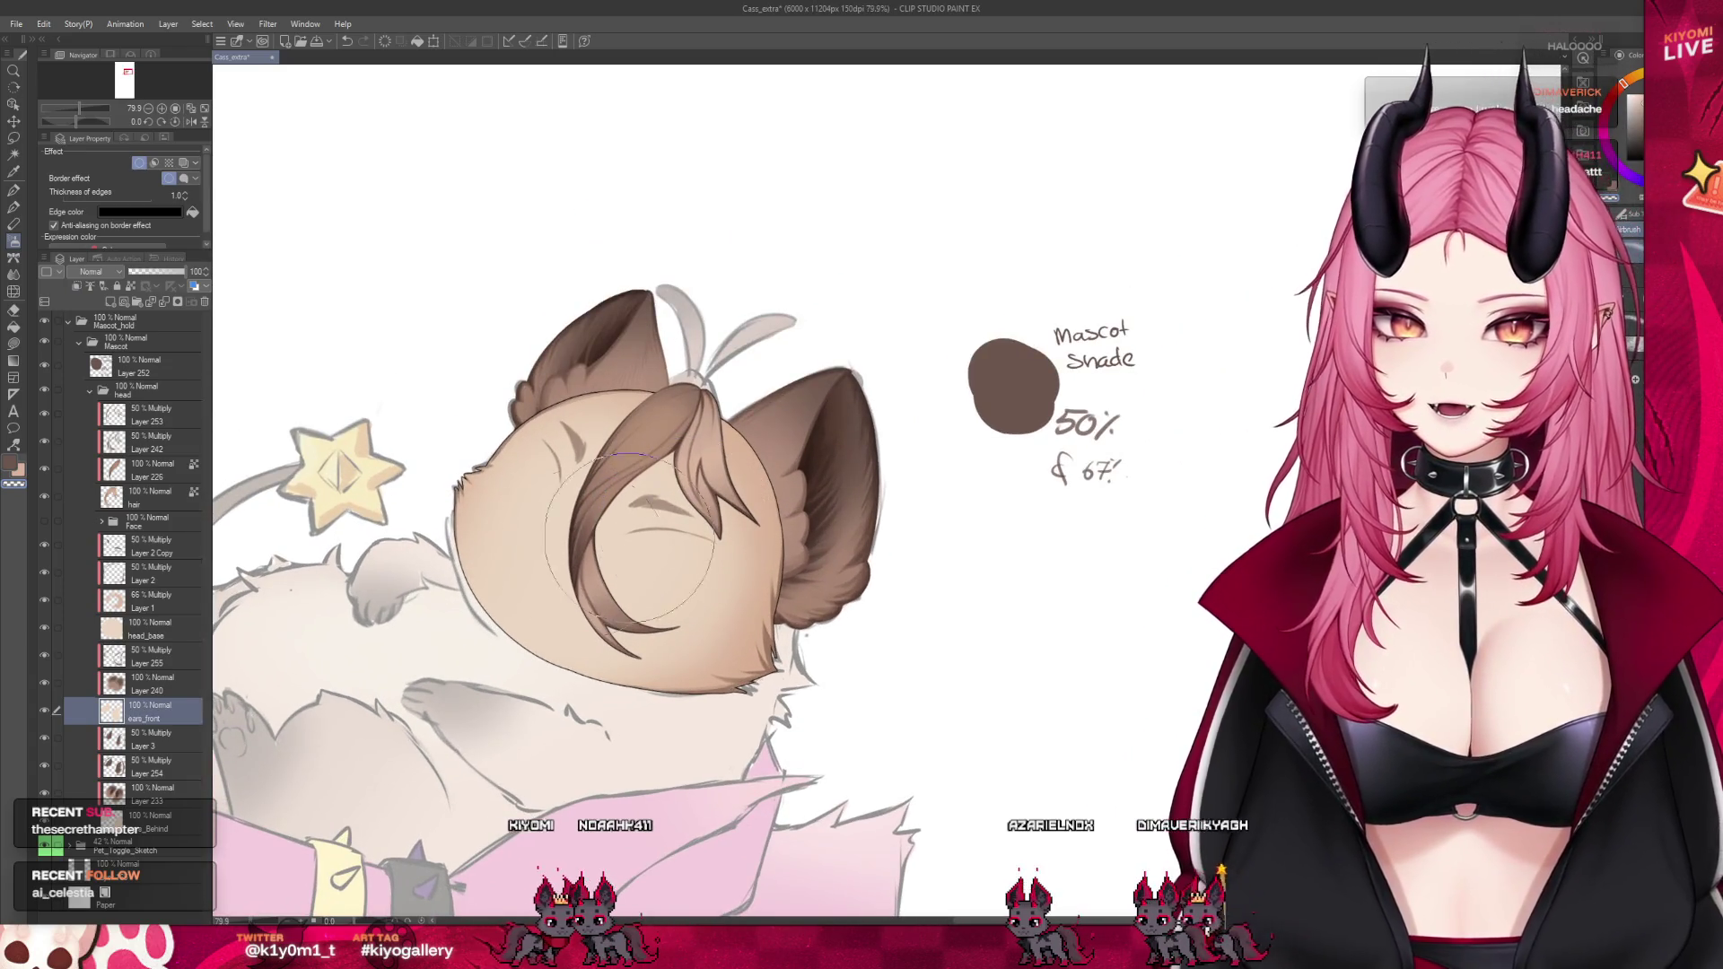
{"action": "left_click_drag", "start_coordinate": [44, 544], "coordinate": [42, 631]}
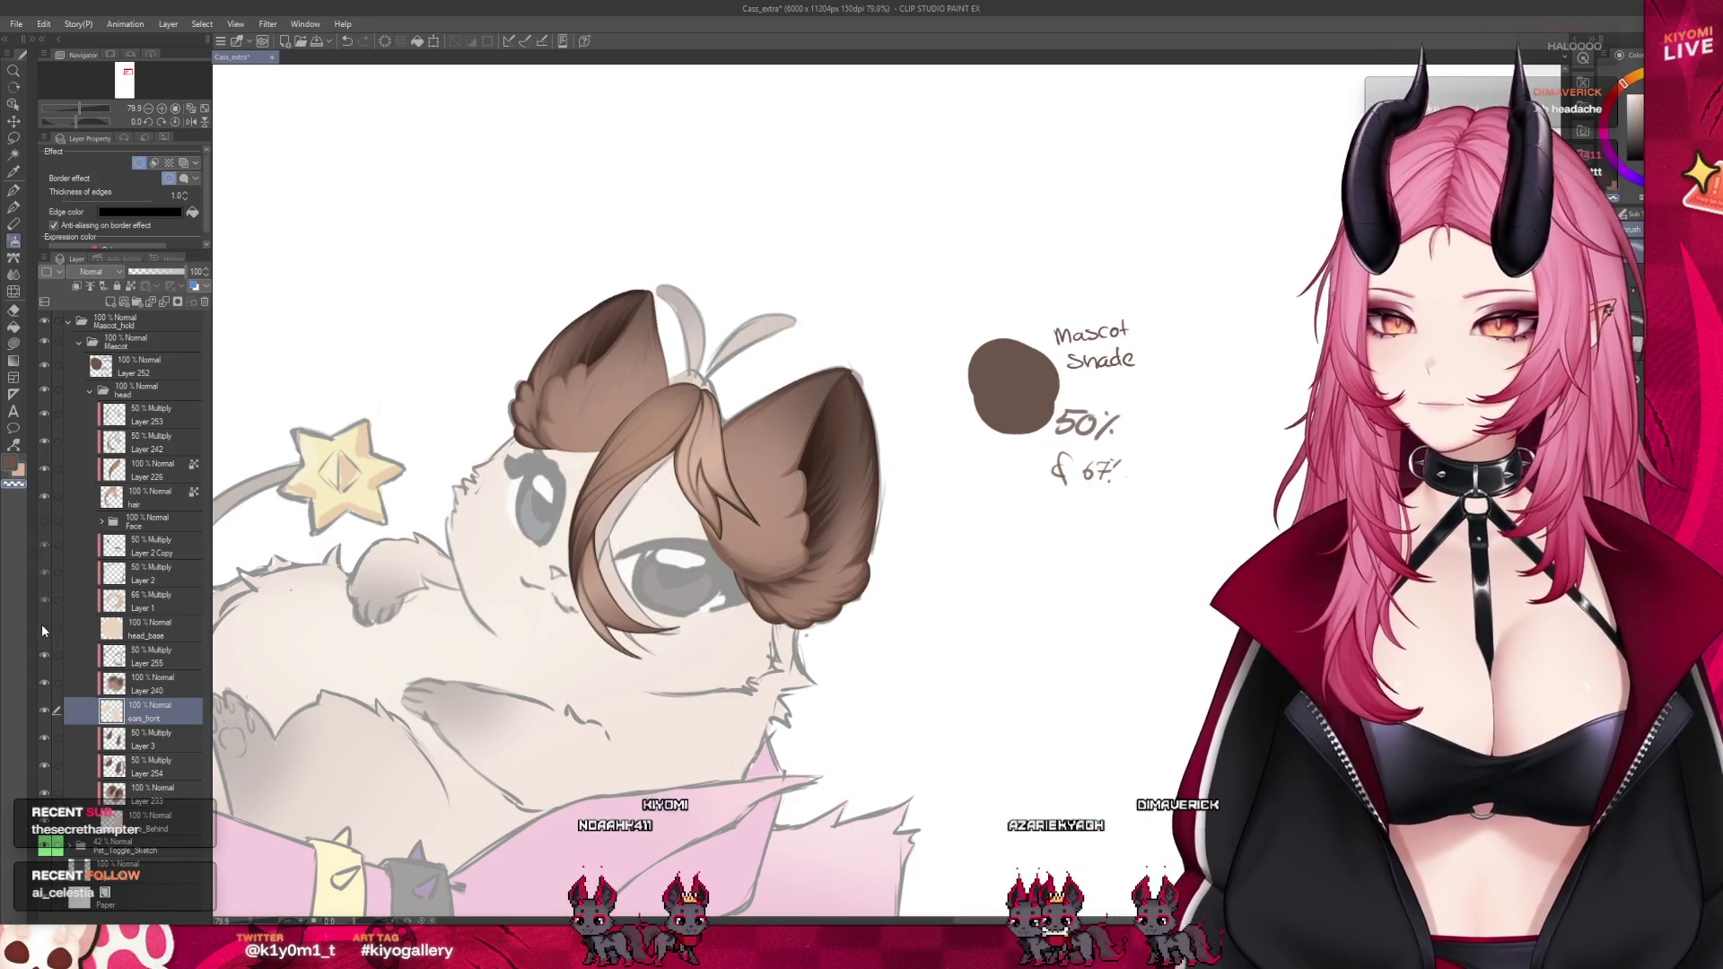
{"action": "left_click", "coordinate": [135, 366]}
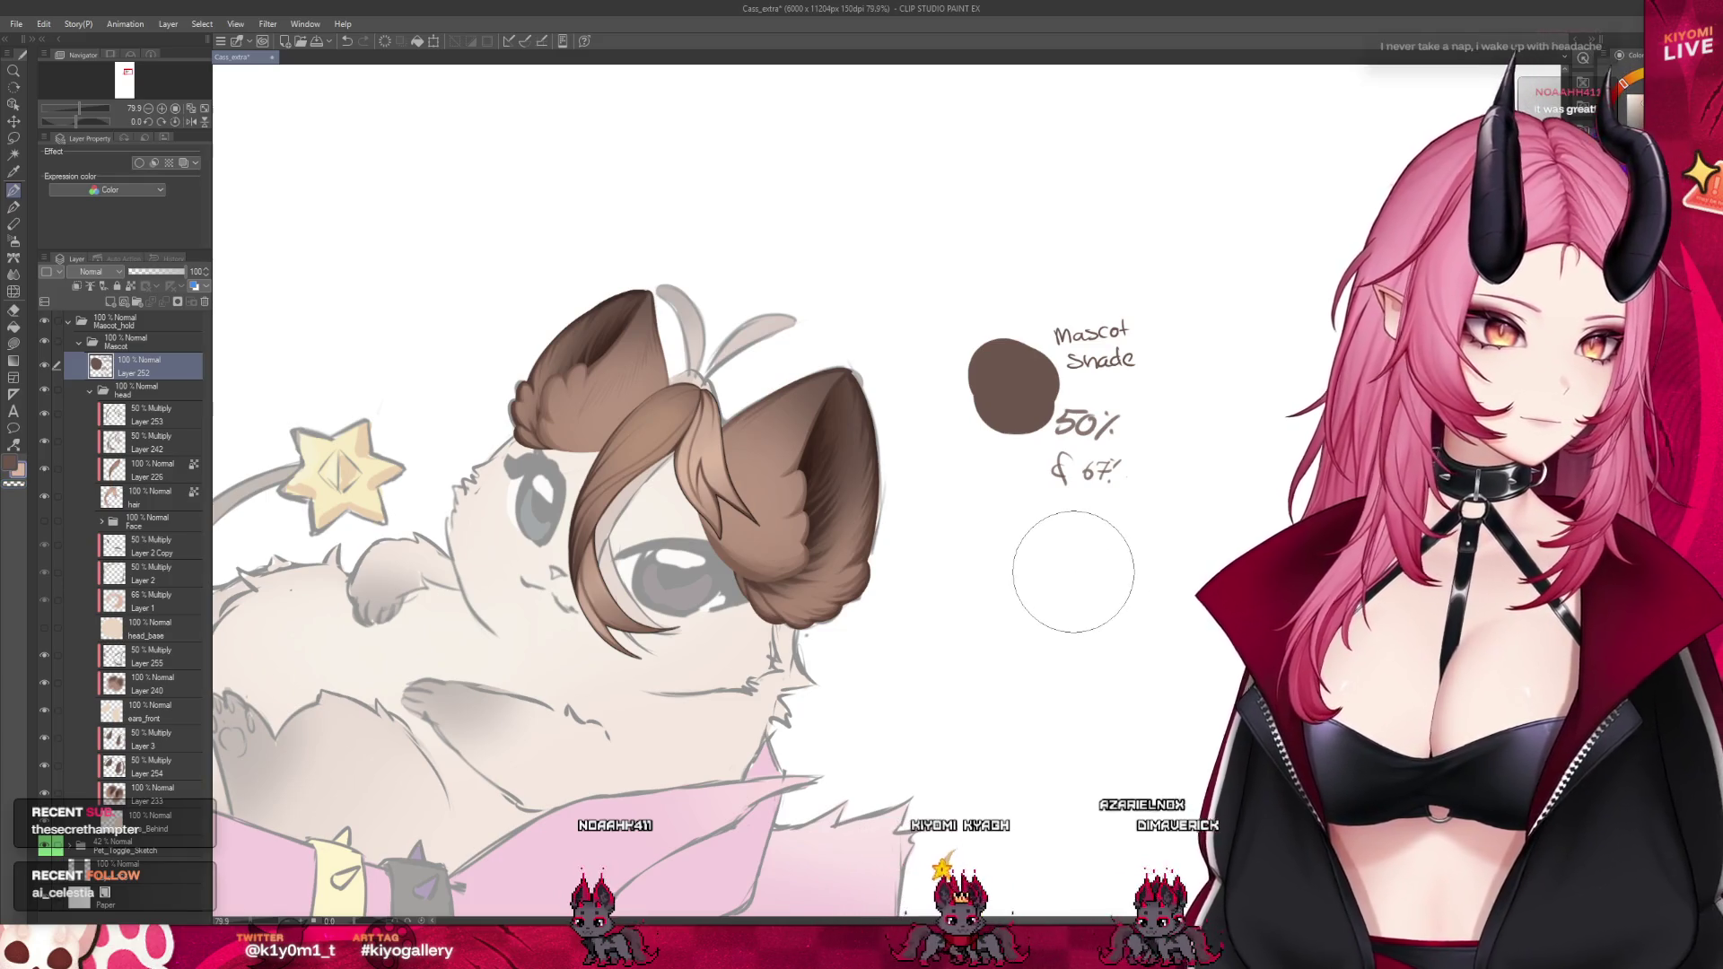
On Layer 252, paint a tan swatch under the Mascot Shade note and label it 66
{"action": "left_click", "coordinate": [1073, 572]}
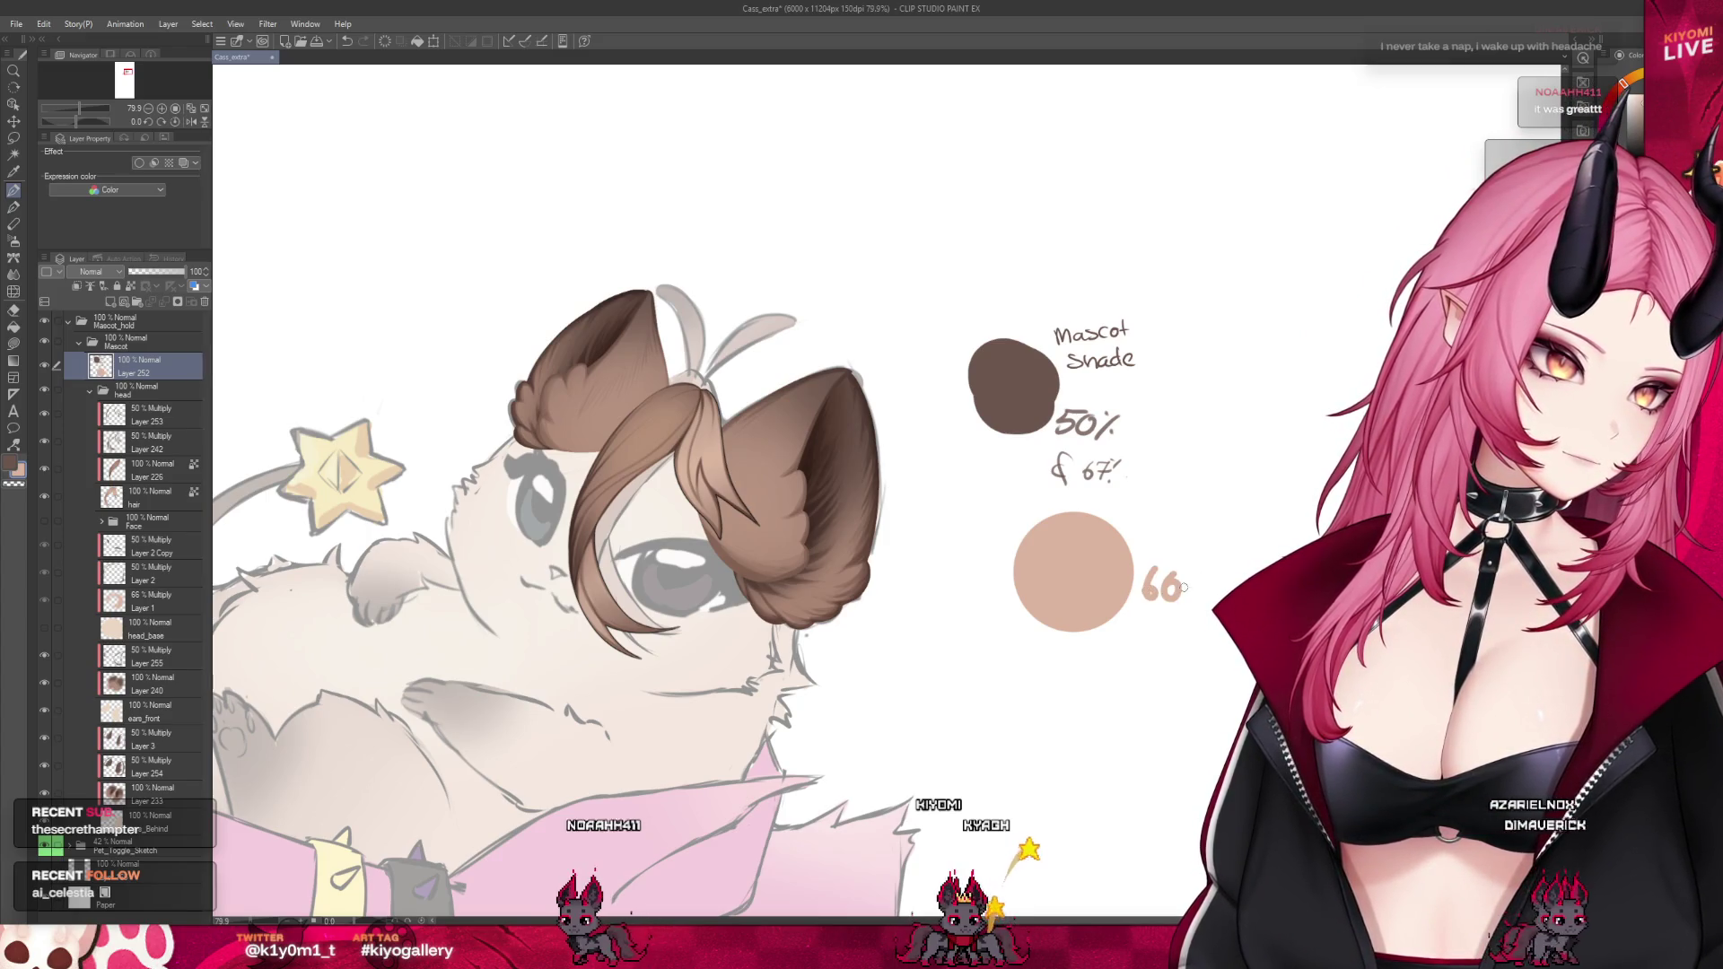
{"action": "mouse_move", "coordinate": [1165, 590]}
{"action": "left_mouse_down"}
{"action": "mouse_move", "coordinate": [1201, 631]}
{"action": "mouse_move", "coordinate": [1190, 643]}
{"action": "mouse_move", "coordinate": [1213, 645]}
{"action": "left_mouse_up"}
{"action": "left_click", "coordinate": [1204, 639]}
{"action": "left_click_drag", "start_coordinate": [1206, 628], "coordinate": [1224, 625]}
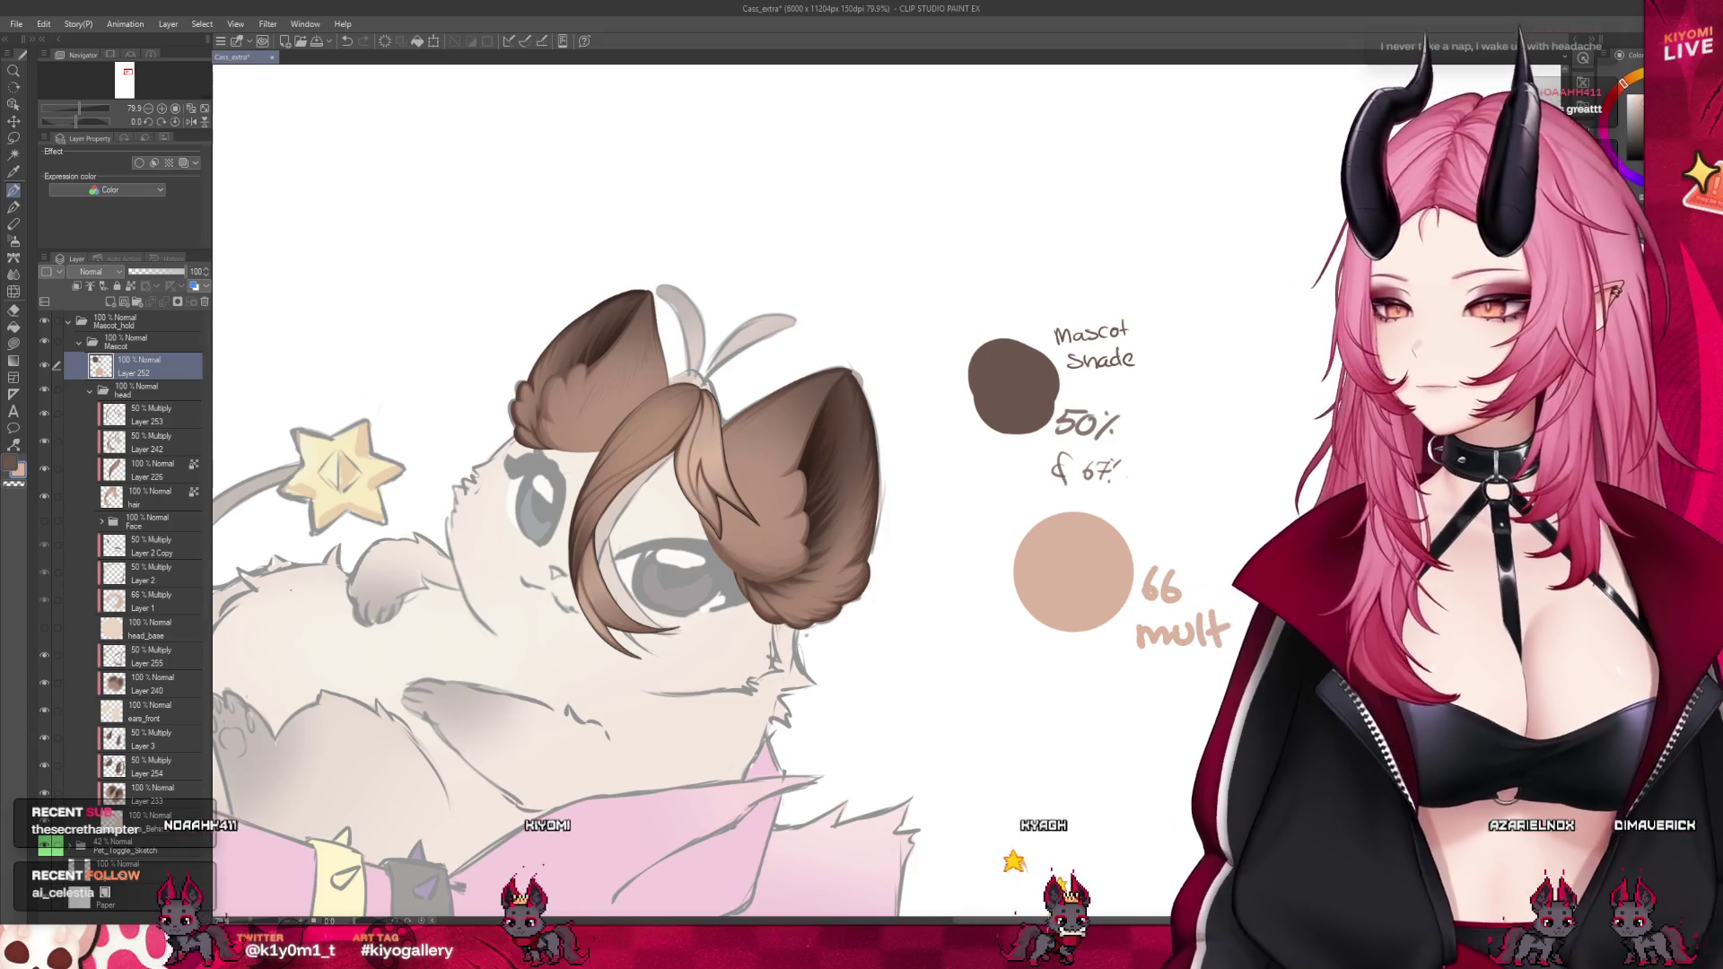
{"action": "scroll", "coordinate": [670, 490], "scroll_direction": "down", "scroll_amount": 2}
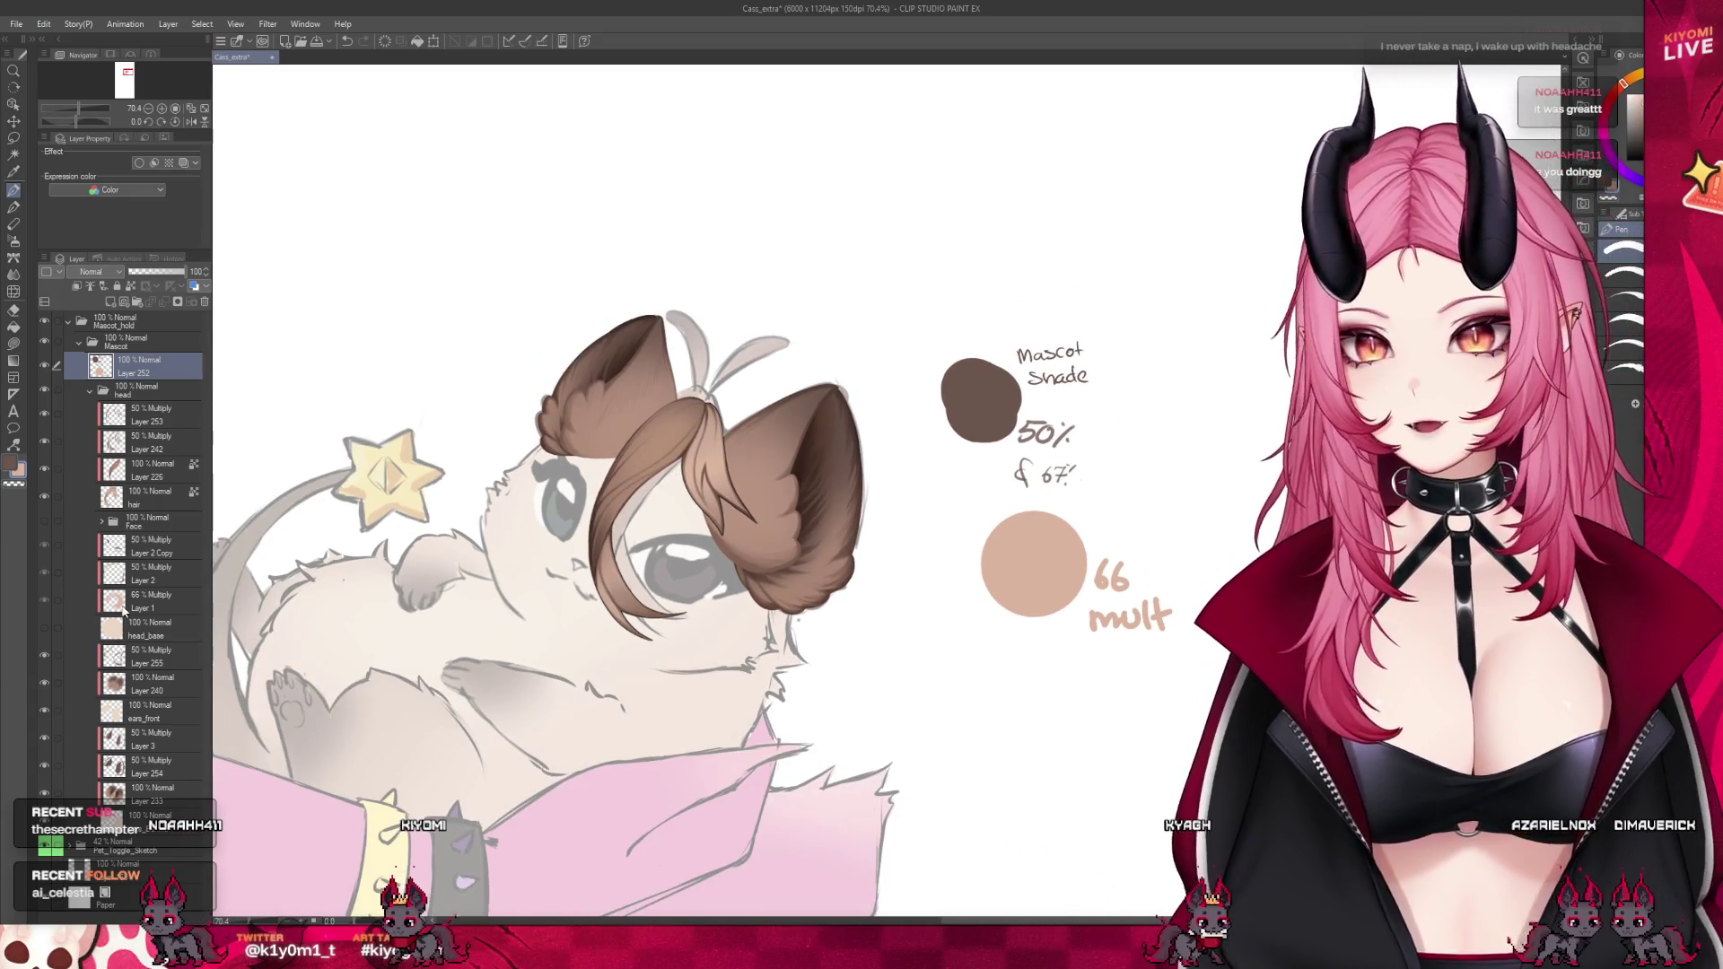
{"action": "left_click", "coordinate": [43, 523]}
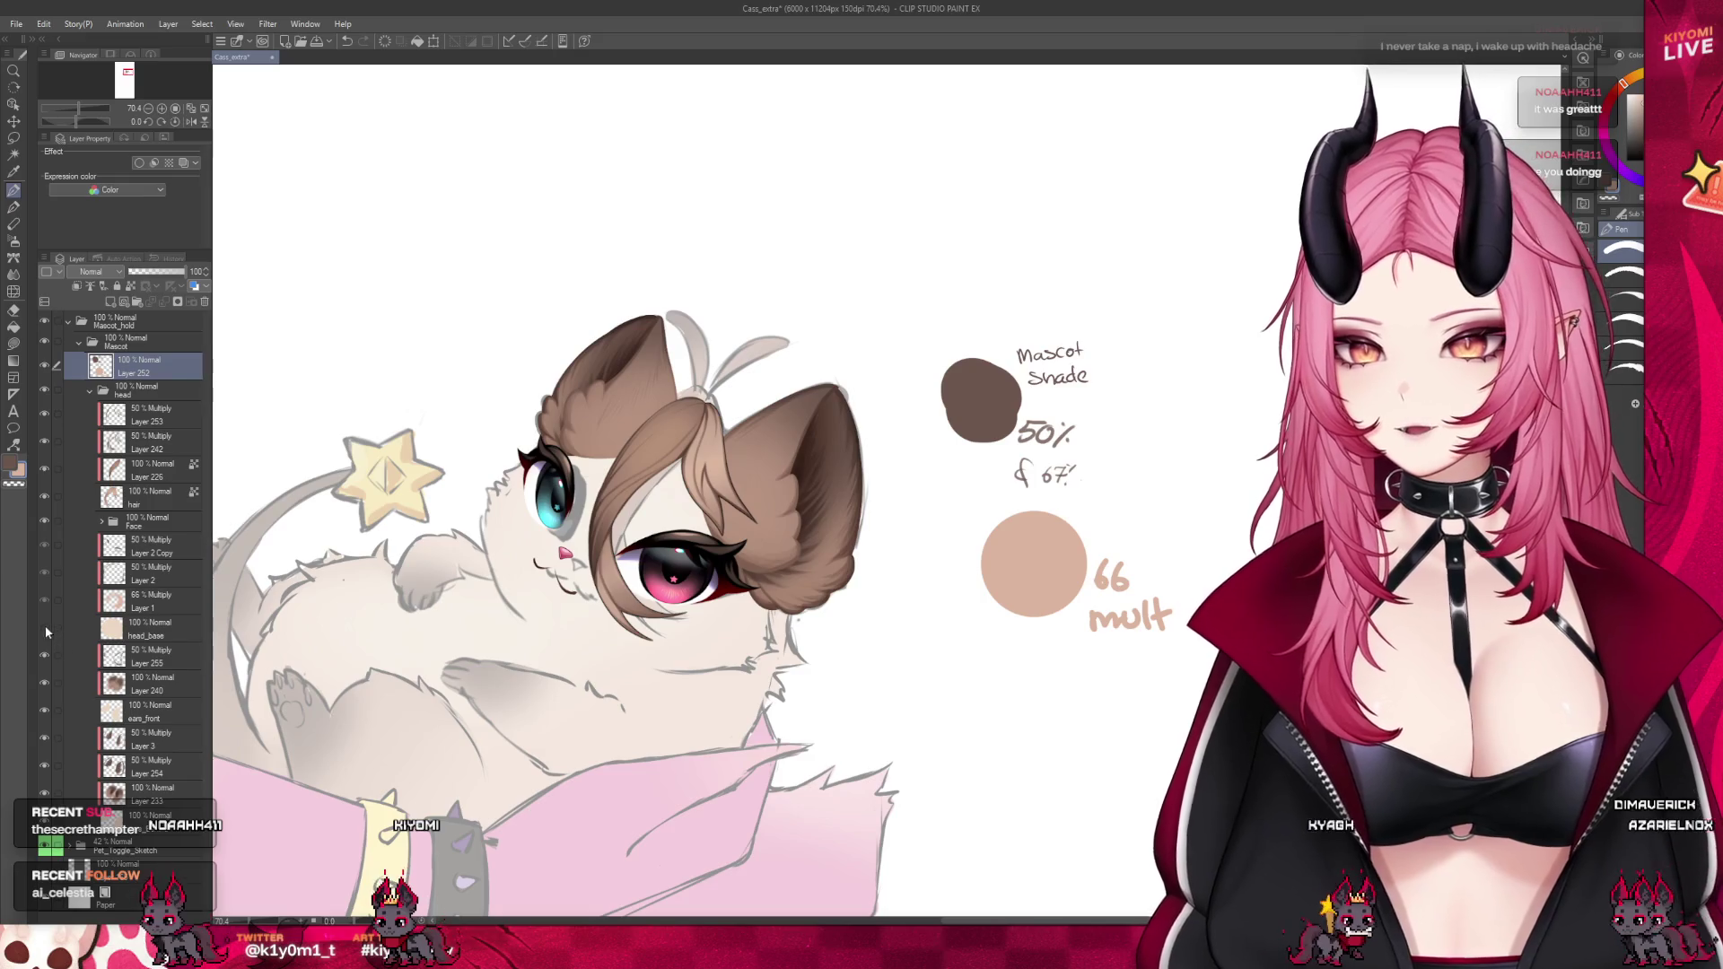
{"action": "left_click", "coordinate": [44, 628]}
{"action": "scroll", "coordinate": [584, 532], "scroll_direction": "down", "scroll_amount": 5}
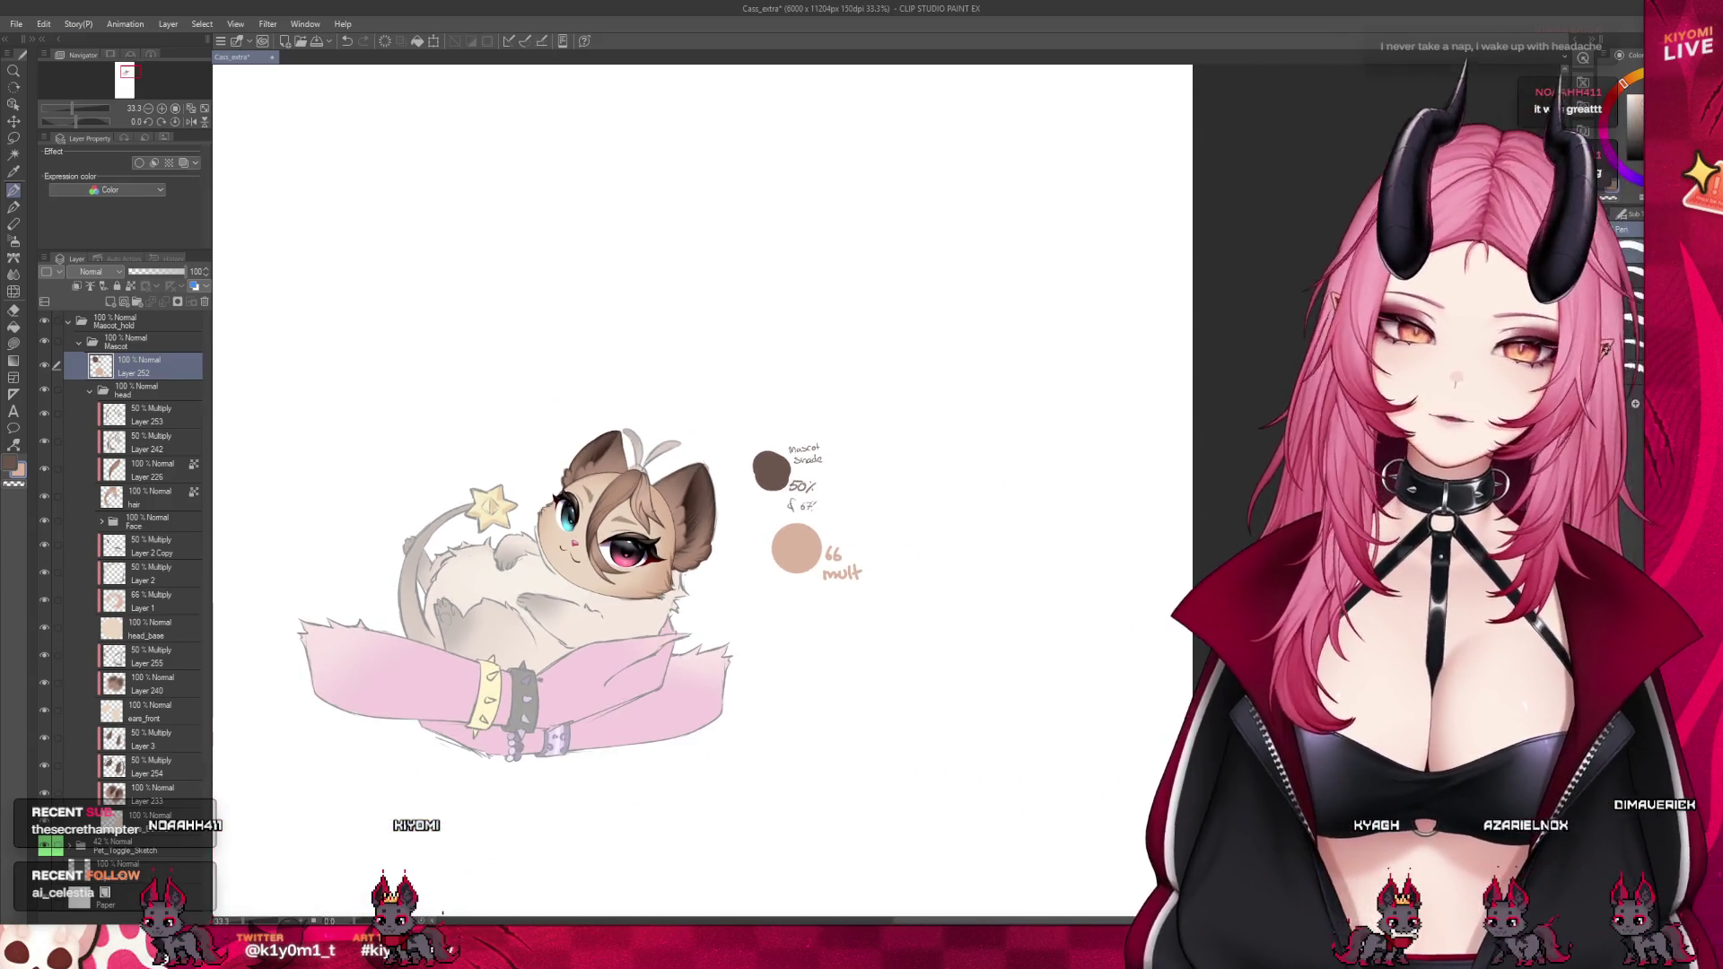
{"action": "scroll", "coordinate": [534, 556], "scroll_direction": "up", "scroll_amount": 5}
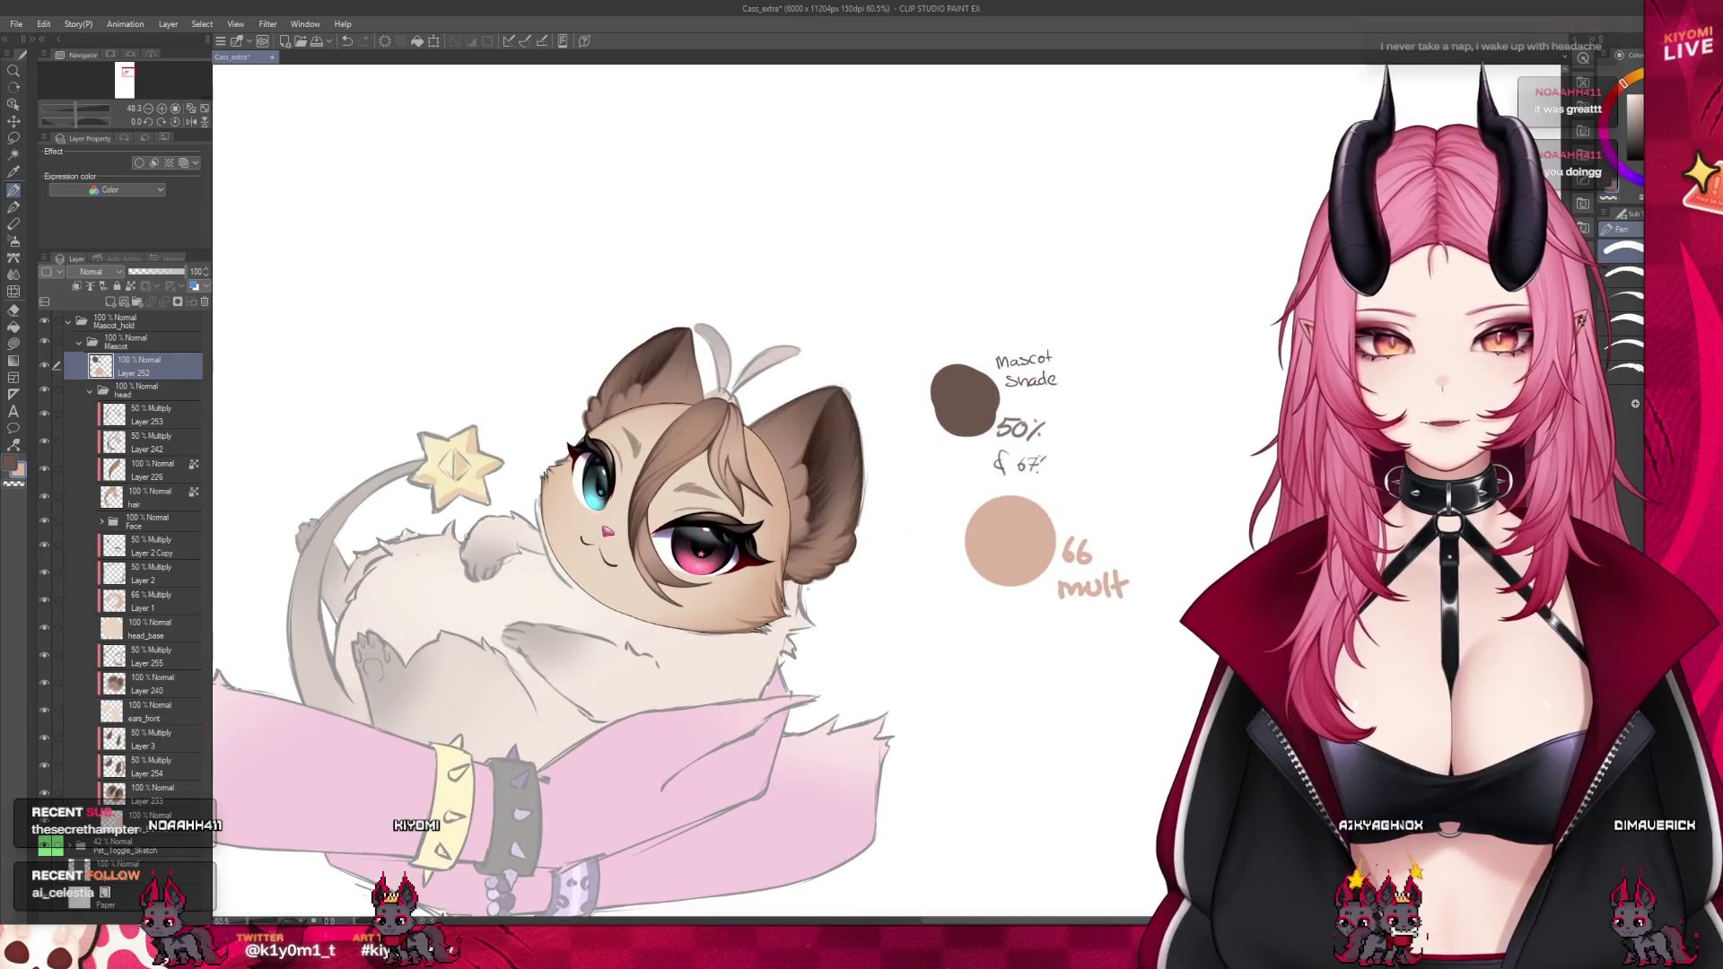
{"action": "scroll", "coordinate": [881, 525], "scroll_direction": "down", "scroll_amount": 5}
{"action": "scroll", "coordinate": [557, 595], "scroll_direction": "up", "scroll_amount": 2}
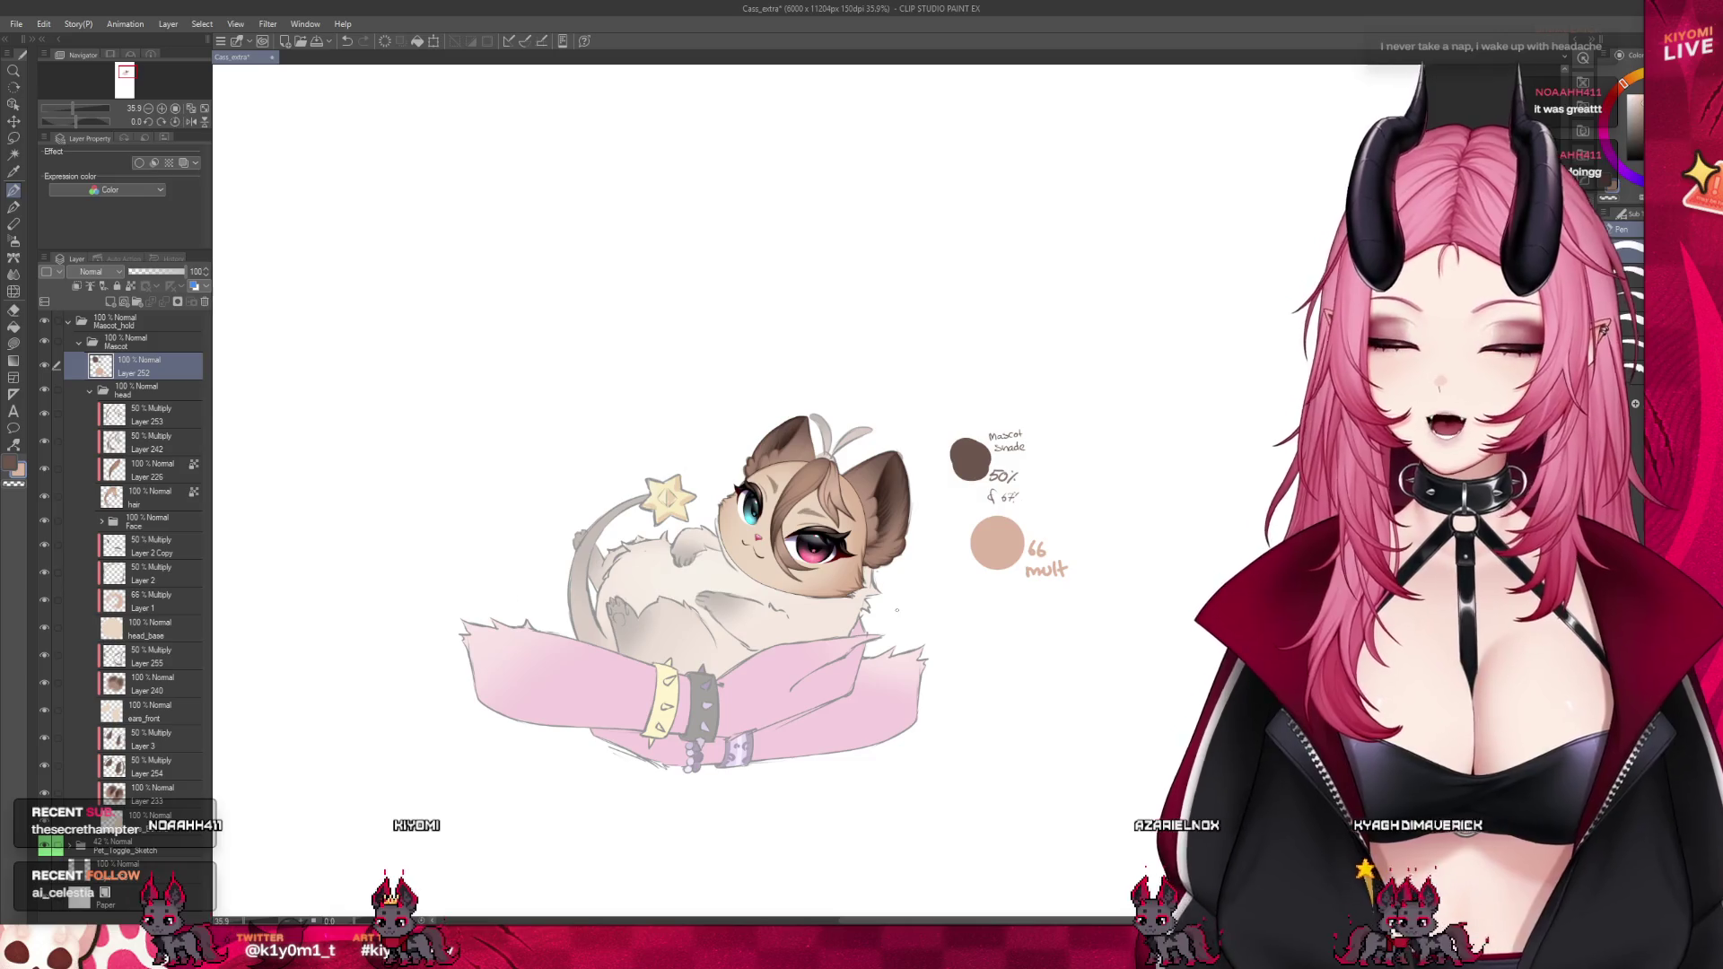
{"action": "scroll", "coordinate": [856, 584], "scroll_direction": "up", "scroll_amount": 4}
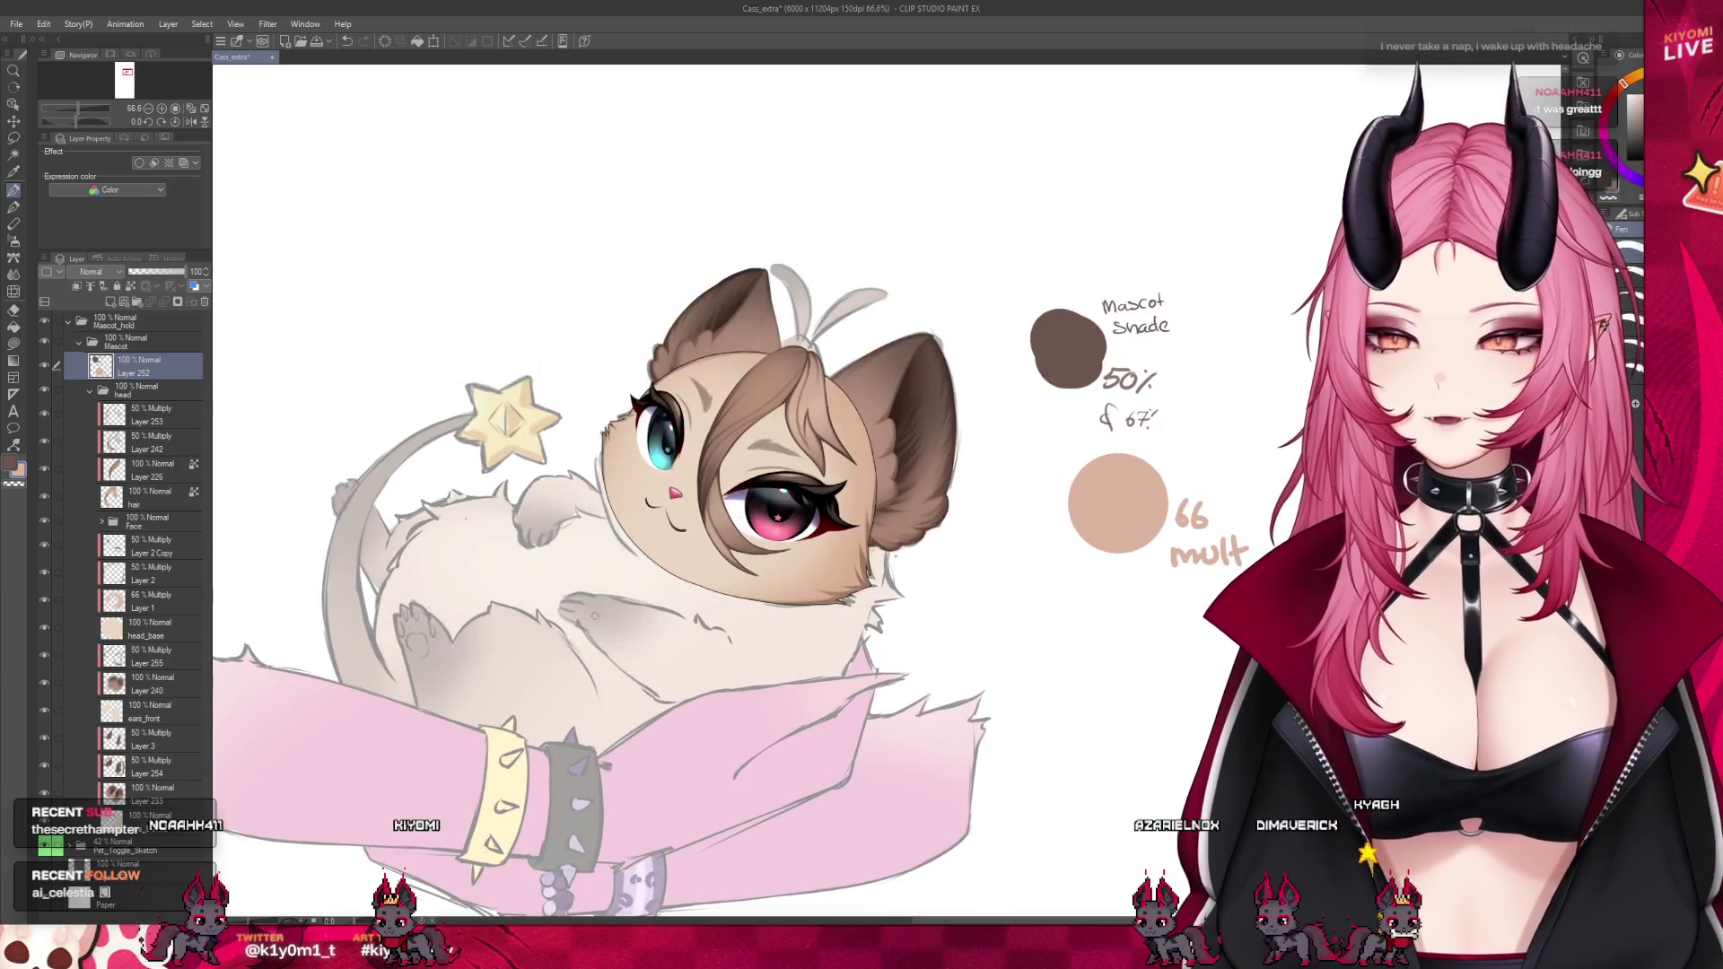
{"action": "scroll", "coordinate": [440, 484], "scroll_direction": "up", "scroll_amount": 2}
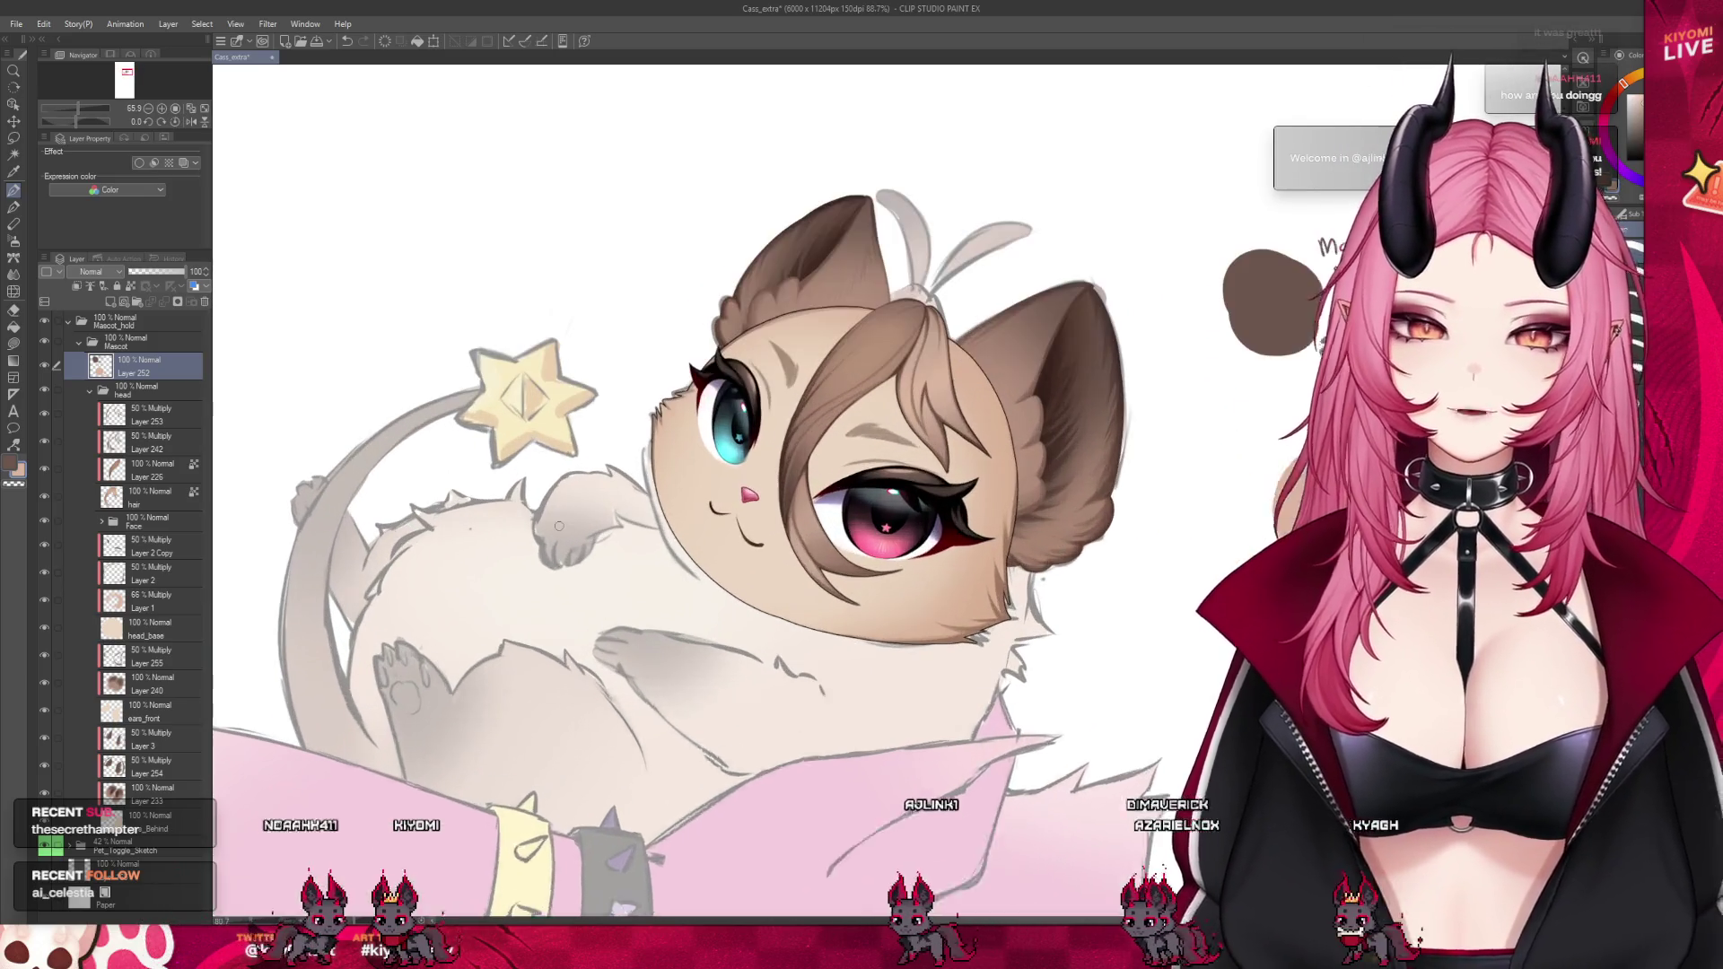
Collapse the head folder and create a new layer folder named Body
{"action": "left_click", "coordinate": [91, 390]}
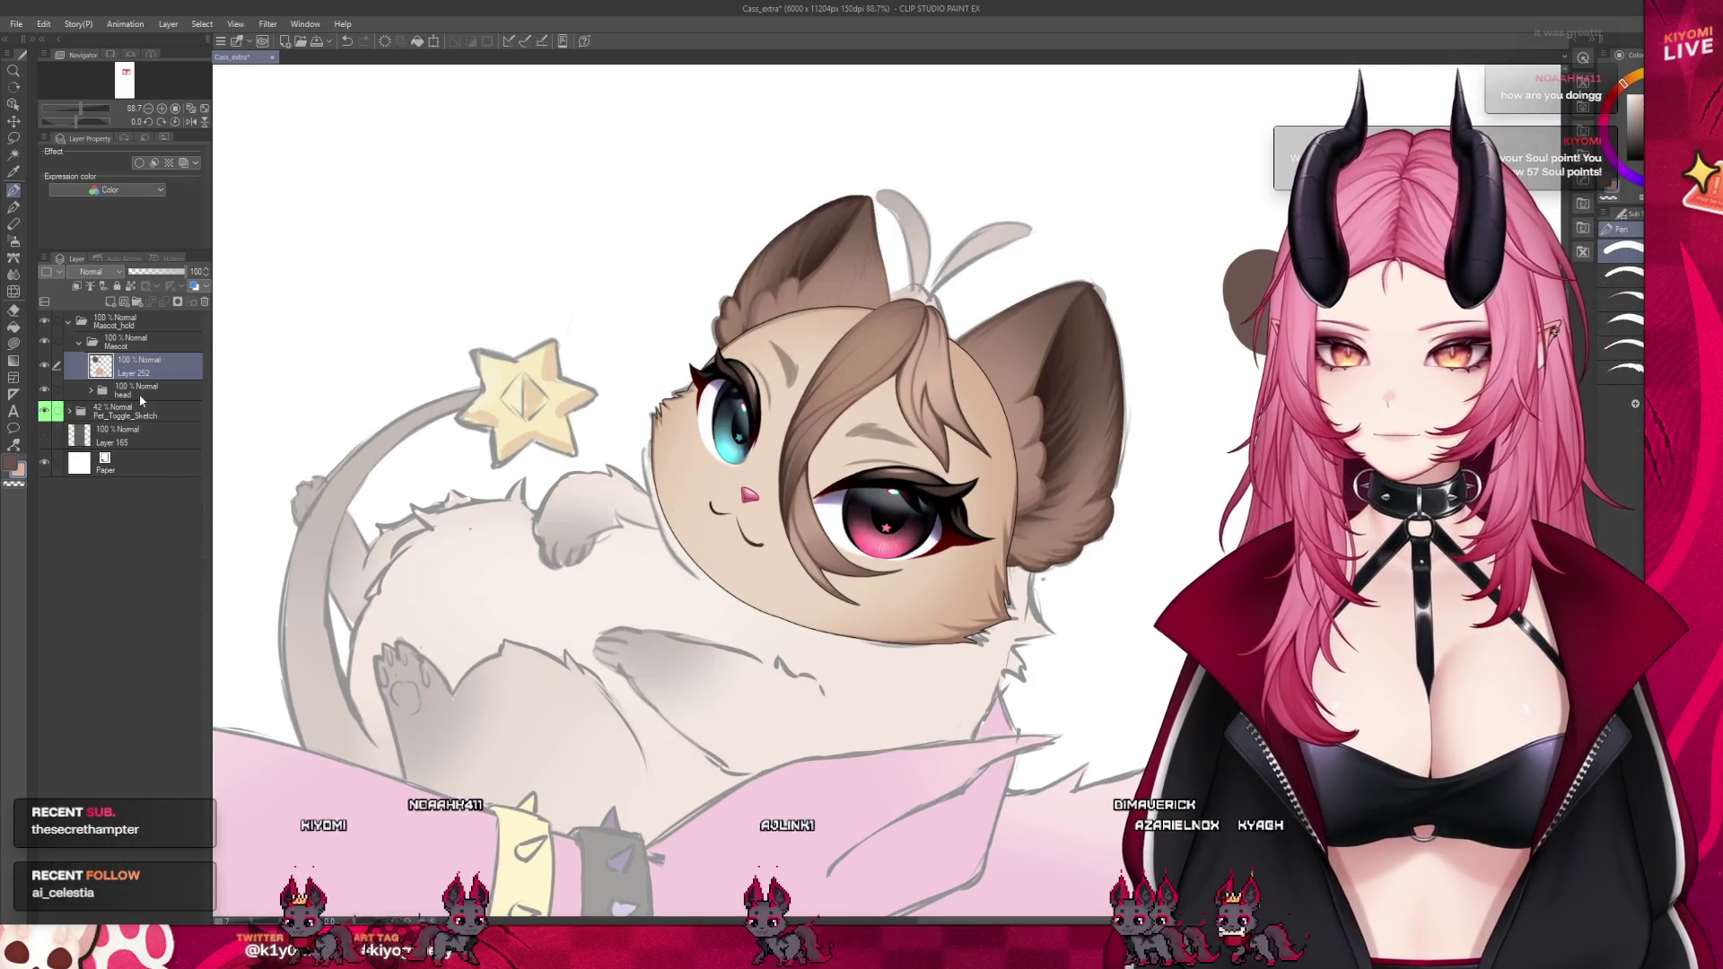
{"action": "left_click", "coordinate": [135, 411]}
{"action": "left_click", "coordinate": [137, 302]}
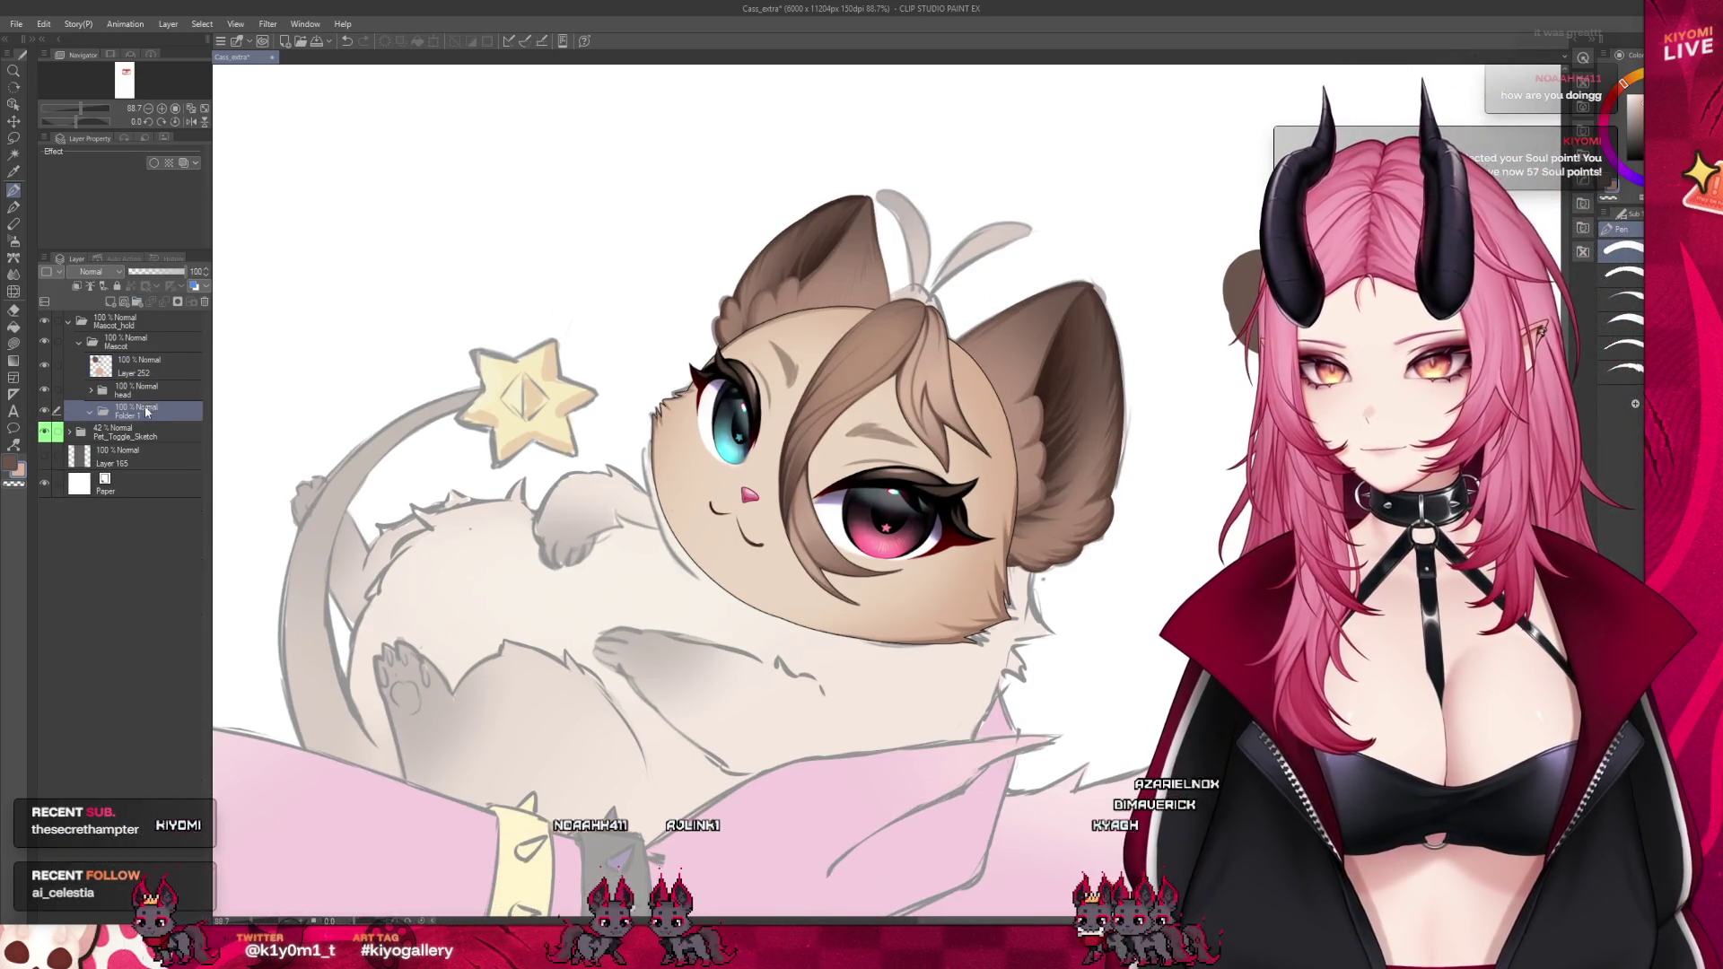
{"action": "double_click", "coordinate": [124, 416]}
{"action": "type", "text": "Body"}
{"action": "key", "text": "Return"}
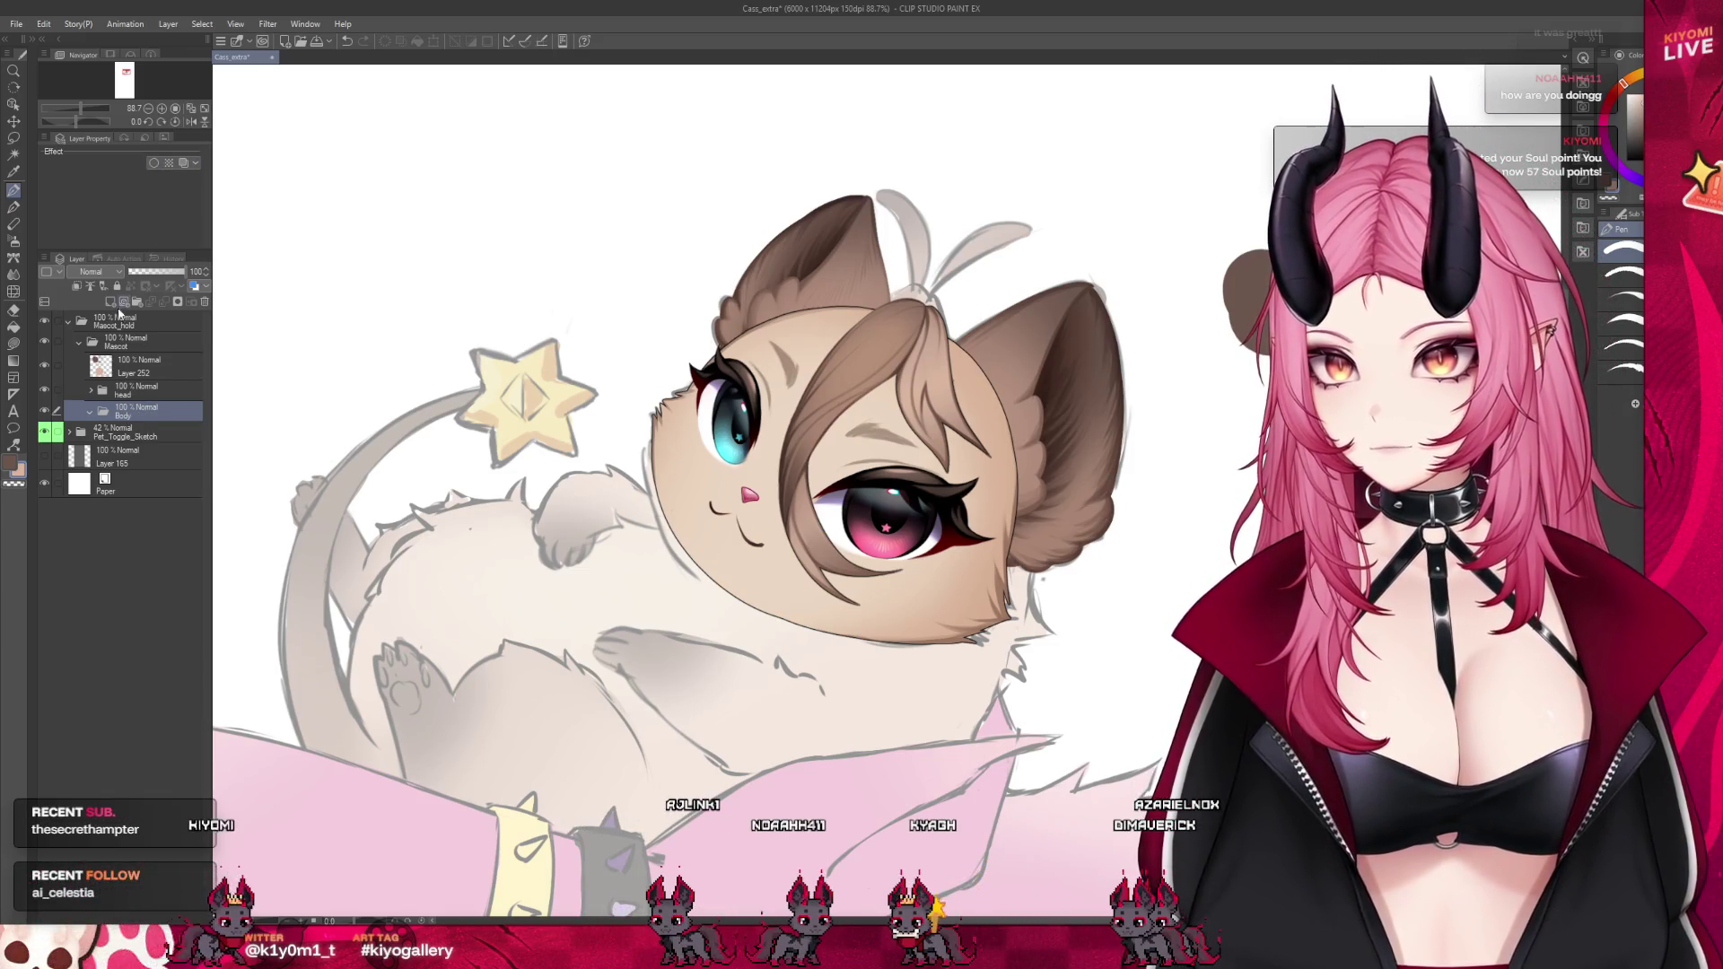
Add Layer 4 inside Body with a black border effect of thickness 1.0
{"action": "left_click", "coordinate": [120, 303]}
{"action": "left_click", "coordinate": [139, 162]}
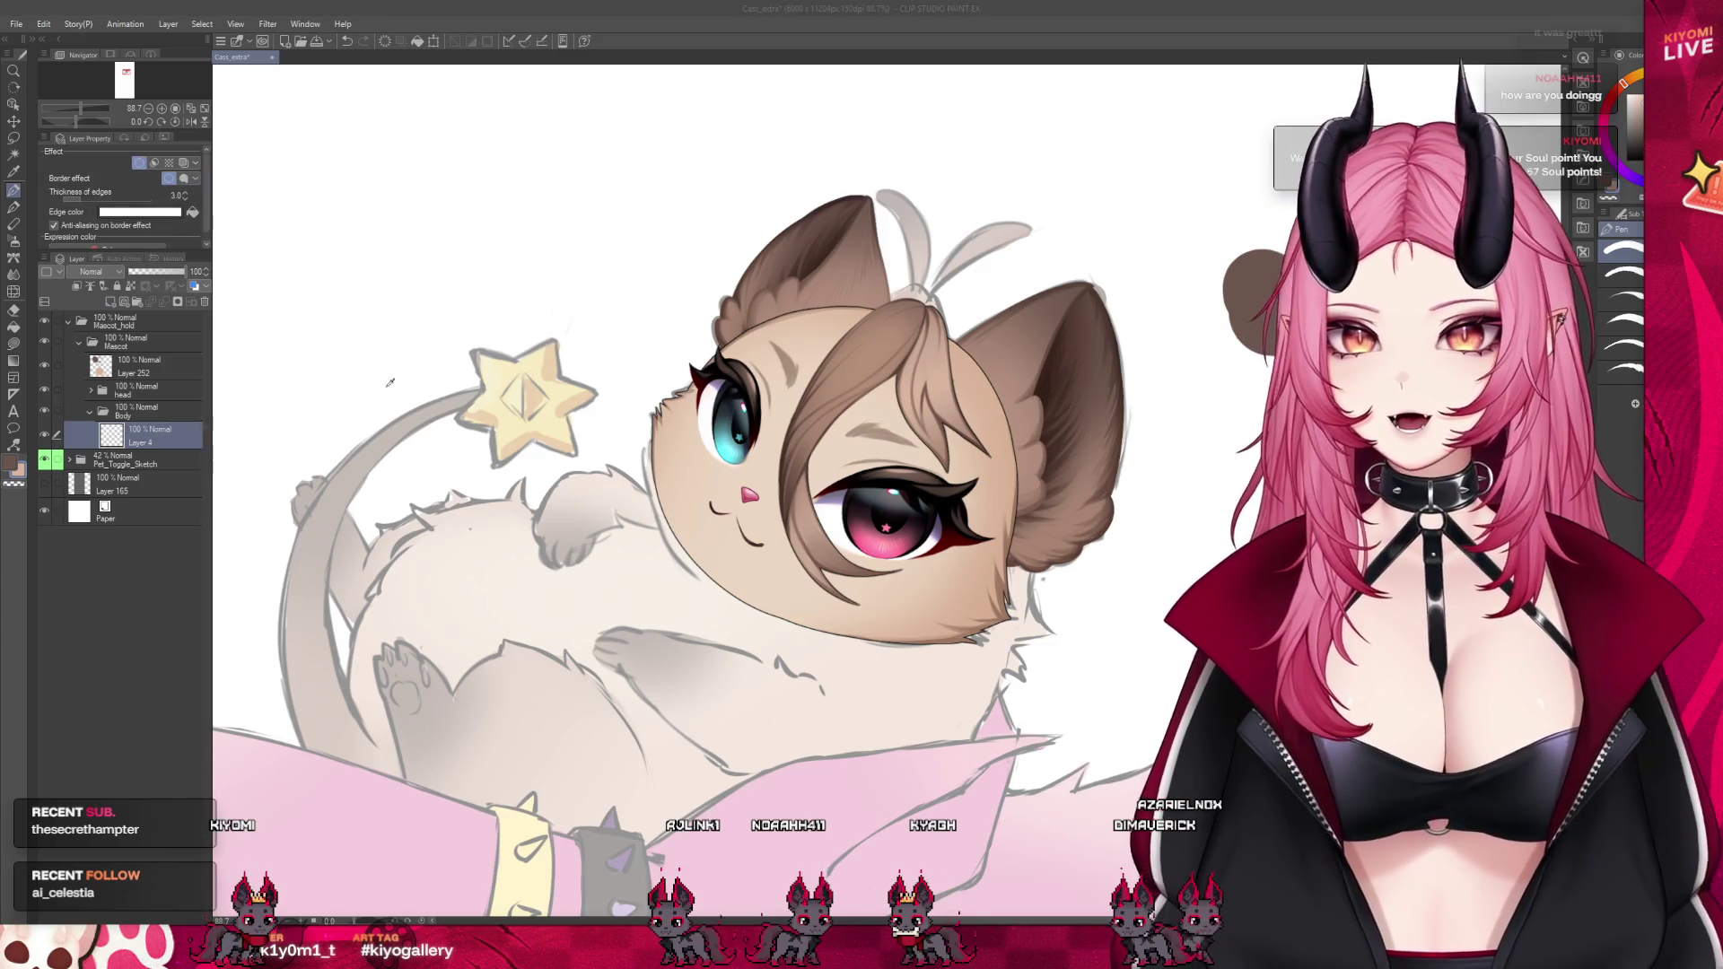
{"action": "key", "text": "Return"}
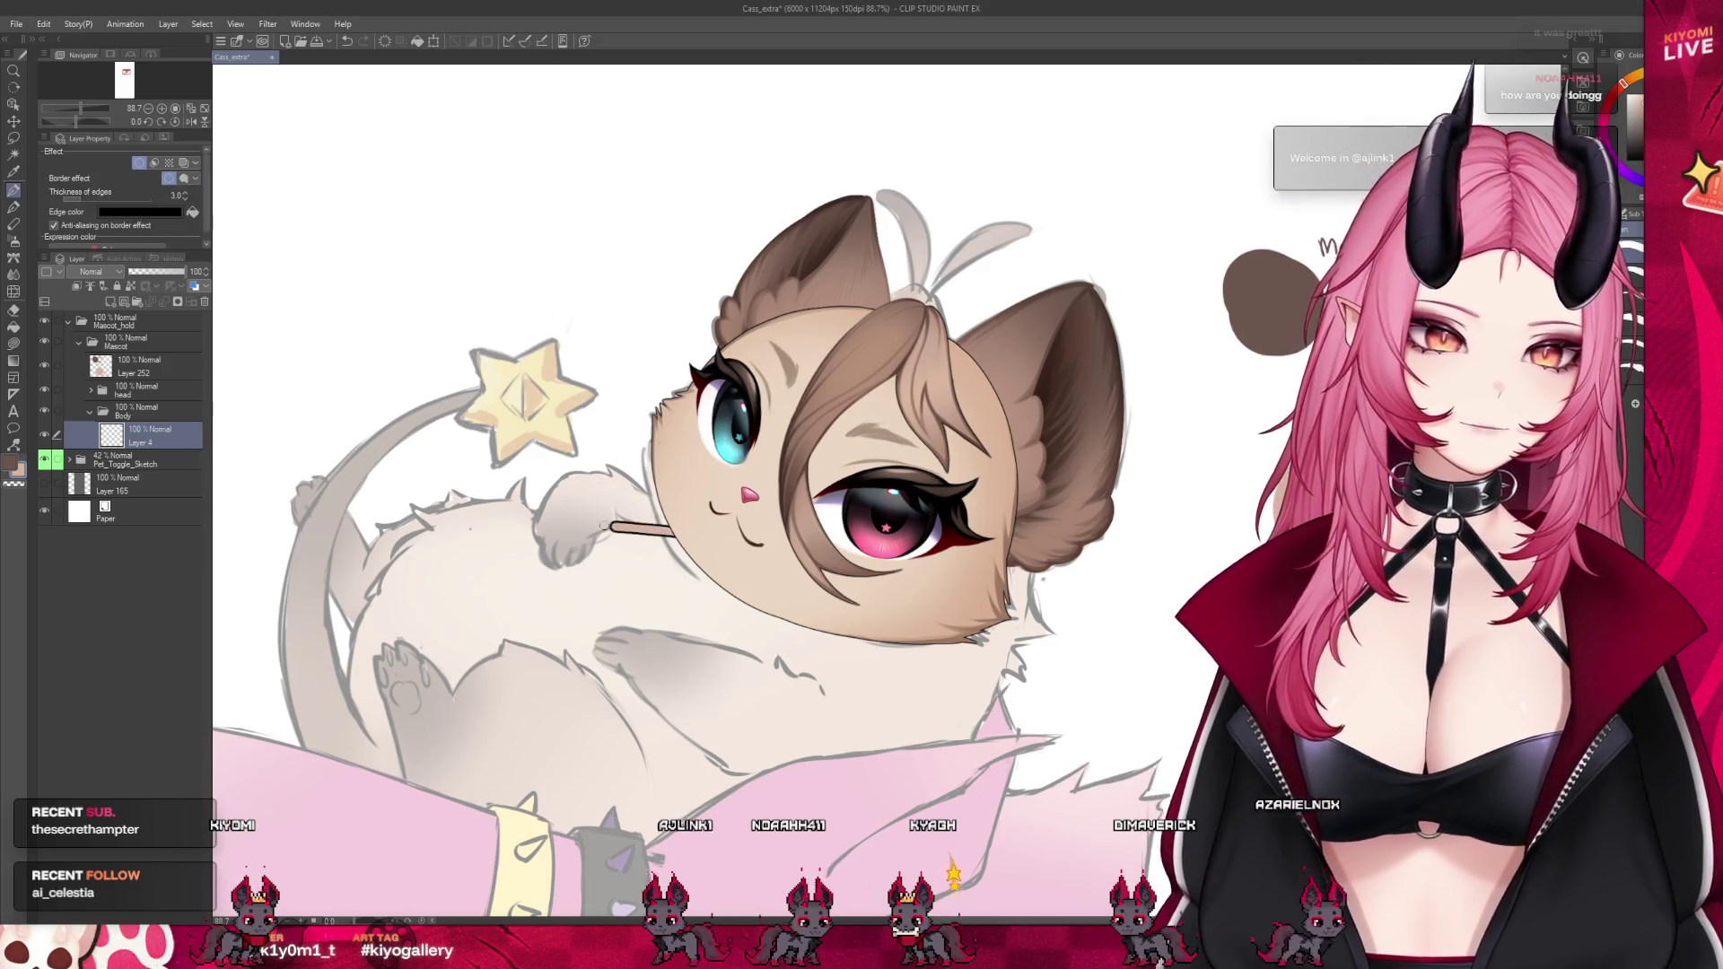
{"action": "key", "text": "ctrl+z"}
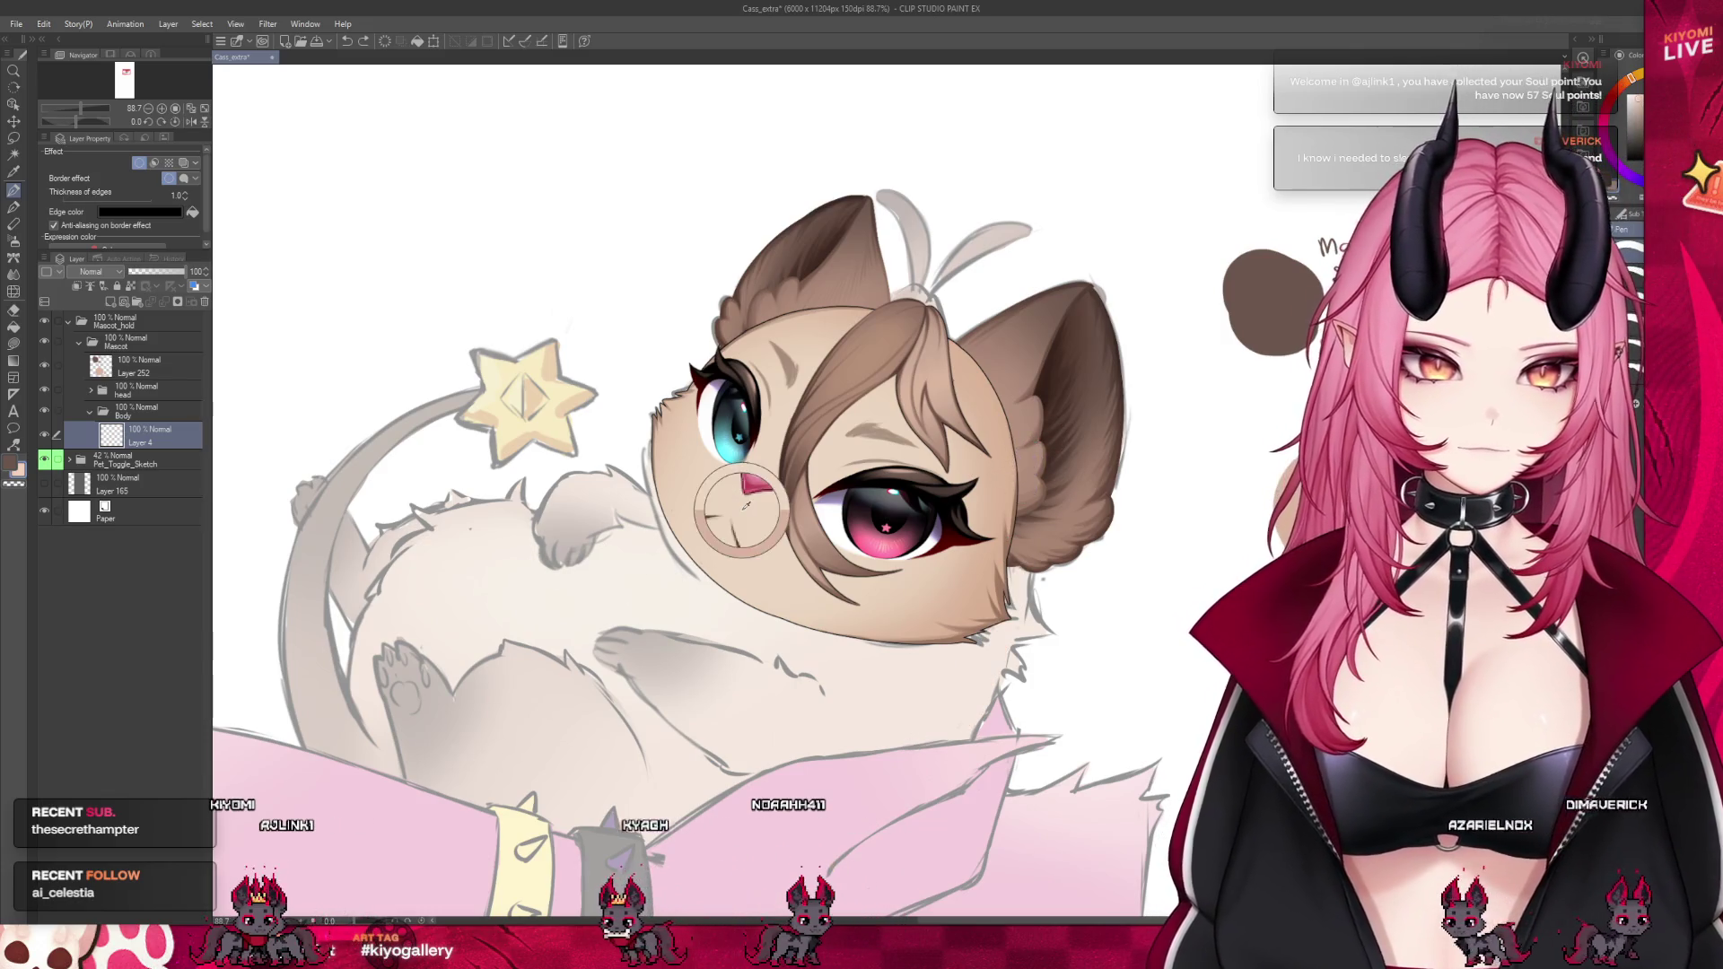
Outline the cat's body in tan on Layer 4, from the cheek around the belly, redrawing the right edge
{"action": "mouse_move", "coordinate": [664, 519]}
{"action": "left_mouse_down"}
{"action": "mouse_move", "coordinate": [539, 529]}
{"action": "mouse_move", "coordinate": [400, 575]}
{"action": "mouse_move", "coordinate": [372, 668]}
{"action": "mouse_move", "coordinate": [395, 781]}
{"action": "mouse_move", "coordinate": [507, 861]}
{"action": "left_mouse_up"}
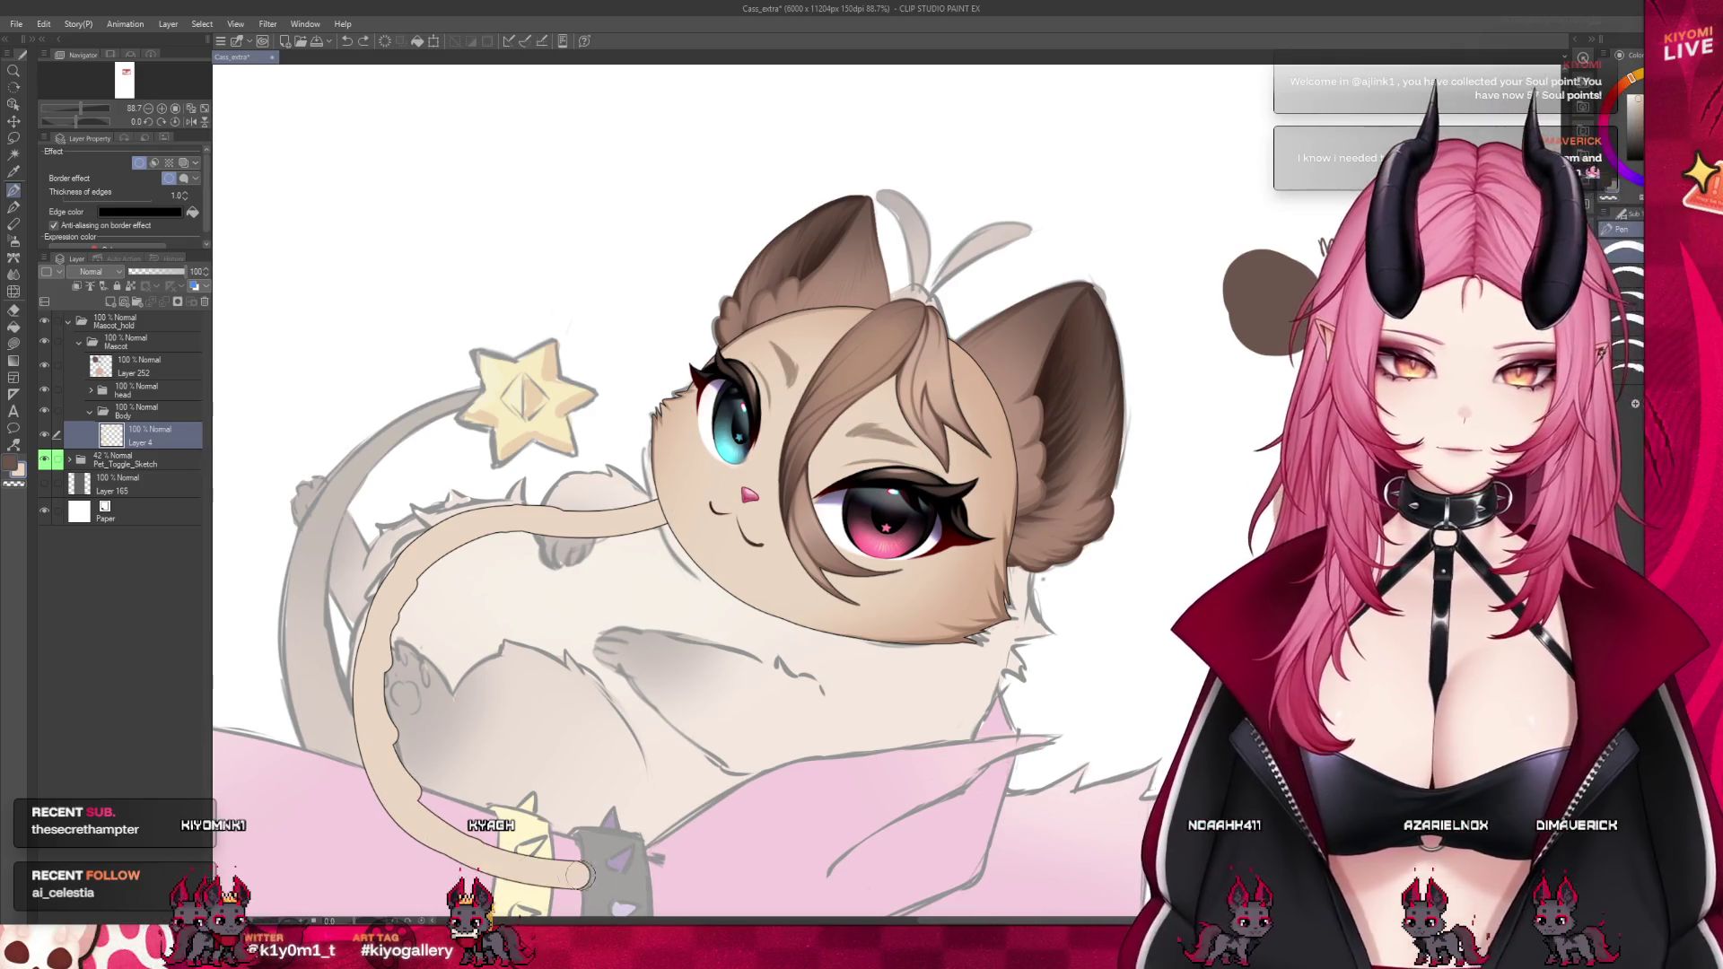
{"action": "left_click_drag", "start_coordinate": [578, 875], "coordinate": [929, 675]}
{"action": "mouse_move", "coordinate": [1019, 567]}
{"action": "left_mouse_down"}
{"action": "mouse_move", "coordinate": [875, 817]}
{"action": "mouse_move", "coordinate": [934, 763]}
{"action": "left_mouse_up"}
{"action": "key", "text": "ctrl+z"}
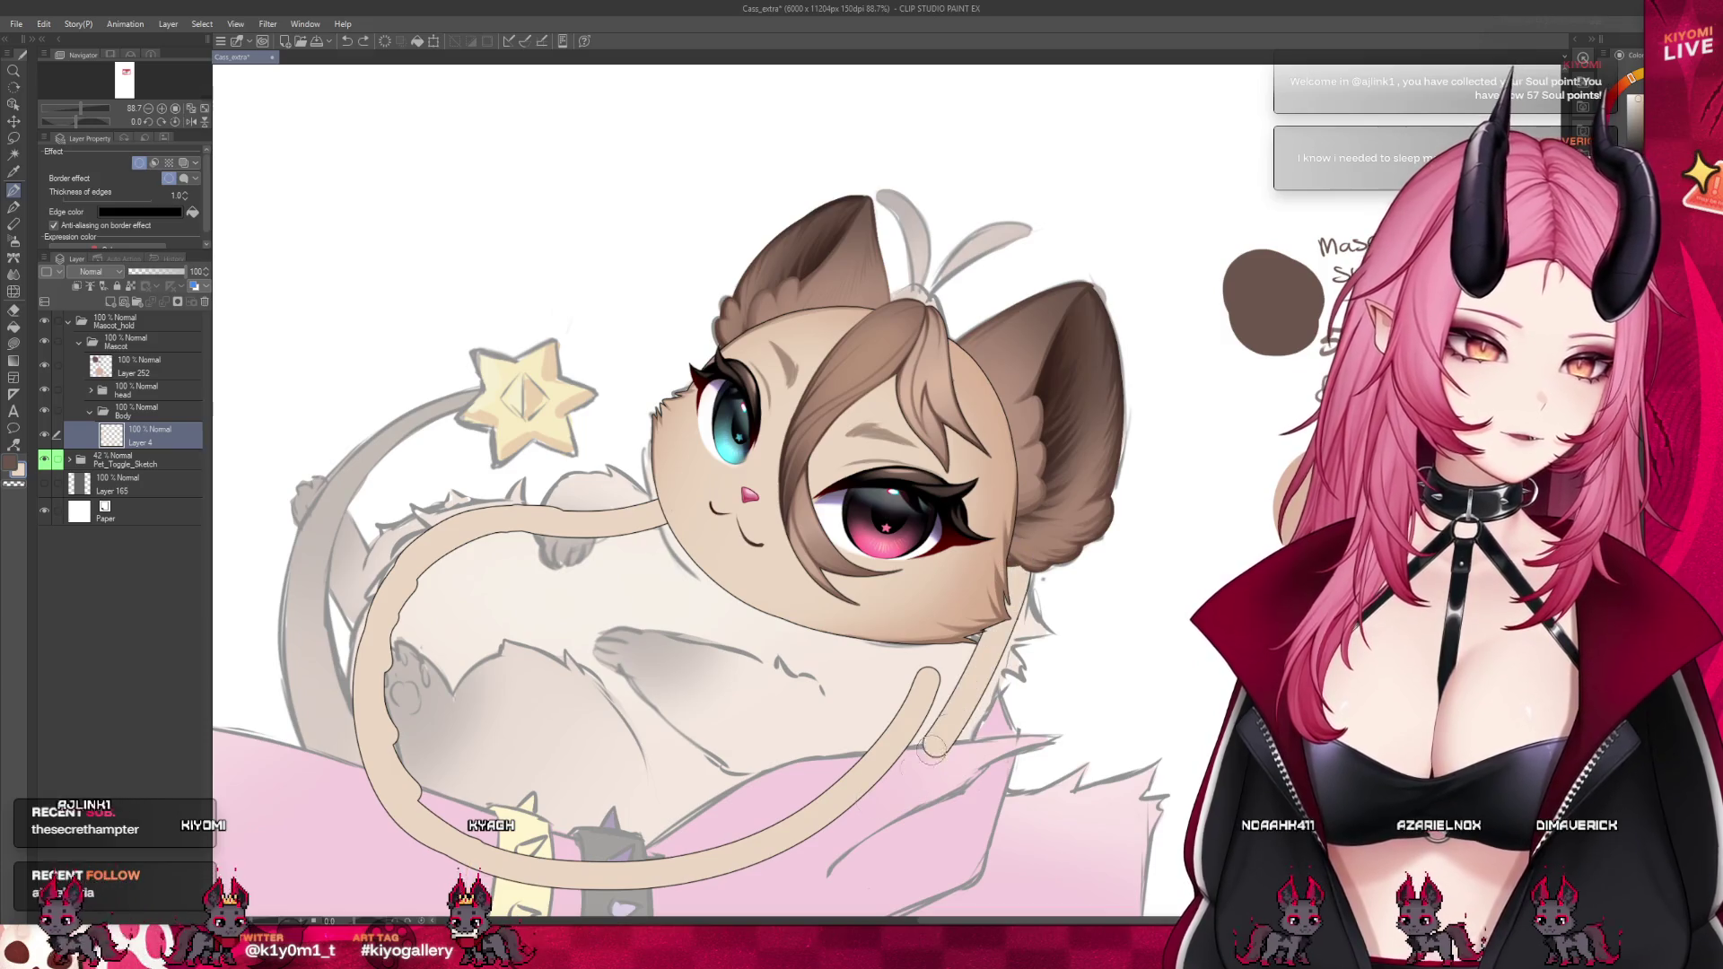
{"action": "key", "text": "ctrl+z"}
{"action": "mouse_move", "coordinate": [1019, 567]}
{"action": "left_mouse_down"}
{"action": "mouse_move", "coordinate": [878, 819]}
{"action": "mouse_move", "coordinate": [628, 879]}
{"action": "left_mouse_up"}
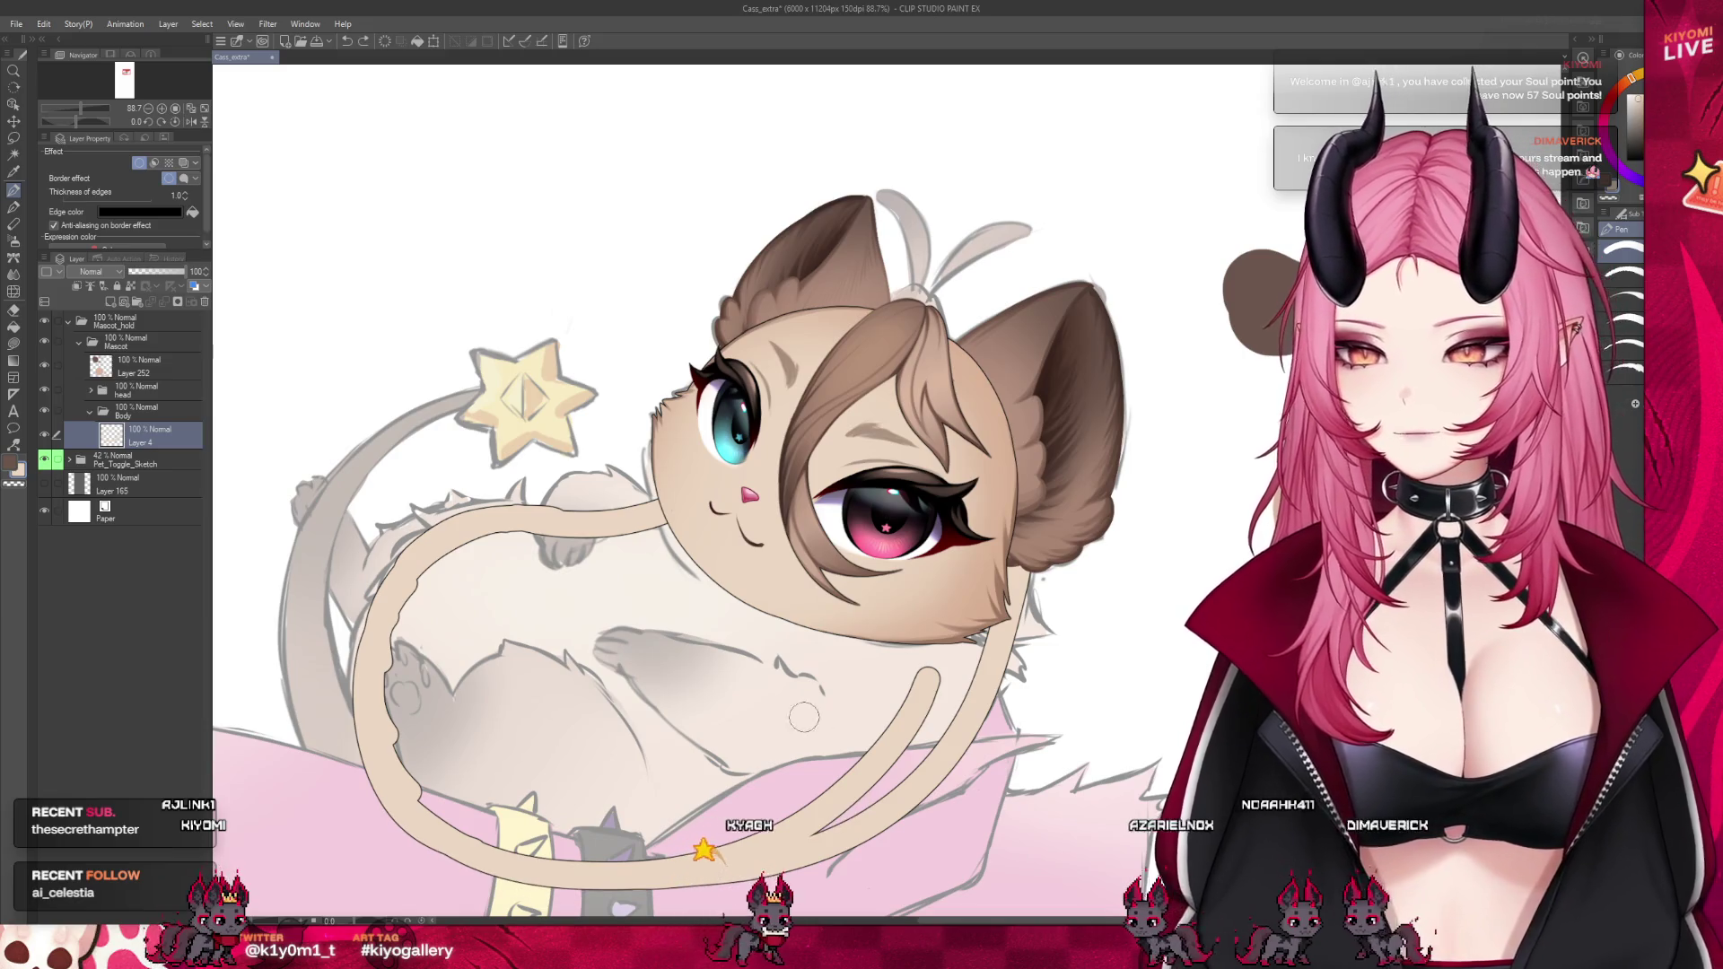
{"action": "scroll", "coordinate": [615, 559], "scroll_direction": "up", "scroll_amount": 1}
{"action": "scroll", "coordinate": [615, 559], "scroll_direction": "down", "scroll_amount": 2}
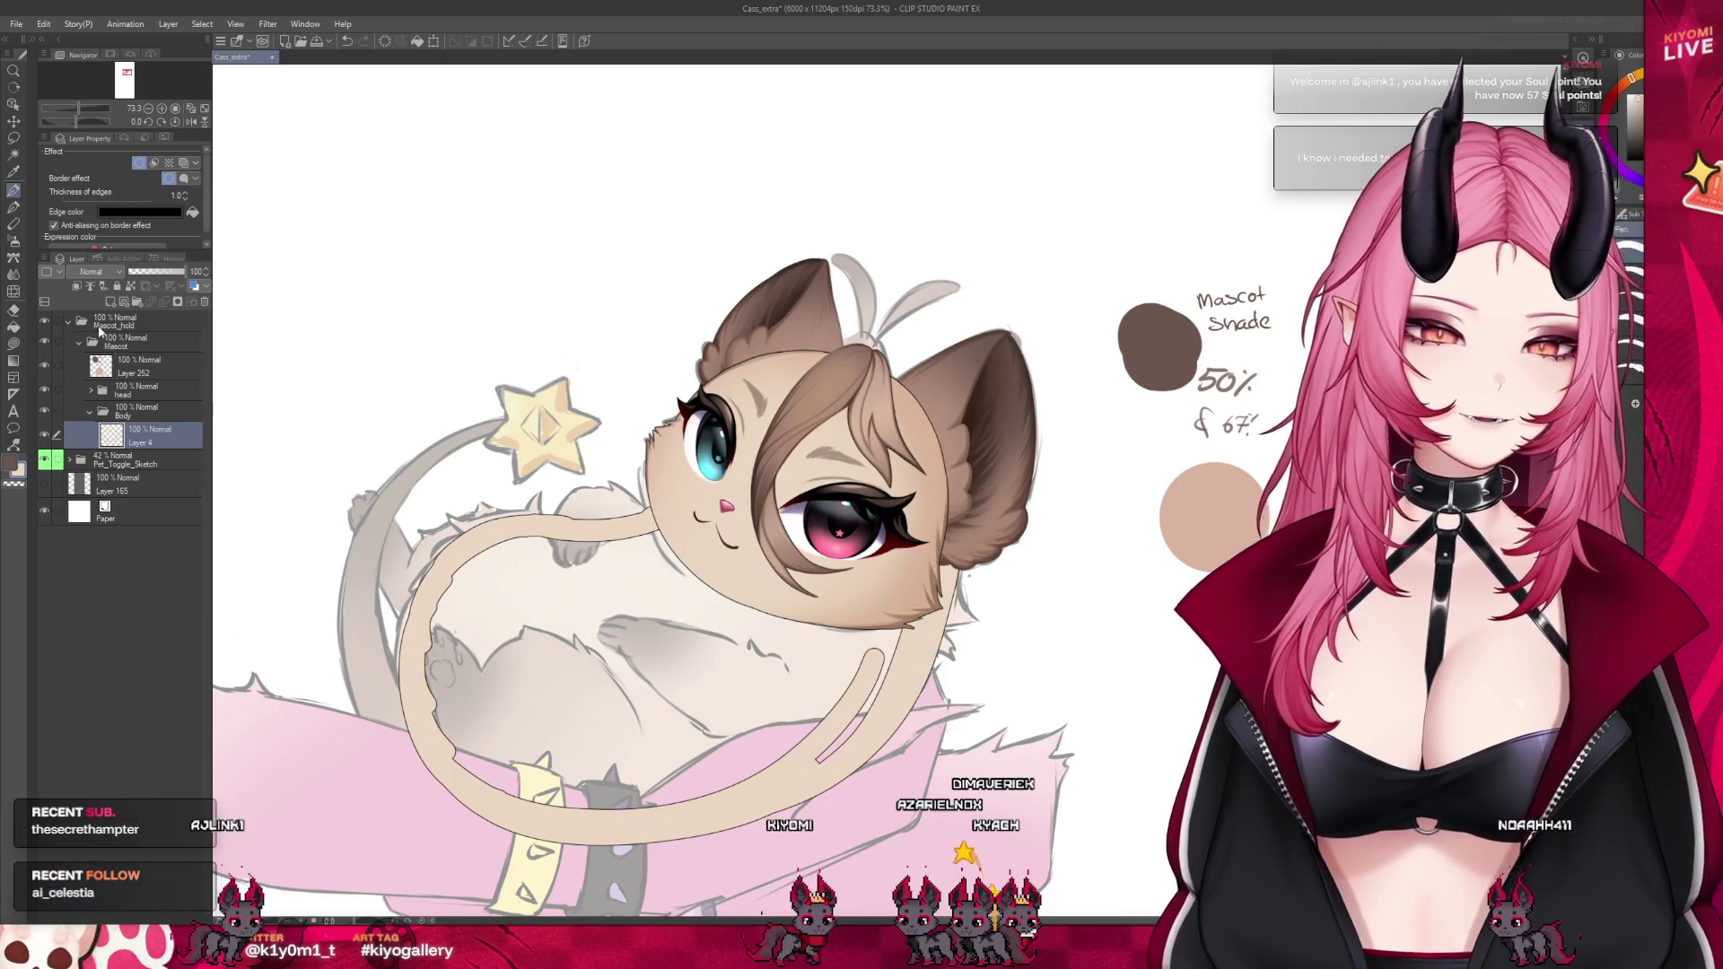
Bucket-fill the body outline with tan, hide the head folder, and set Layer 4 to 55% opacity
{"action": "key", "text": "g"}
{"action": "left_click", "coordinate": [734, 682]}
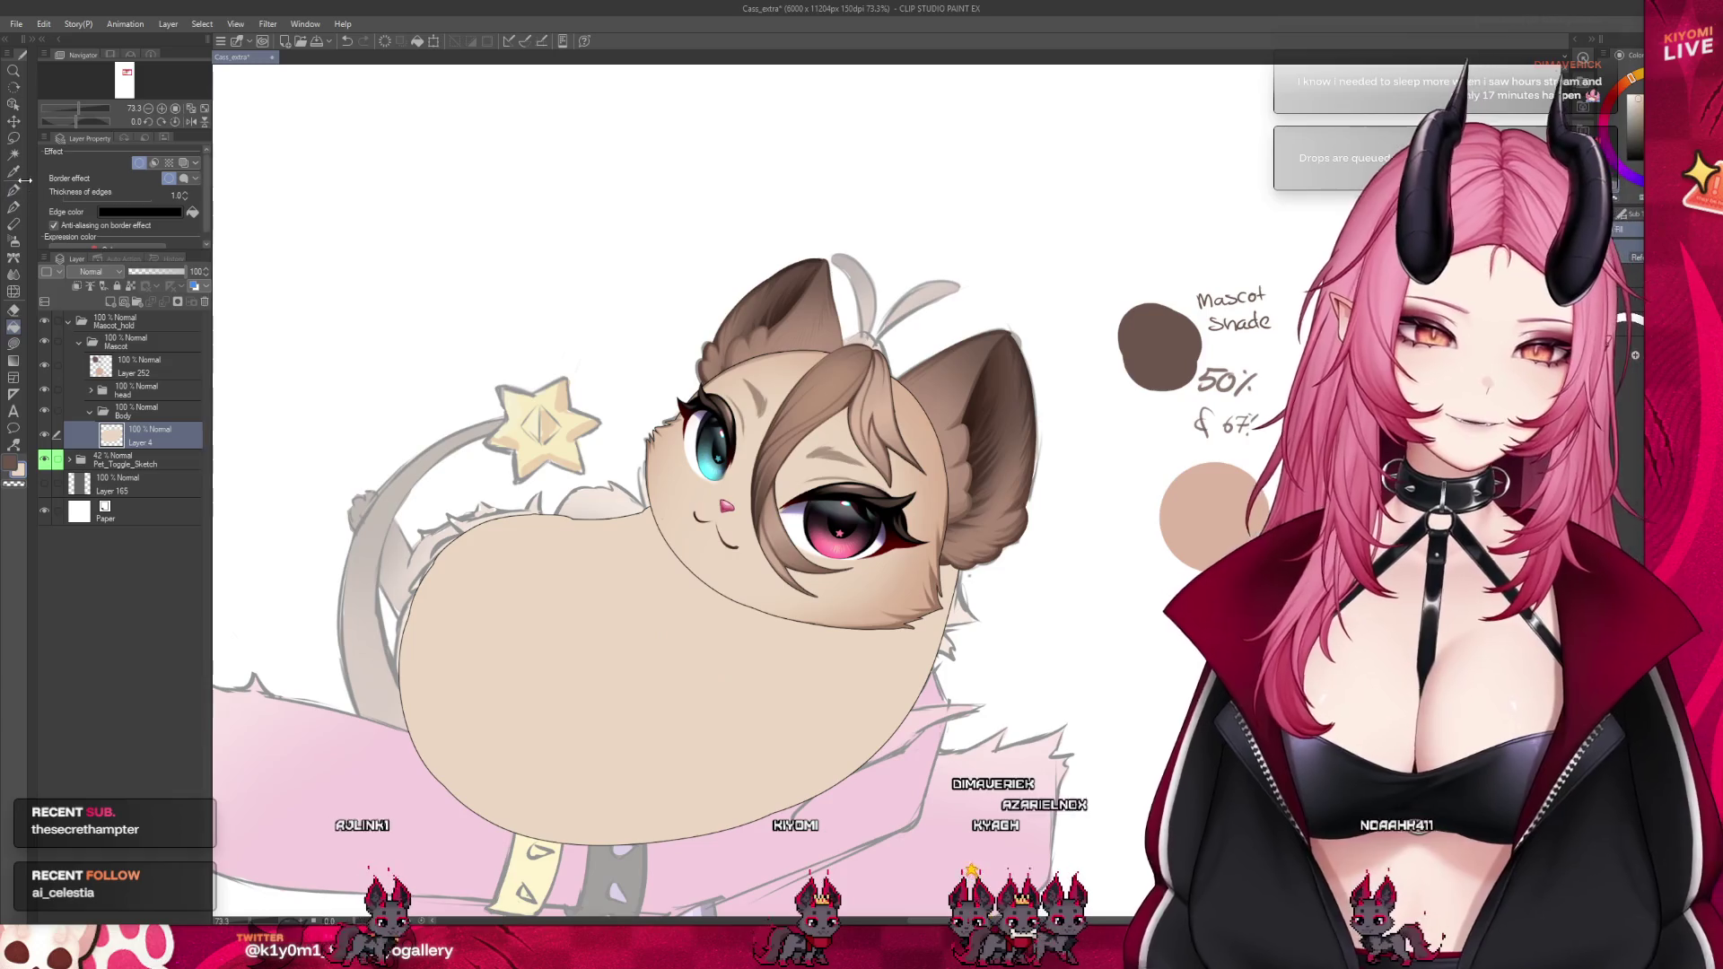
{"action": "key", "text": "p"}
{"action": "left_click", "coordinate": [44, 389]}
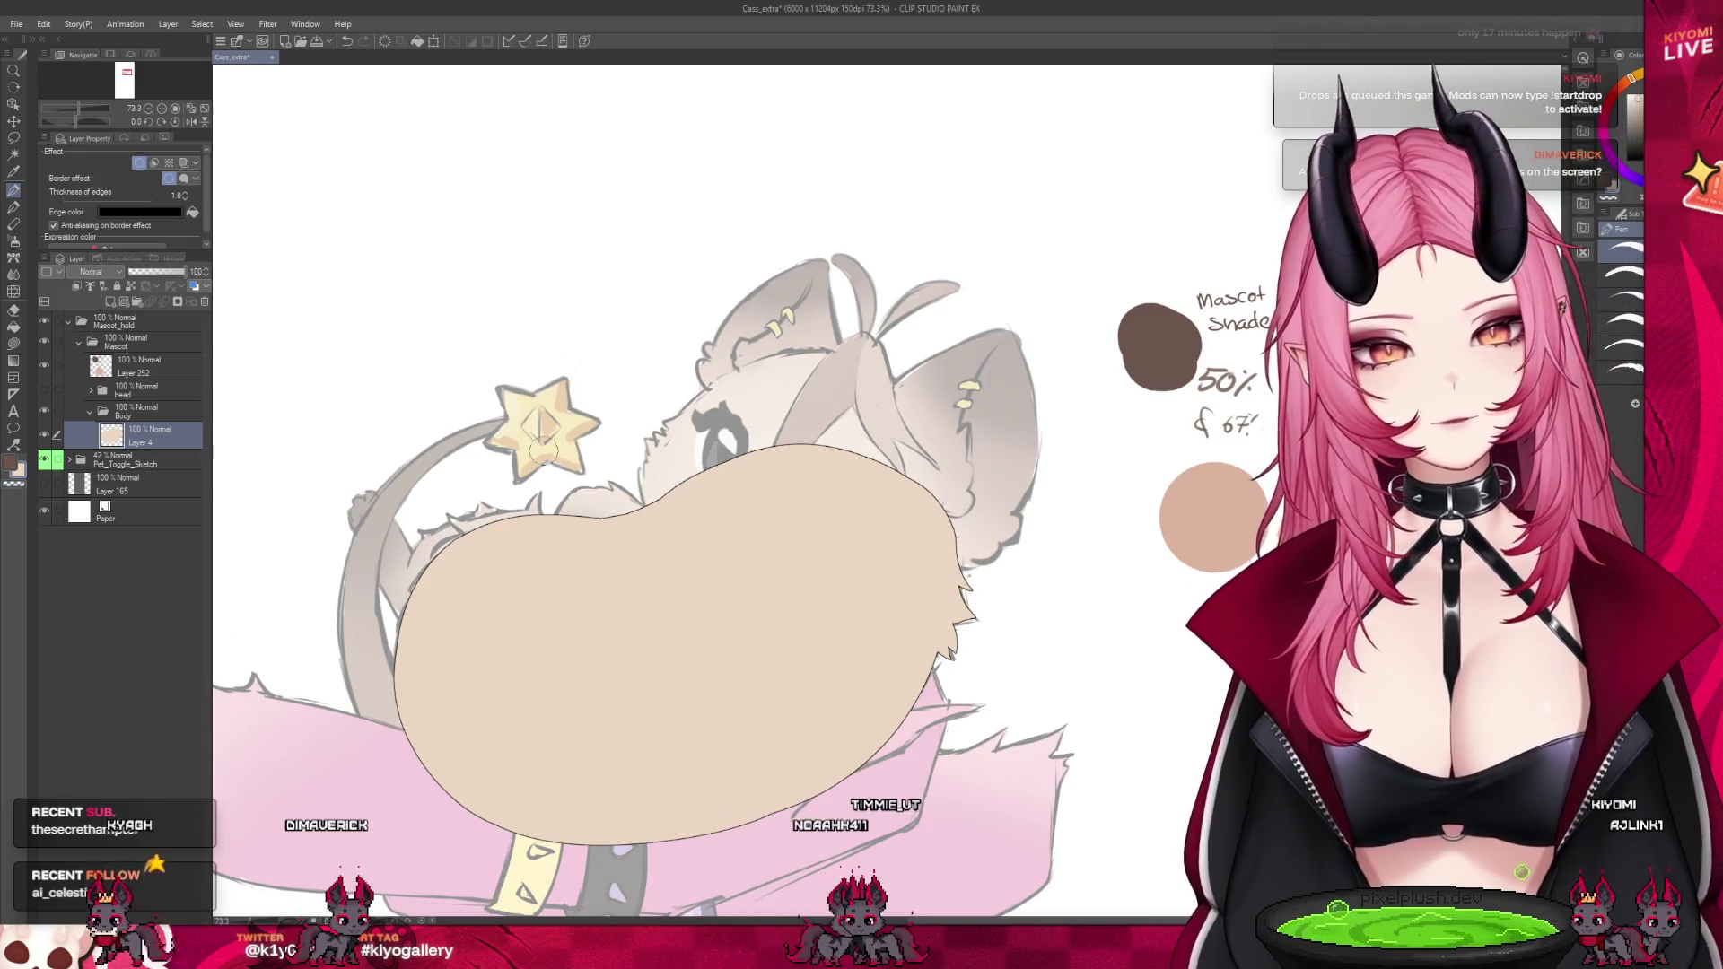
{"action": "left_click", "coordinate": [160, 271]}
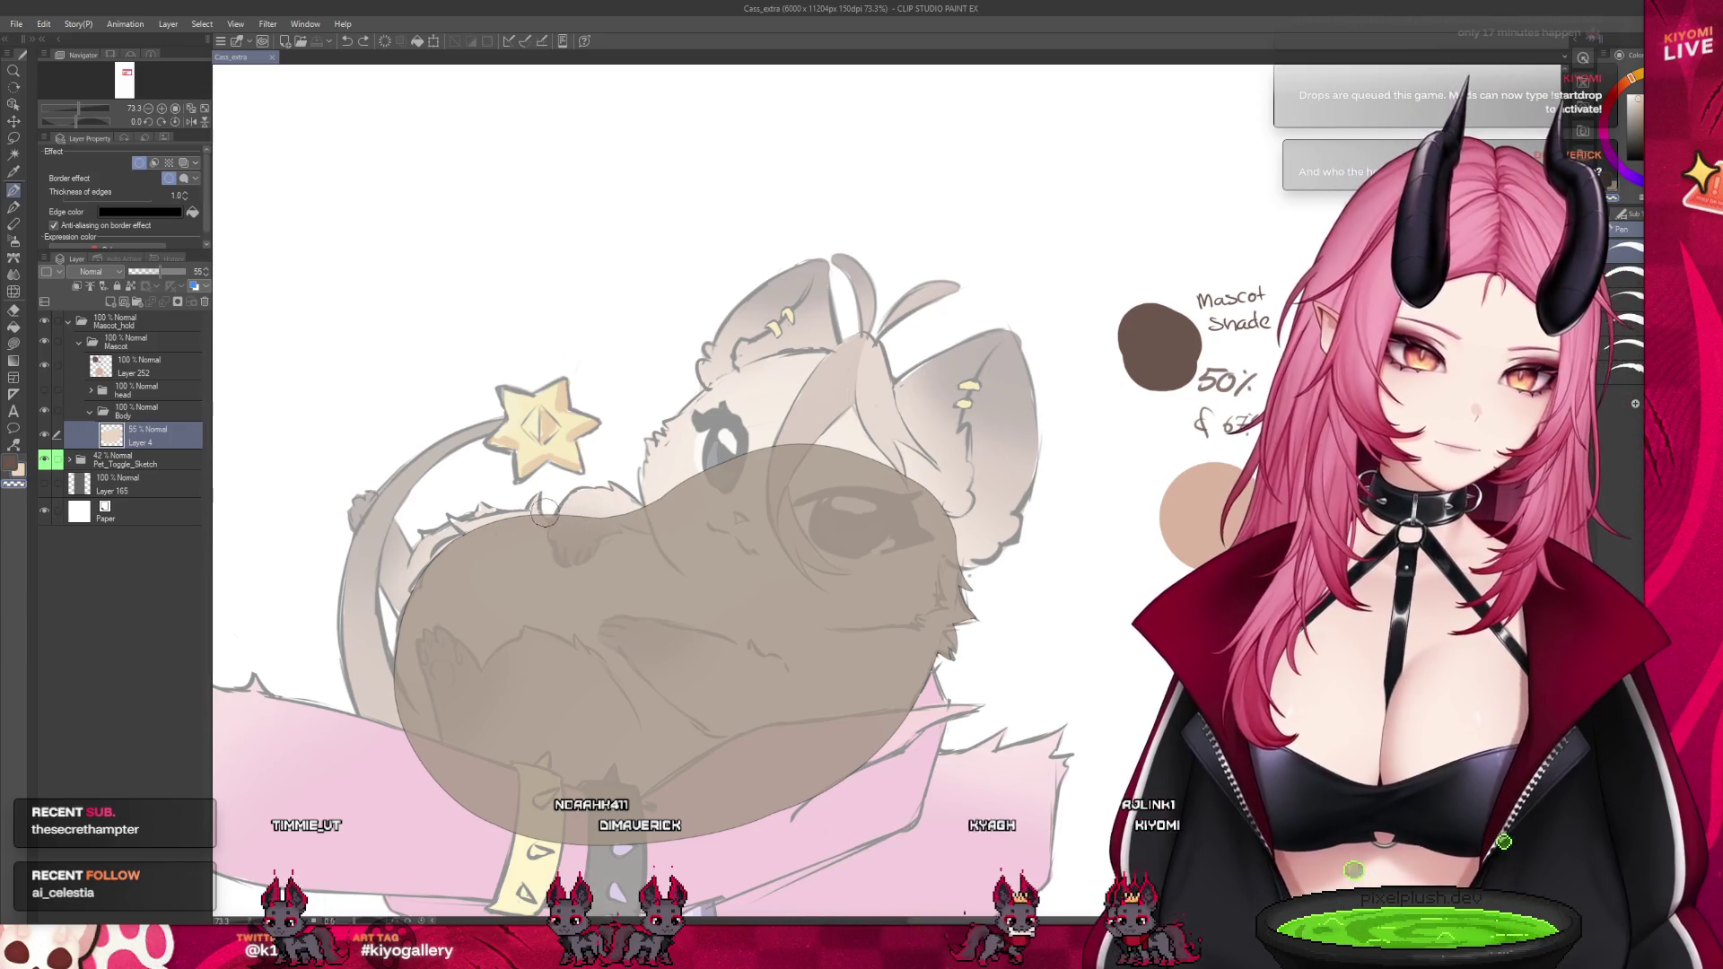
Trim and repaint the top edge of Layer 4's tan body fill beneath the head
{"action": "left_click_drag", "start_coordinate": [607, 521], "coordinate": [718, 478]}
{"action": "mouse_move", "coordinate": [592, 520]}
{"action": "left_mouse_down"}
{"action": "mouse_move", "coordinate": [772, 453]}
{"action": "mouse_move", "coordinate": [694, 517]}
{"action": "left_mouse_up"}
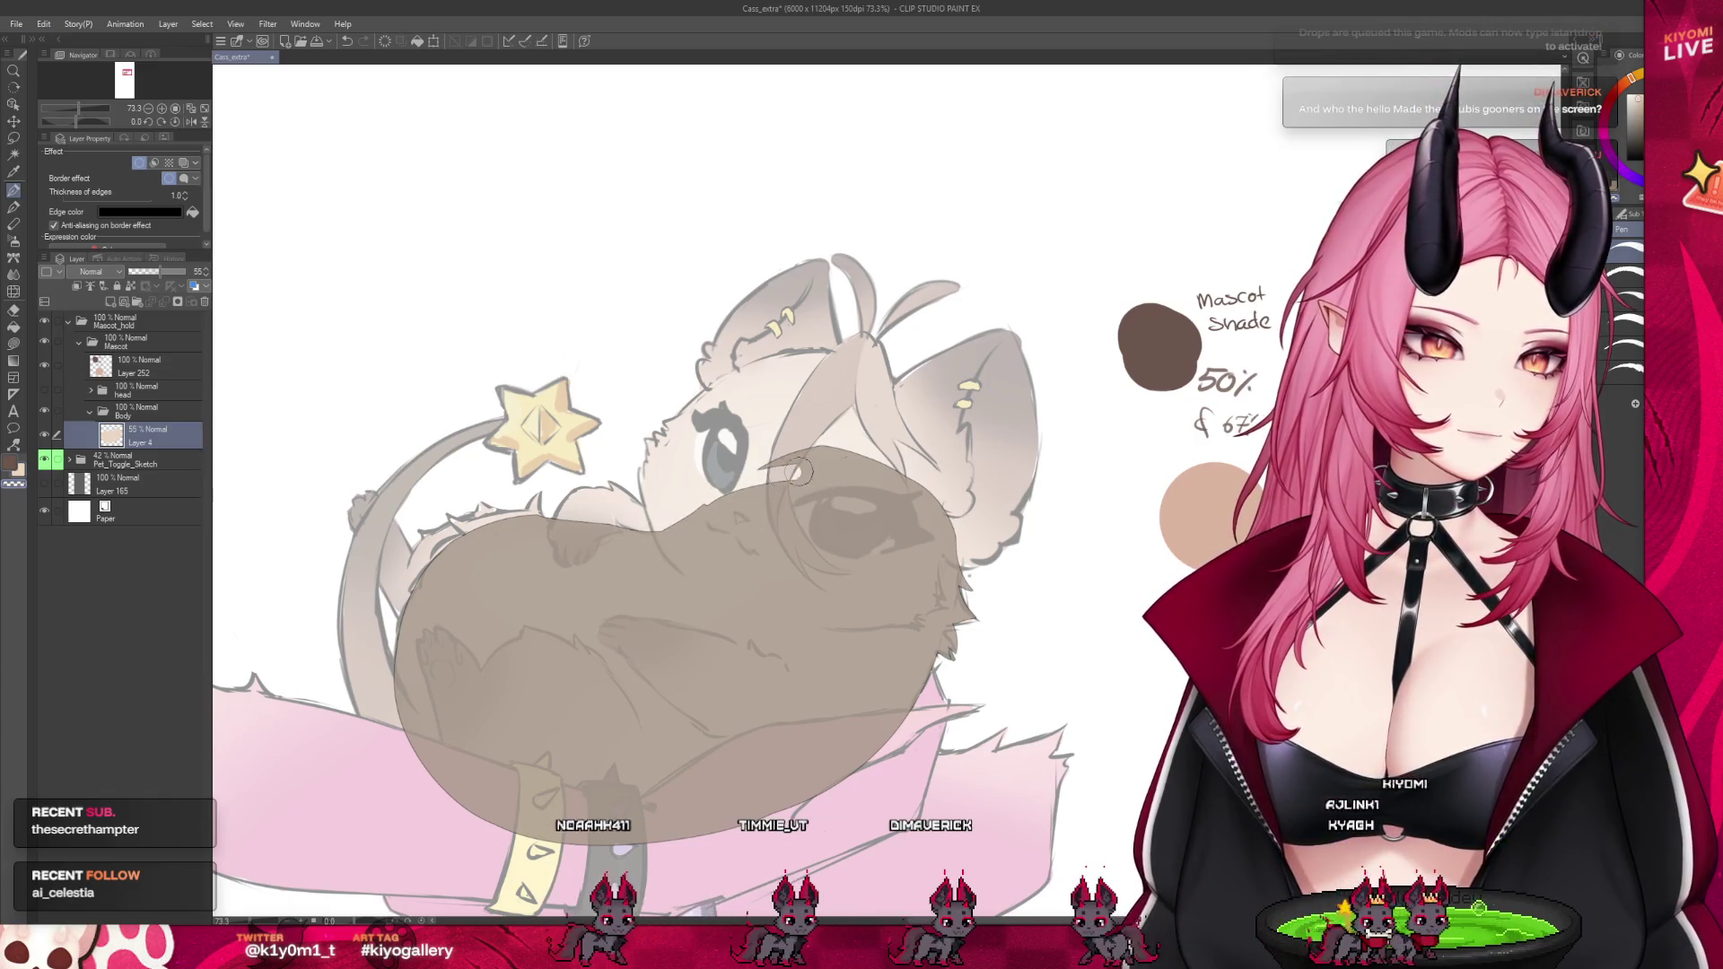
{"action": "mouse_move", "coordinate": [798, 473]}
{"action": "left_mouse_down"}
{"action": "mouse_move", "coordinate": [897, 489]}
{"action": "mouse_move", "coordinate": [964, 561]}
{"action": "left_mouse_up"}
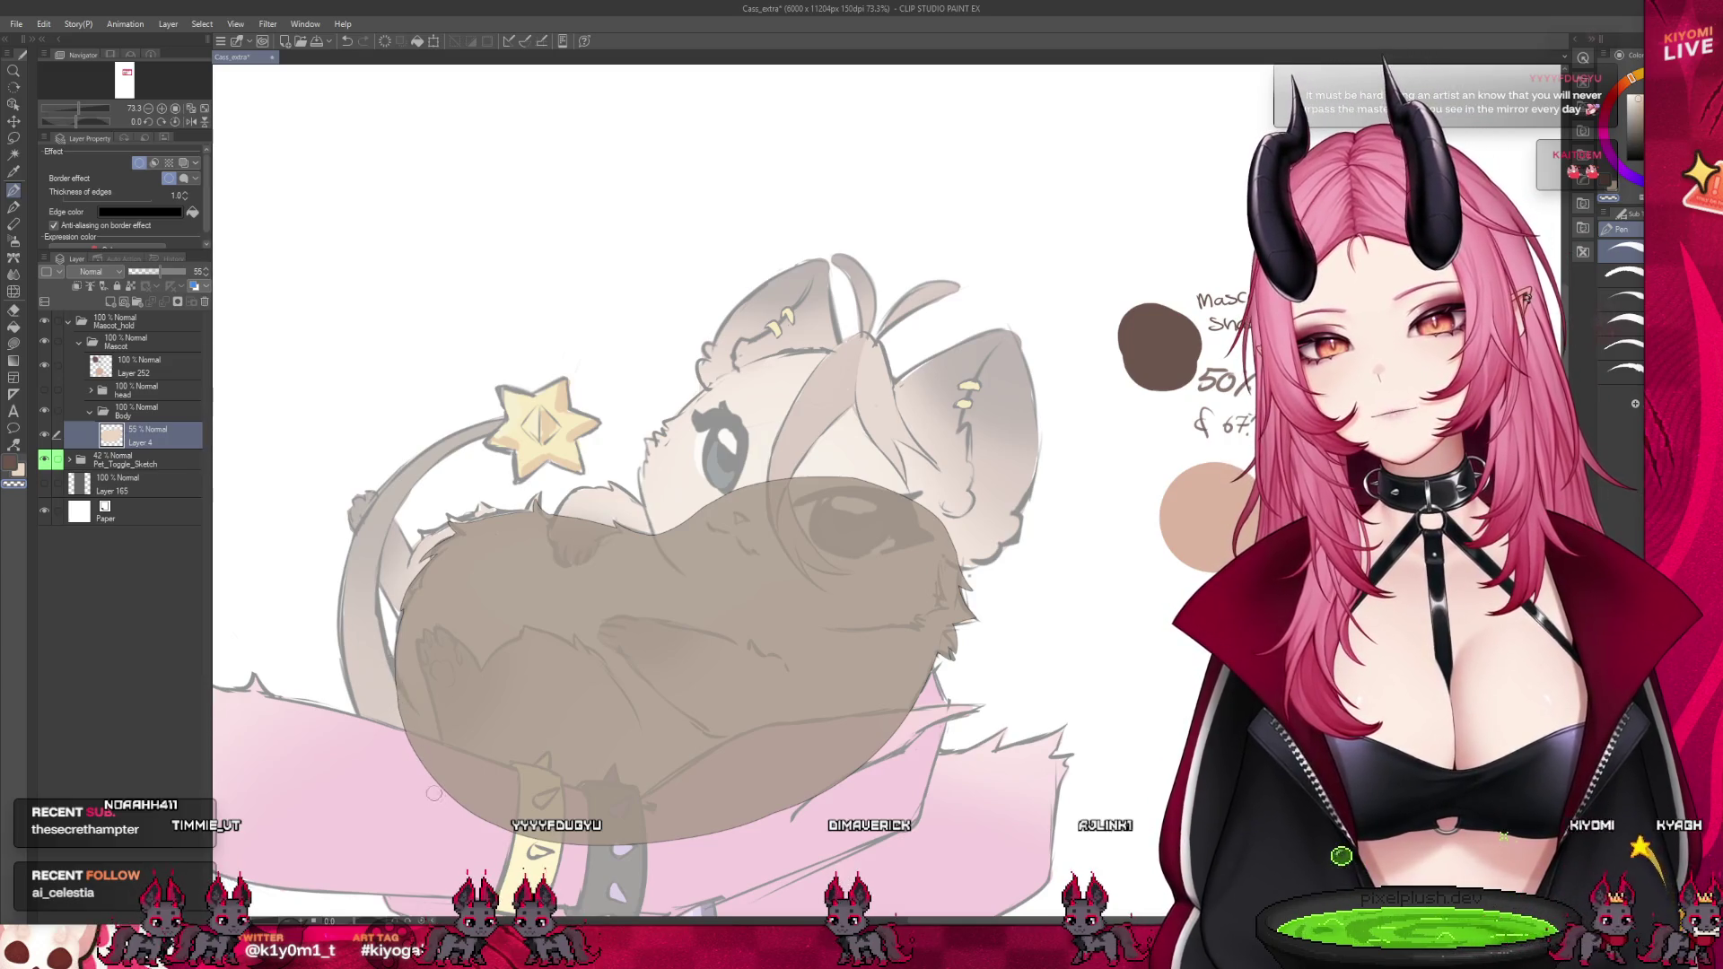
Zoom out to review the whole piece and set Layer 4's opacity back to 100%
{"action": "scroll", "coordinate": [711, 482], "scroll_direction": "down", "scroll_amount": 3}
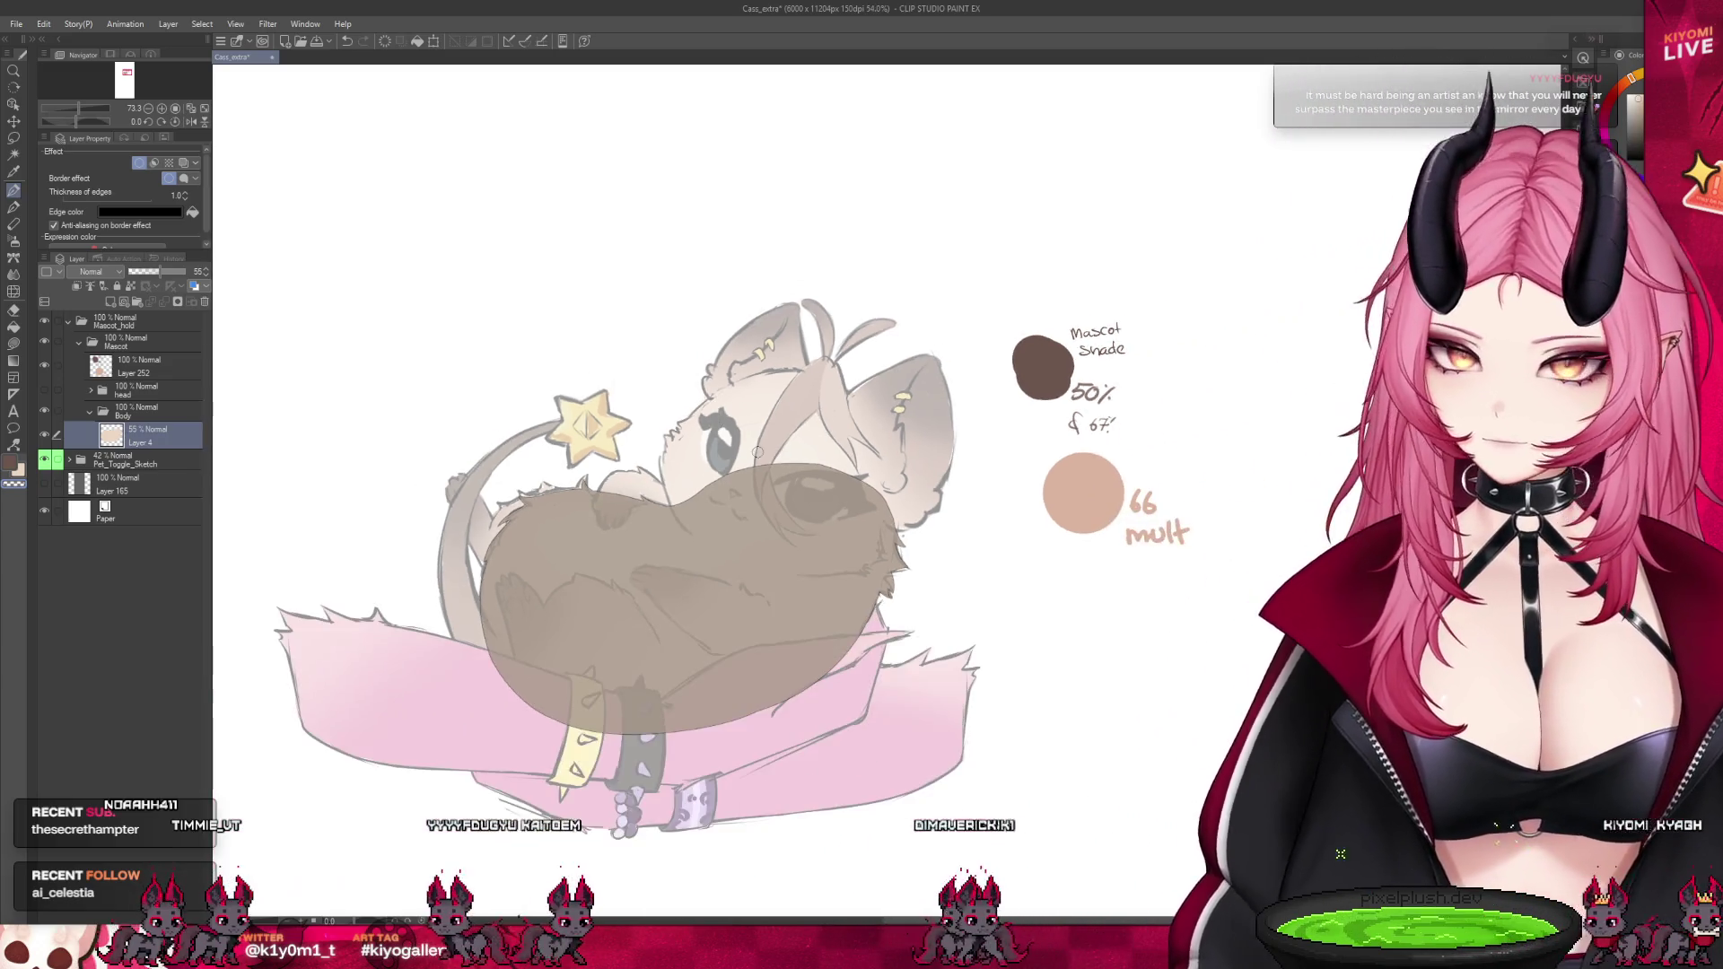
{"action": "scroll", "coordinate": [718, 486], "scroll_direction": "up", "scroll_amount": 1}
{"action": "scroll", "coordinate": [745, 498], "scroll_direction": "down", "scroll_amount": 2}
{"action": "scroll", "coordinate": [781, 516], "scroll_direction": "up", "scroll_amount": 2}
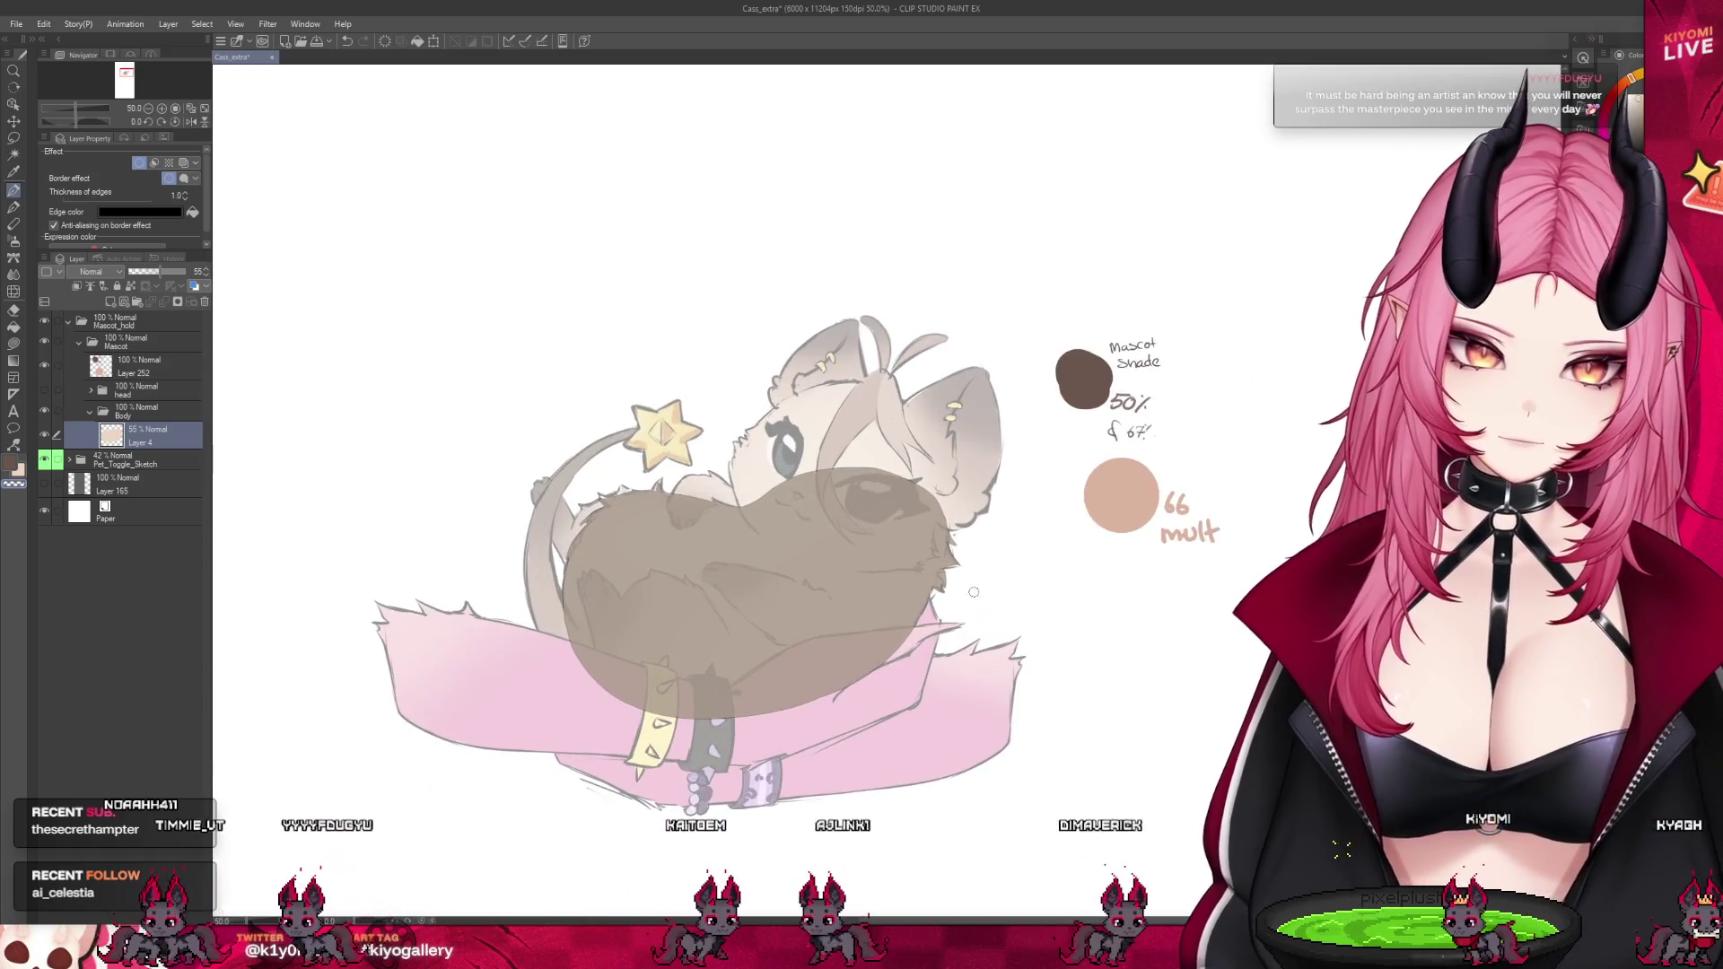
{"action": "scroll", "coordinate": [897, 557], "scroll_direction": "up", "scroll_amount": 3}
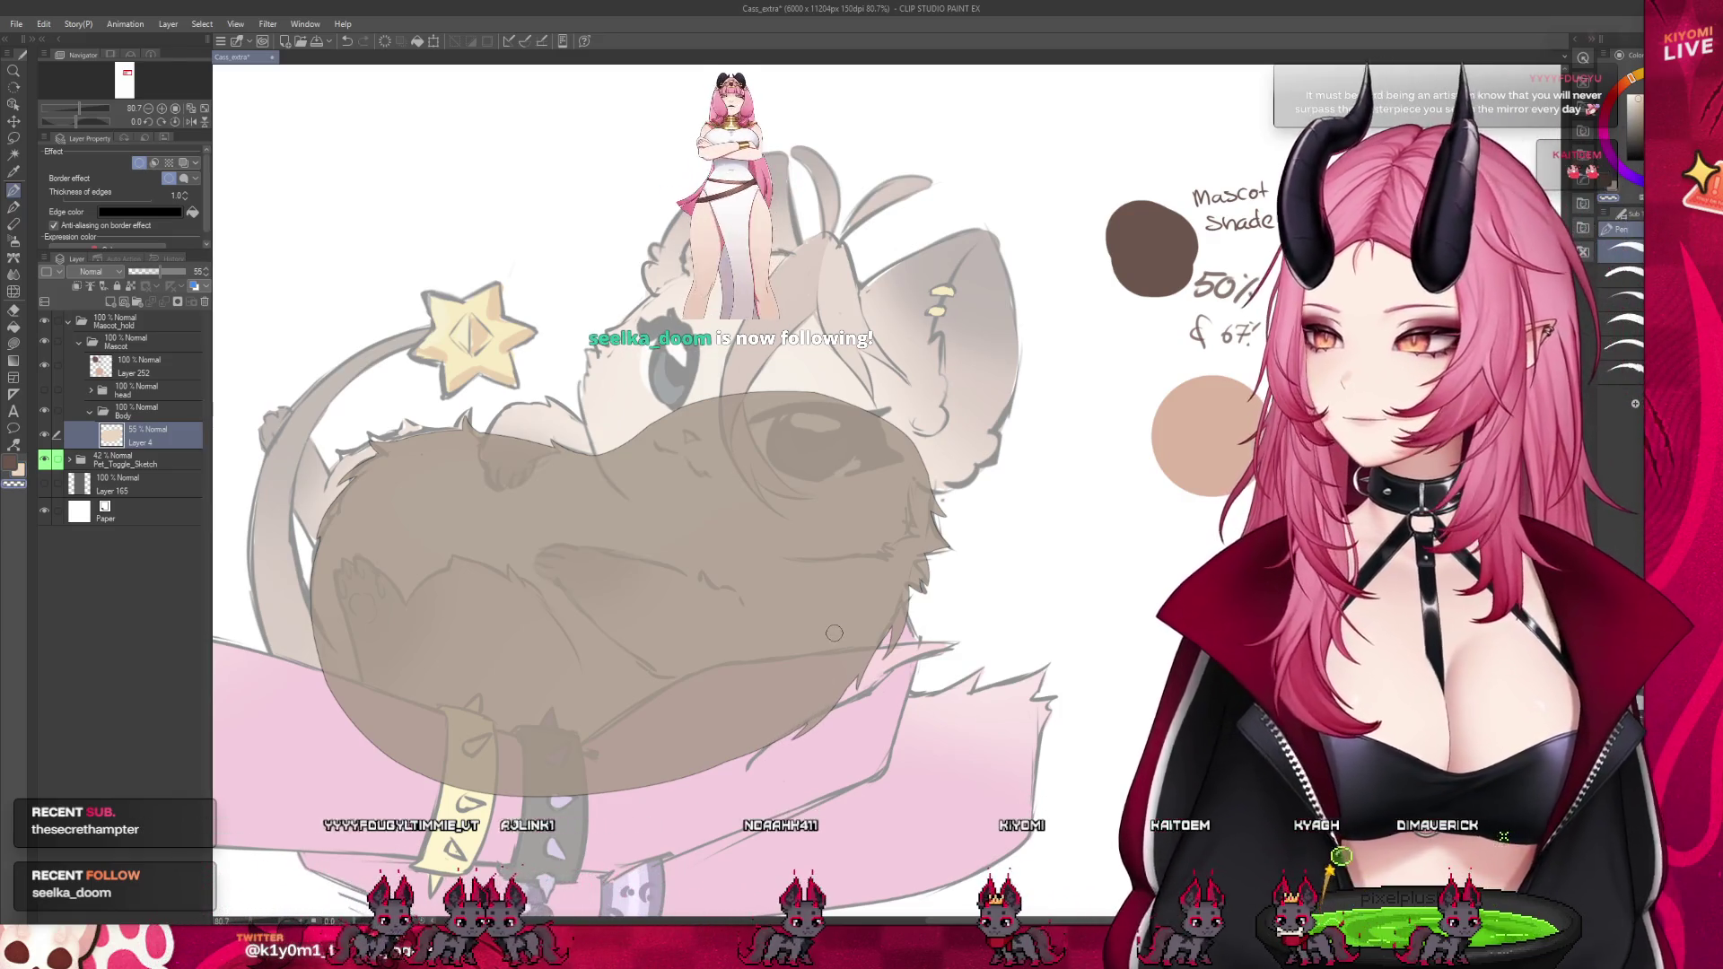
{"action": "scroll", "coordinate": [841, 630], "scroll_direction": "down", "scroll_amount": 4}
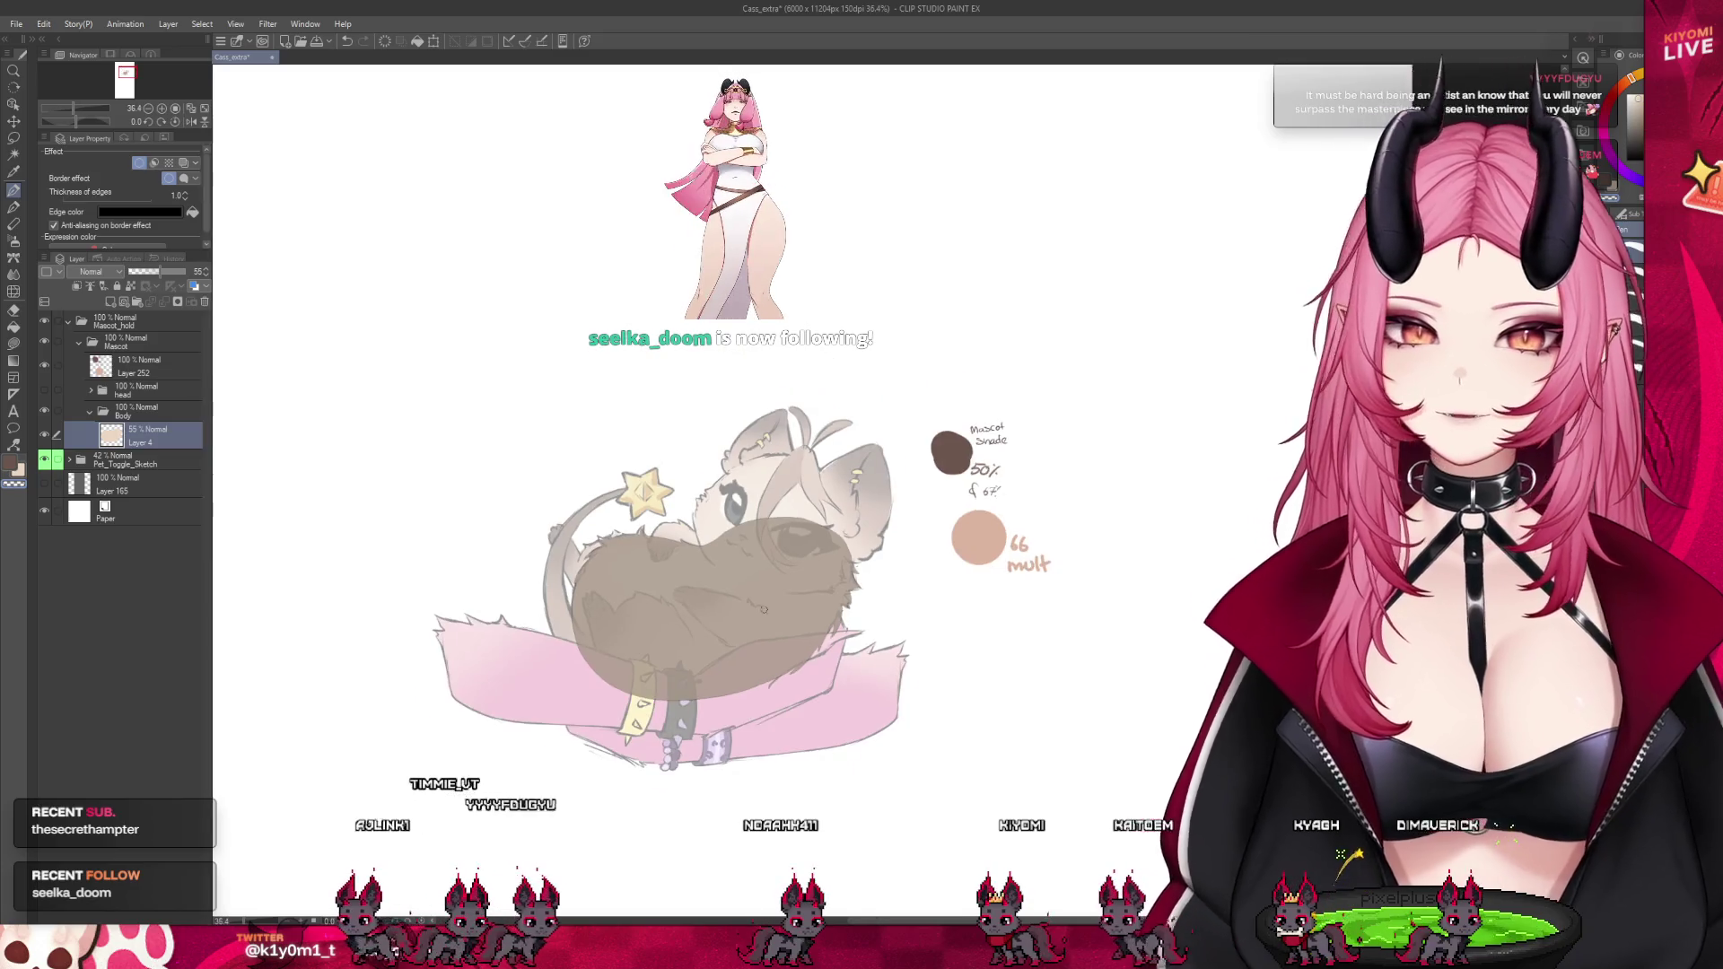
{"action": "scroll", "coordinate": [641, 551], "scroll_direction": "up", "scroll_amount": 2}
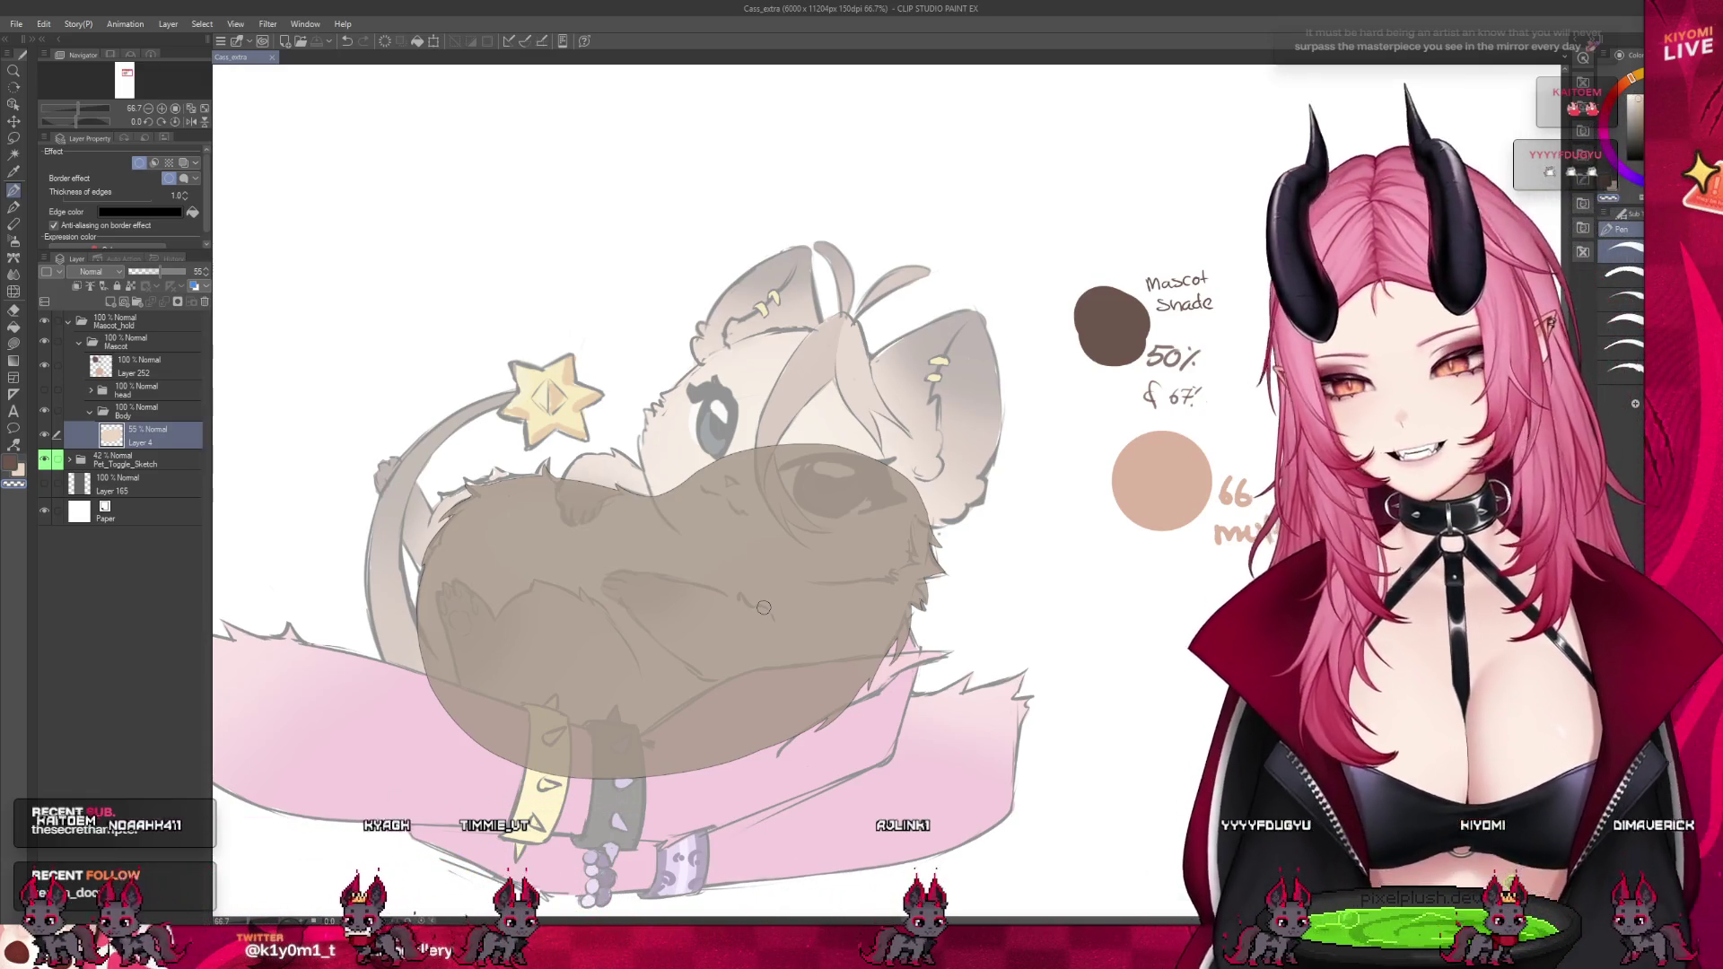
{"action": "left_click_drag", "start_coordinate": [169, 273], "coordinate": [190, 271]}
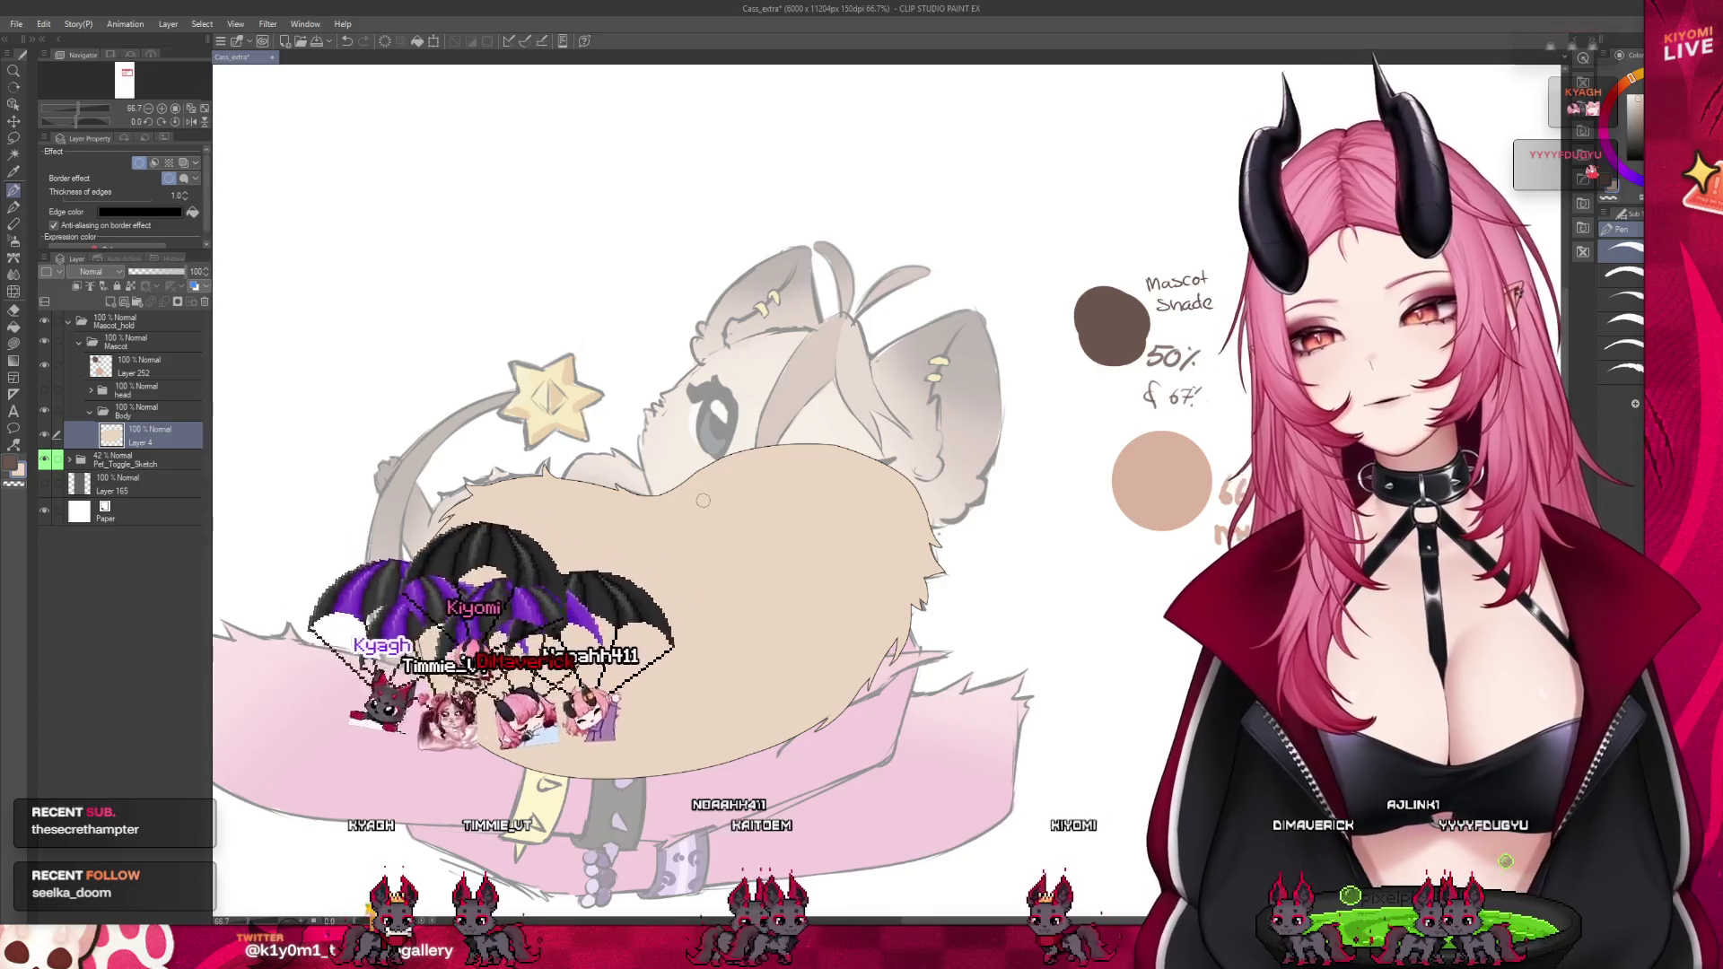
{"action": "scroll", "coordinate": [709, 493], "scroll_direction": "down", "scroll_amount": 1}
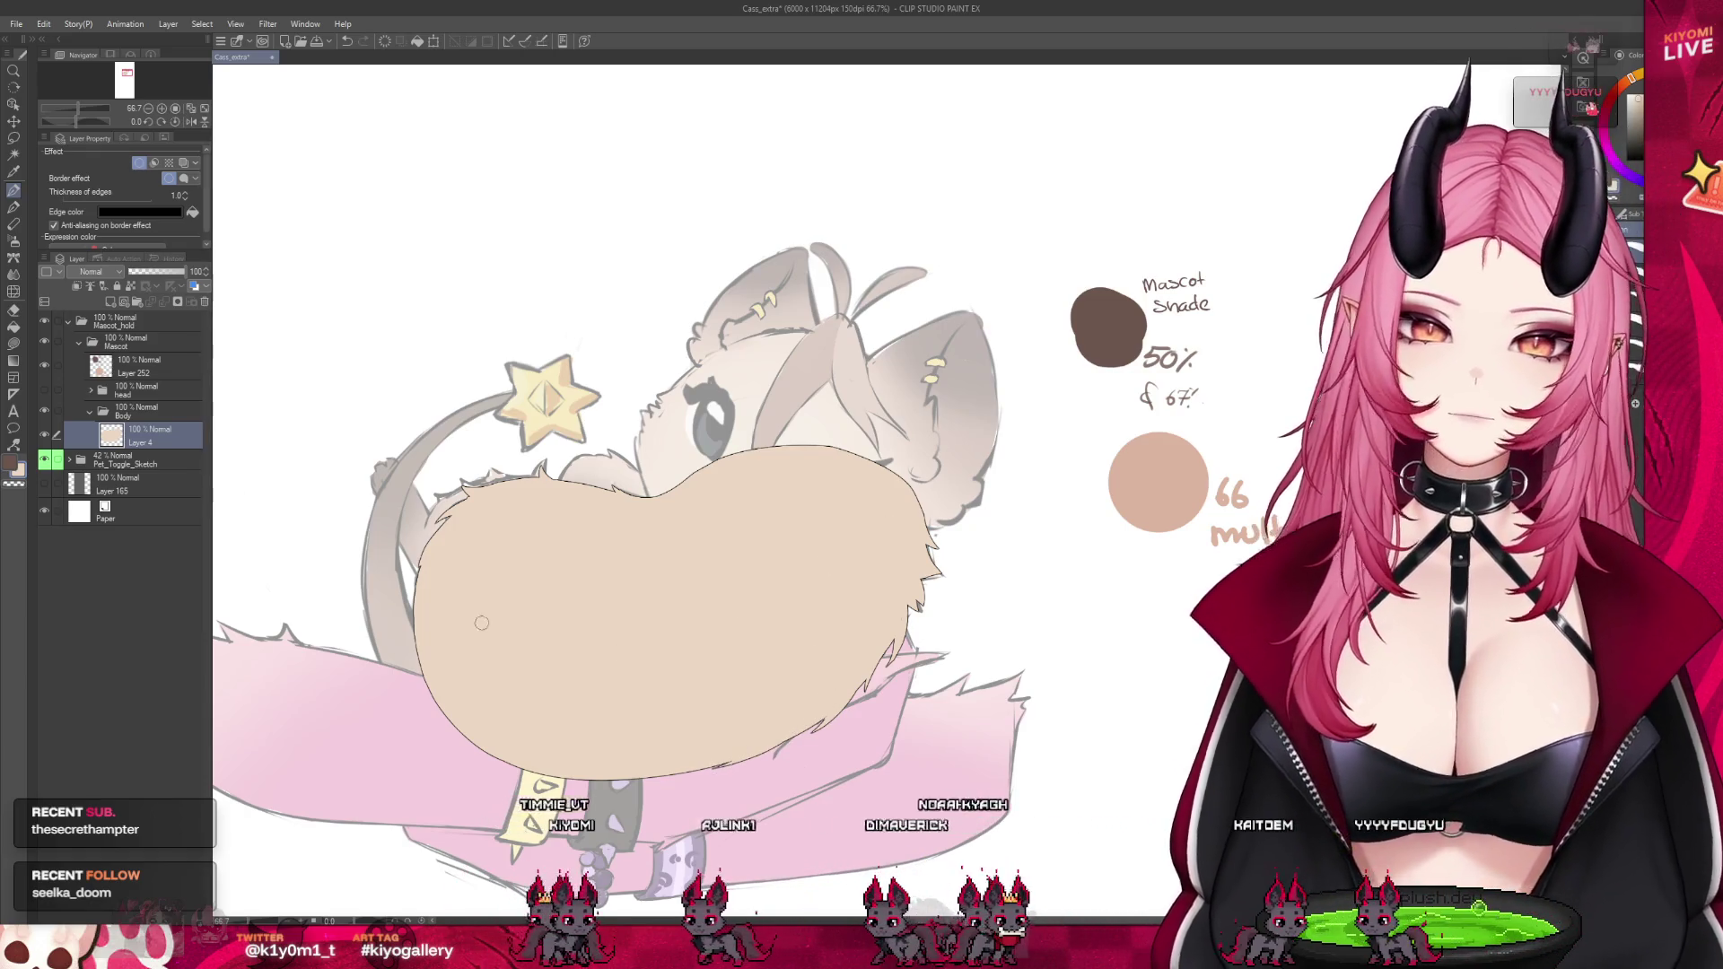
Select the cat's head layer and make it visible again above the opaque body fill
{"action": "scroll", "coordinate": [499, 629], "scroll_direction": "down", "scroll_amount": 3}
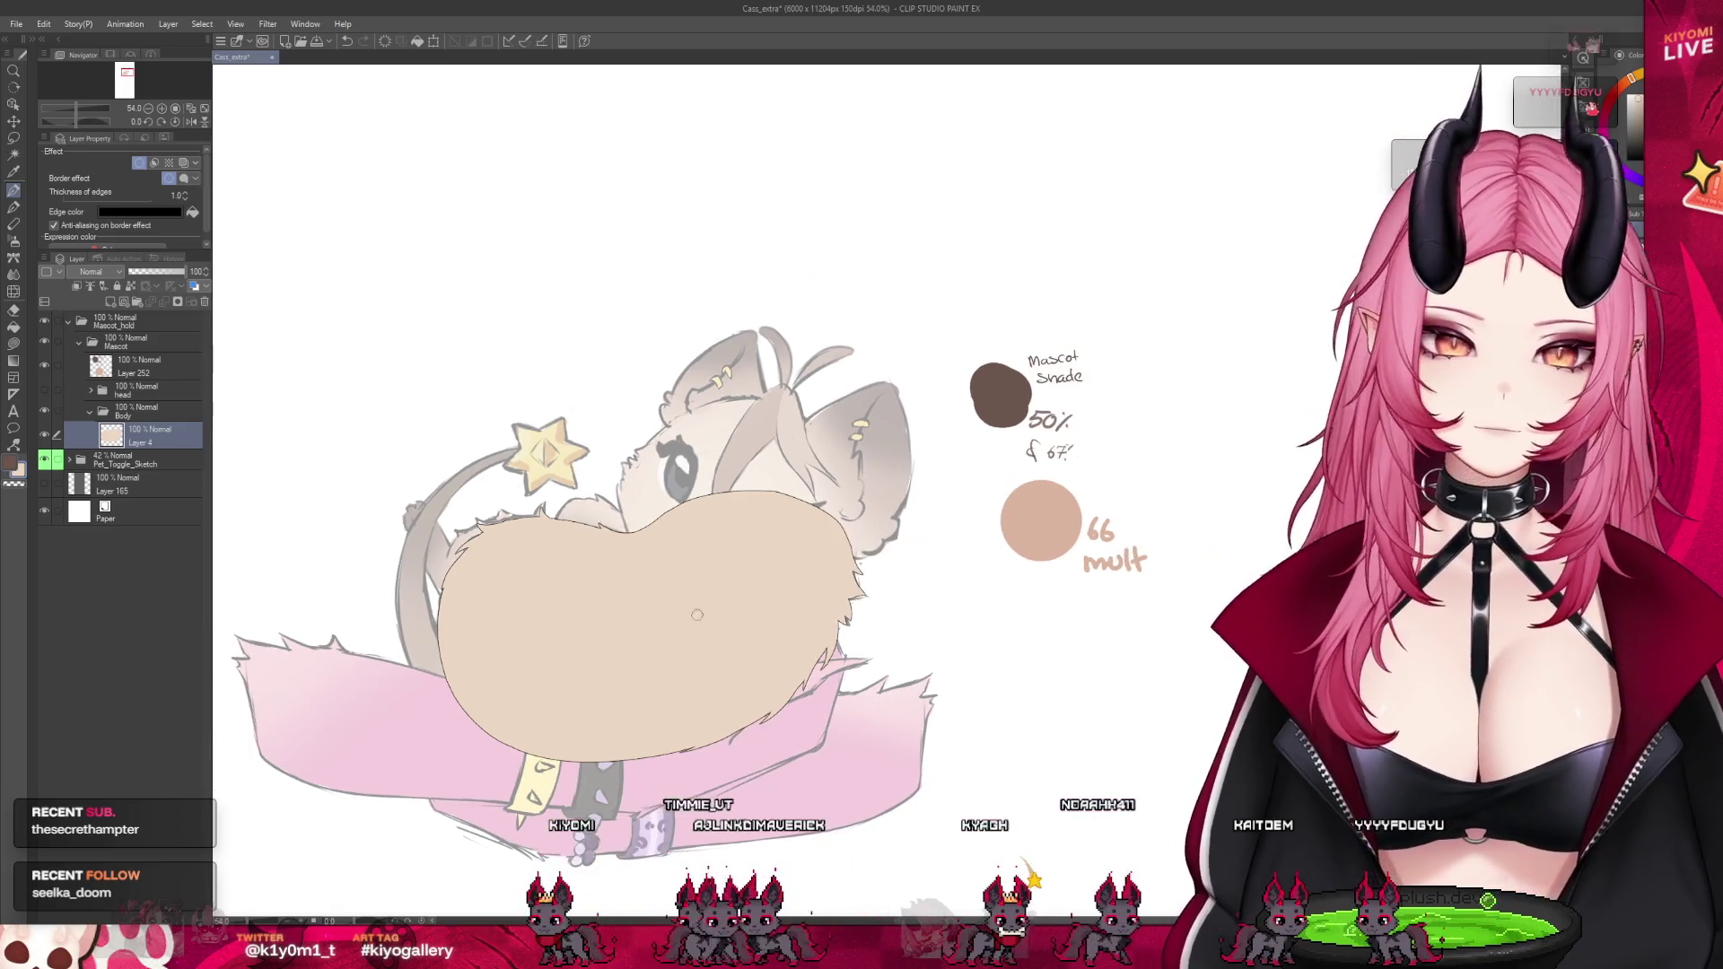
{"action": "scroll", "coordinate": [265, 462], "scroll_direction": "up", "scroll_amount": 3}
{"action": "left_click", "coordinate": [110, 398]}
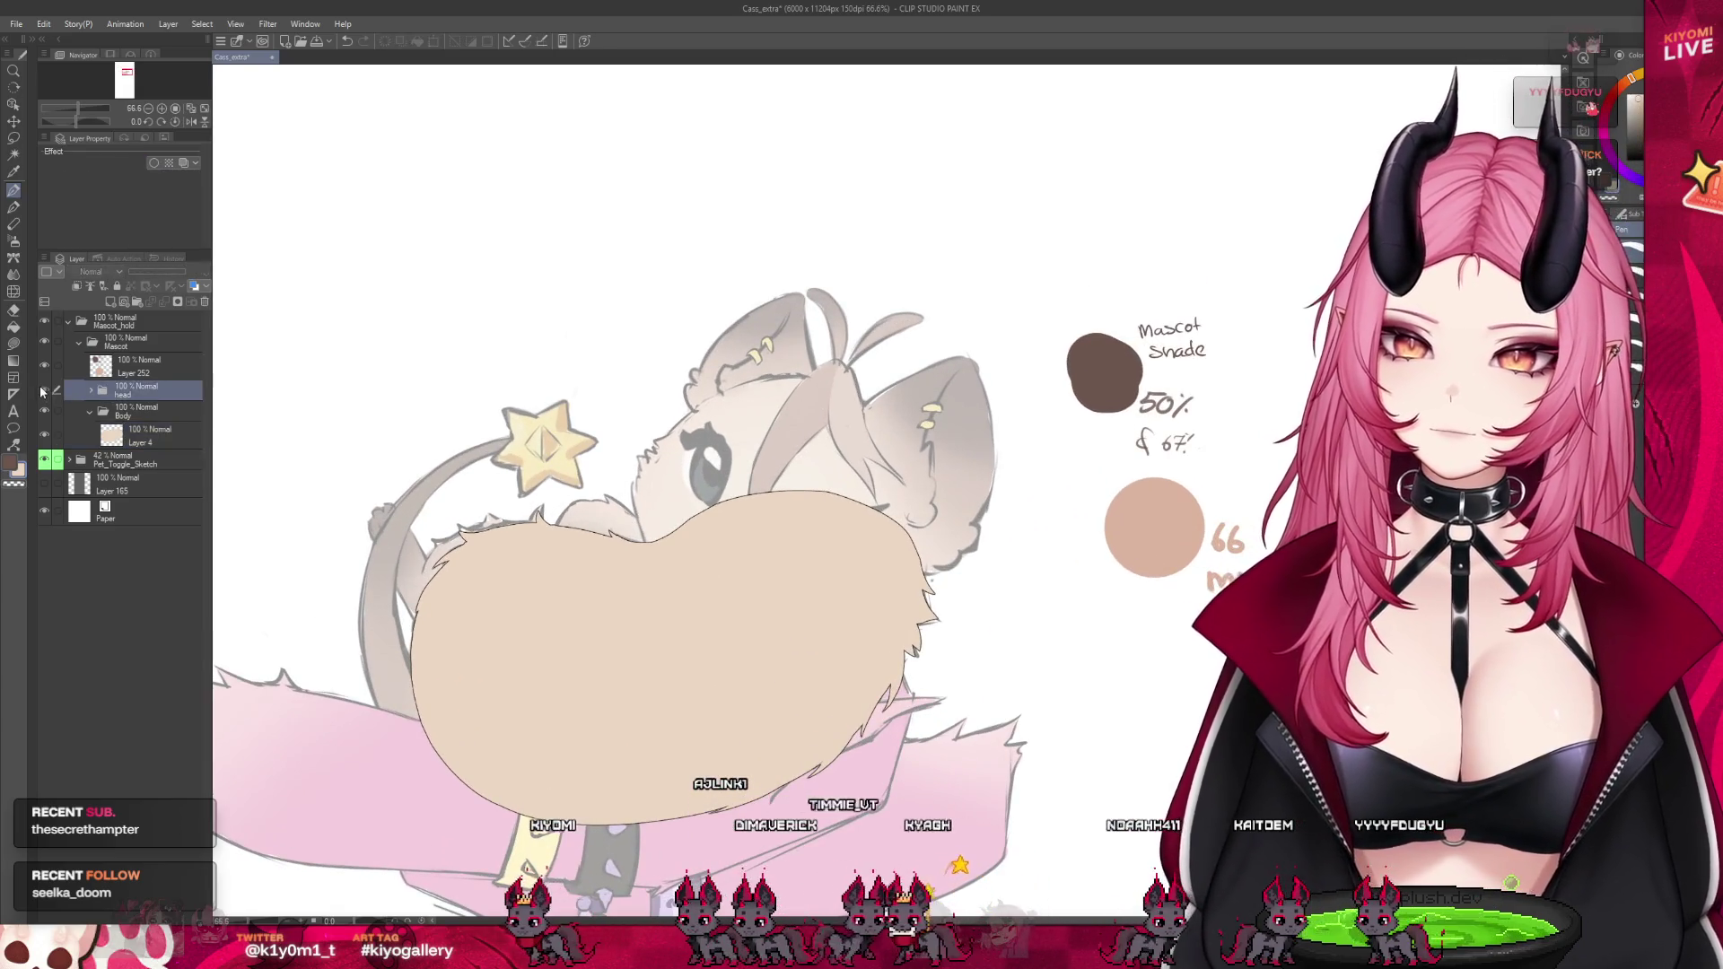
{"action": "left_click", "coordinate": [44, 388]}
{"action": "scroll", "coordinate": [711, 491], "scroll_direction": "down", "scroll_amount": 4}
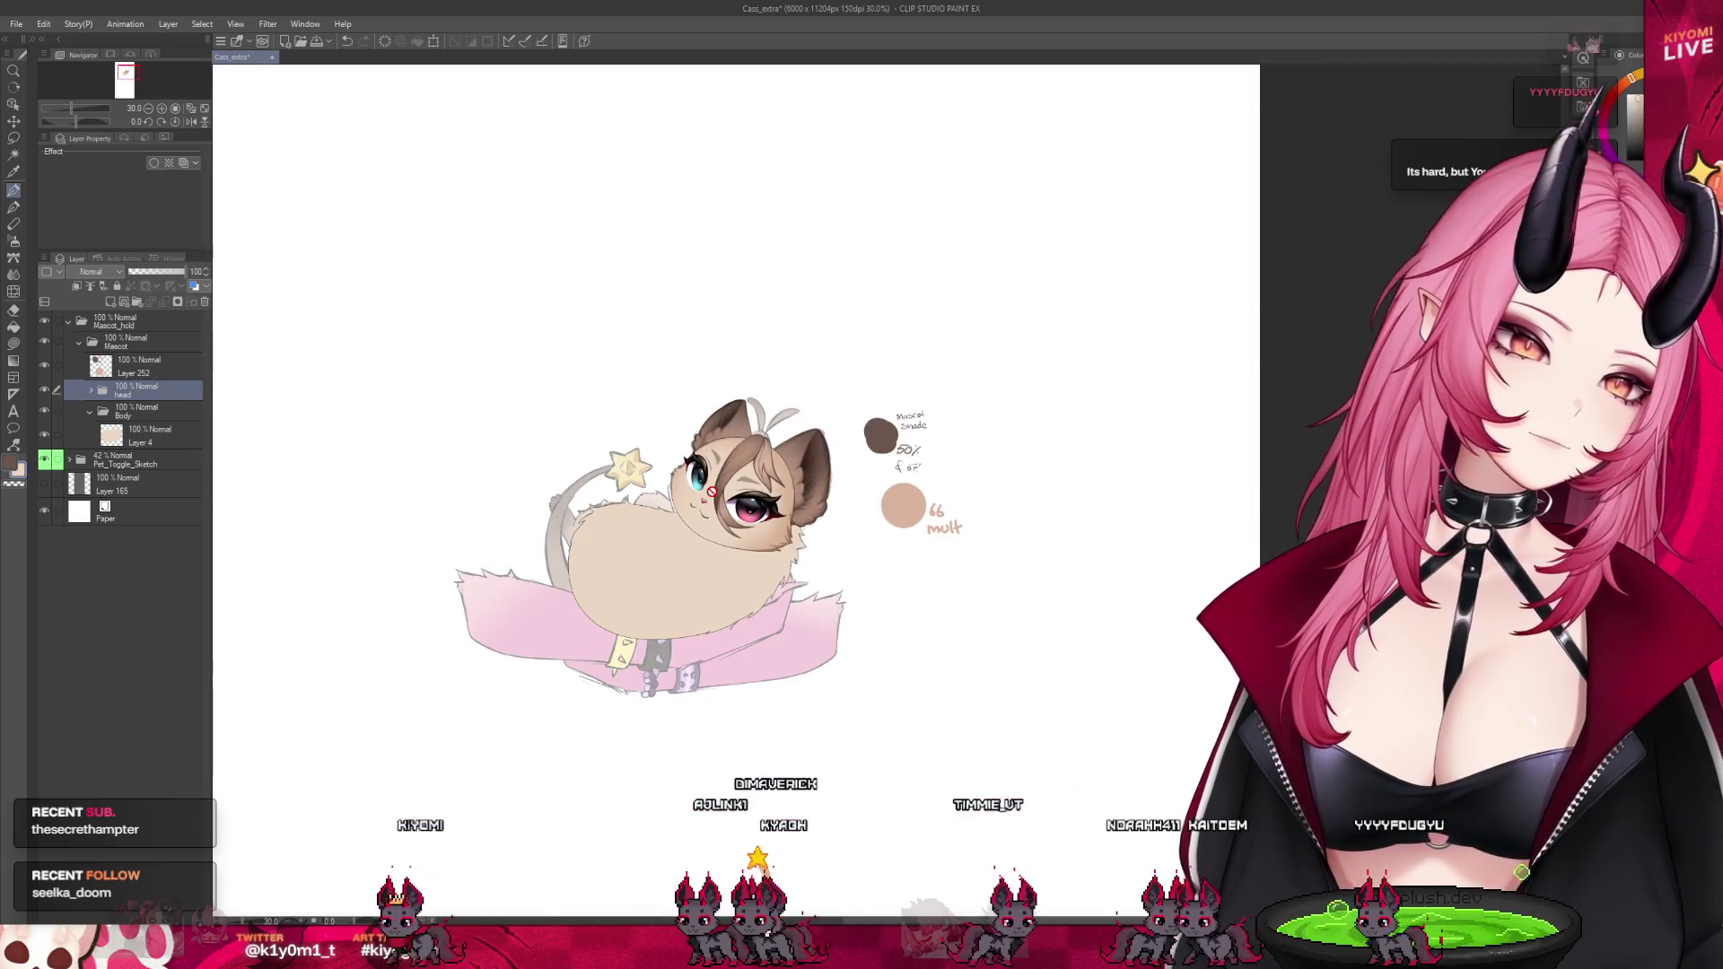
{"action": "scroll", "coordinate": [712, 492], "scroll_direction": "up", "scroll_amount": 2}
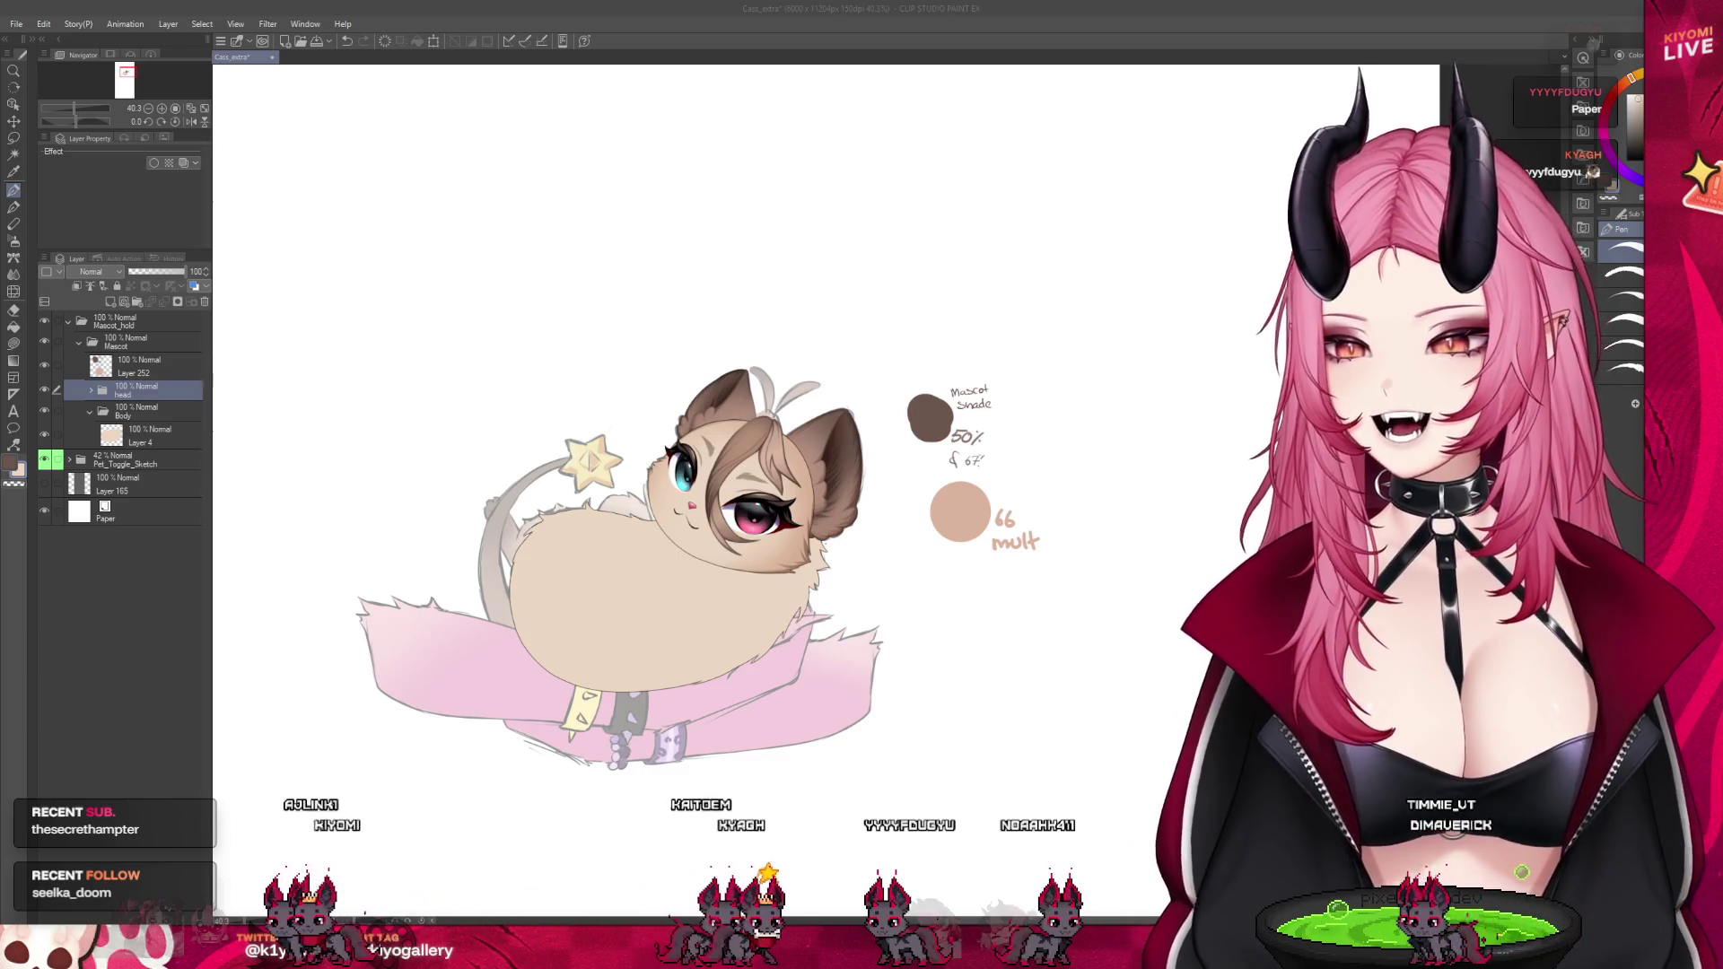
{"action": "scroll", "coordinate": [588, 523], "scroll_direction": "up", "scroll_amount": 1}
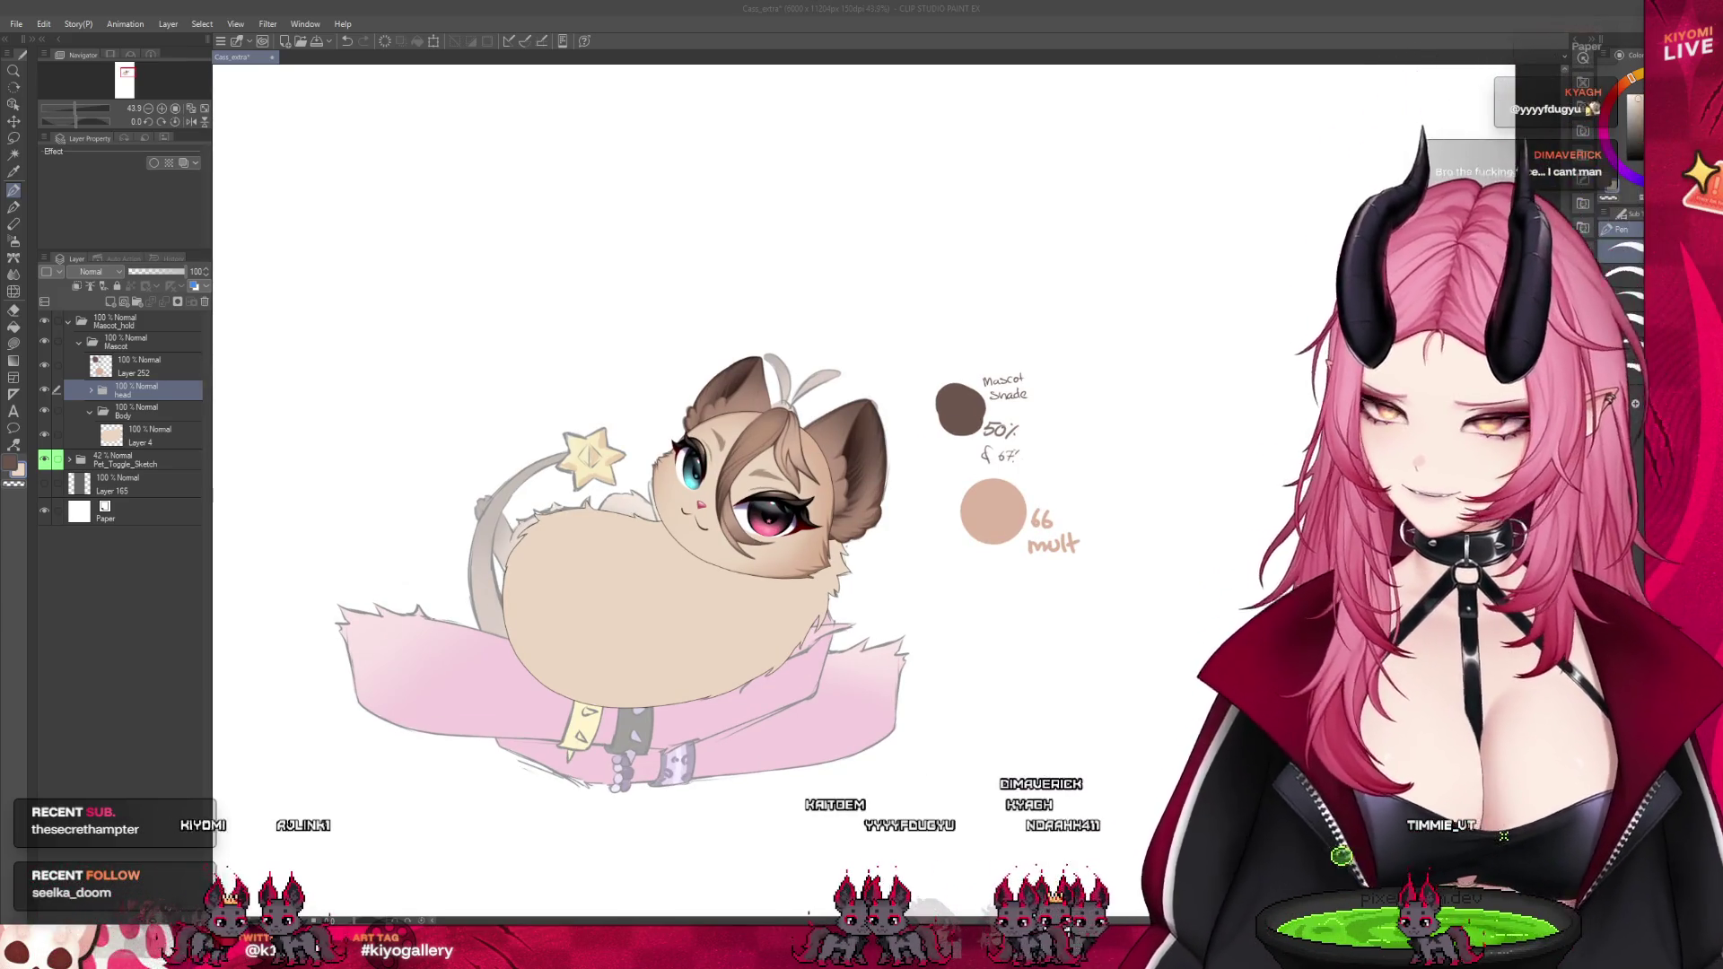
Group the body fill Layer 4 into a 'front leg' folder and add an empty Layer 5
{"action": "left_click", "coordinate": [144, 438]}
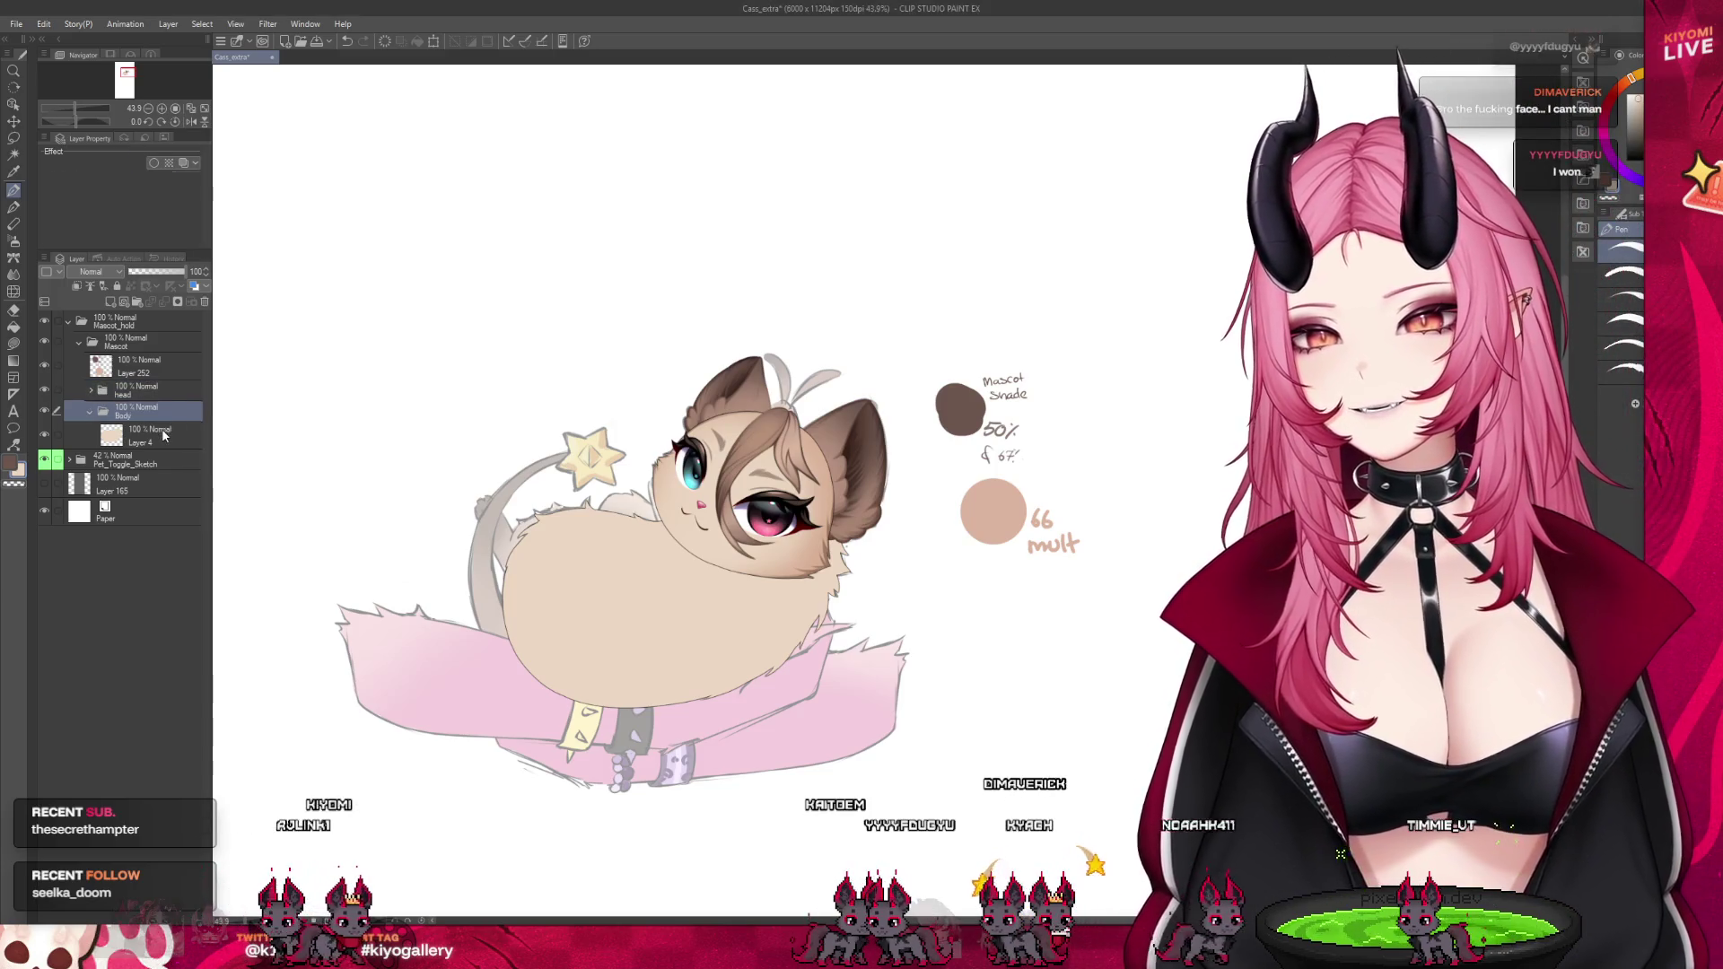
{"action": "key", "text": "ctrl+g"}
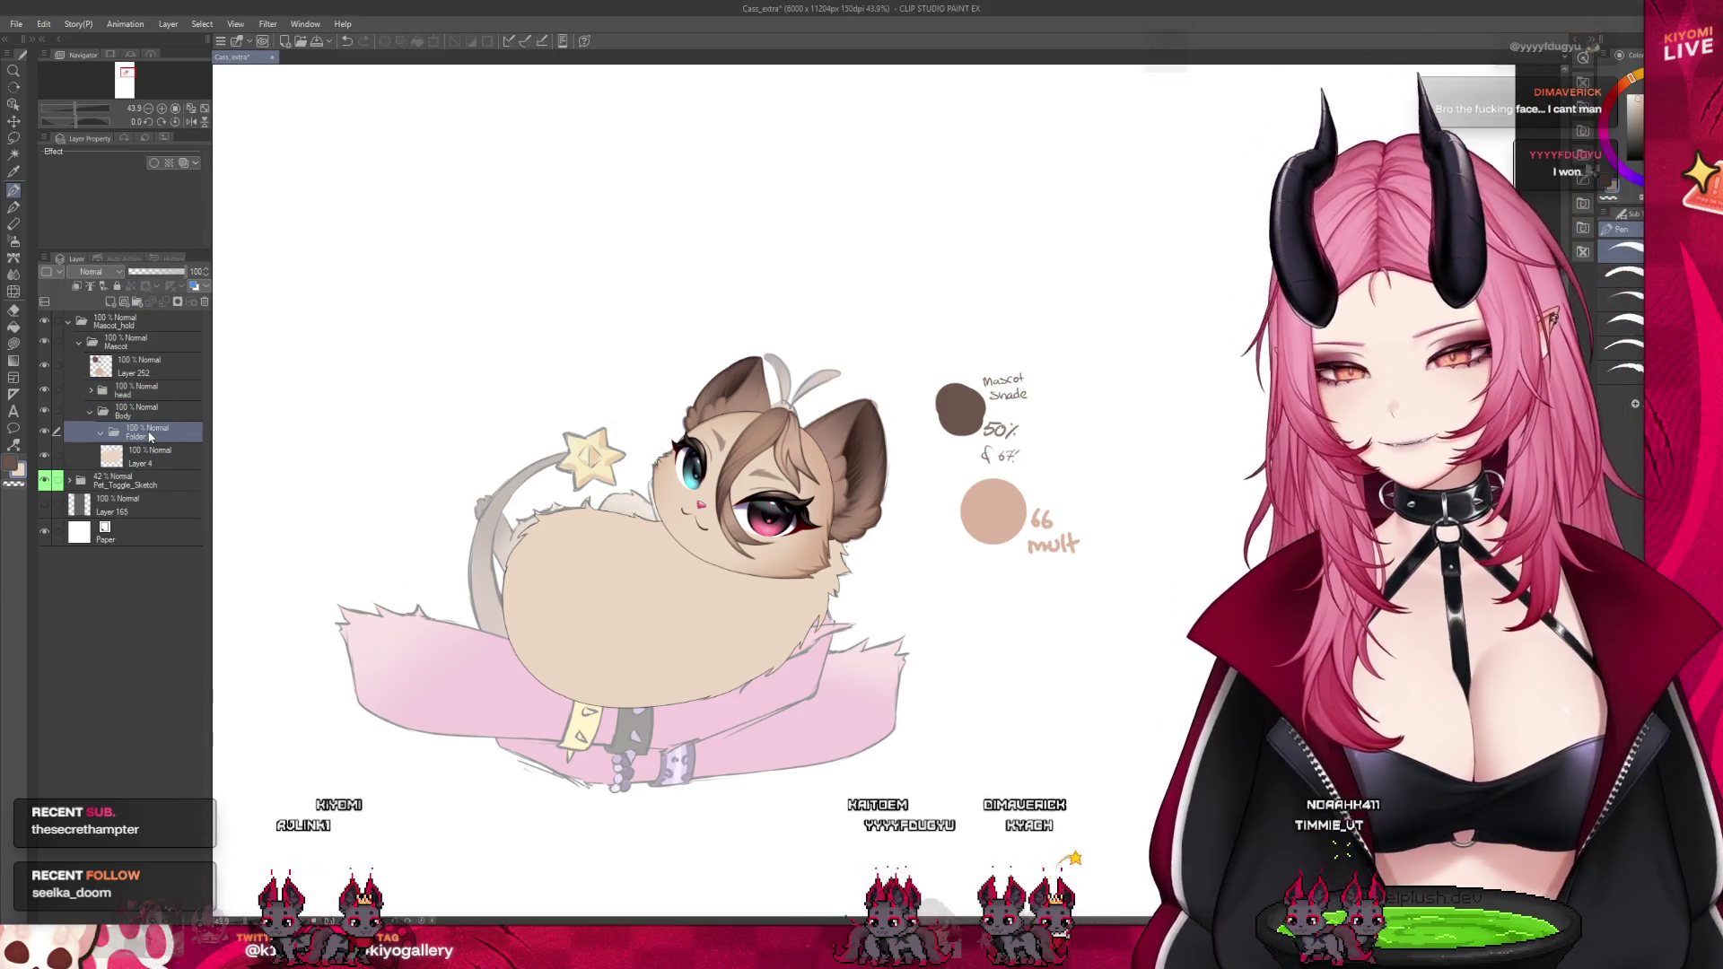
{"action": "left_click", "coordinate": [111, 302]}
{"action": "scroll", "coordinate": [526, 494], "scroll_direction": "up", "scroll_amount": 2}
Give the new layer a black 1.0 border effect and set the body fill opacity to 51%
{"action": "left_click", "coordinate": [139, 163]}
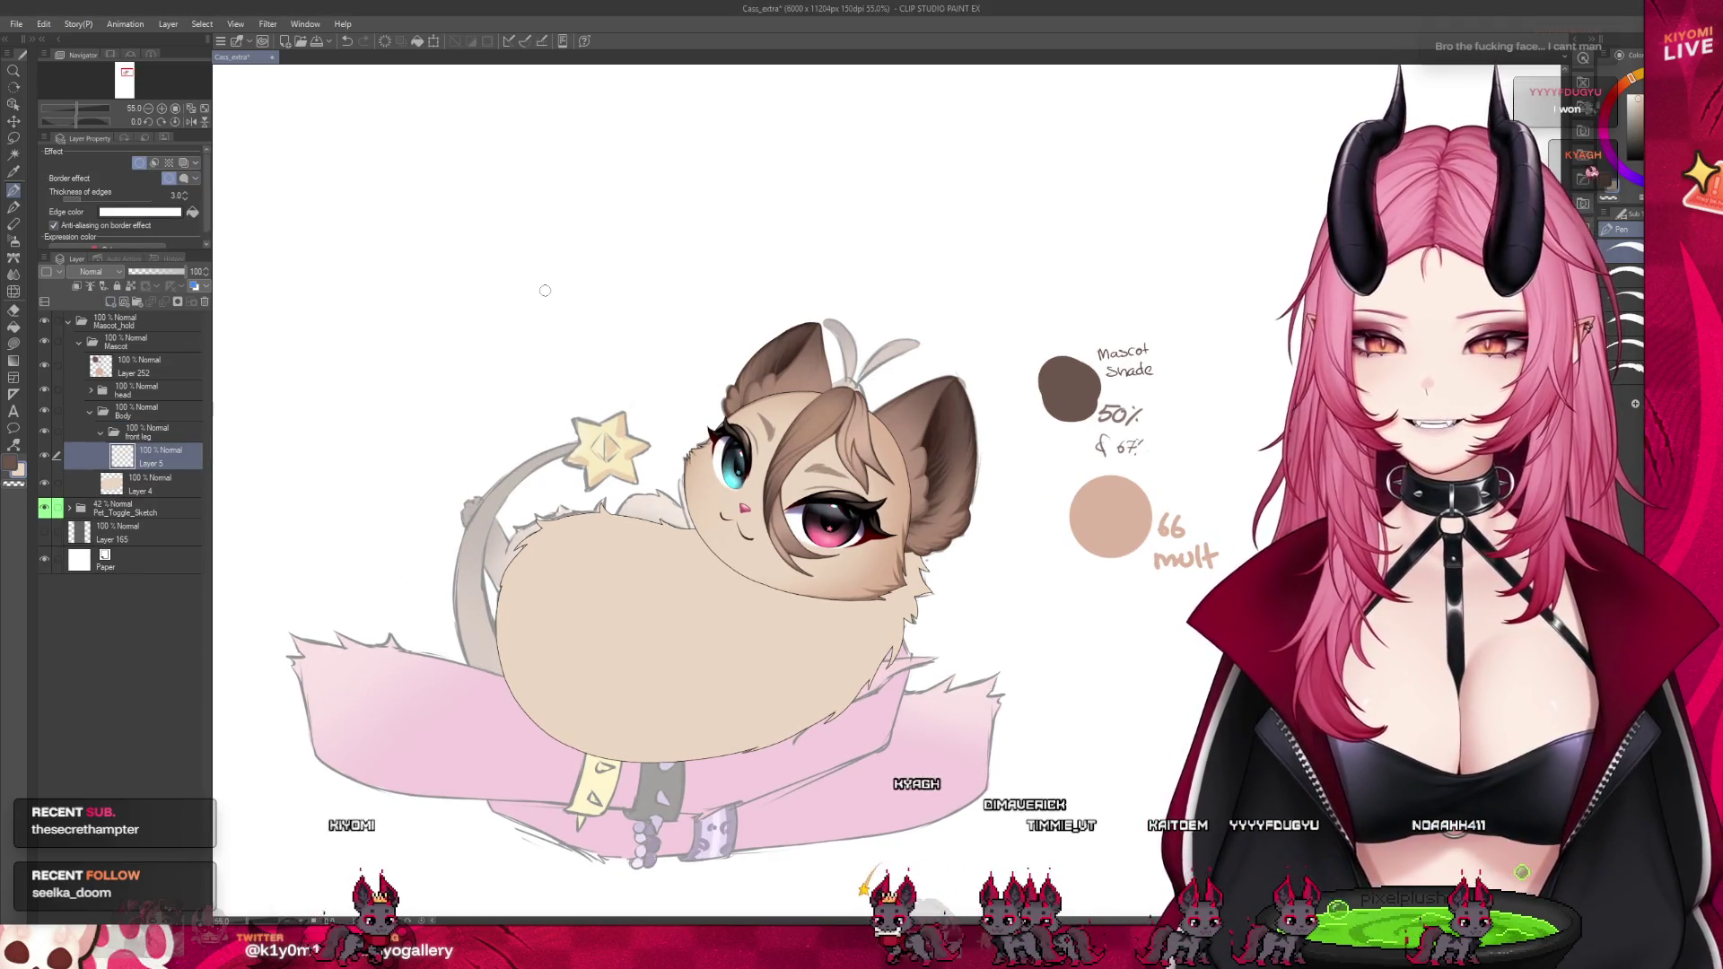
{"action": "scroll", "coordinate": [579, 496], "scroll_direction": "up", "scroll_amount": 1}
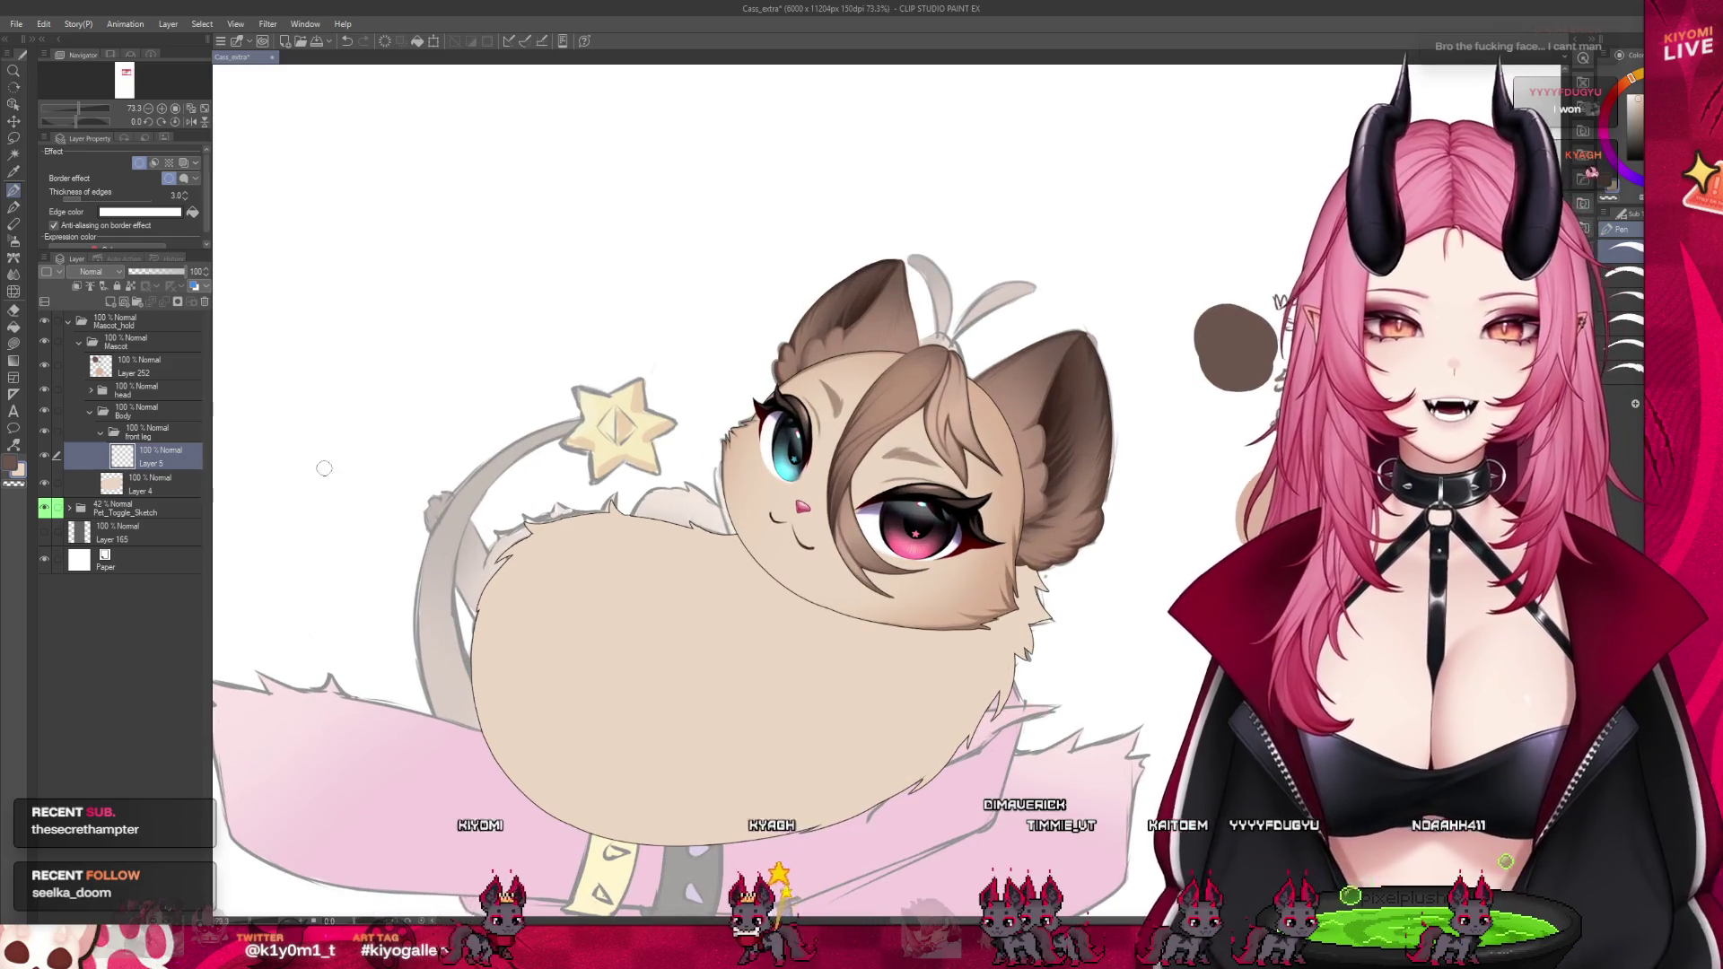
{"action": "left_click", "coordinate": [132, 484]}
{"action": "left_click_drag", "start_coordinate": [184, 271], "coordinate": [157, 271]}
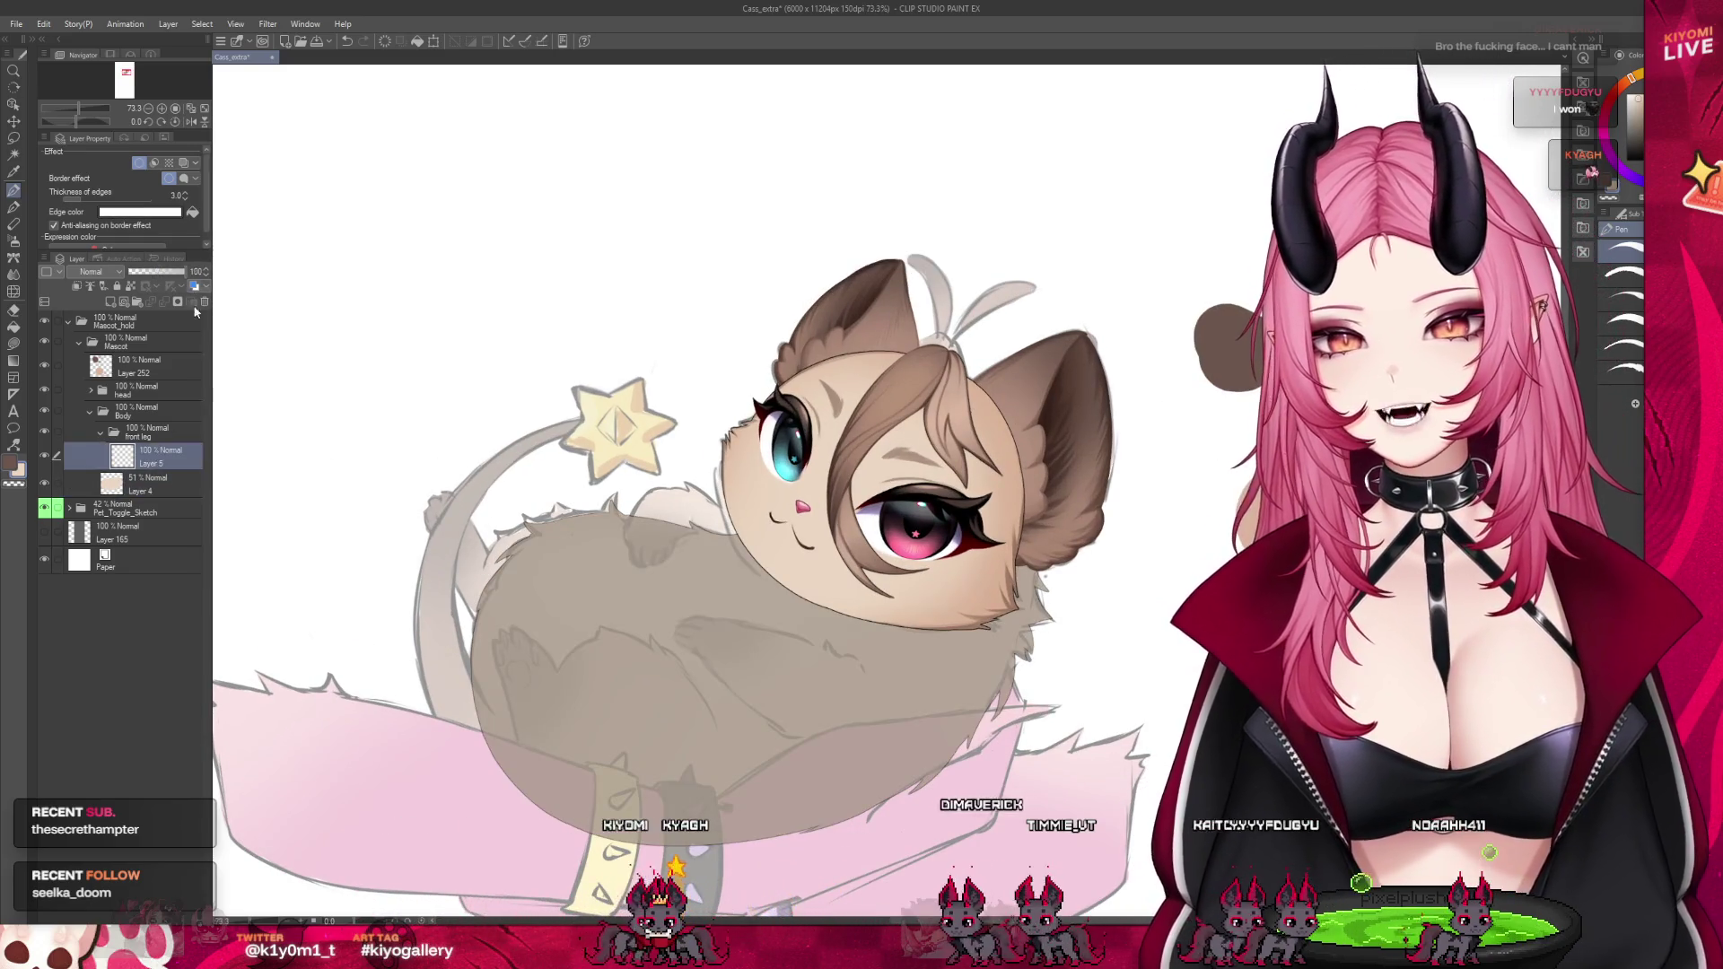
{"action": "left_click", "coordinate": [152, 456]}
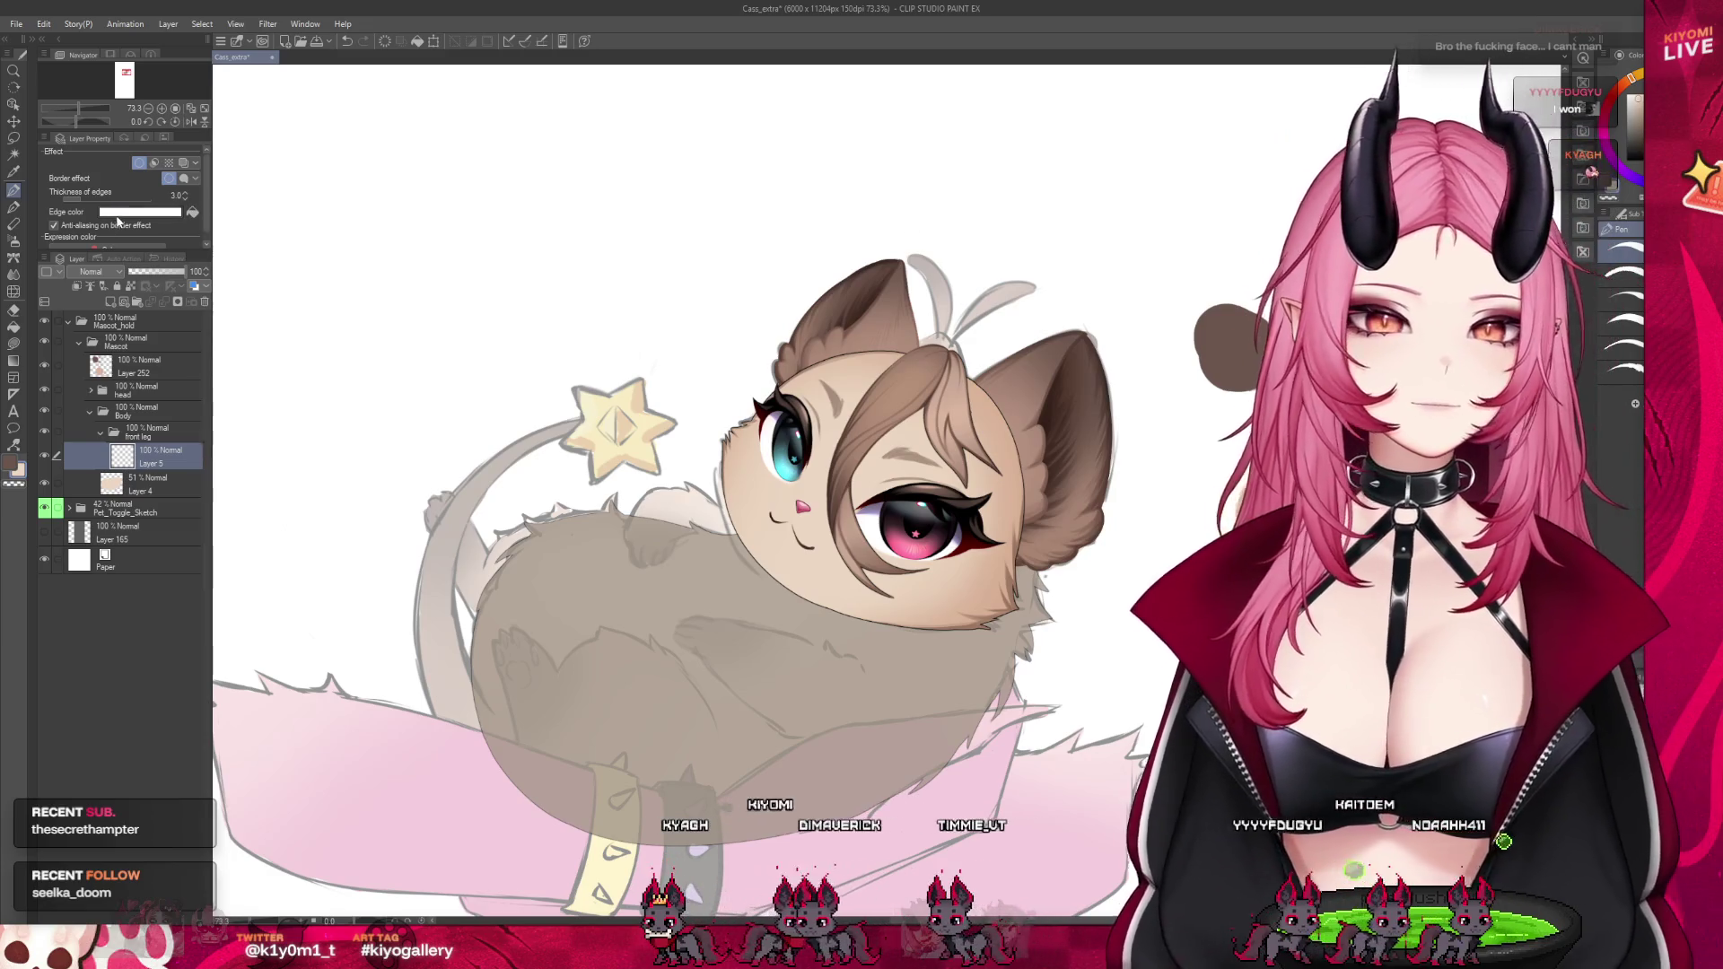
{"action": "left_click", "coordinate": [192, 212]}
{"action": "left_click", "coordinate": [187, 196]}
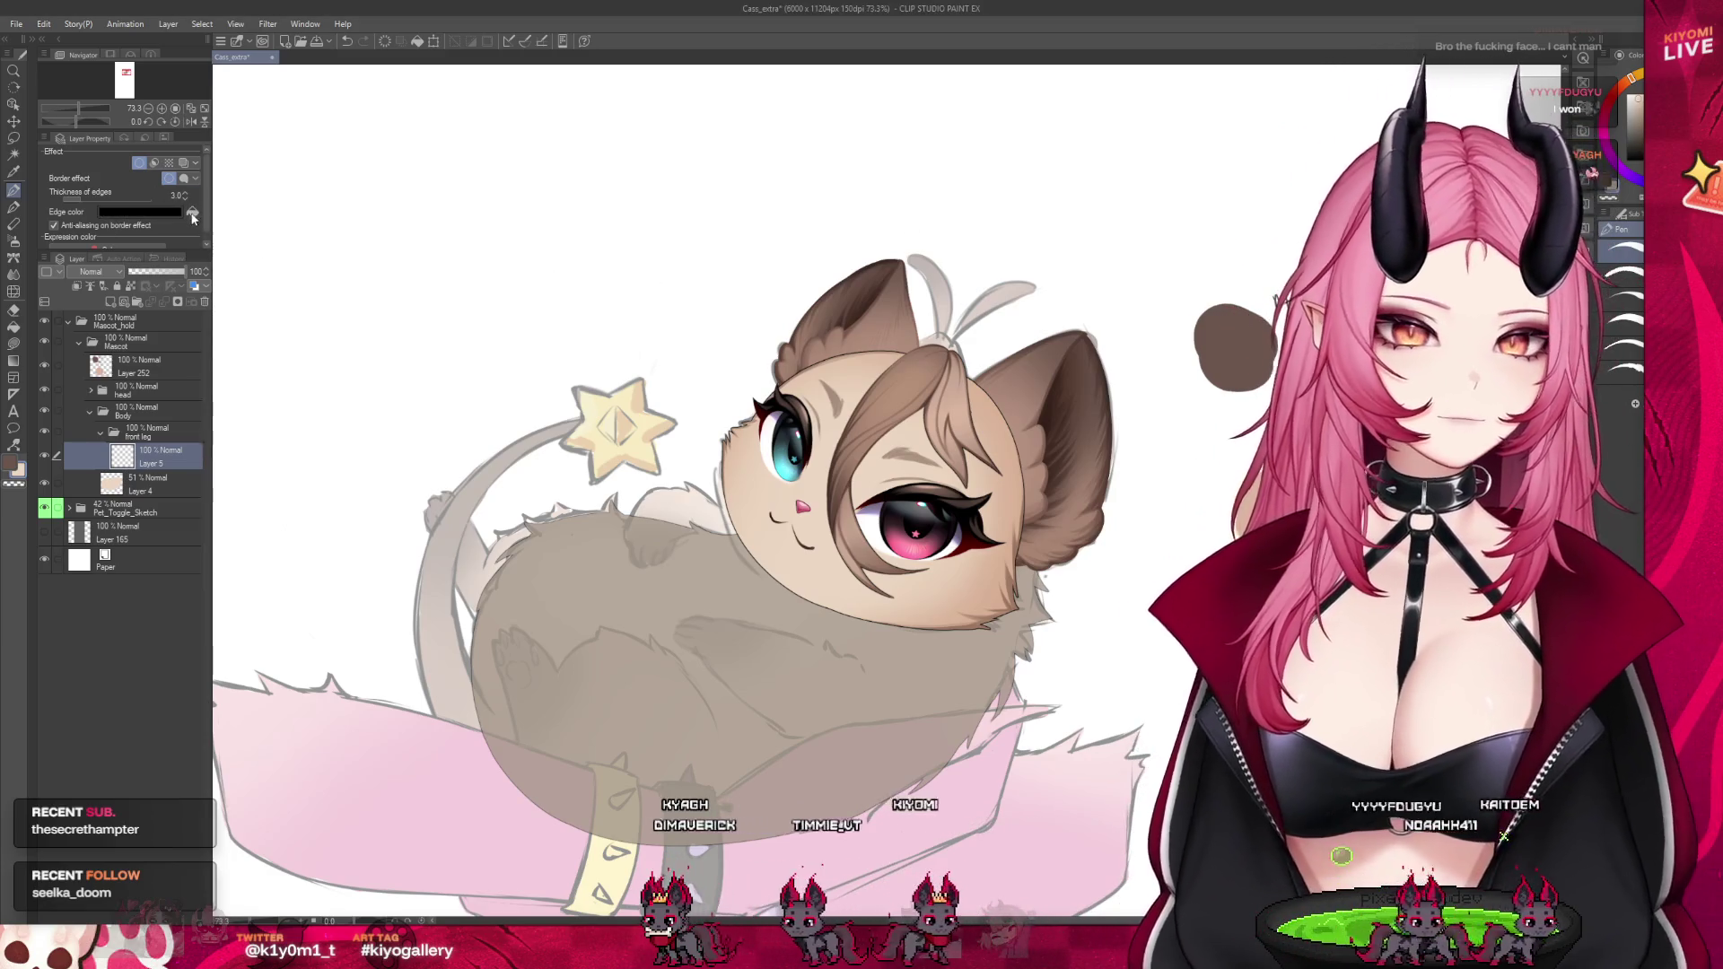
{"action": "left_click", "coordinate": [187, 199]}
{"action": "left_click", "coordinate": [187, 199]}
{"action": "left_click", "coordinate": [186, 199]}
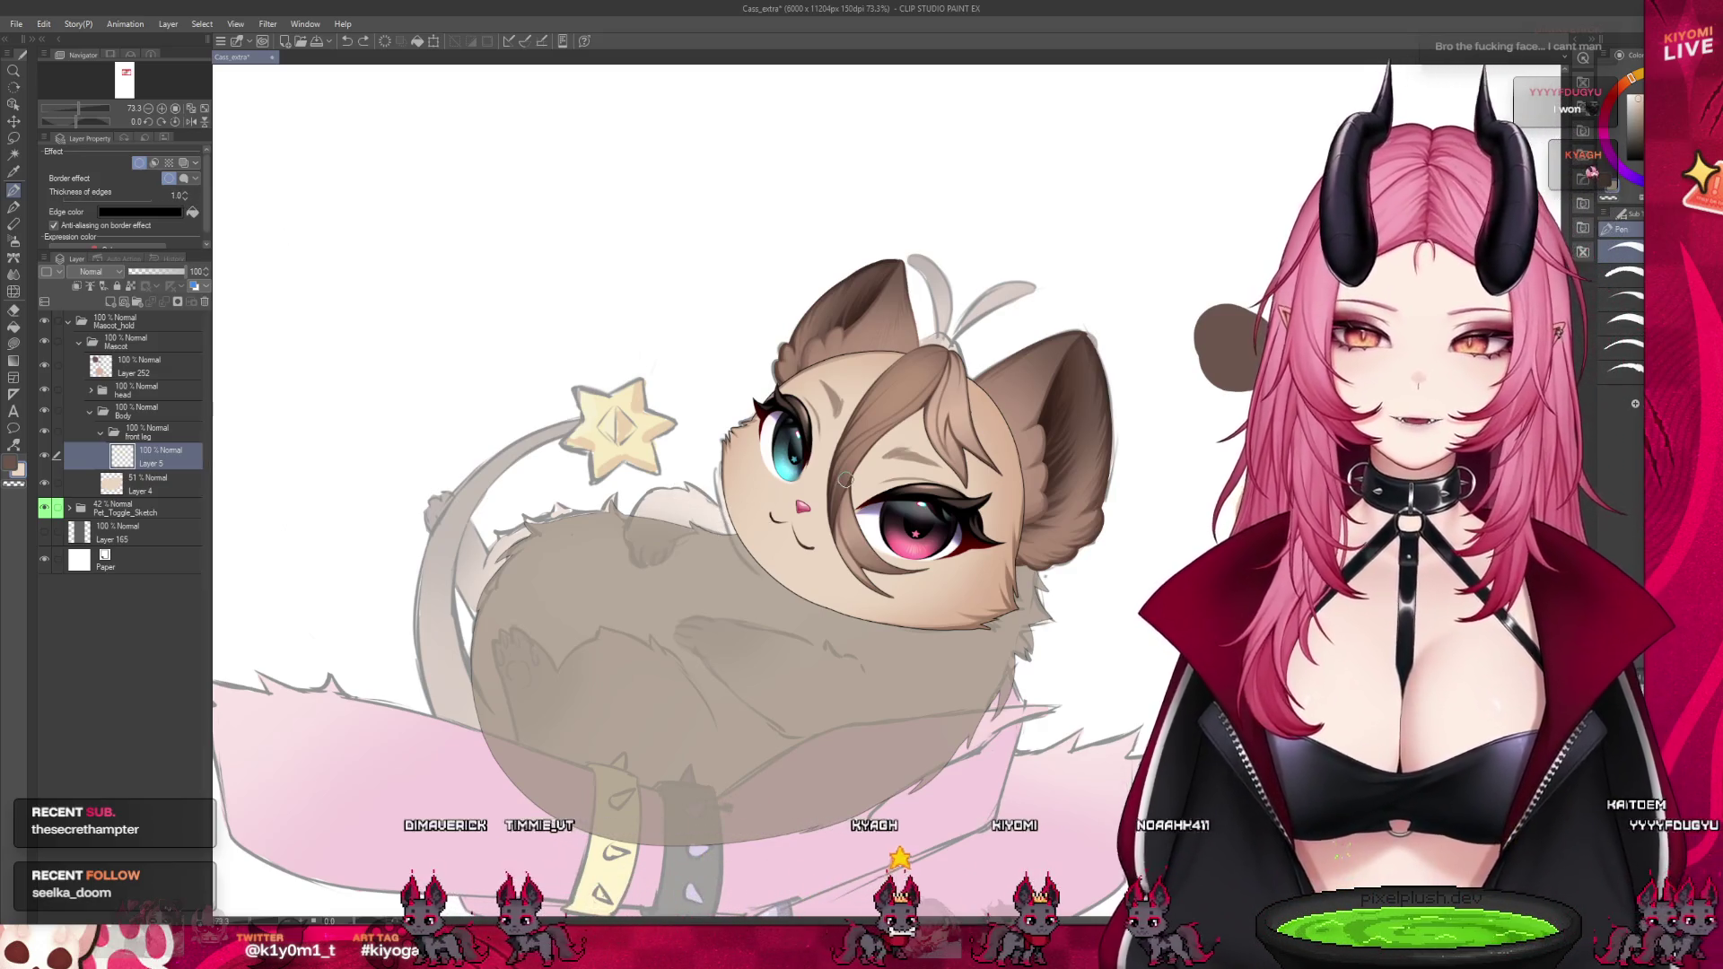
Fill the small front paw on the cat's back with beige and line its bottom edge
{"action": "scroll", "coordinate": [778, 471], "scroll_direction": "up", "scroll_amount": 3}
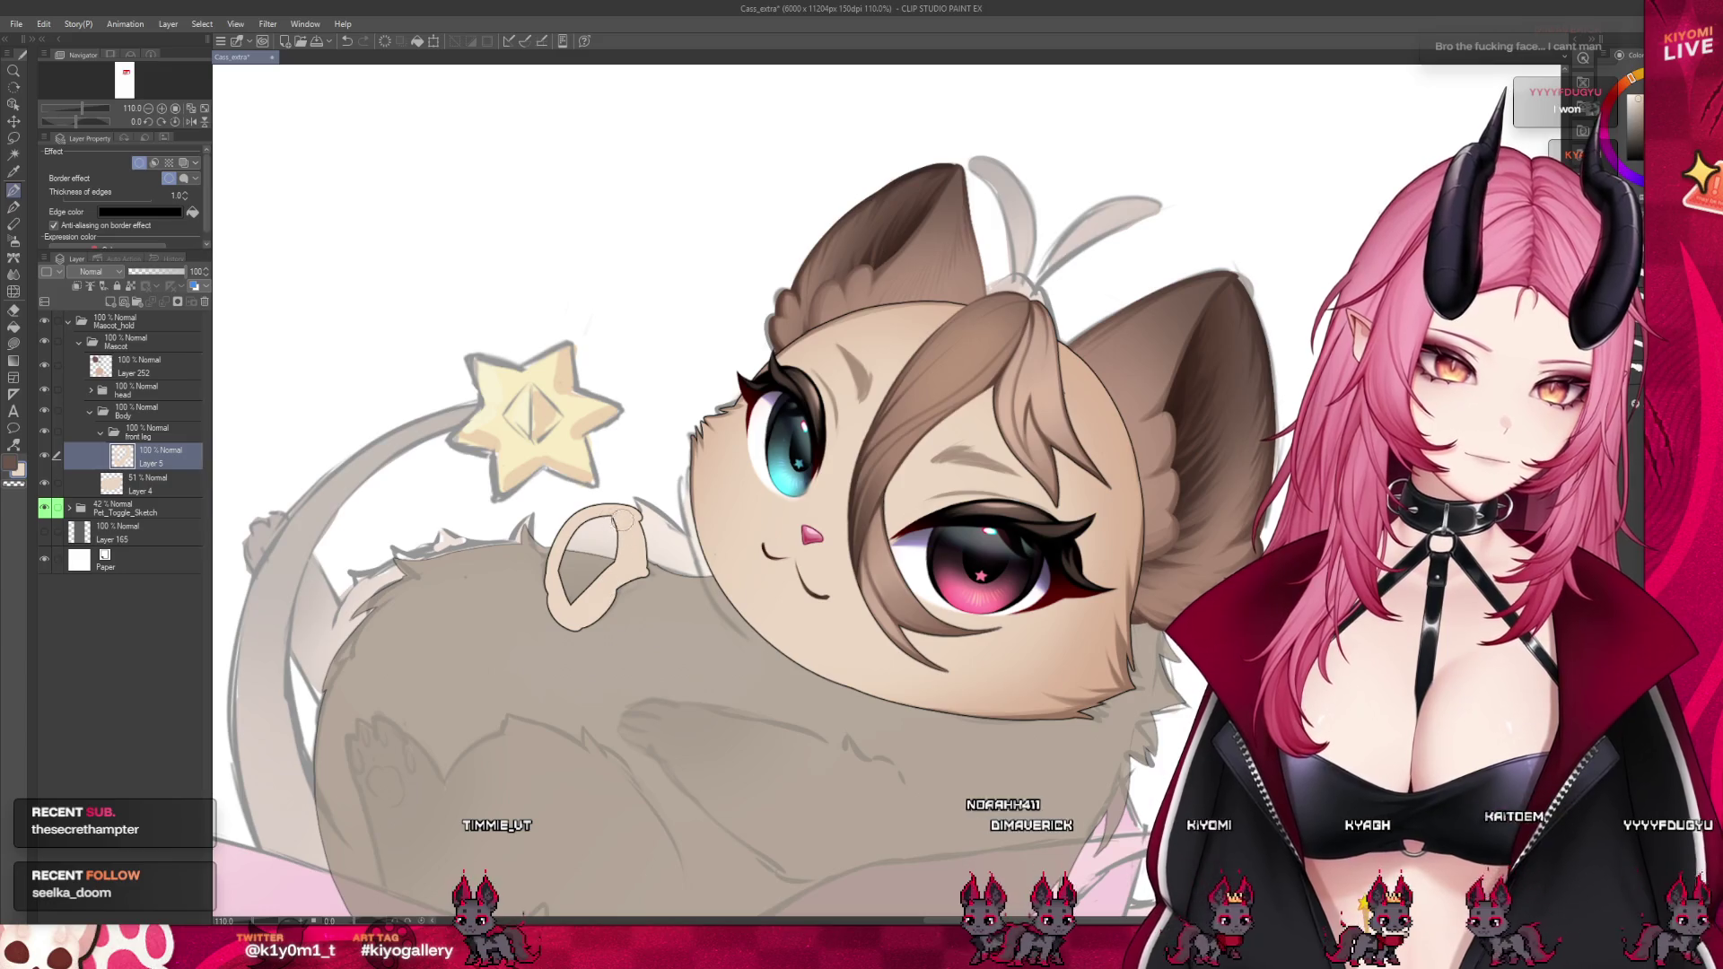
{"action": "left_click_drag", "start_coordinate": [571, 558], "coordinate": [617, 579]}
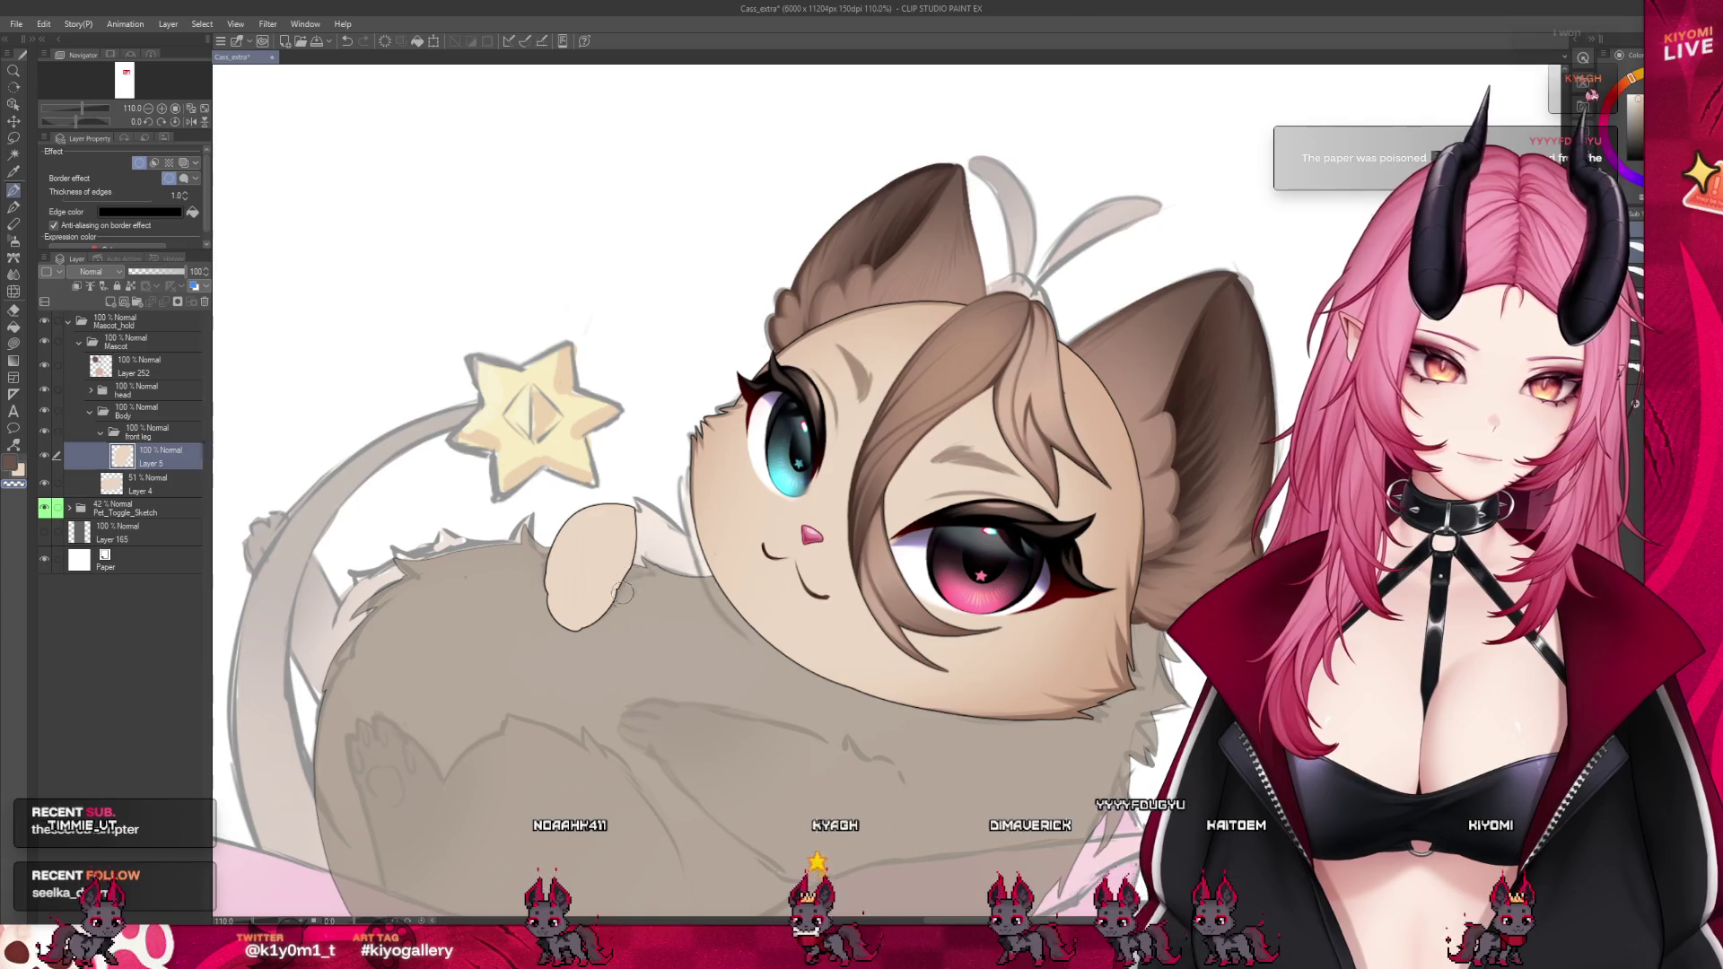
{"action": "left_click_drag", "start_coordinate": [622, 592], "coordinate": [562, 619]}
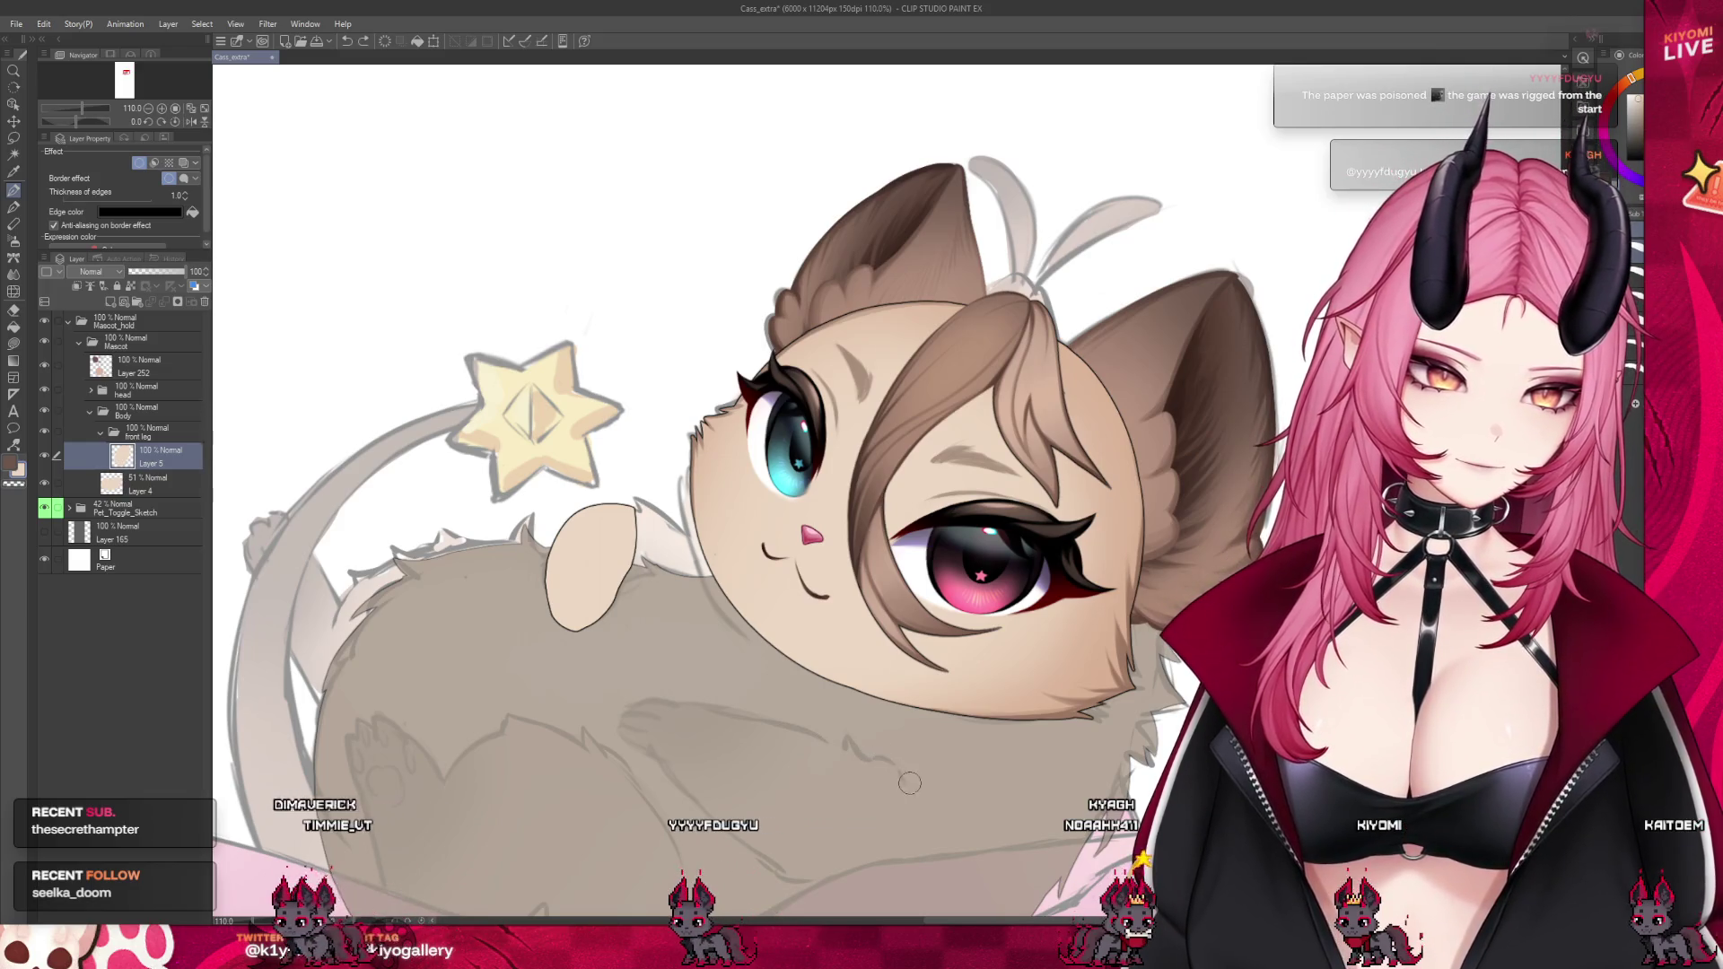
Outline the front leg across the belly, redo its rounded end, and fill it beige
{"action": "mouse_move", "coordinate": [884, 758]}
{"action": "left_mouse_down"}
{"action": "mouse_move", "coordinate": [848, 734]}
{"action": "mouse_move", "coordinate": [669, 713]}
{"action": "left_mouse_up"}
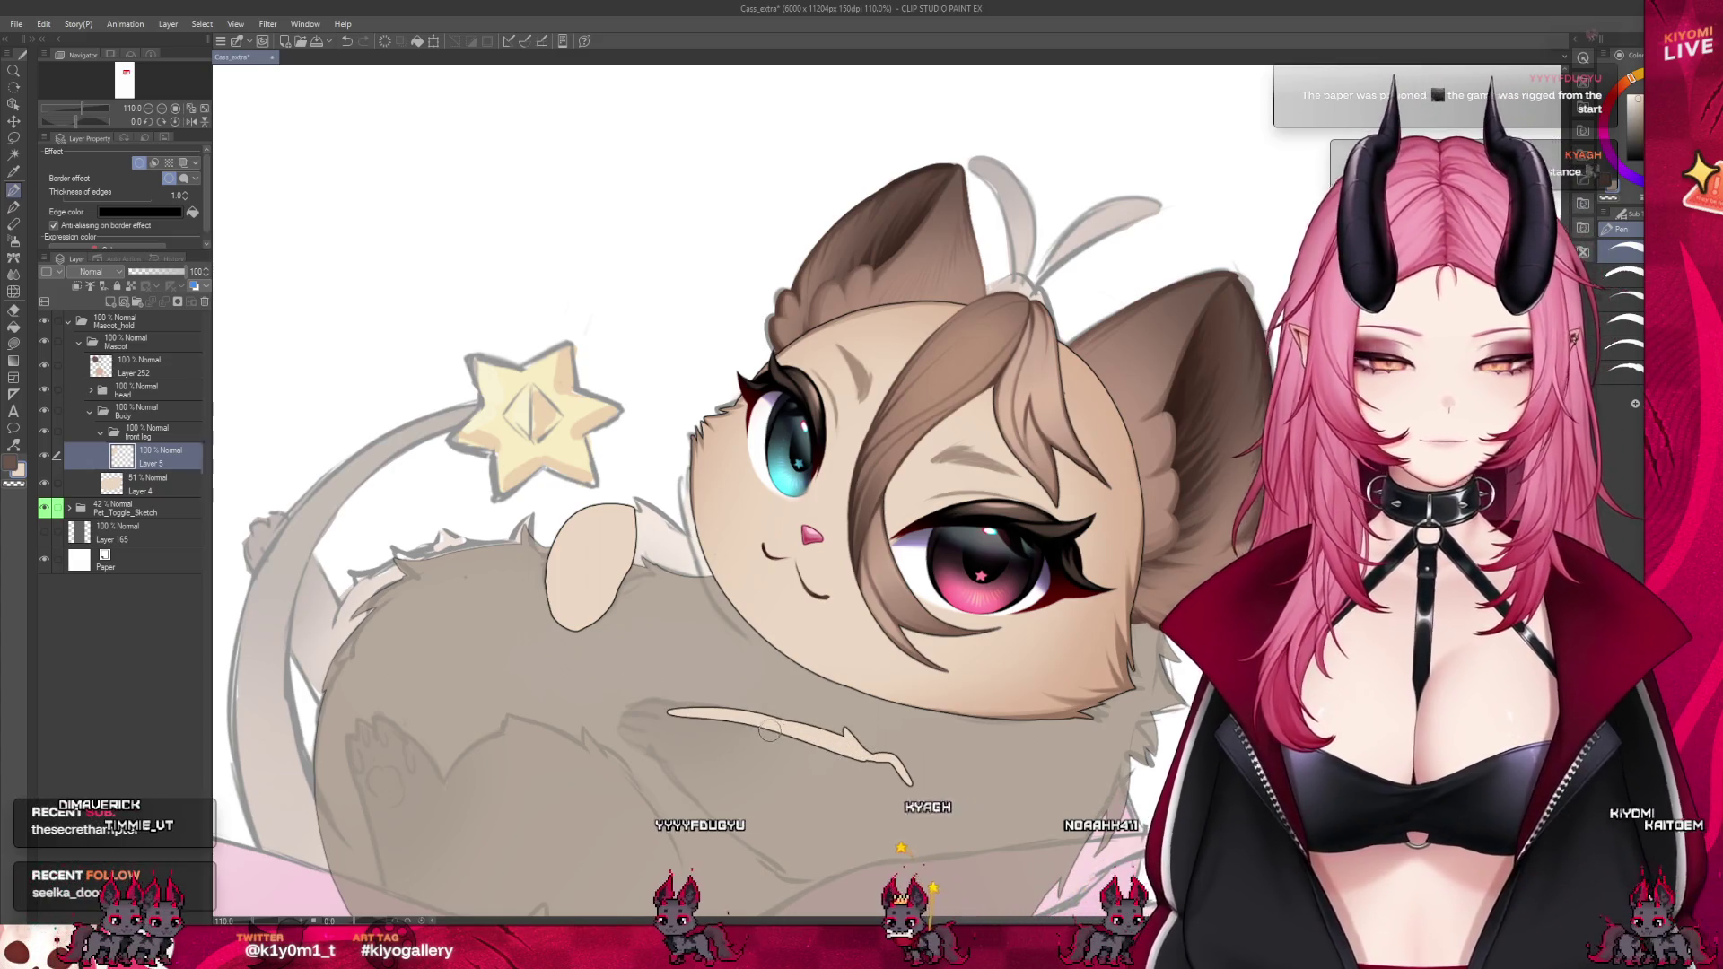
{"action": "mouse_move", "coordinate": [668, 713]}
{"action": "left_mouse_down"}
{"action": "mouse_move", "coordinate": [612, 711]}
{"action": "mouse_move", "coordinate": [652, 750]}
{"action": "left_mouse_up"}
{"action": "key", "text": "ctrl+z"}
{"action": "key", "text": "ctrl+z"}
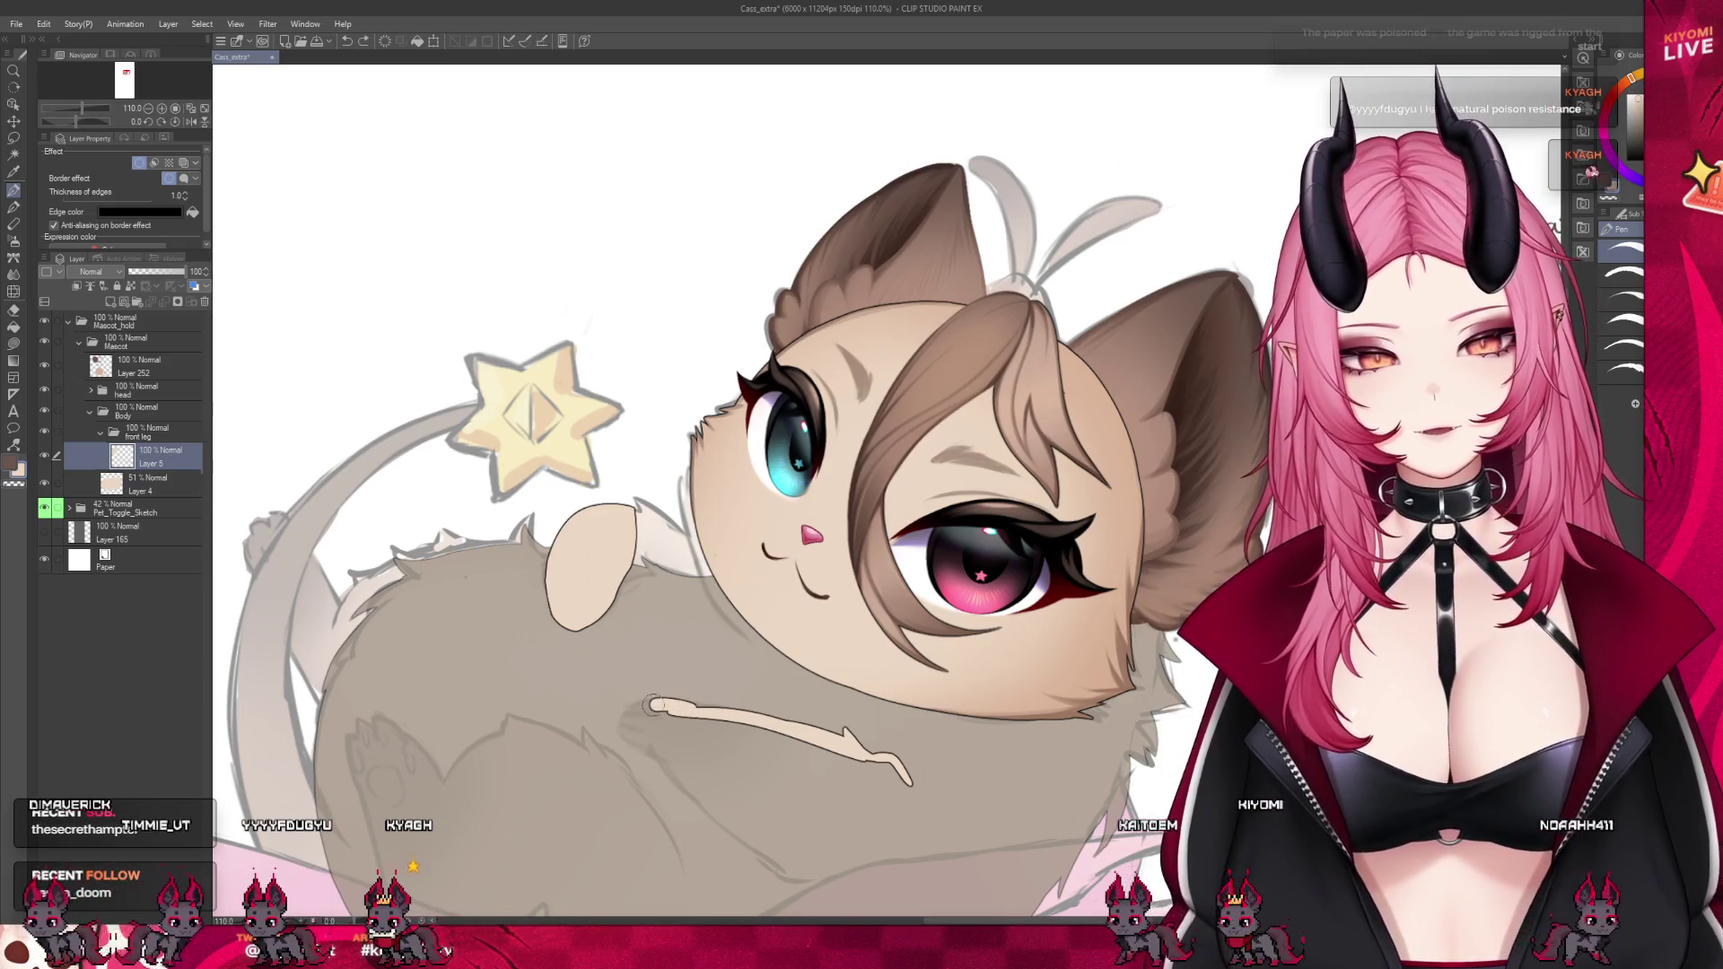
{"action": "left_click_drag", "start_coordinate": [668, 705], "coordinate": [657, 752]}
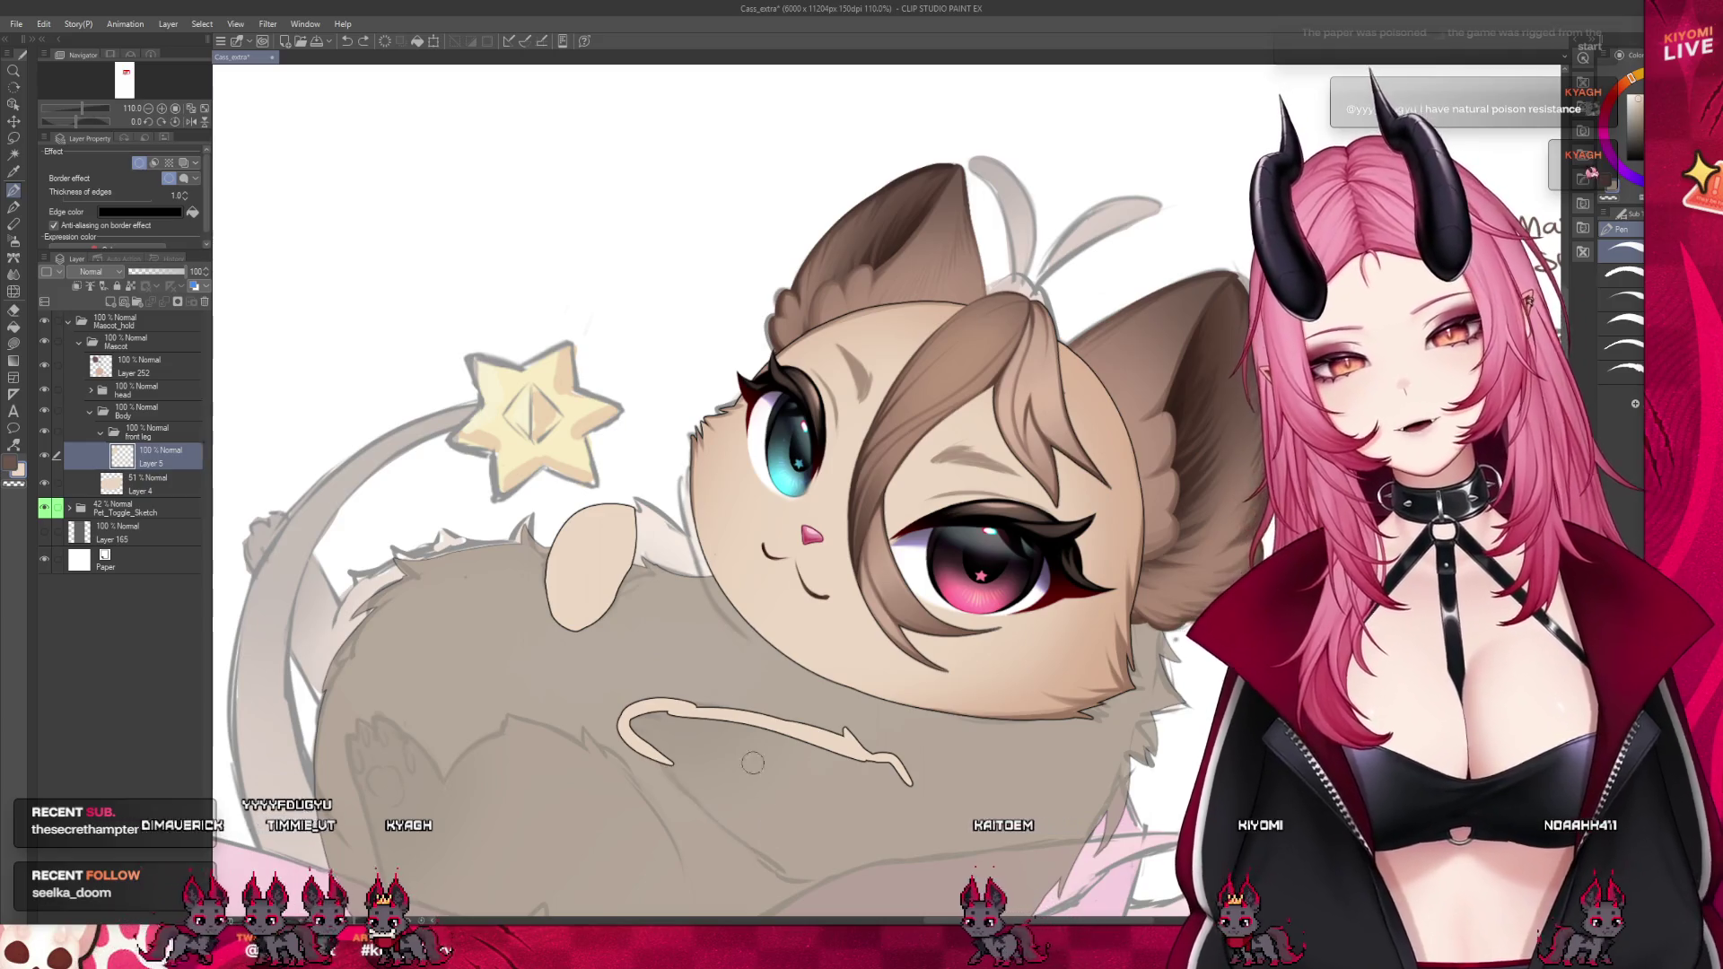
{"action": "scroll", "coordinate": [657, 752], "scroll_direction": "down", "scroll_amount": 2}
{"action": "mouse_move", "coordinate": [664, 709]}
{"action": "left_mouse_down"}
{"action": "mouse_move", "coordinate": [778, 812]}
{"action": "mouse_move", "coordinate": [854, 770]}
{"action": "mouse_move", "coordinate": [787, 813]}
{"action": "left_mouse_up"}
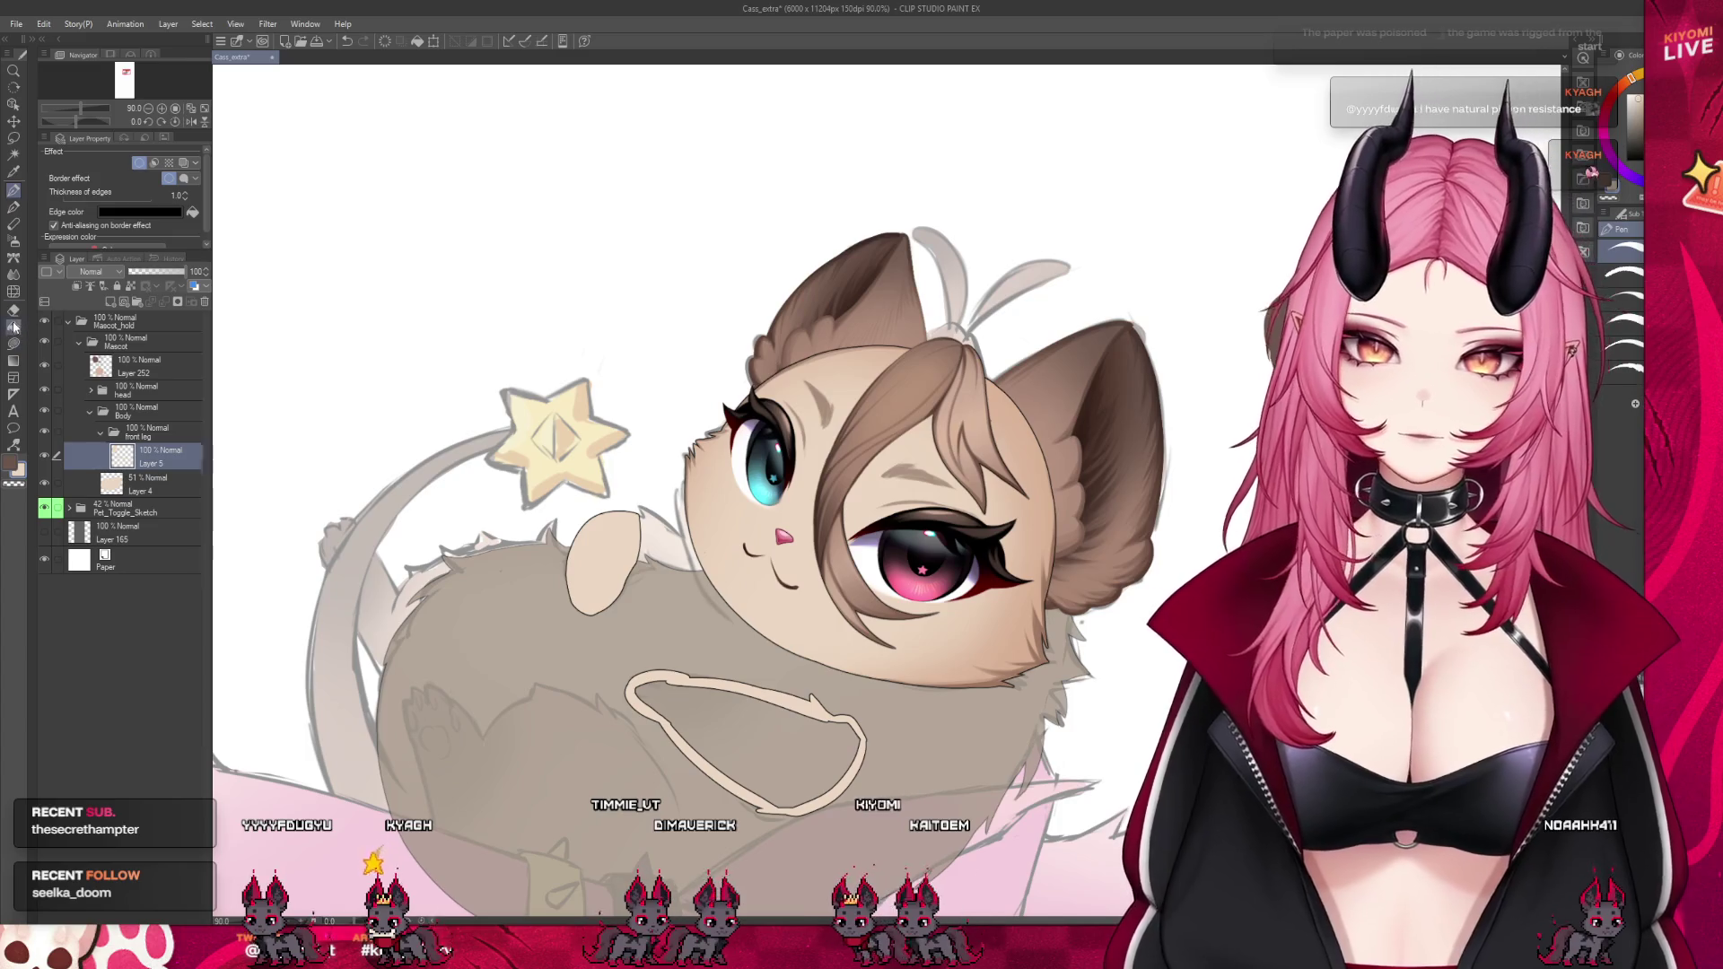
{"action": "left_click", "coordinate": [792, 738]}
Paint a short light beige stroke on the cat's fur with the Pen
{"action": "key", "text": "p"}
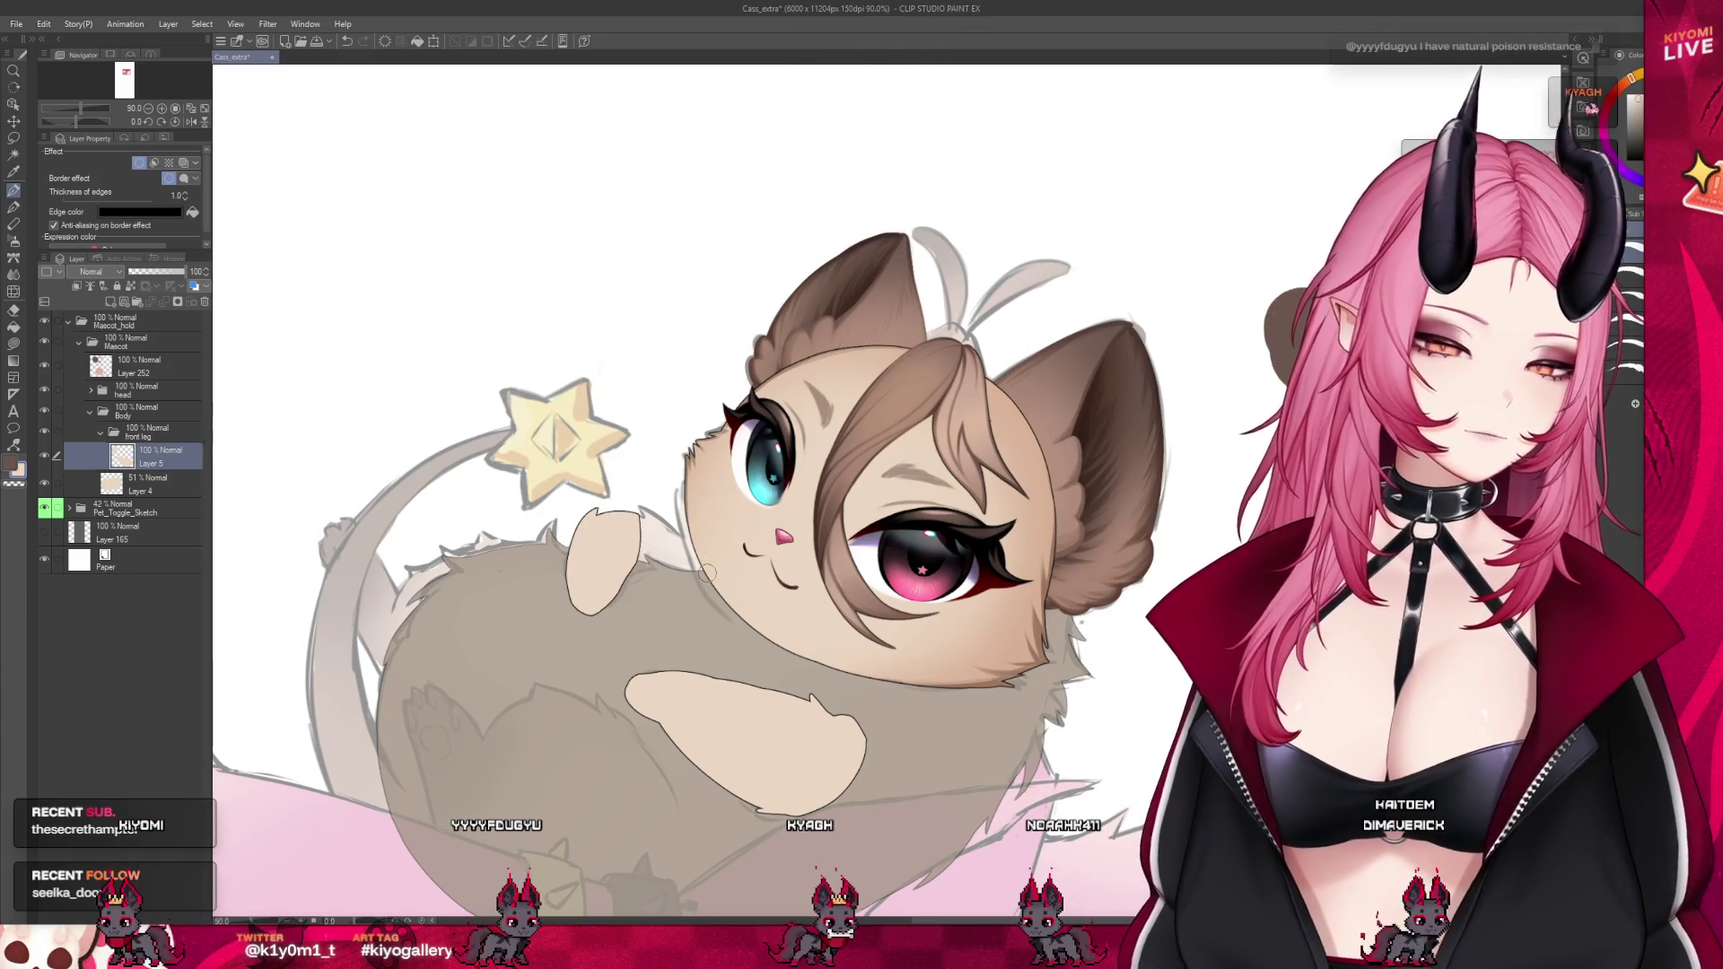
{"action": "scroll", "coordinate": [981, 482], "scroll_direction": "down", "scroll_amount": 5}
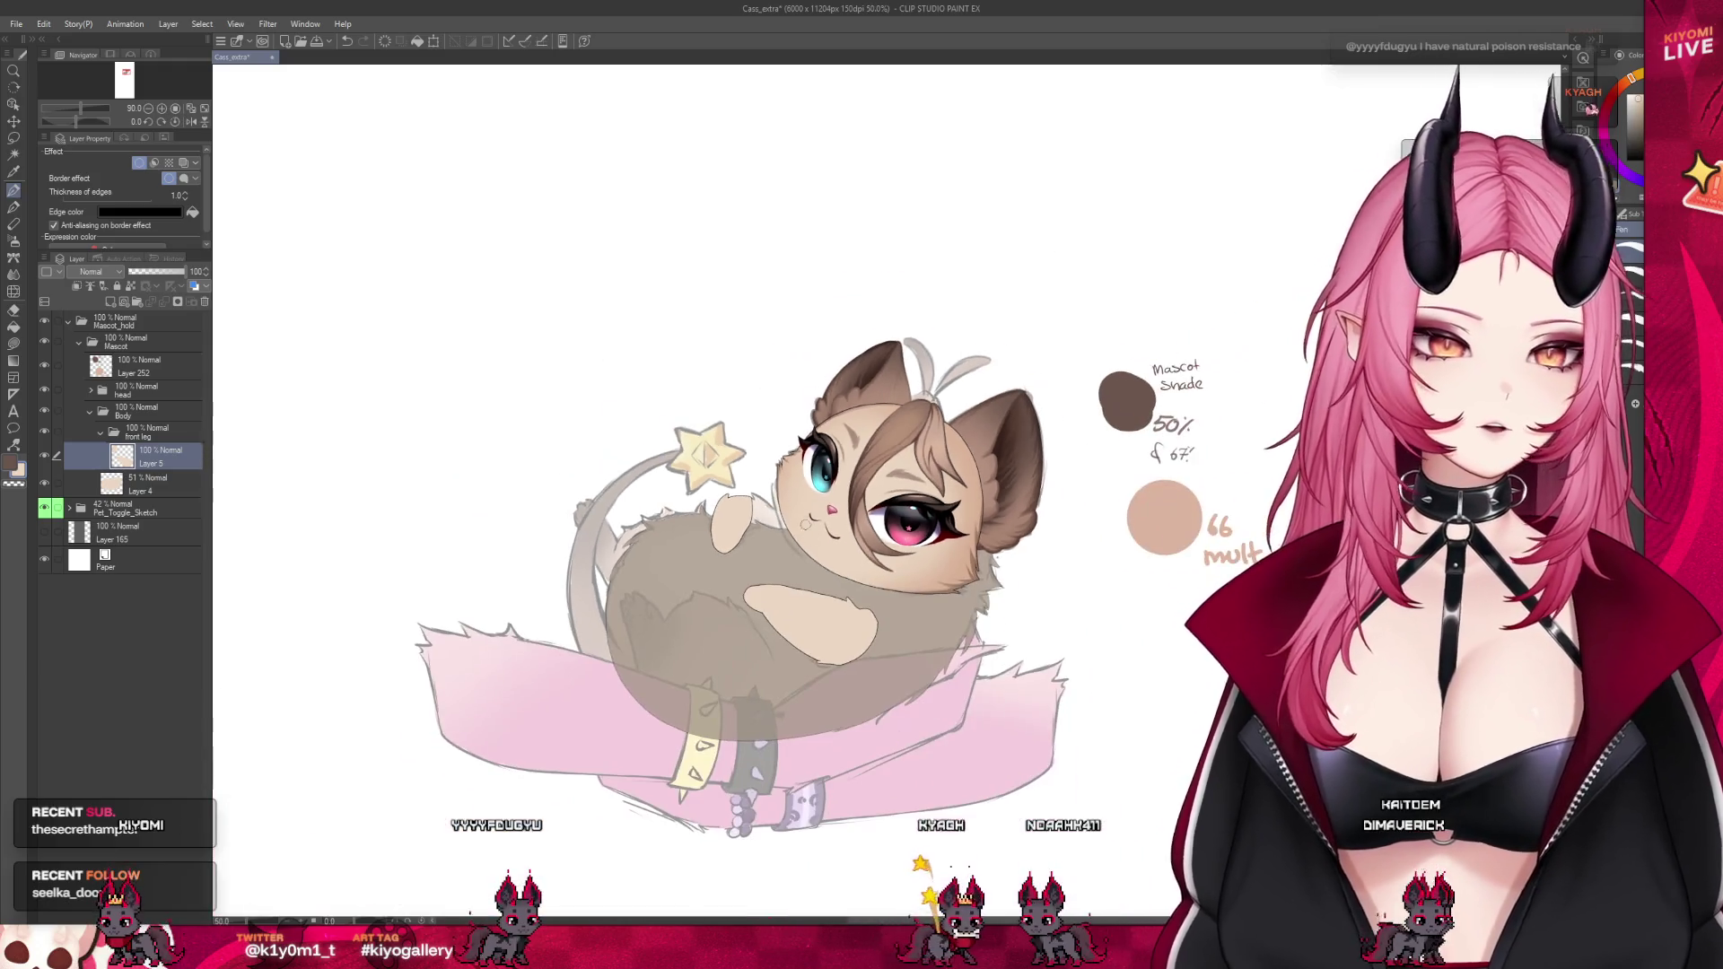
{"action": "scroll", "coordinate": [883, 614], "scroll_direction": "up", "scroll_amount": 5}
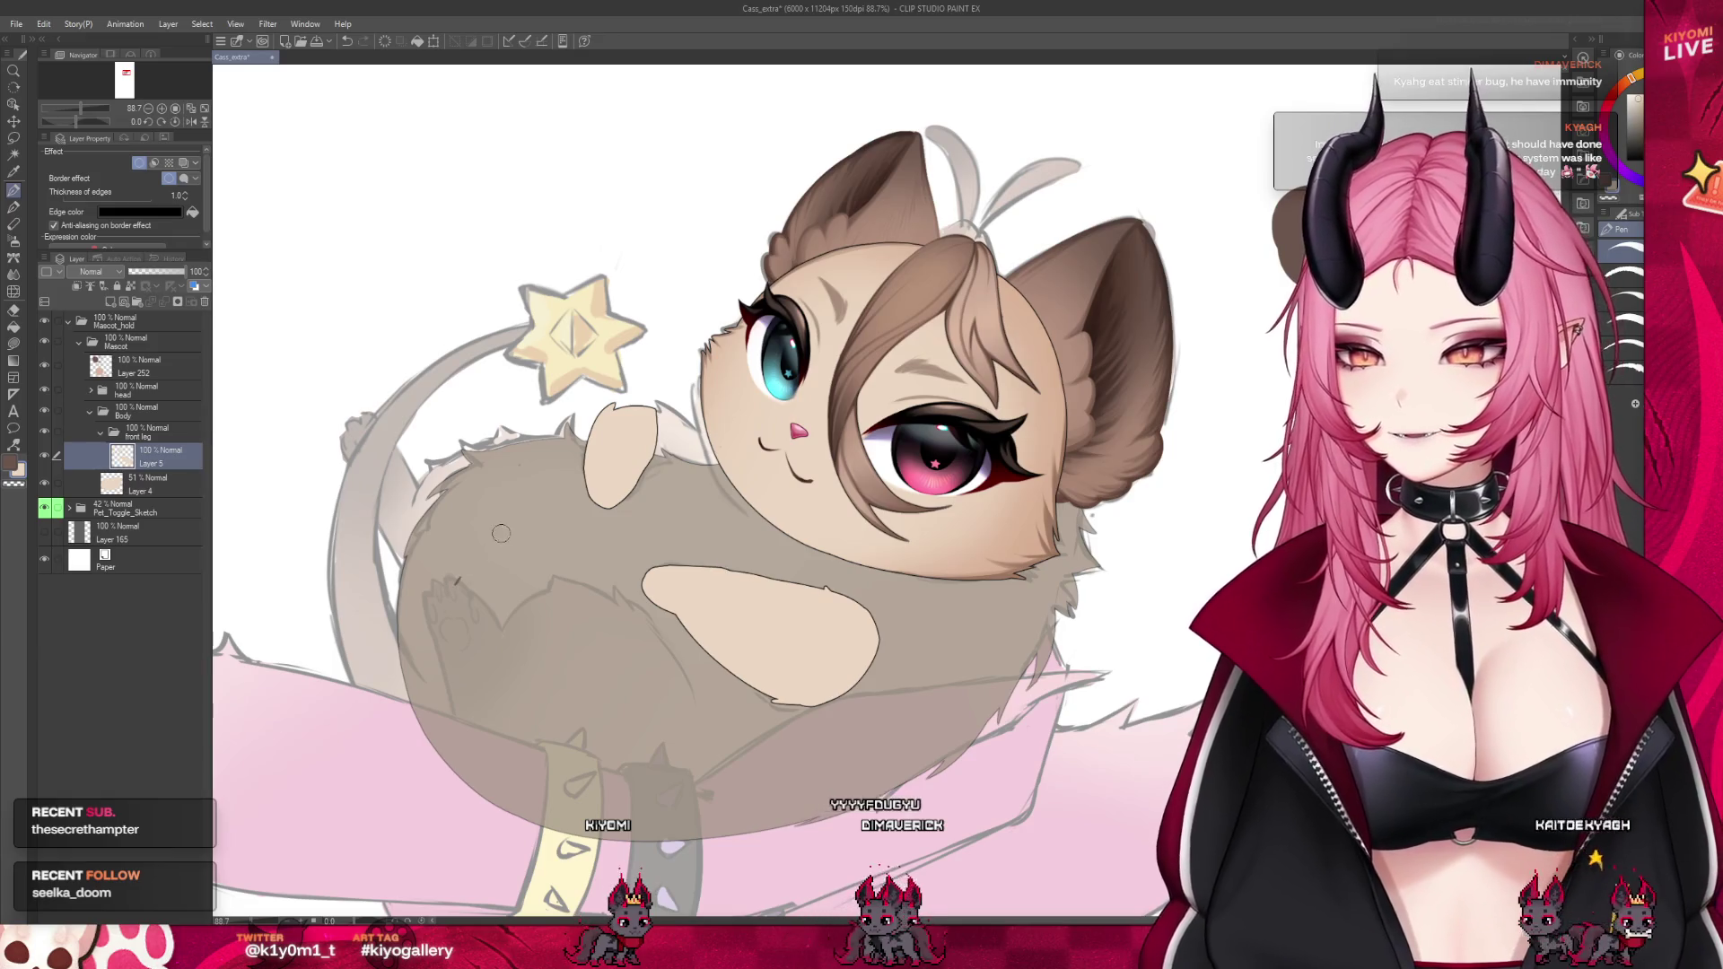
{"action": "left_click_drag", "start_coordinate": [476, 551], "coordinate": [448, 607]}
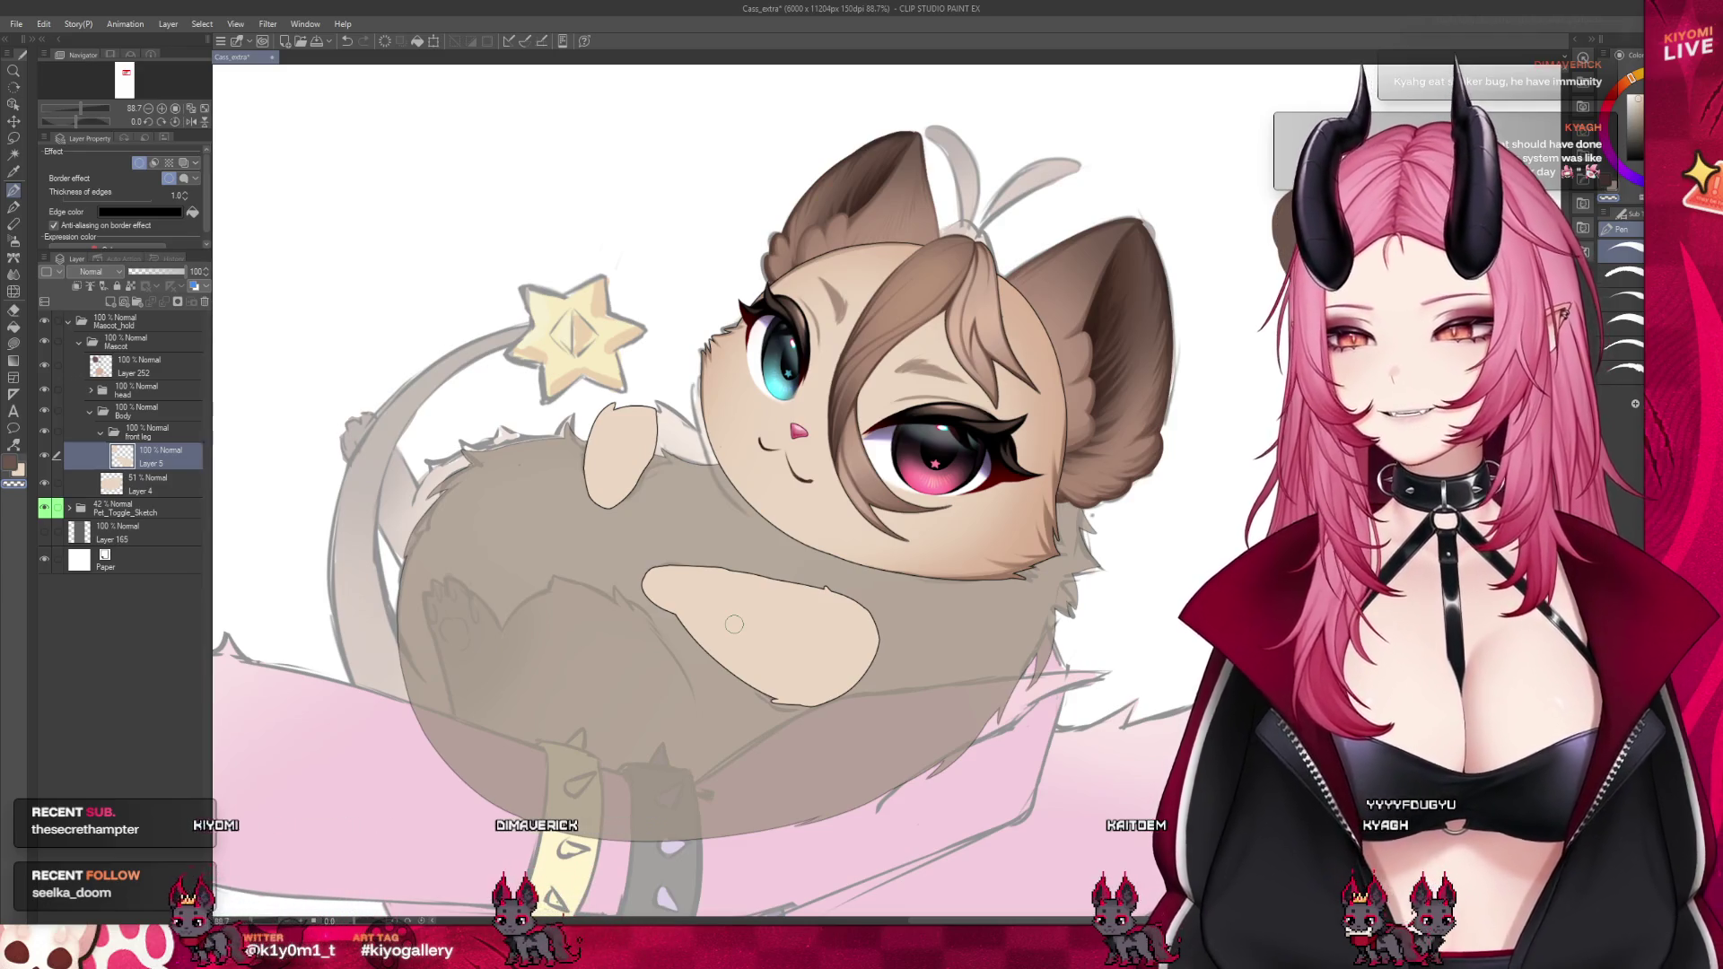
Flip the canvas view horizontally and zoom in to check proportions
{"action": "left_click", "coordinate": [190, 123]}
{"action": "scroll", "coordinate": [702, 525], "scroll_direction": "down", "scroll_amount": 5}
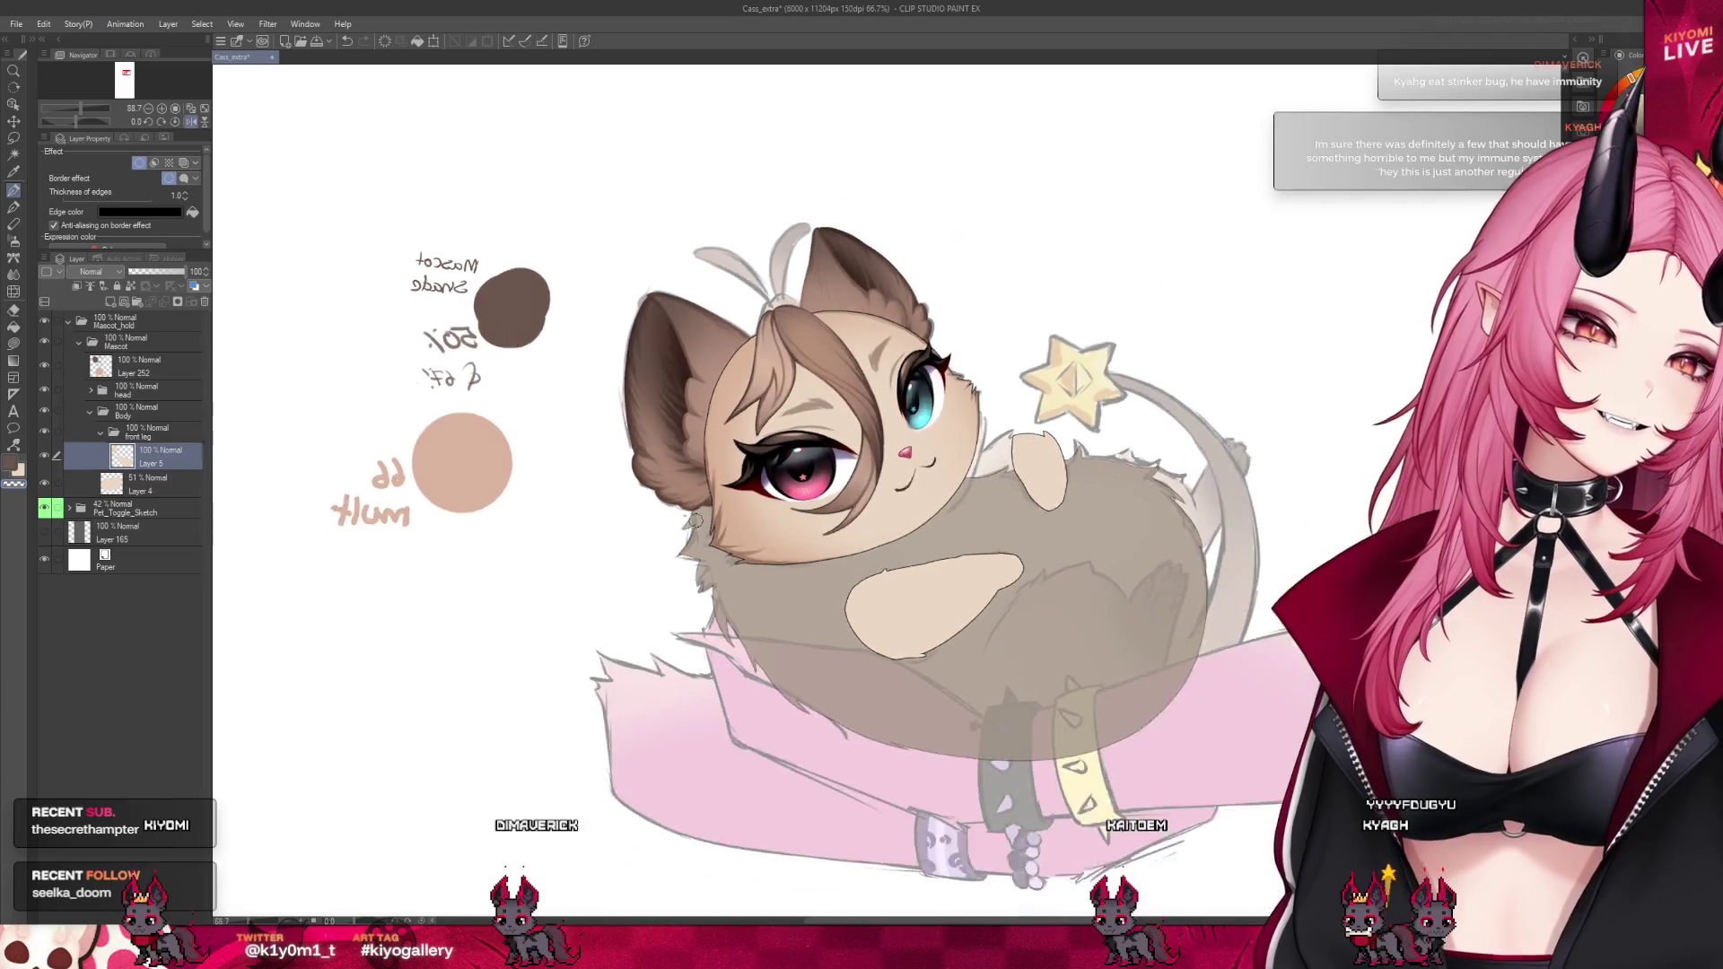
{"action": "scroll", "coordinate": [838, 518], "scroll_direction": "up", "scroll_amount": 5}
{"action": "scroll", "coordinate": [838, 519], "scroll_direction": "up", "scroll_amount": 3}
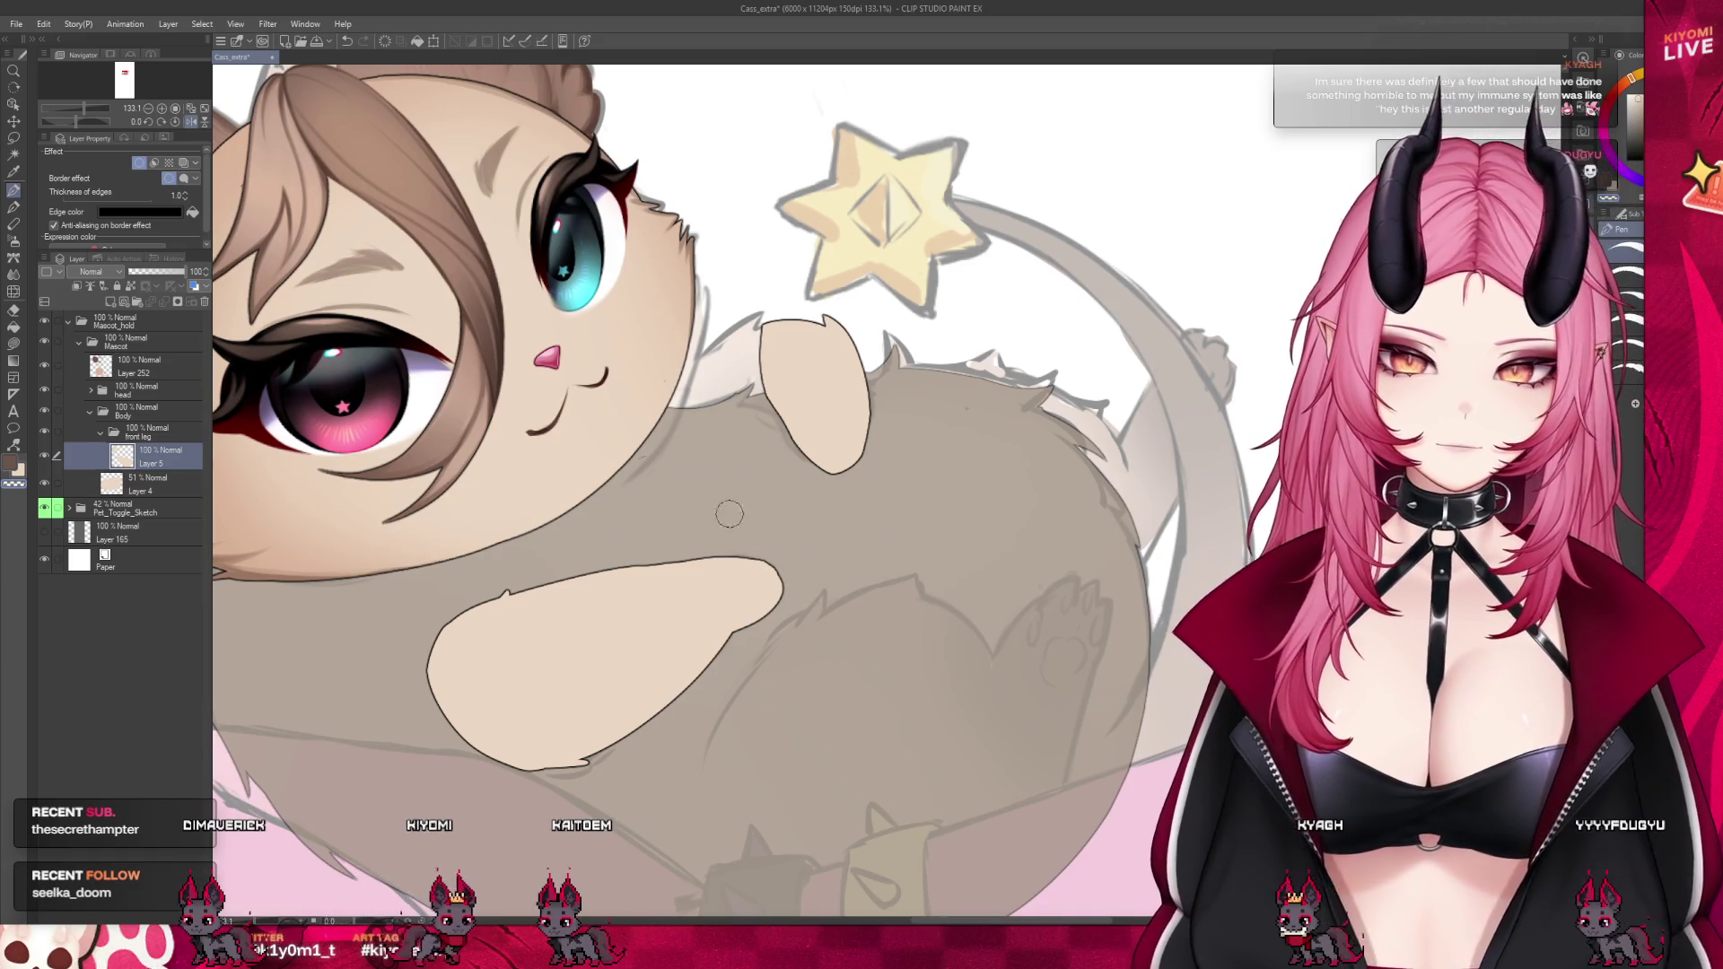
Draw toe outlines and a longer leg line on the front paw, then fill it tan
{"action": "scroll", "coordinate": [729, 514], "scroll_direction": "down", "scroll_amount": 4}
{"action": "scroll", "coordinate": [777, 534], "scroll_direction": "up", "scroll_amount": 3}
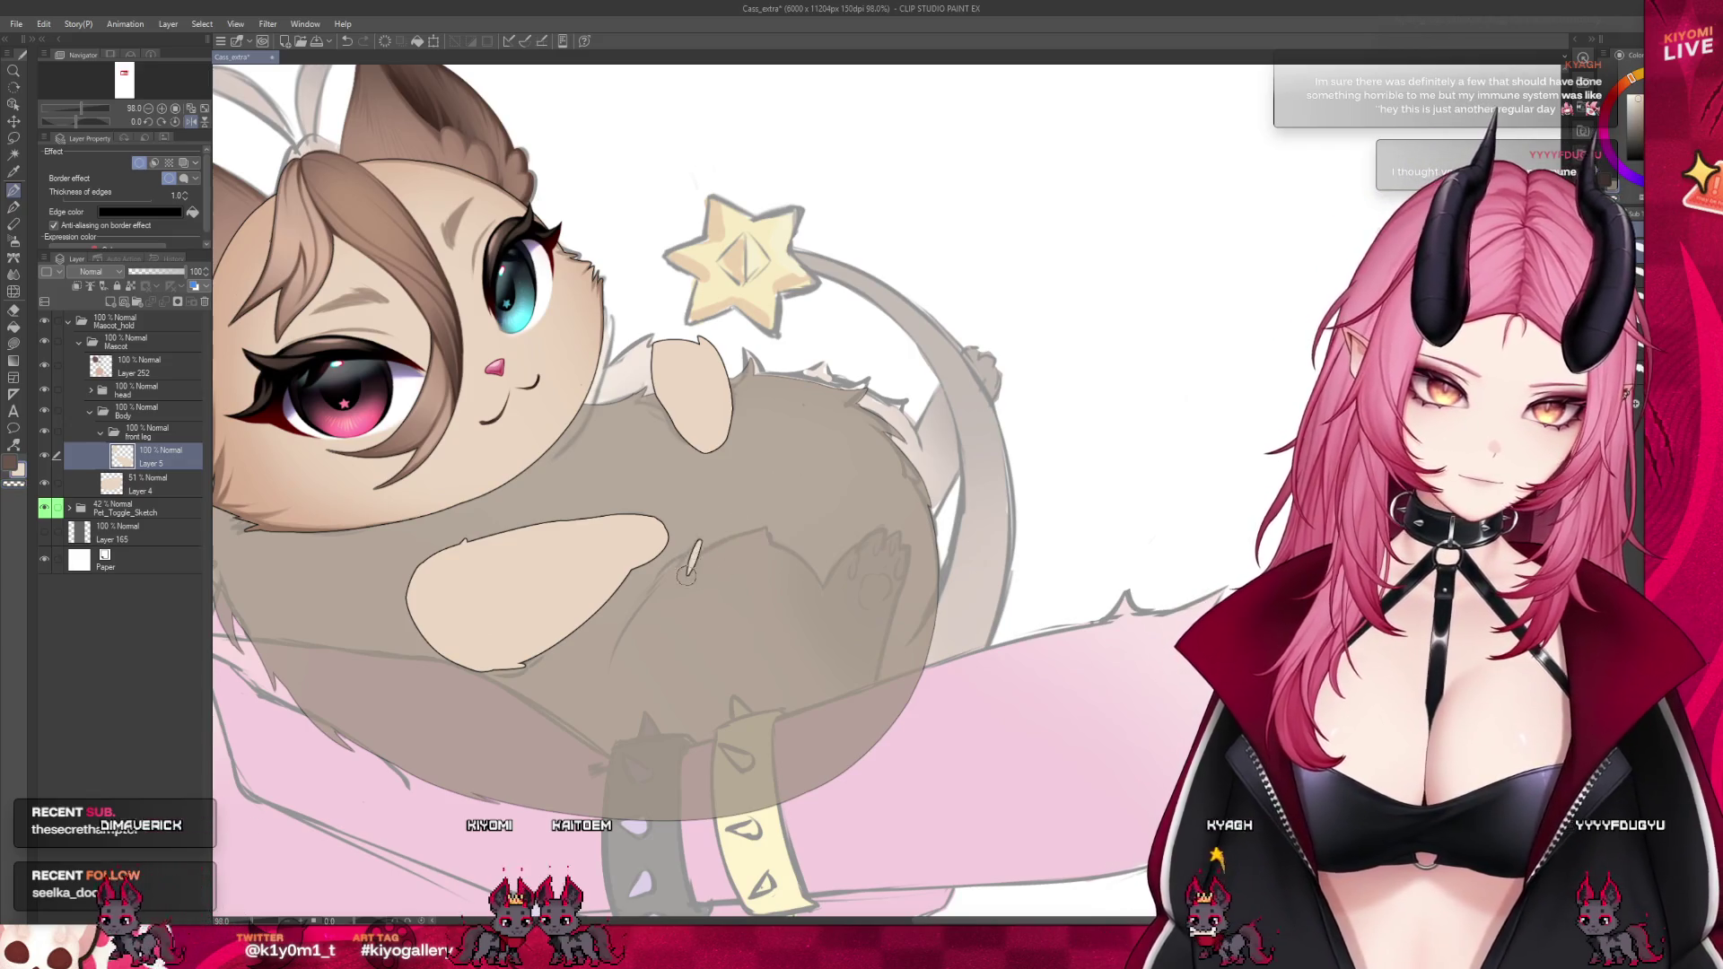
{"action": "left_click_drag", "start_coordinate": [698, 542], "coordinate": [642, 610]}
{"action": "mouse_move", "coordinate": [610, 677]}
{"action": "left_mouse_down"}
{"action": "mouse_move", "coordinate": [692, 557]}
{"action": "mouse_move", "coordinate": [744, 537]}
{"action": "left_mouse_up"}
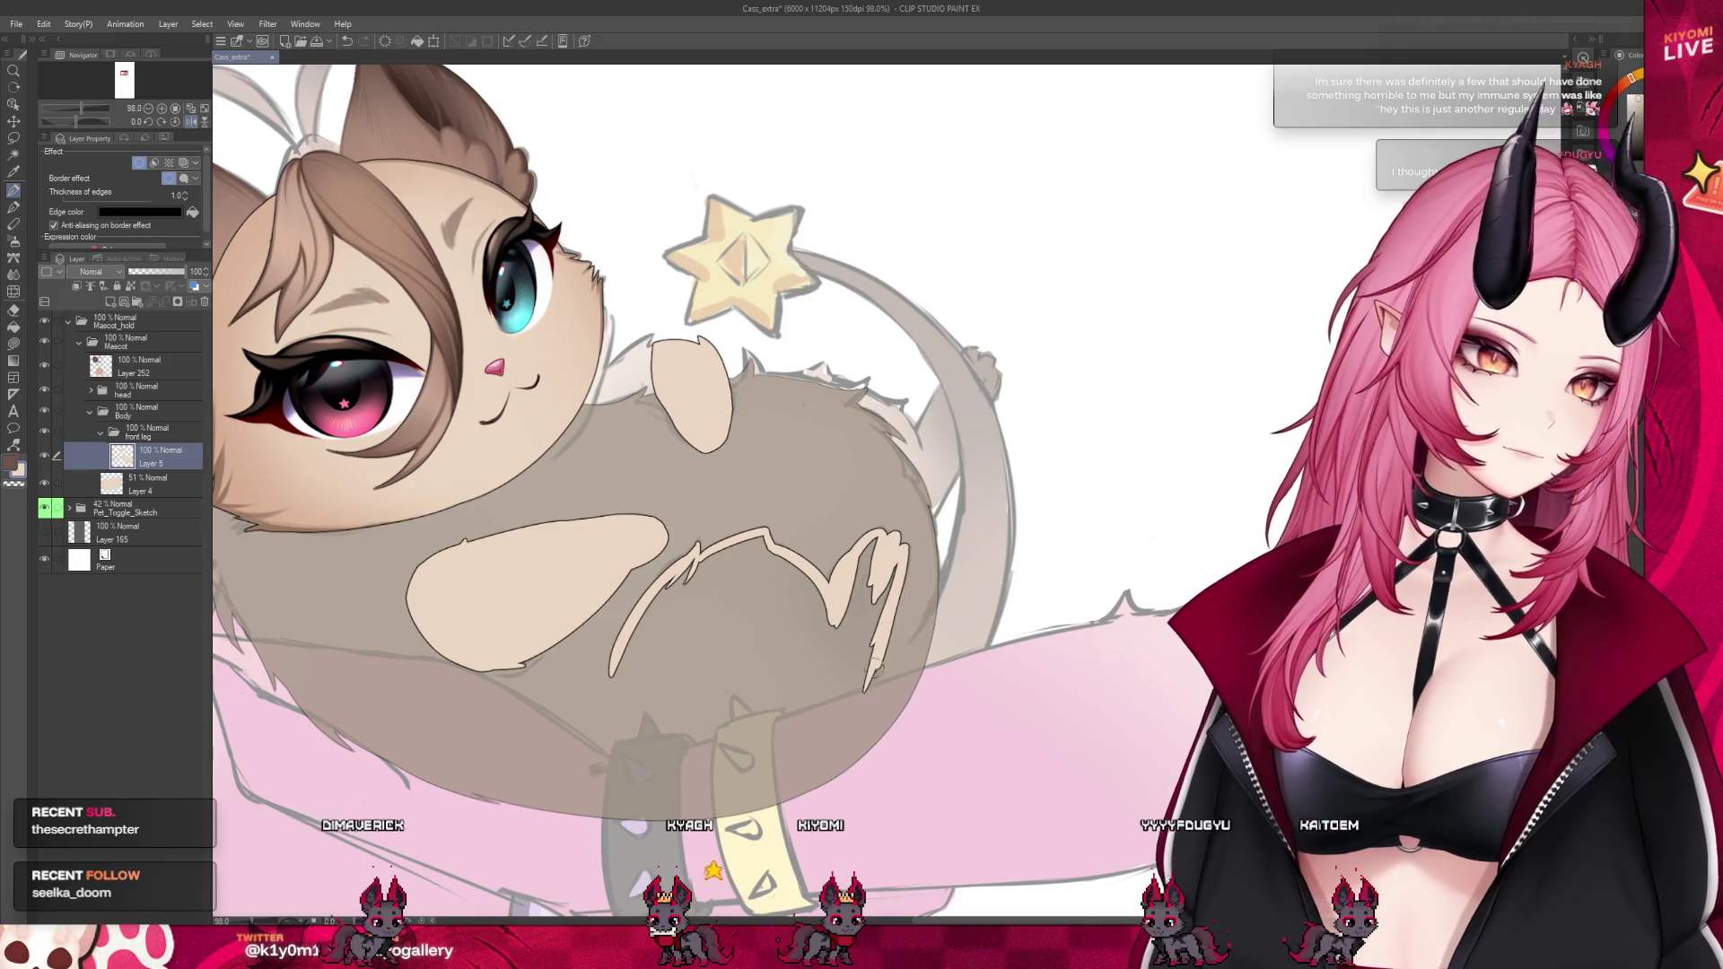
{"action": "mouse_move", "coordinate": [889, 619]}
{"action": "left_mouse_down"}
{"action": "mouse_move", "coordinate": [758, 752]}
{"action": "mouse_move", "coordinate": [635, 736]}
{"action": "left_mouse_up"}
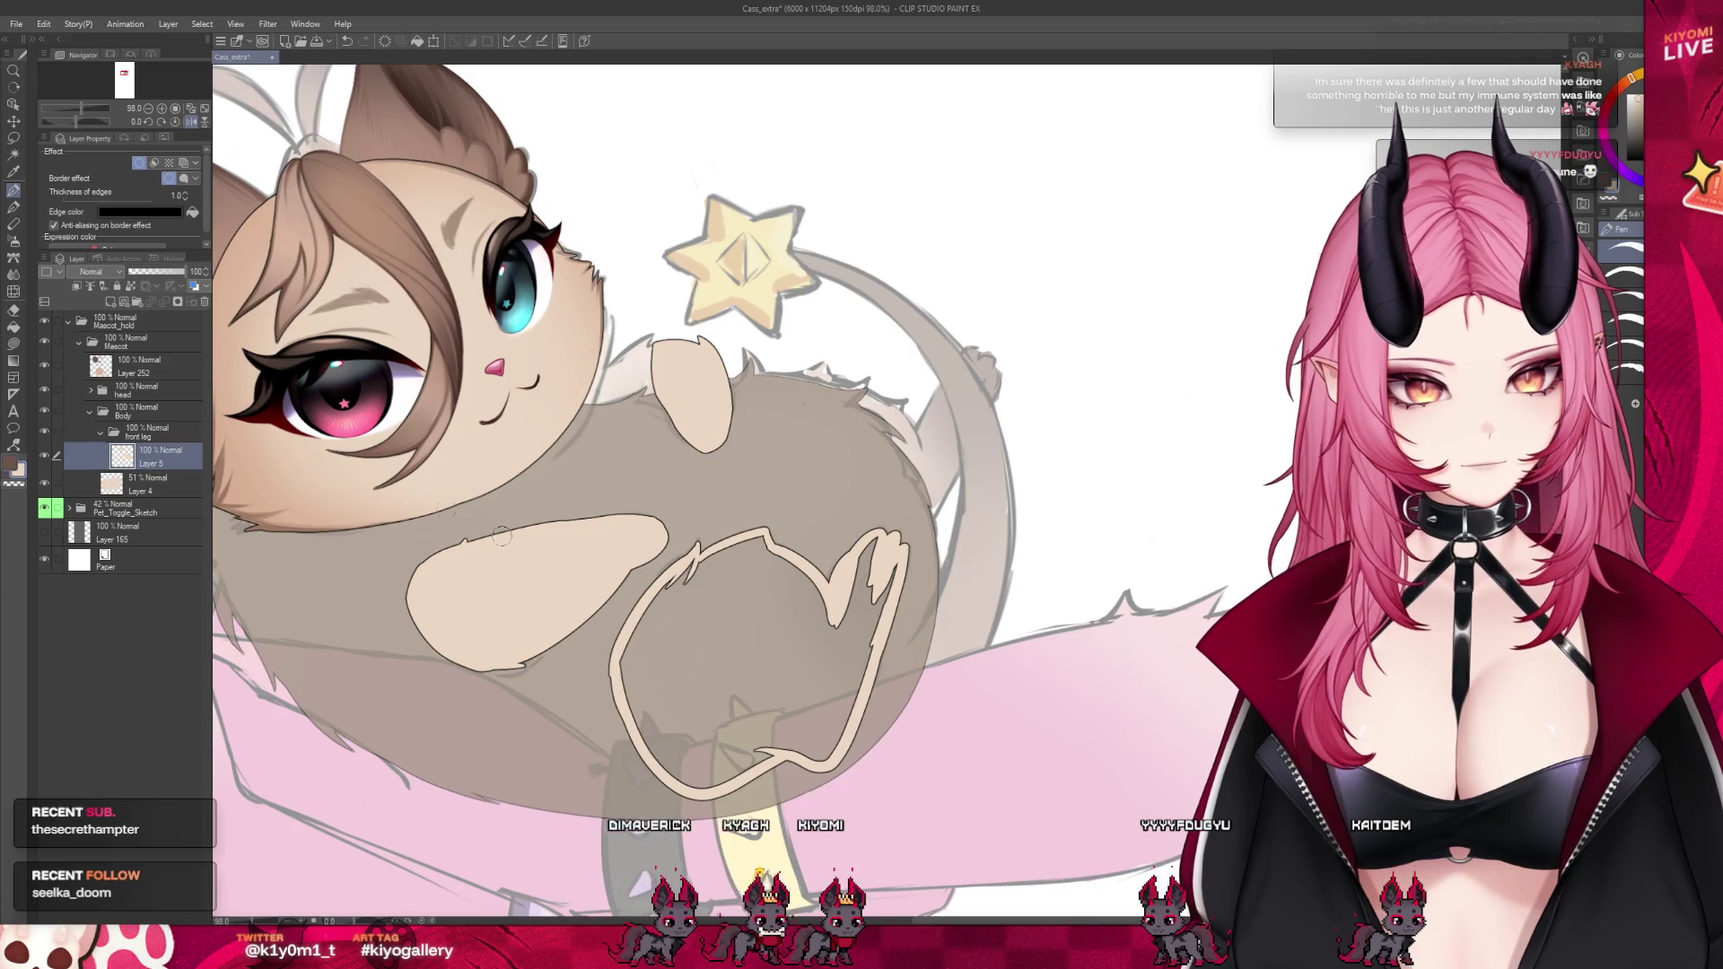
{"action": "left_click", "coordinate": [790, 679]}
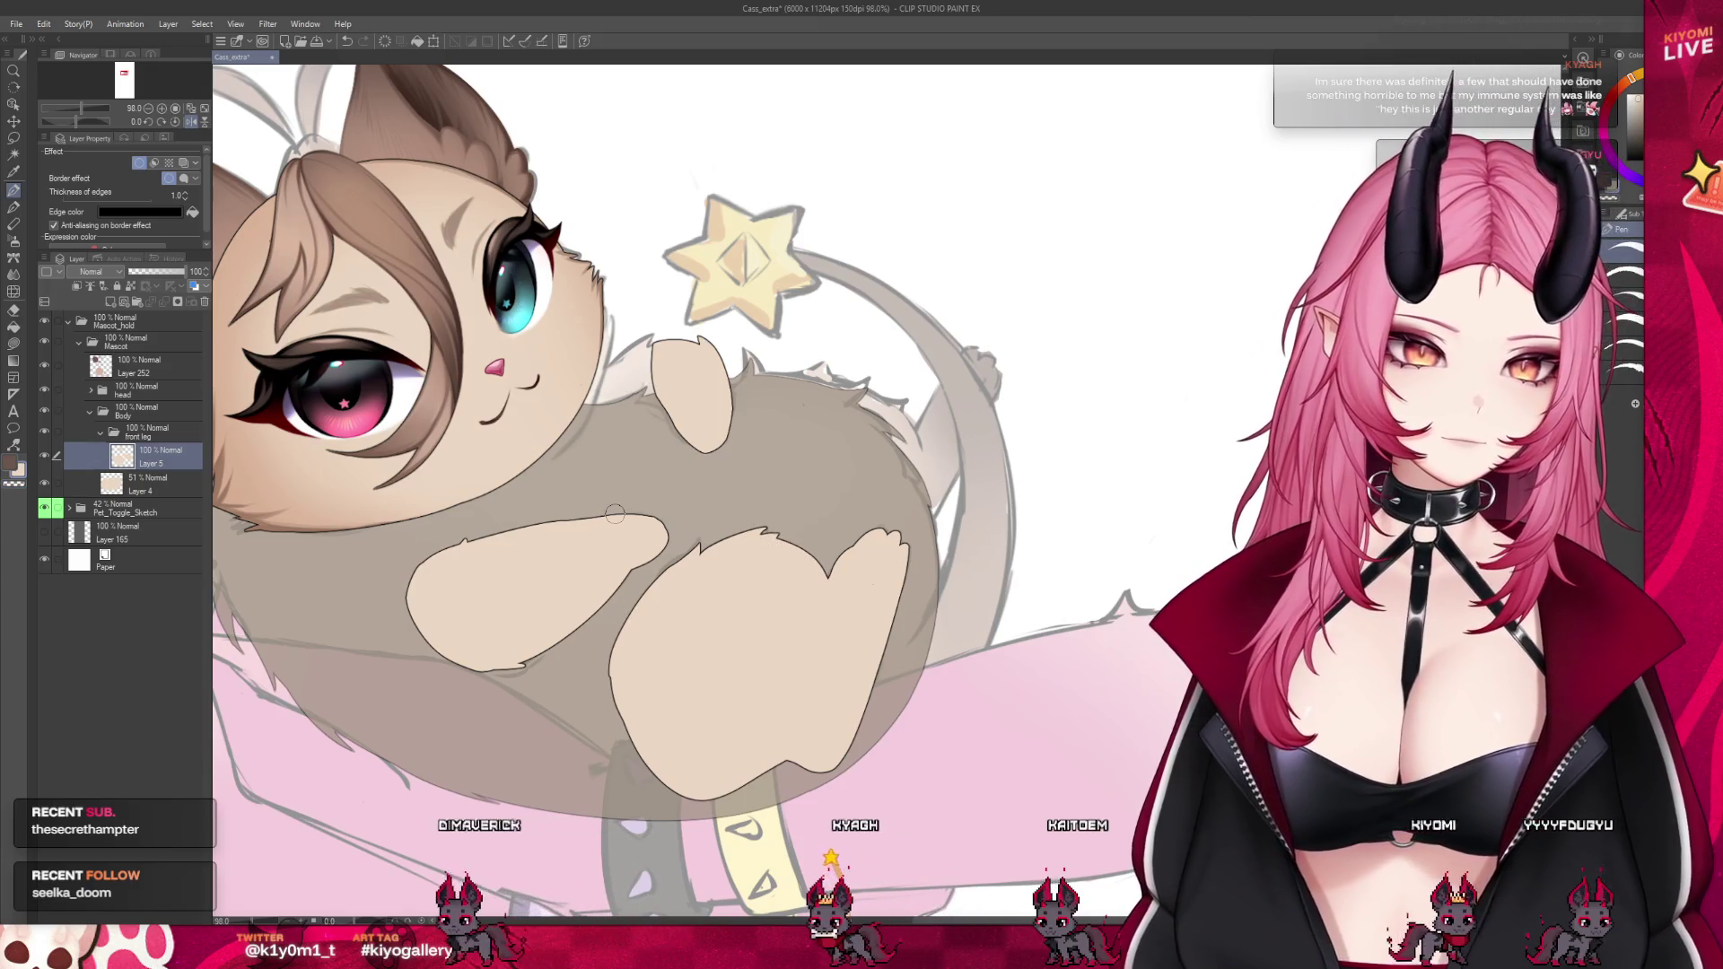
{"action": "scroll", "coordinate": [794, 543], "scroll_direction": "down", "scroll_amount": 5}
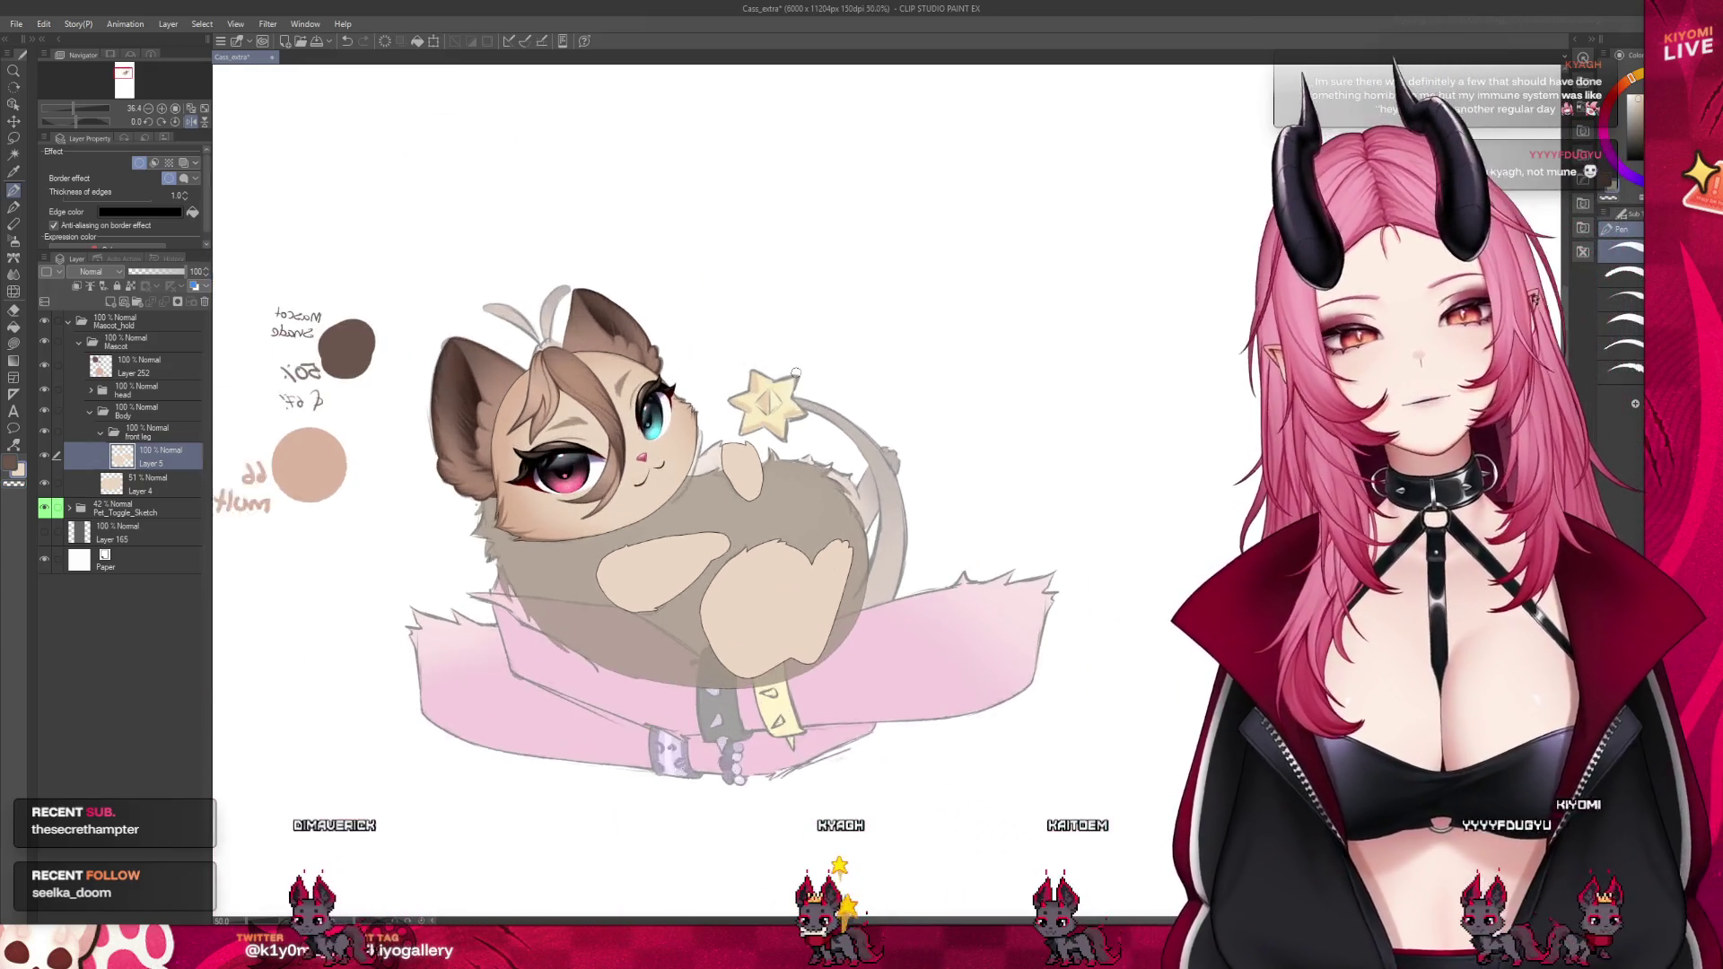
Create a back_leg folder below Layer 4 holding a new empty Layer 6
{"action": "scroll", "coordinate": [796, 372], "scroll_direction": "up", "scroll_amount": 2}
{"action": "left_click", "coordinate": [162, 485]}
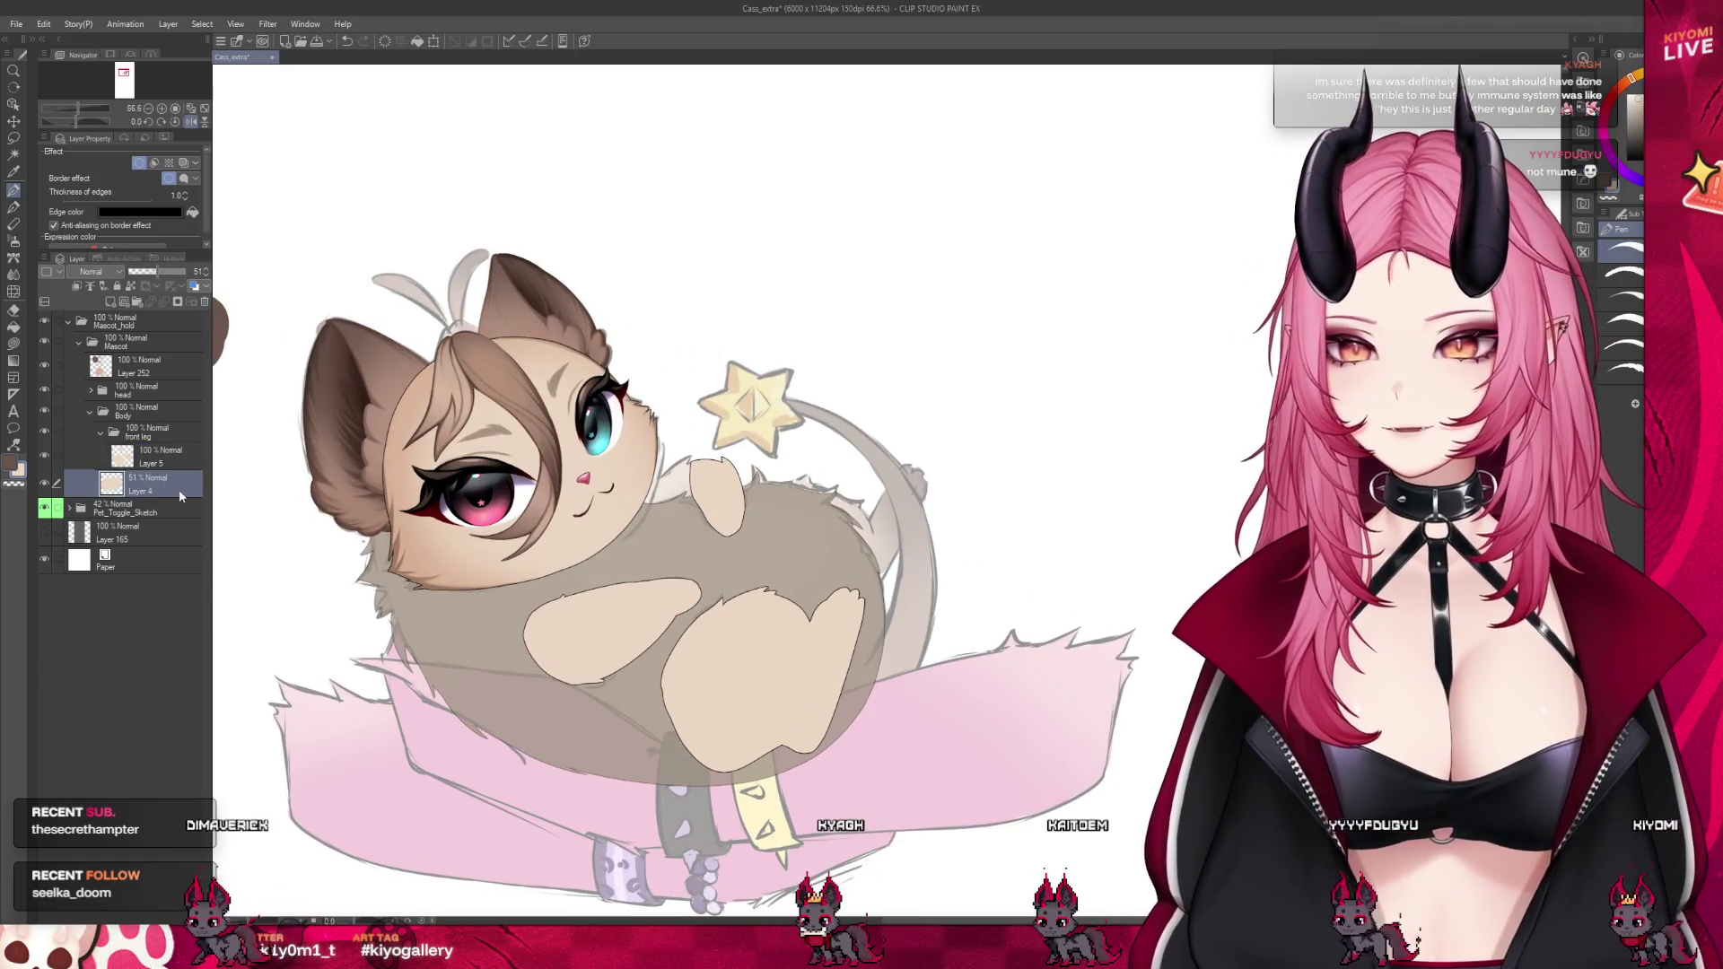
{"action": "left_click", "coordinate": [137, 304]}
{"action": "left_click_drag", "start_coordinate": [142, 516], "coordinate": [163, 515]}
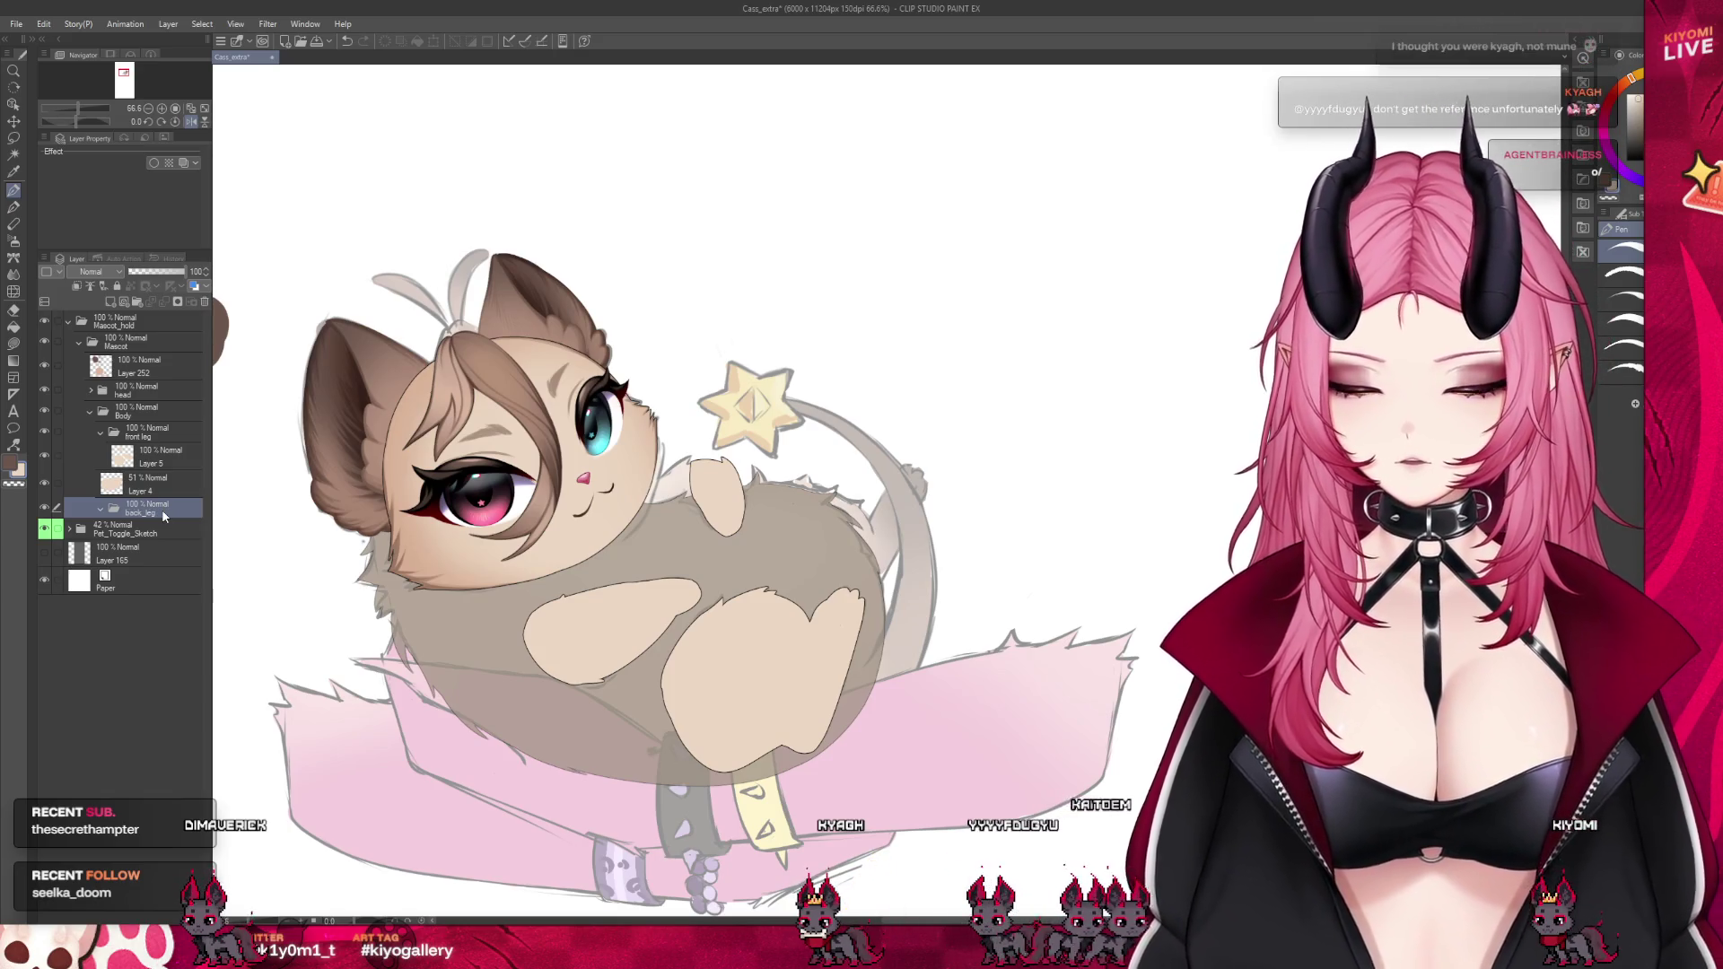
{"action": "left_click", "coordinate": [110, 302]}
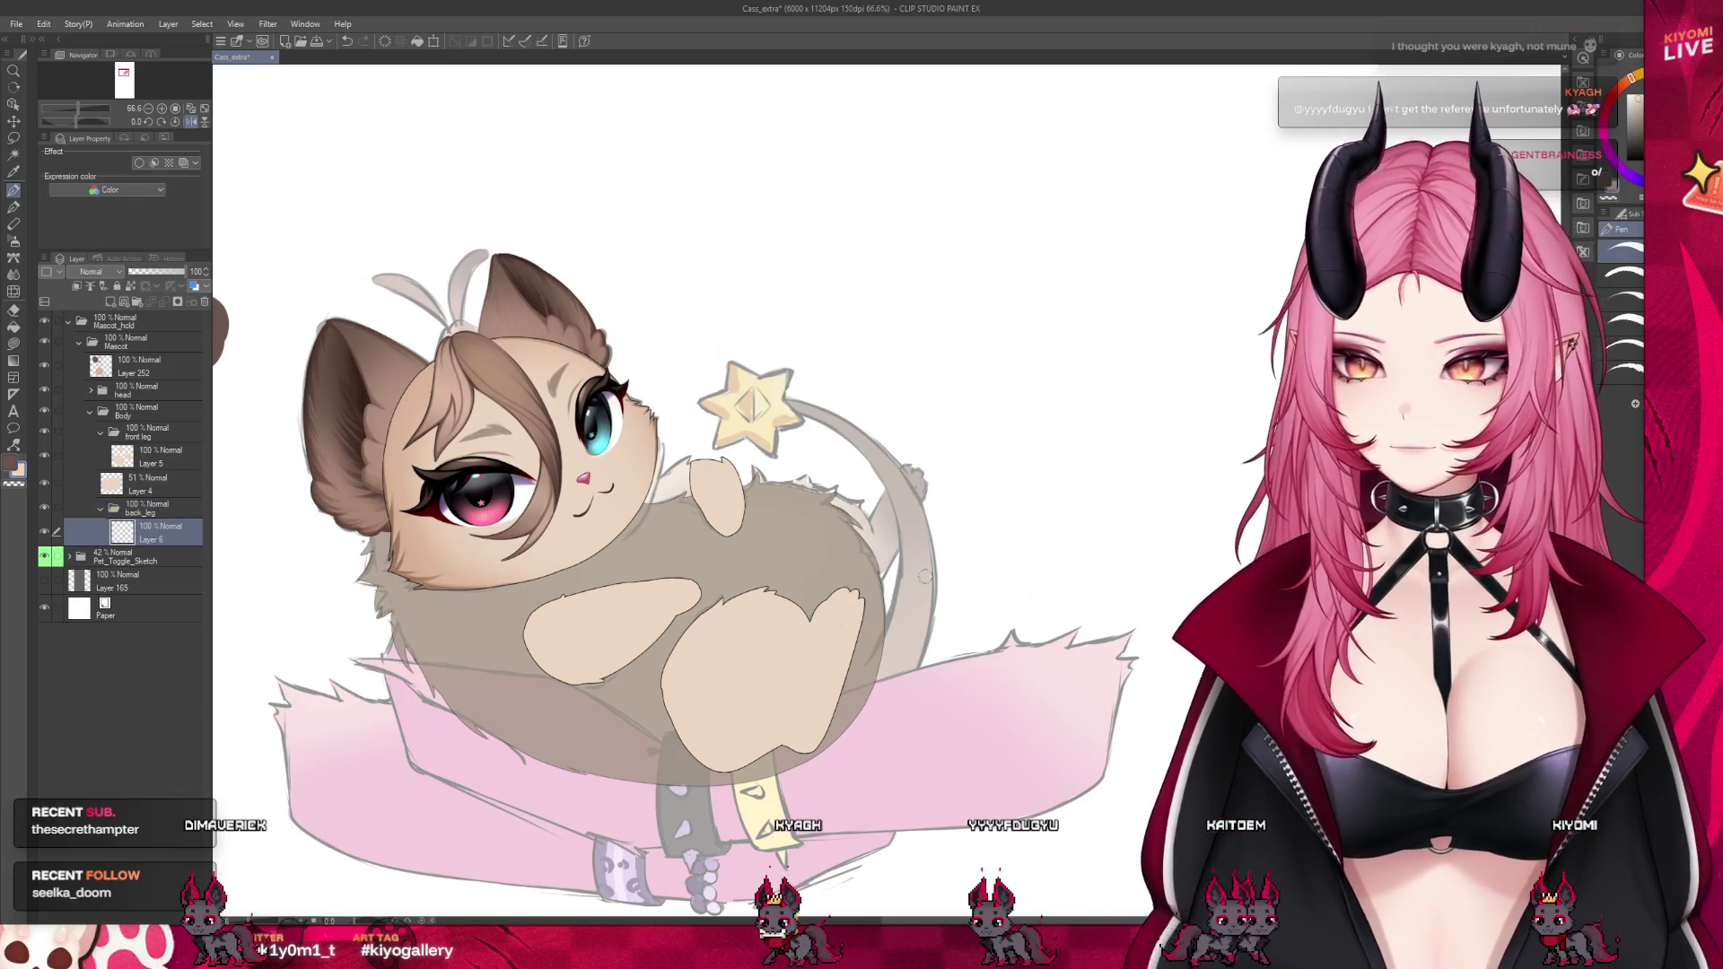
{"action": "scroll", "coordinate": [908, 455], "scroll_direction": "up", "scroll_amount": 5}
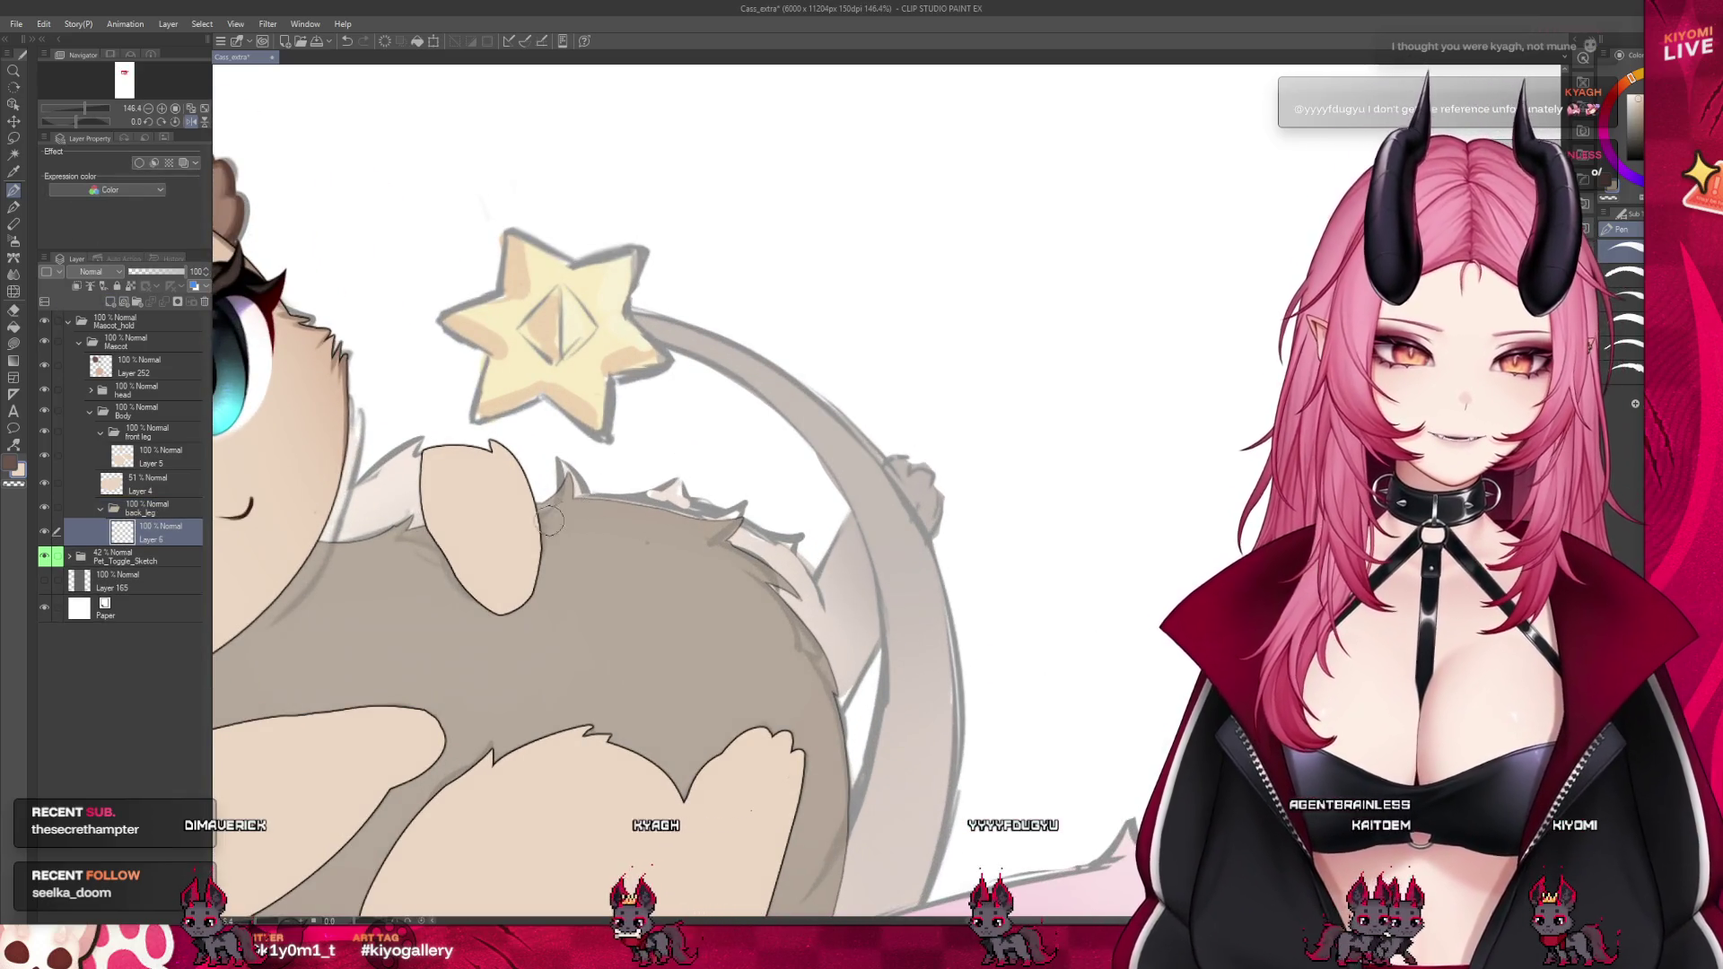
Give Layer 6 a black 1.0-thickness border effect
{"action": "left_click", "coordinate": [139, 163]}
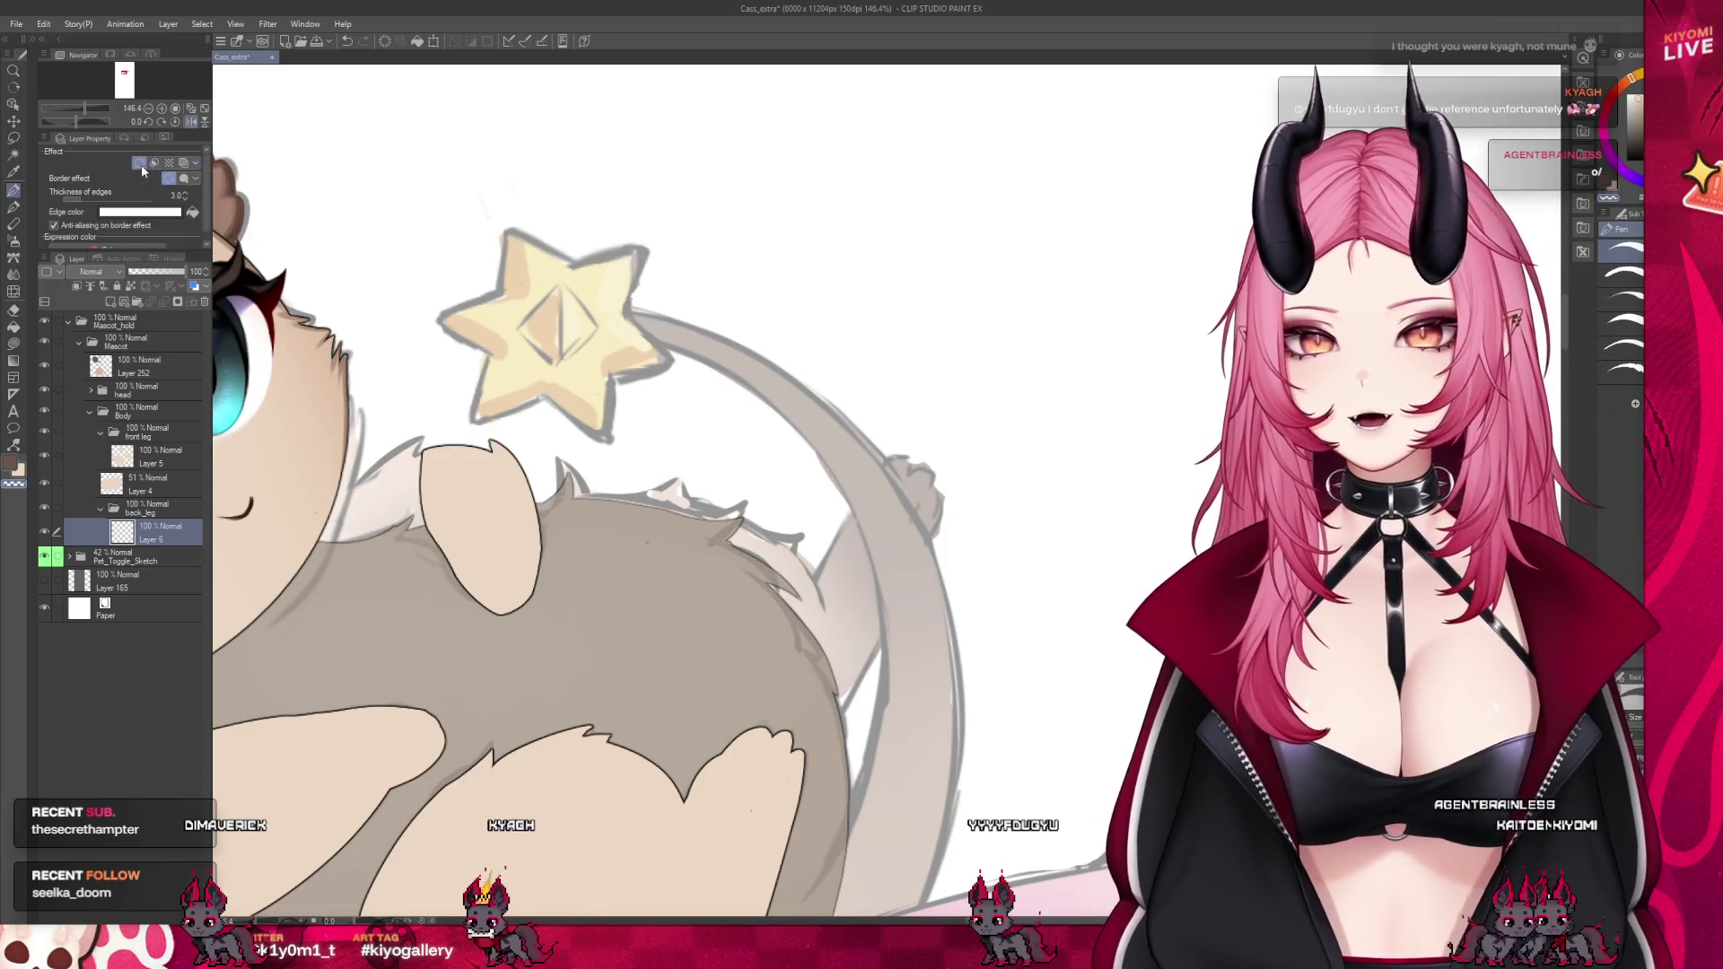
{"action": "left_click", "coordinate": [141, 213]}
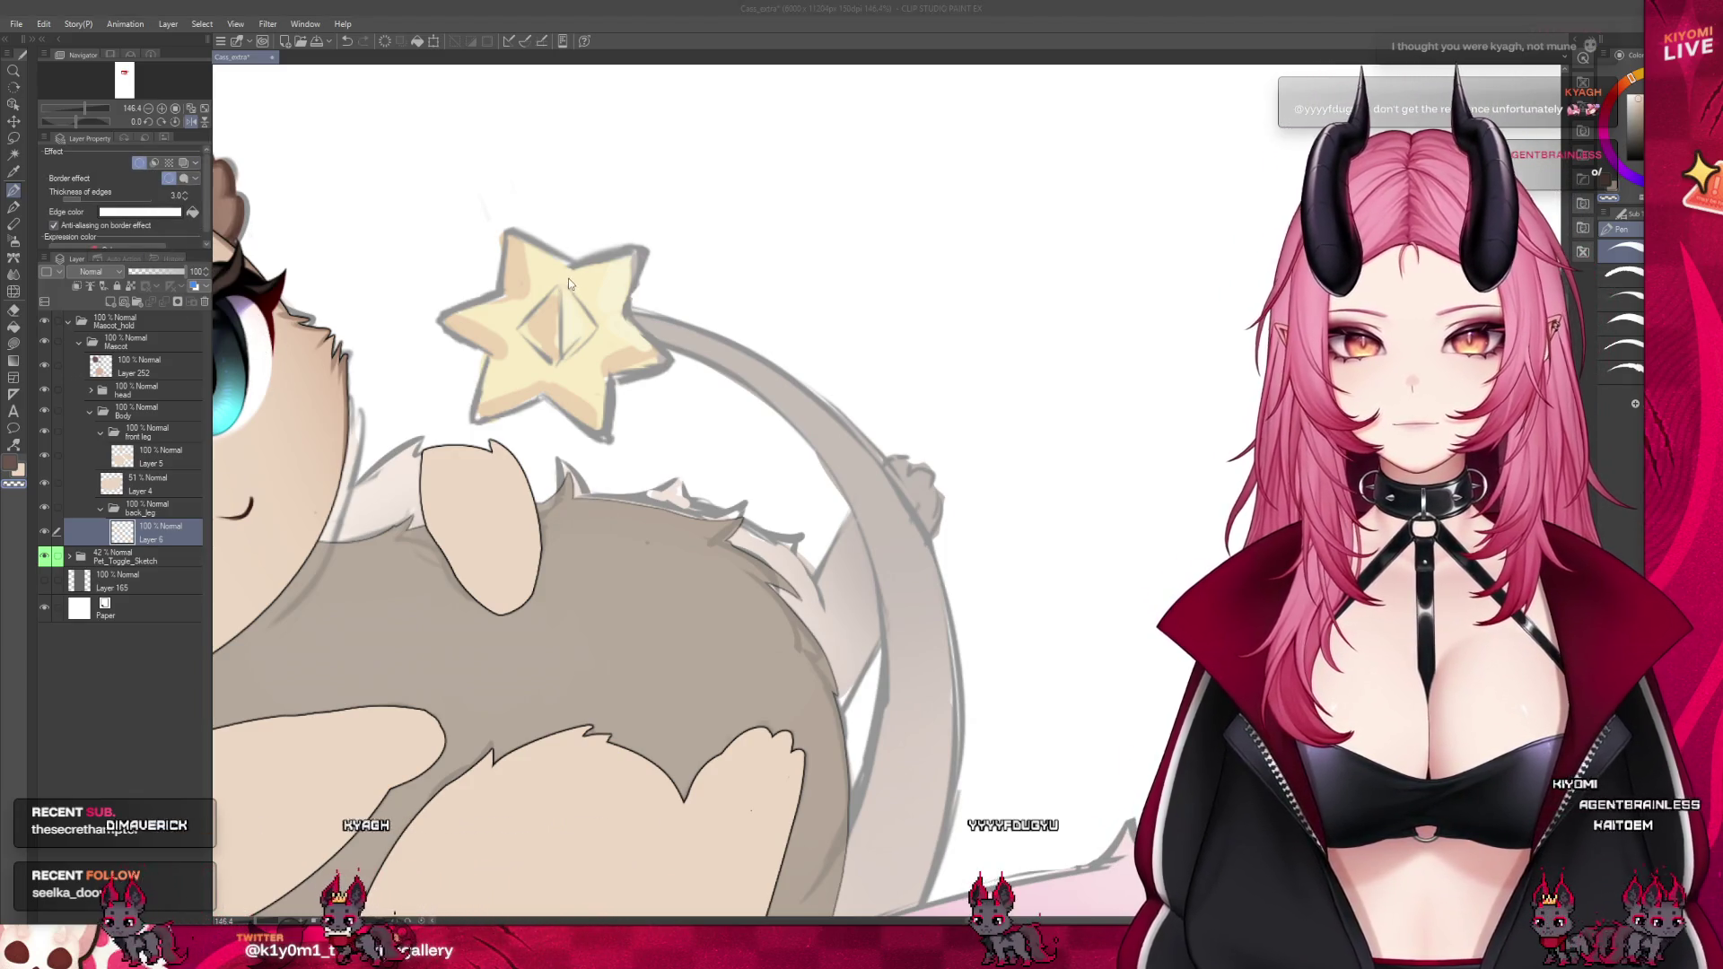
{"action": "key", "text": "Return"}
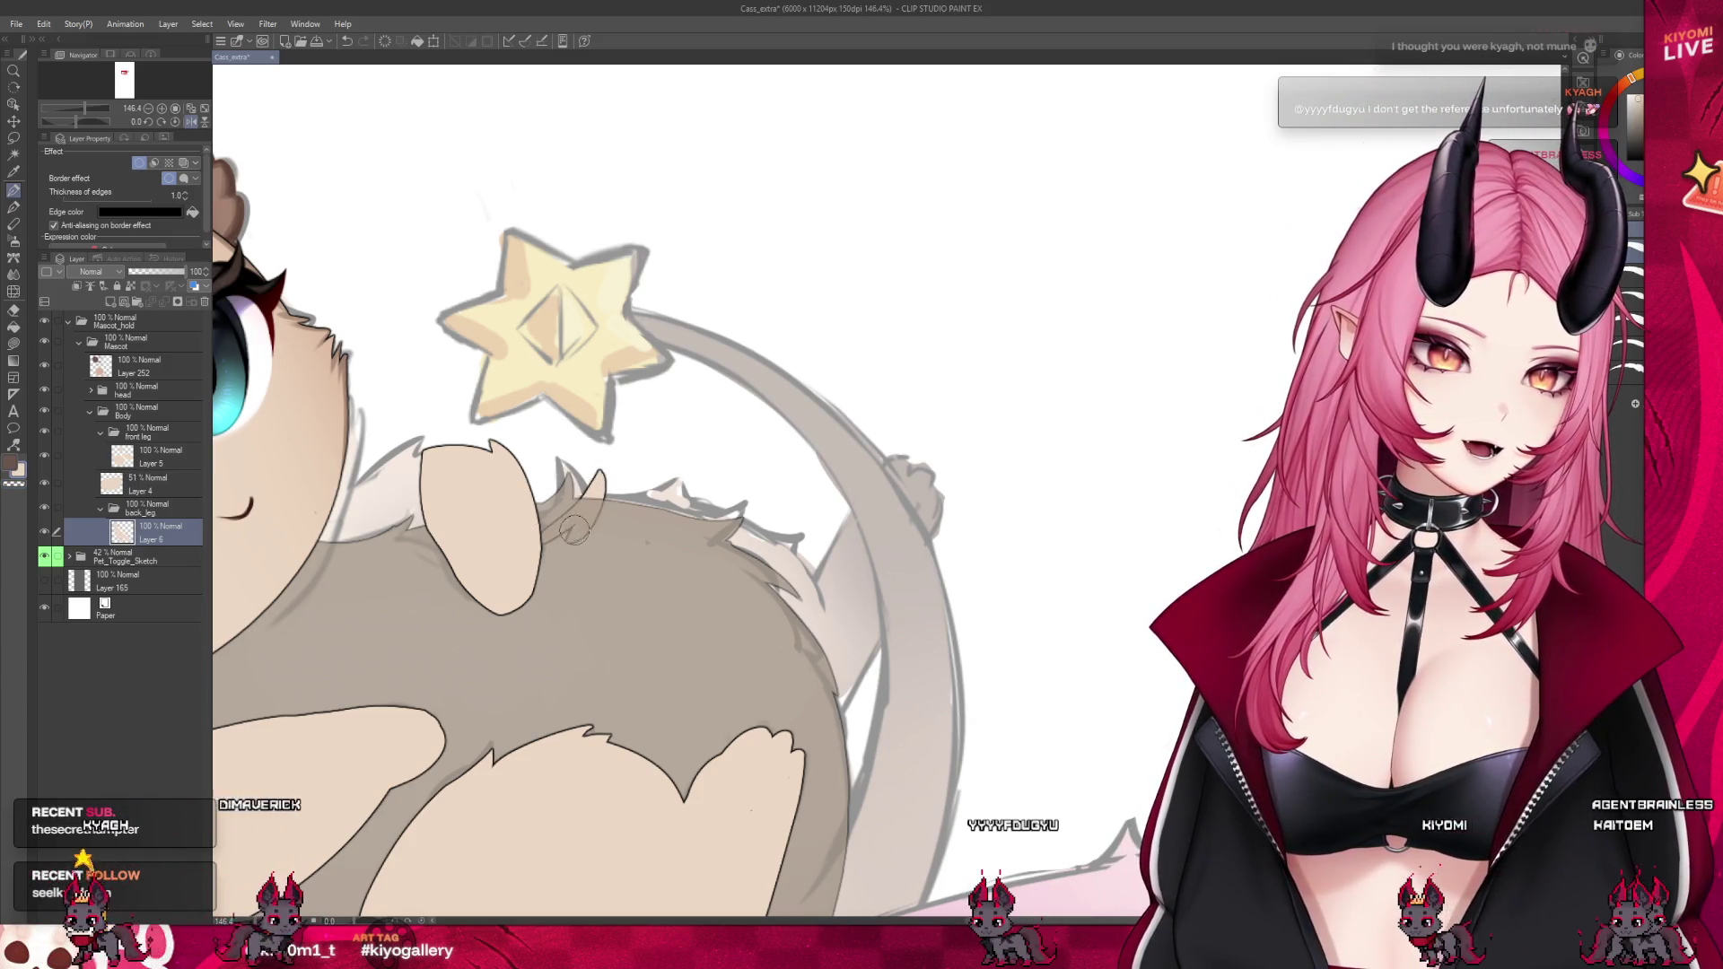
Outline the raised hind leg behind the body and fill it tan
{"action": "left_click_drag", "start_coordinate": [682, 501], "coordinate": [615, 512]}
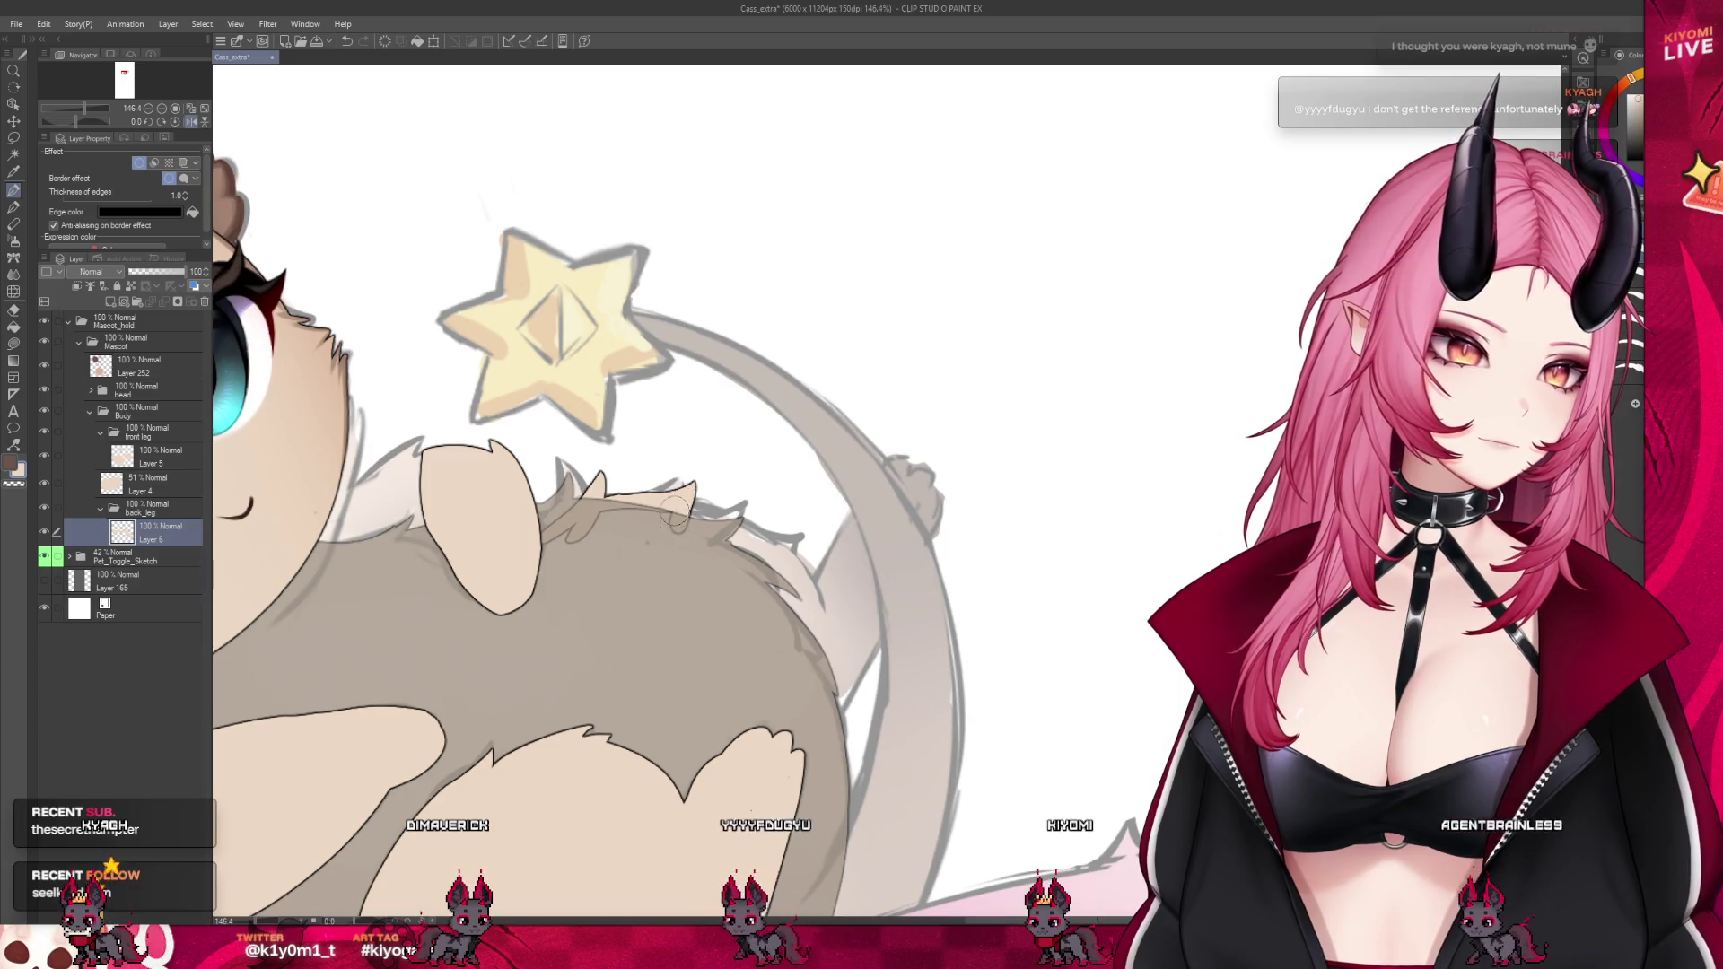
{"action": "mouse_move", "coordinate": [674, 513]}
{"action": "left_mouse_down"}
{"action": "mouse_move", "coordinate": [790, 565]}
{"action": "mouse_move", "coordinate": [917, 485]}
{"action": "left_mouse_up"}
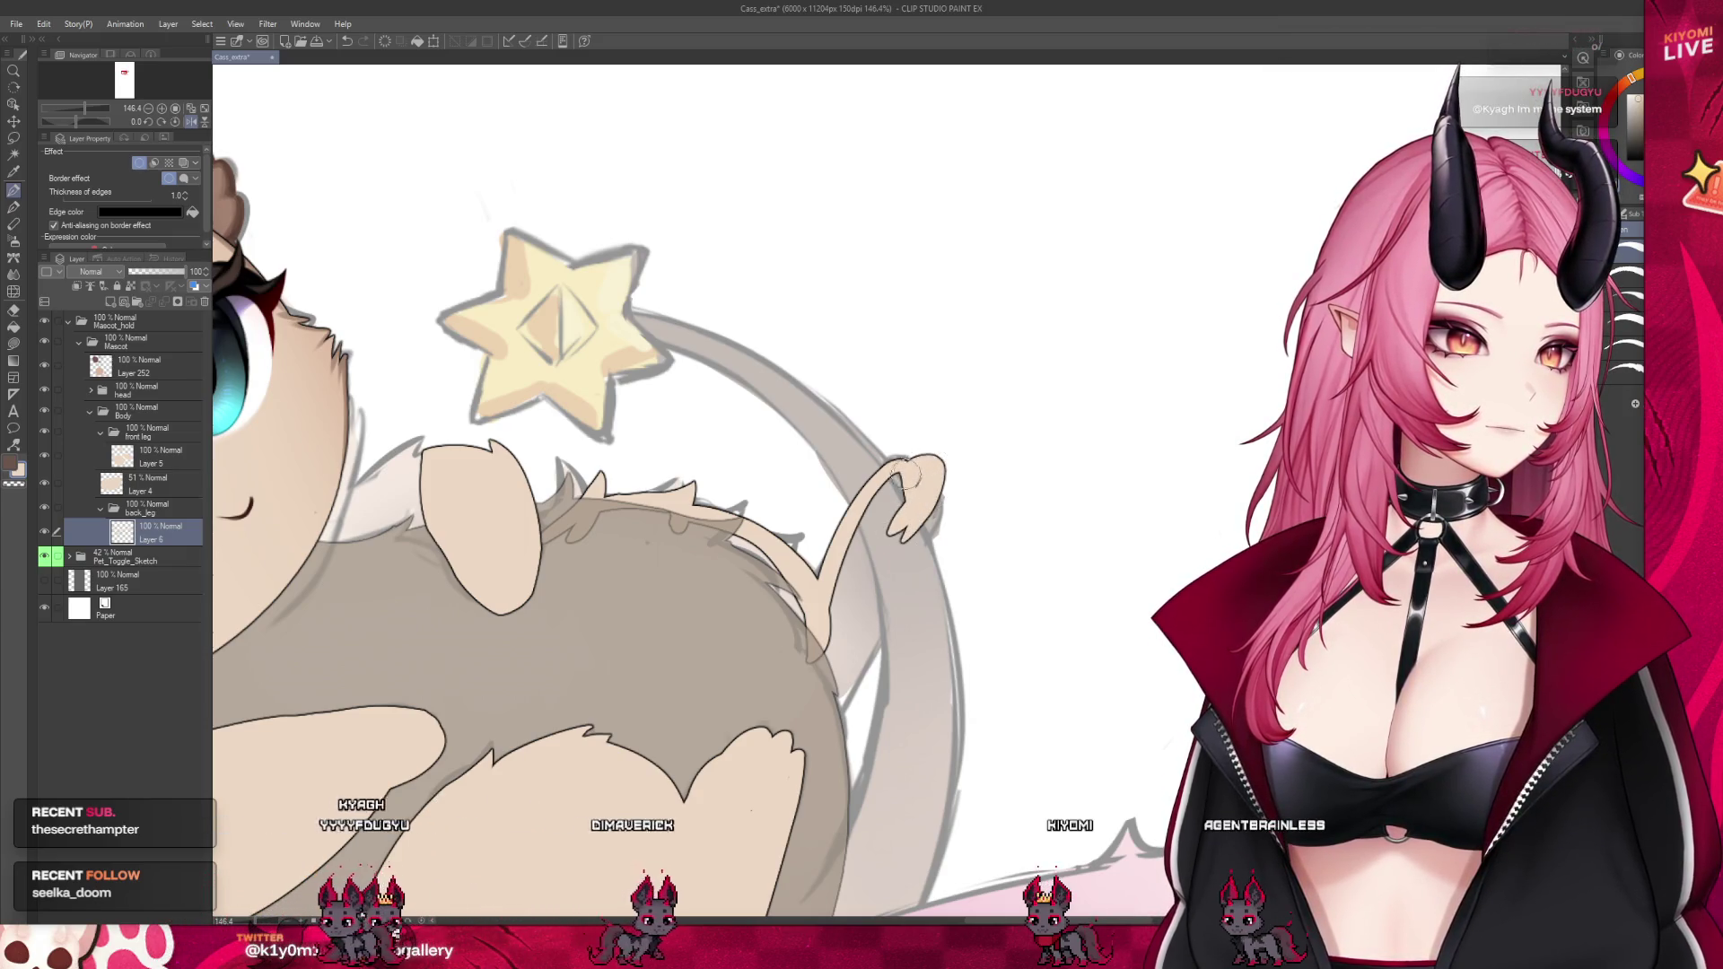
{"action": "left_click_drag", "start_coordinate": [938, 476], "coordinate": [839, 709]}
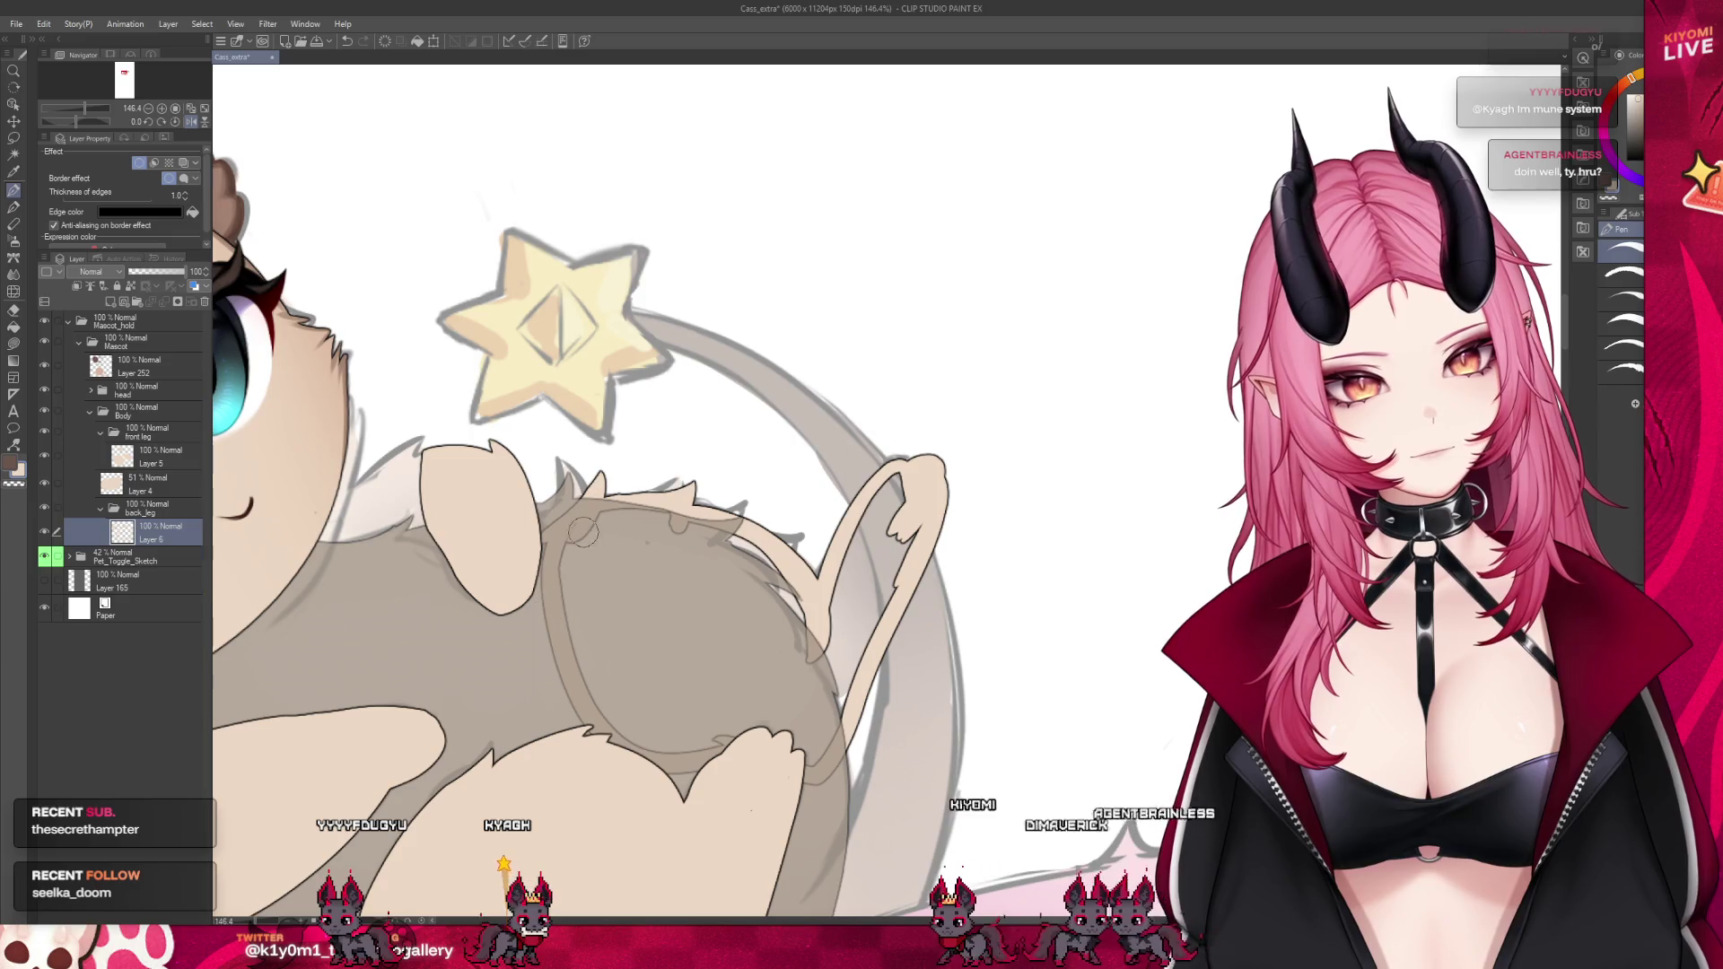
{"action": "key", "text": "g"}
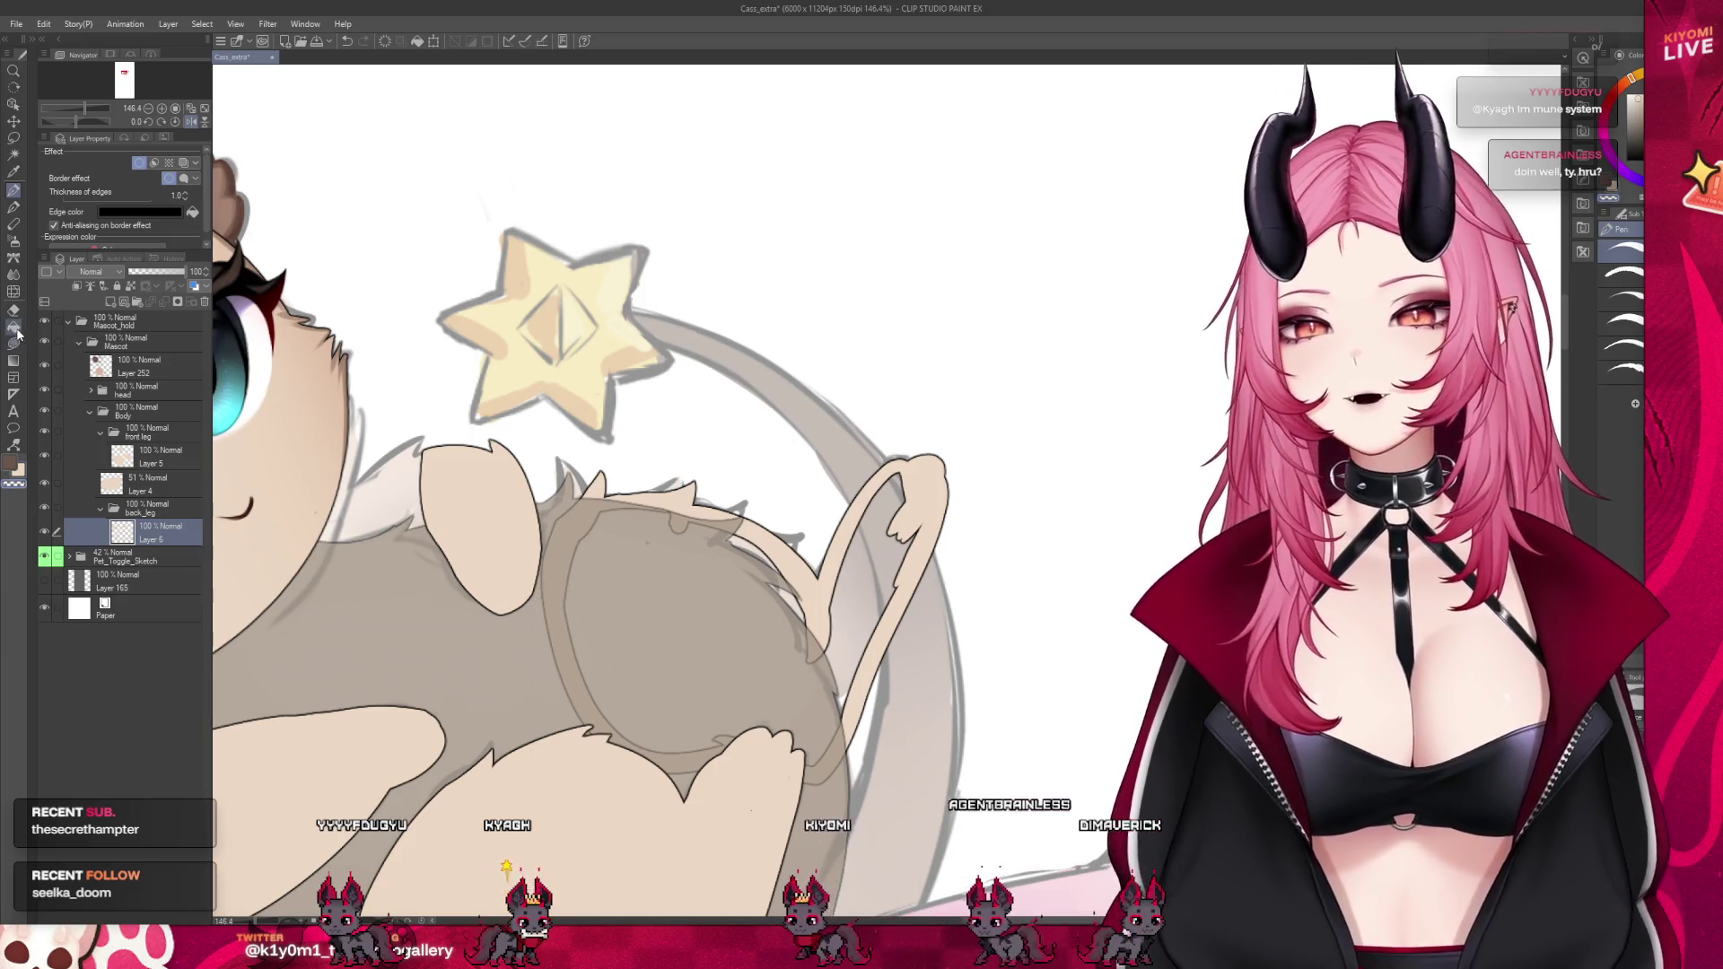
{"action": "left_click", "coordinate": [808, 513]}
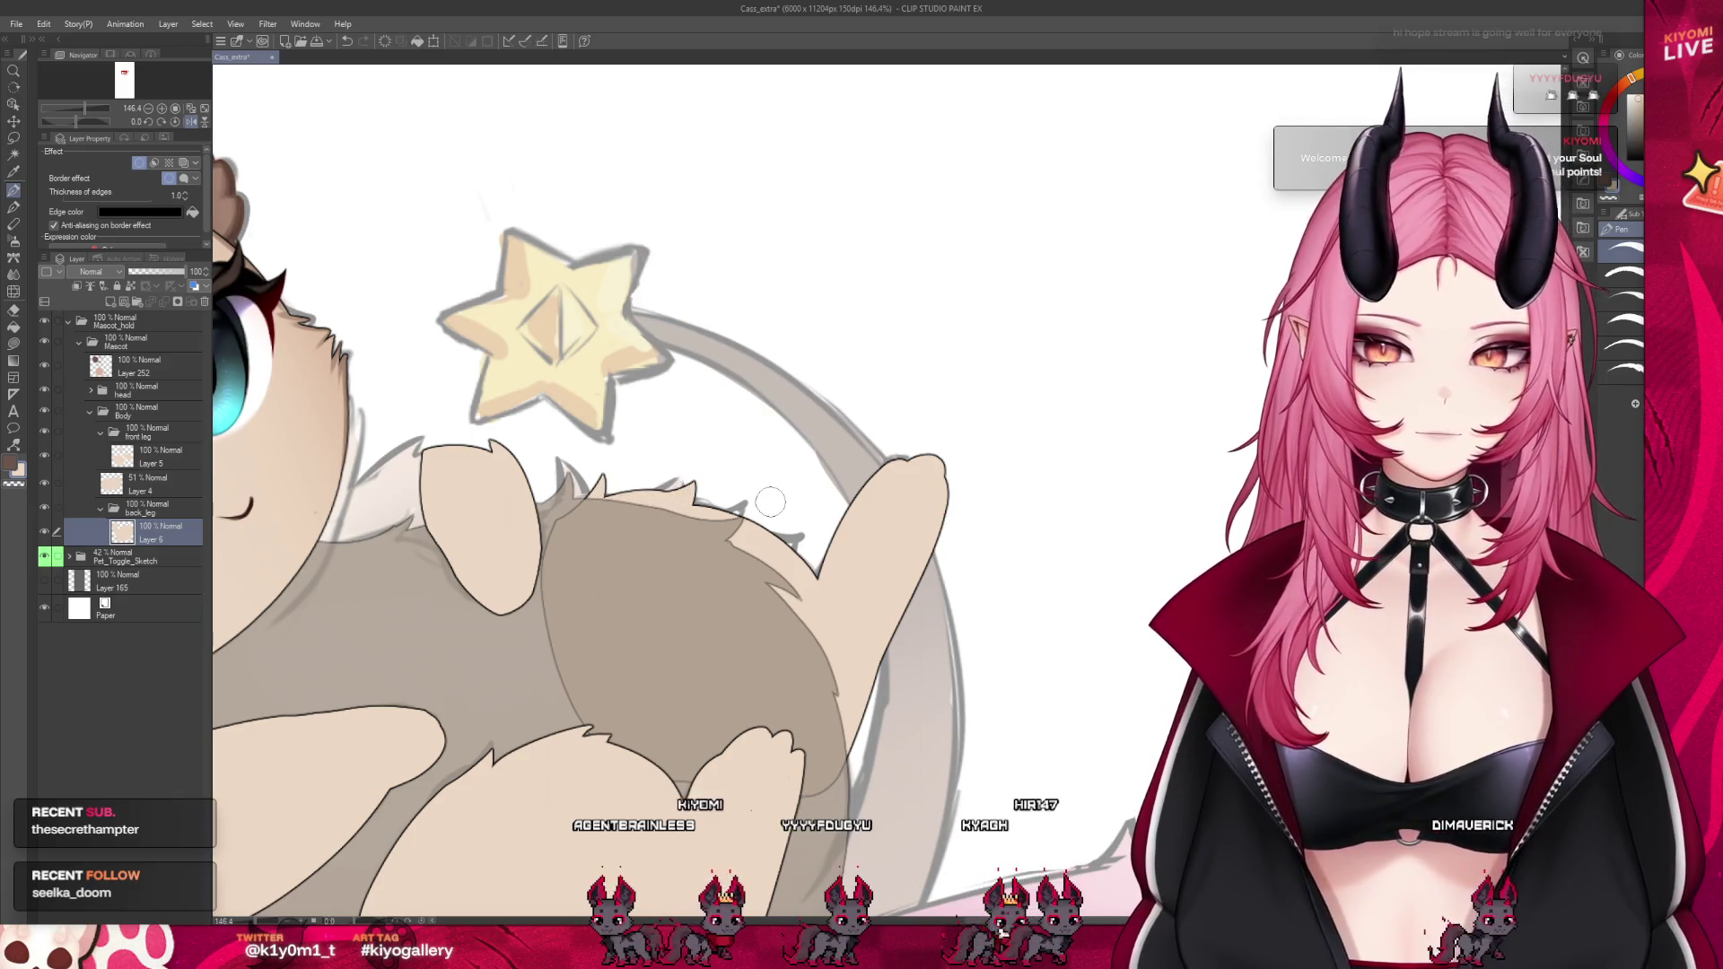
Mirror the canvas view to check the hind leg drawing
{"action": "scroll", "coordinate": [770, 502], "scroll_direction": "down", "scroll_amount": 6}
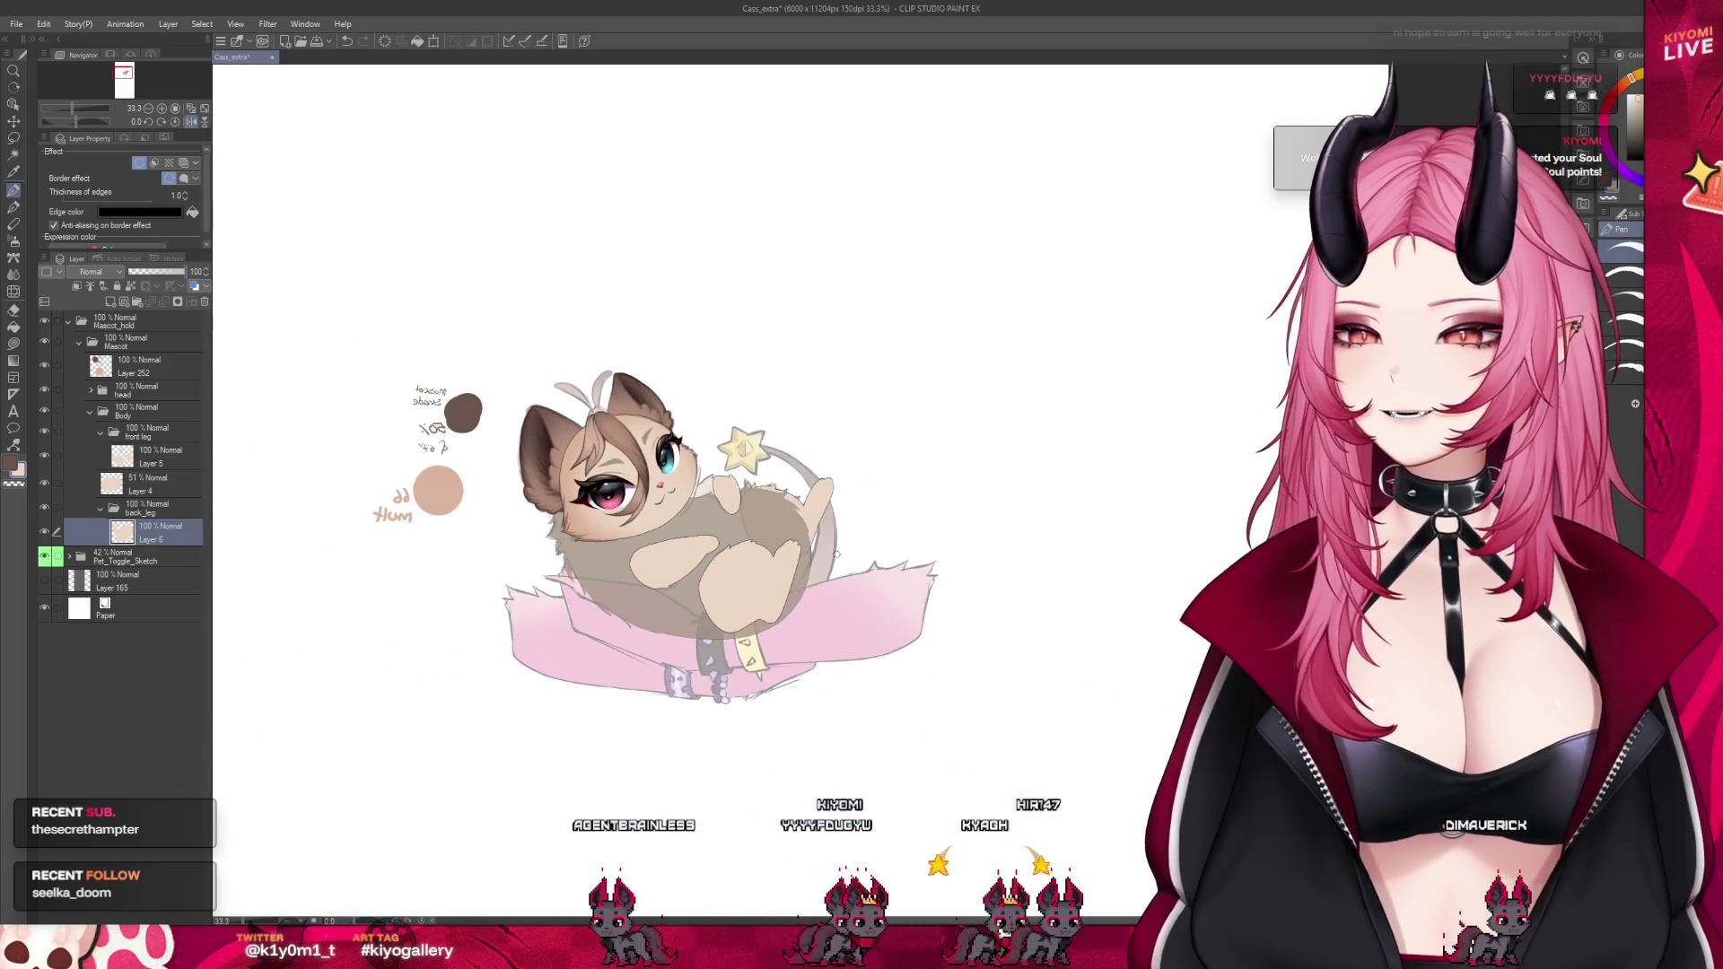
{"action": "scroll", "coordinate": [837, 554], "scroll_direction": "up", "scroll_amount": 3}
{"action": "left_click", "coordinate": [190, 122]}
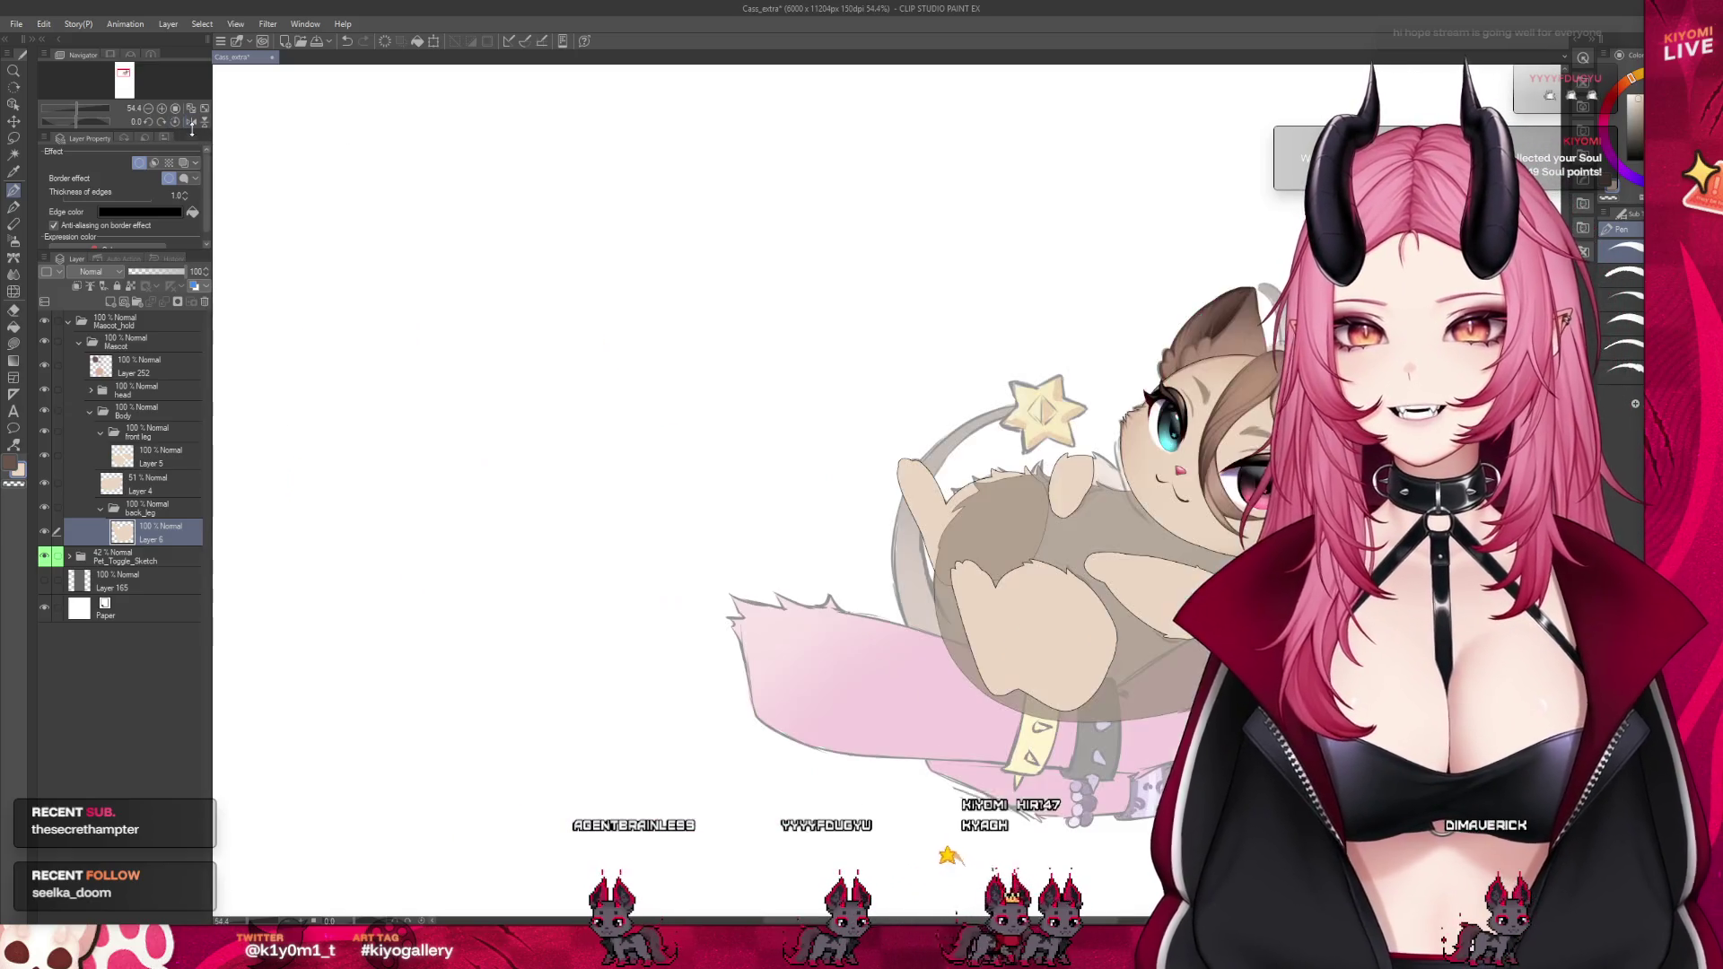
{"action": "scroll", "coordinate": [563, 396], "scroll_direction": "down", "scroll_amount": 2}
{"action": "scroll", "coordinate": [851, 409], "scroll_direction": "up", "scroll_amount": 8}
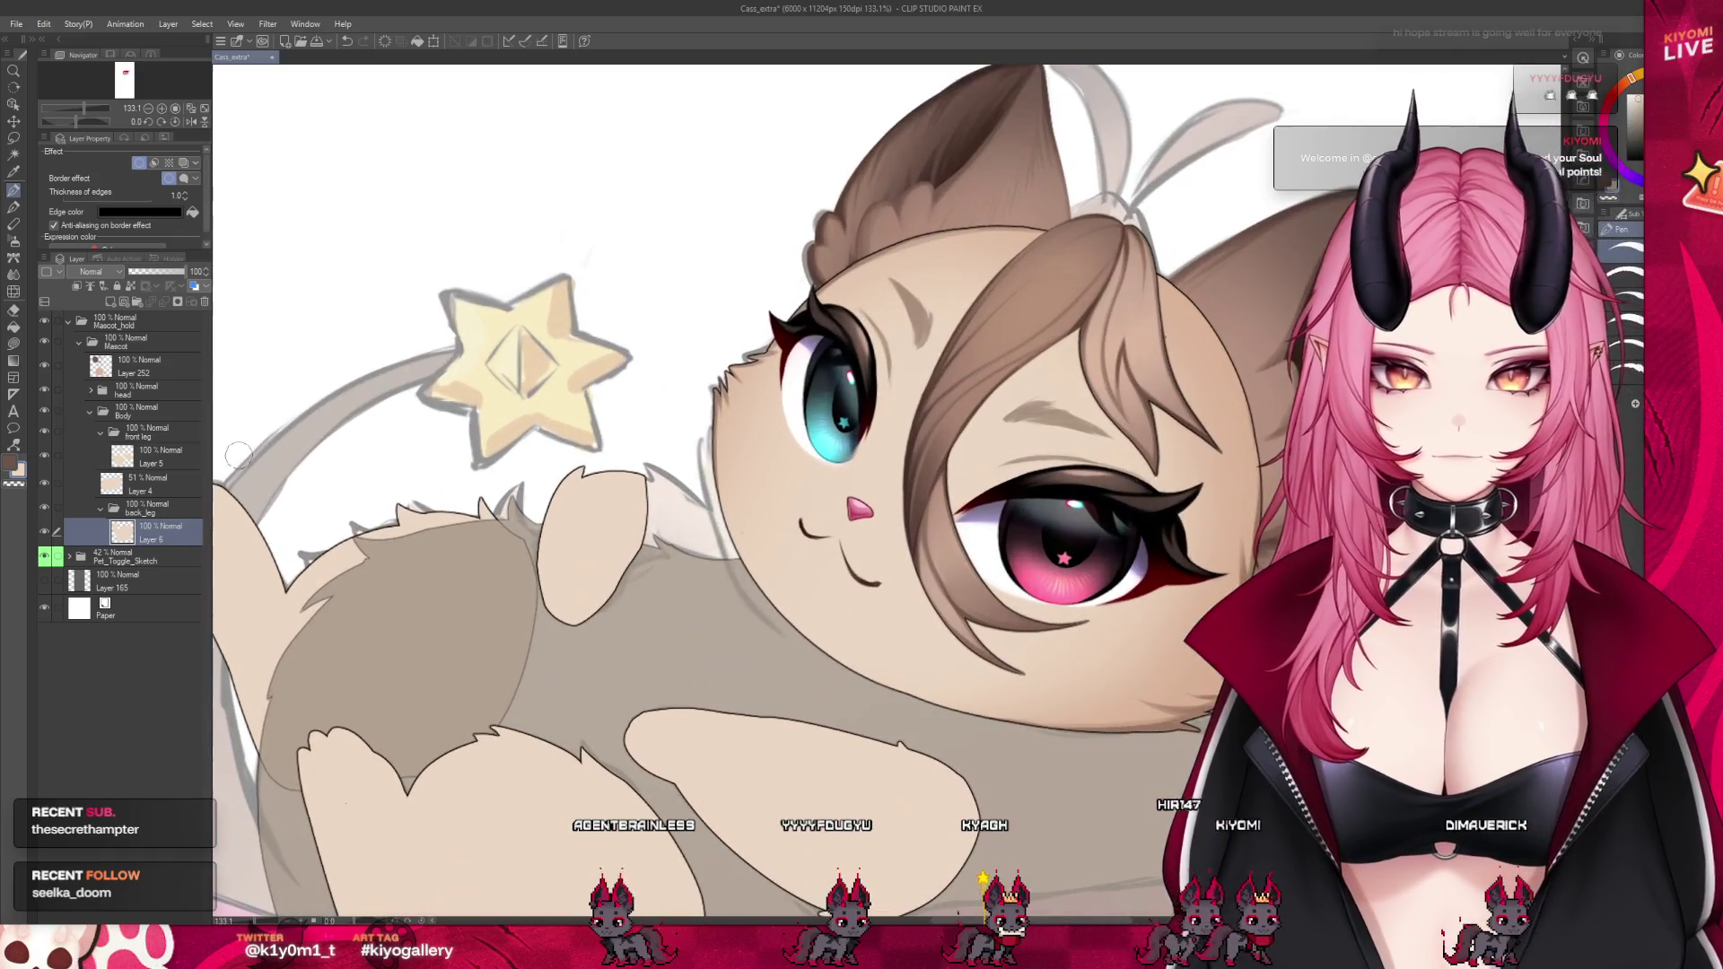
Lower the front-leg Layer 5 opacity to 68, then return to Layer 6
{"action": "left_click", "coordinate": [160, 456]}
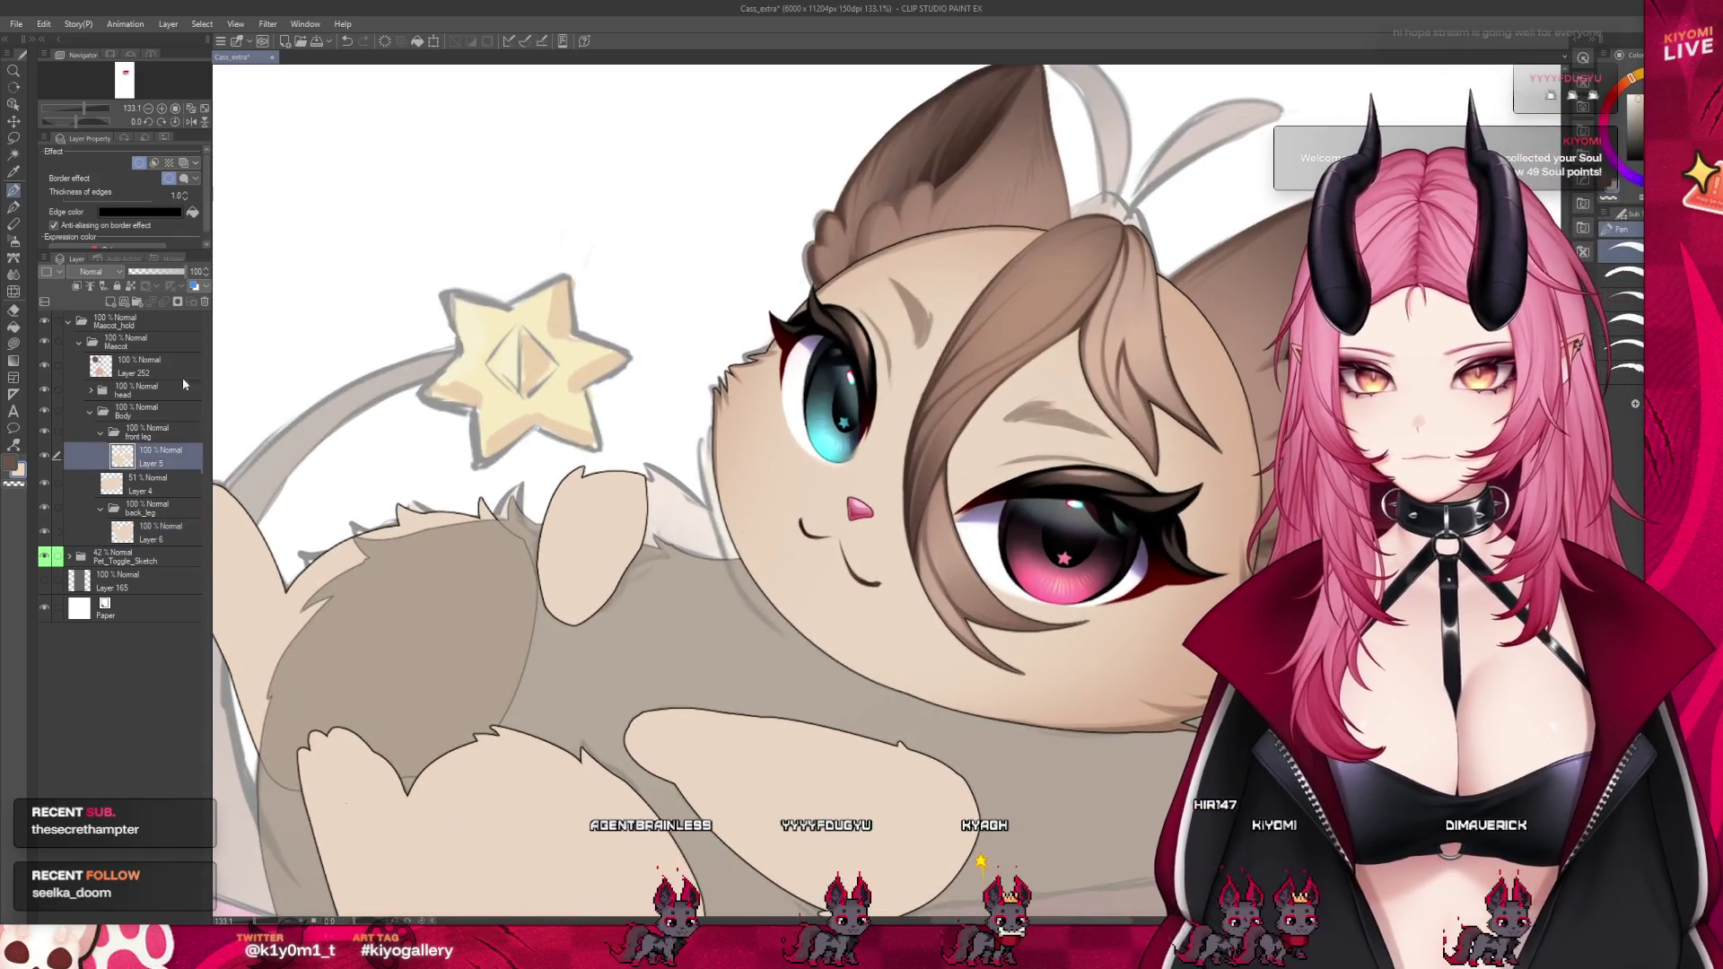
{"action": "left_click_drag", "start_coordinate": [184, 272], "coordinate": [172, 280]}
{"action": "left_click", "coordinate": [159, 537]}
{"action": "scroll", "coordinate": [680, 484], "scroll_direction": "up", "scroll_amount": 3}
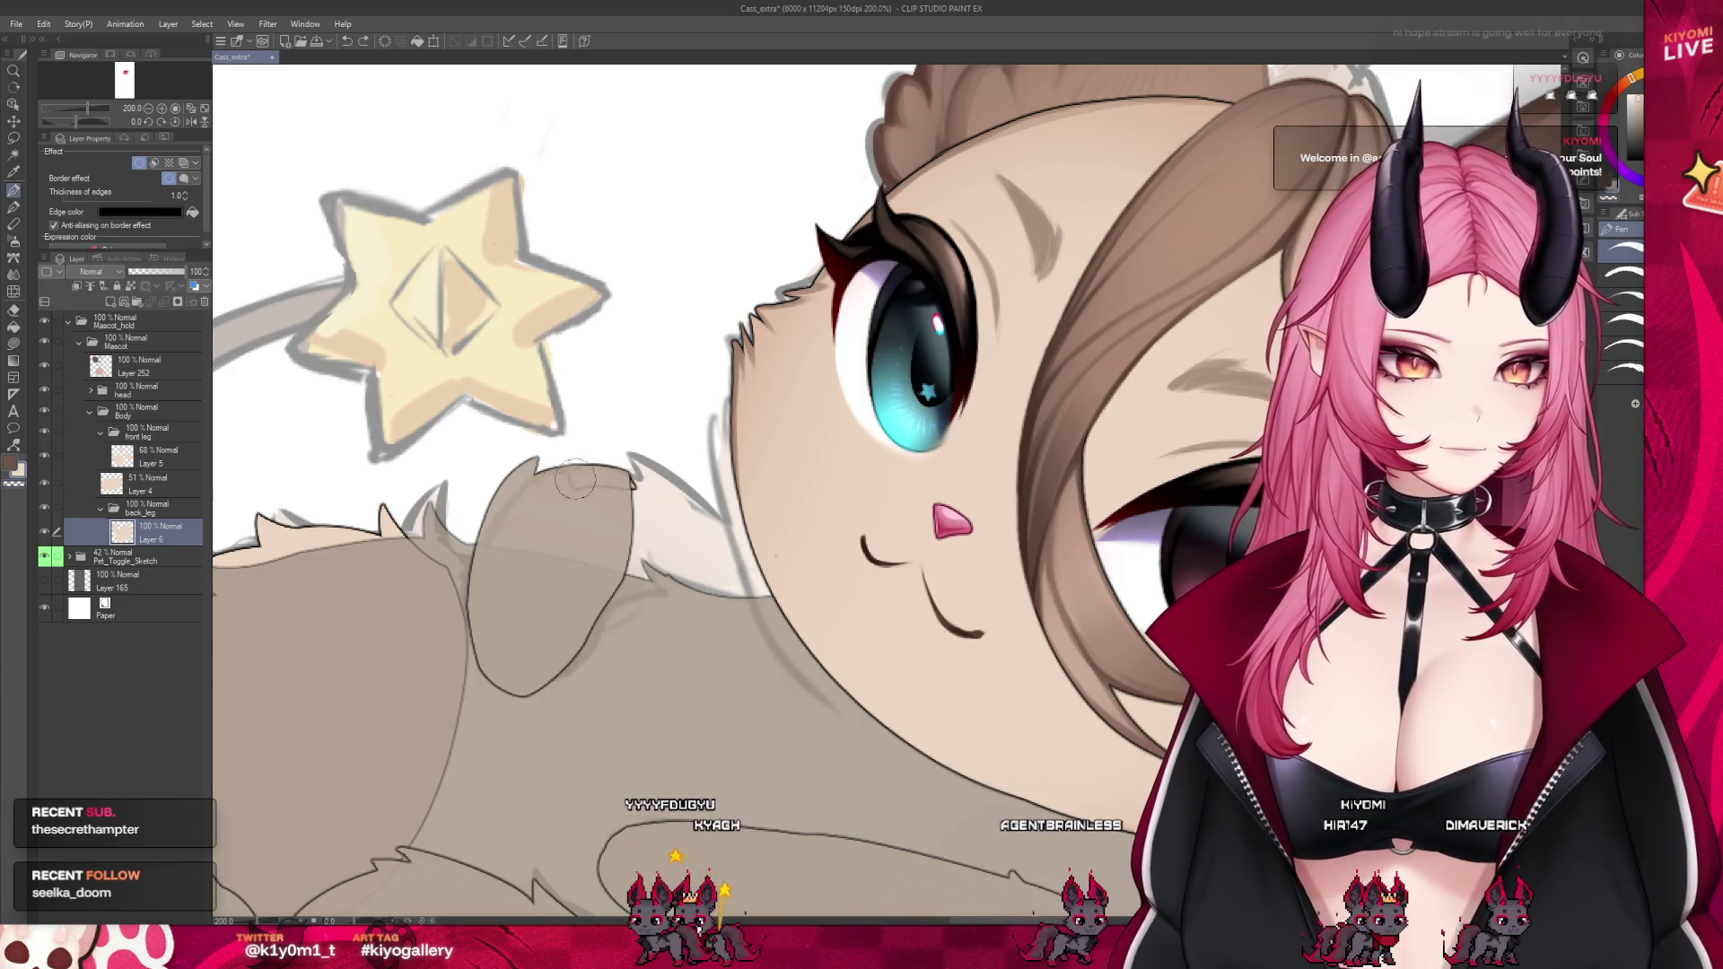
Redraw the back-leg outline after undoing stray strokes, then fill the back leg
{"action": "mouse_move", "coordinate": [588, 619]}
{"action": "left_mouse_down"}
{"action": "mouse_move", "coordinate": [696, 618]}
{"action": "mouse_move", "coordinate": [641, 466]}
{"action": "mouse_move", "coordinate": [750, 592]}
{"action": "left_mouse_up"}
{"action": "key", "text": "ctrl+z"}
{"action": "key", "text": "ctrl+z"}
{"action": "left_click_drag", "start_coordinate": [646, 459], "coordinate": [772, 630]}
{"action": "key", "text": "ctrl+z"}
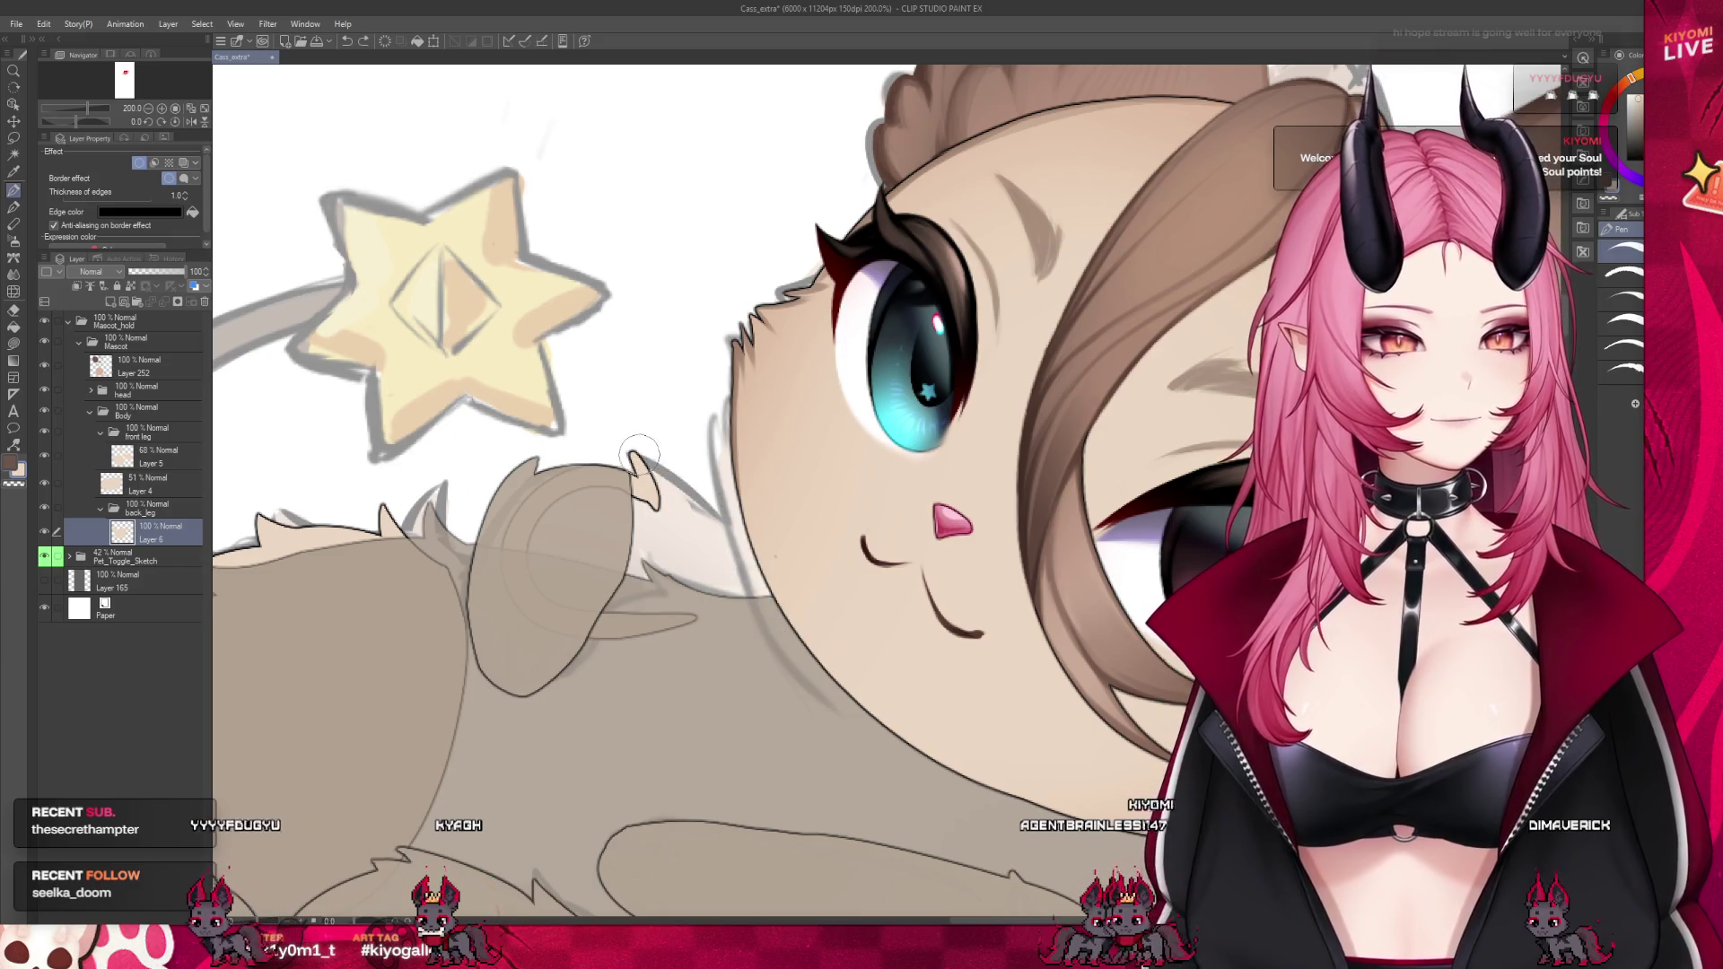
{"action": "mouse_move", "coordinate": [641, 458]}
{"action": "left_mouse_down"}
{"action": "mouse_move", "coordinate": [775, 642]}
{"action": "mouse_move", "coordinate": [632, 614]}
{"action": "left_mouse_up"}
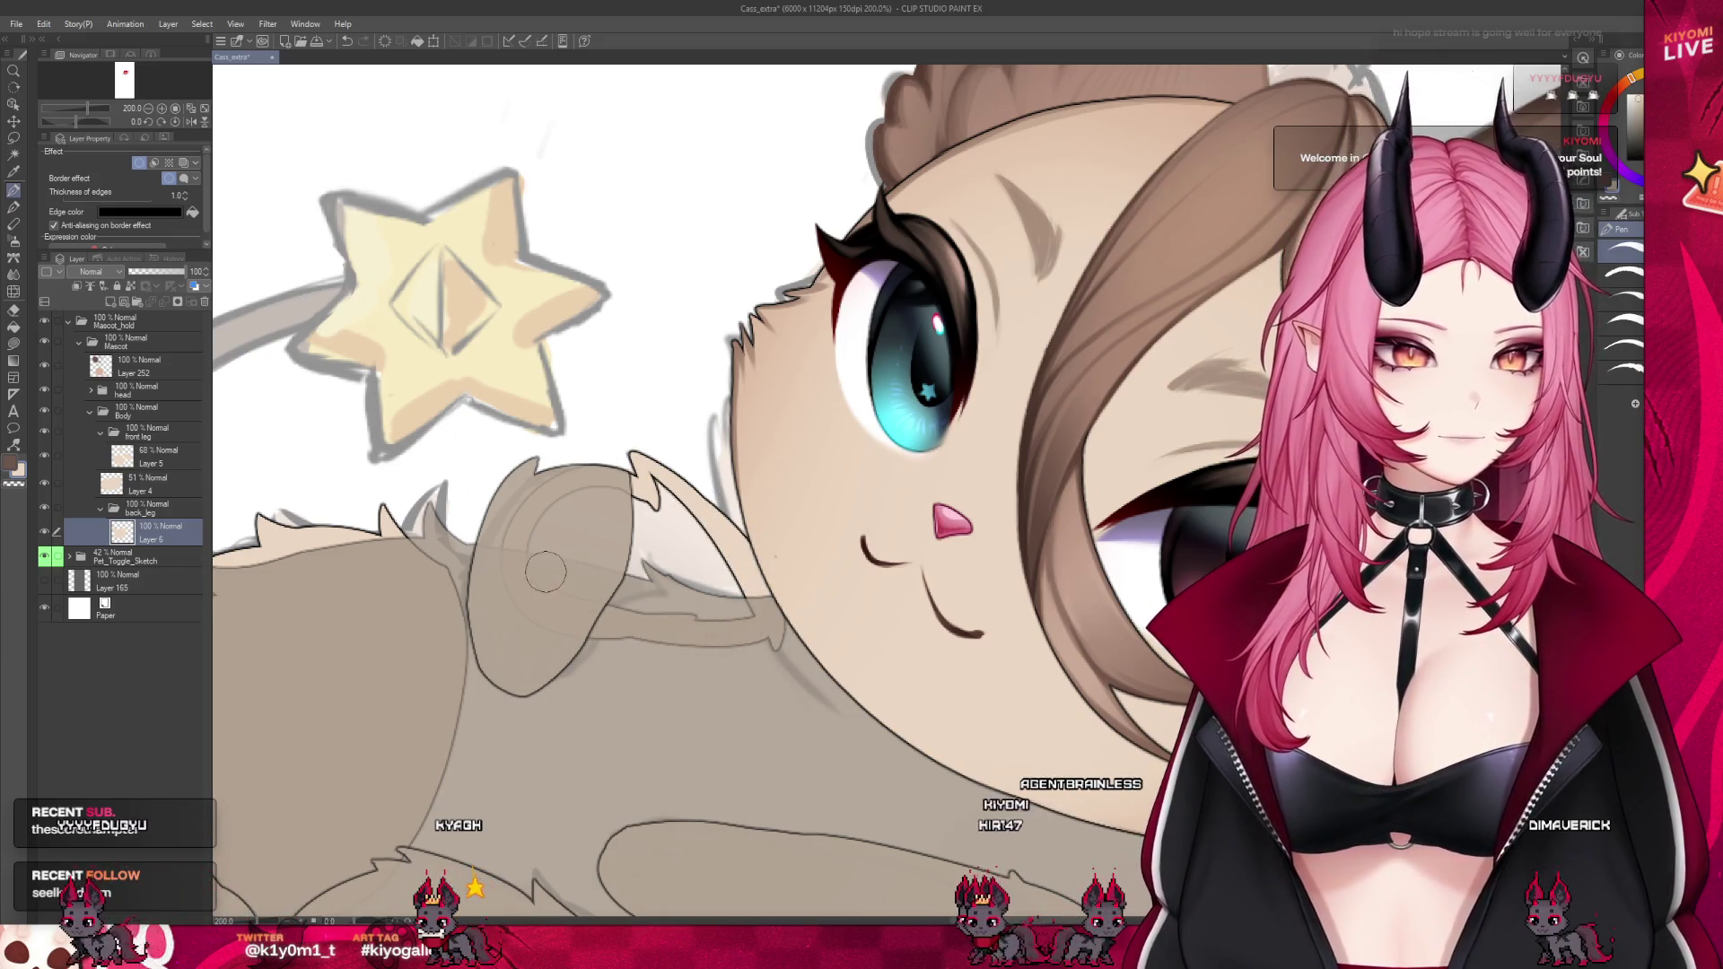
{"action": "left_click", "coordinate": [13, 327]}
{"action": "left_click", "coordinate": [653, 452]}
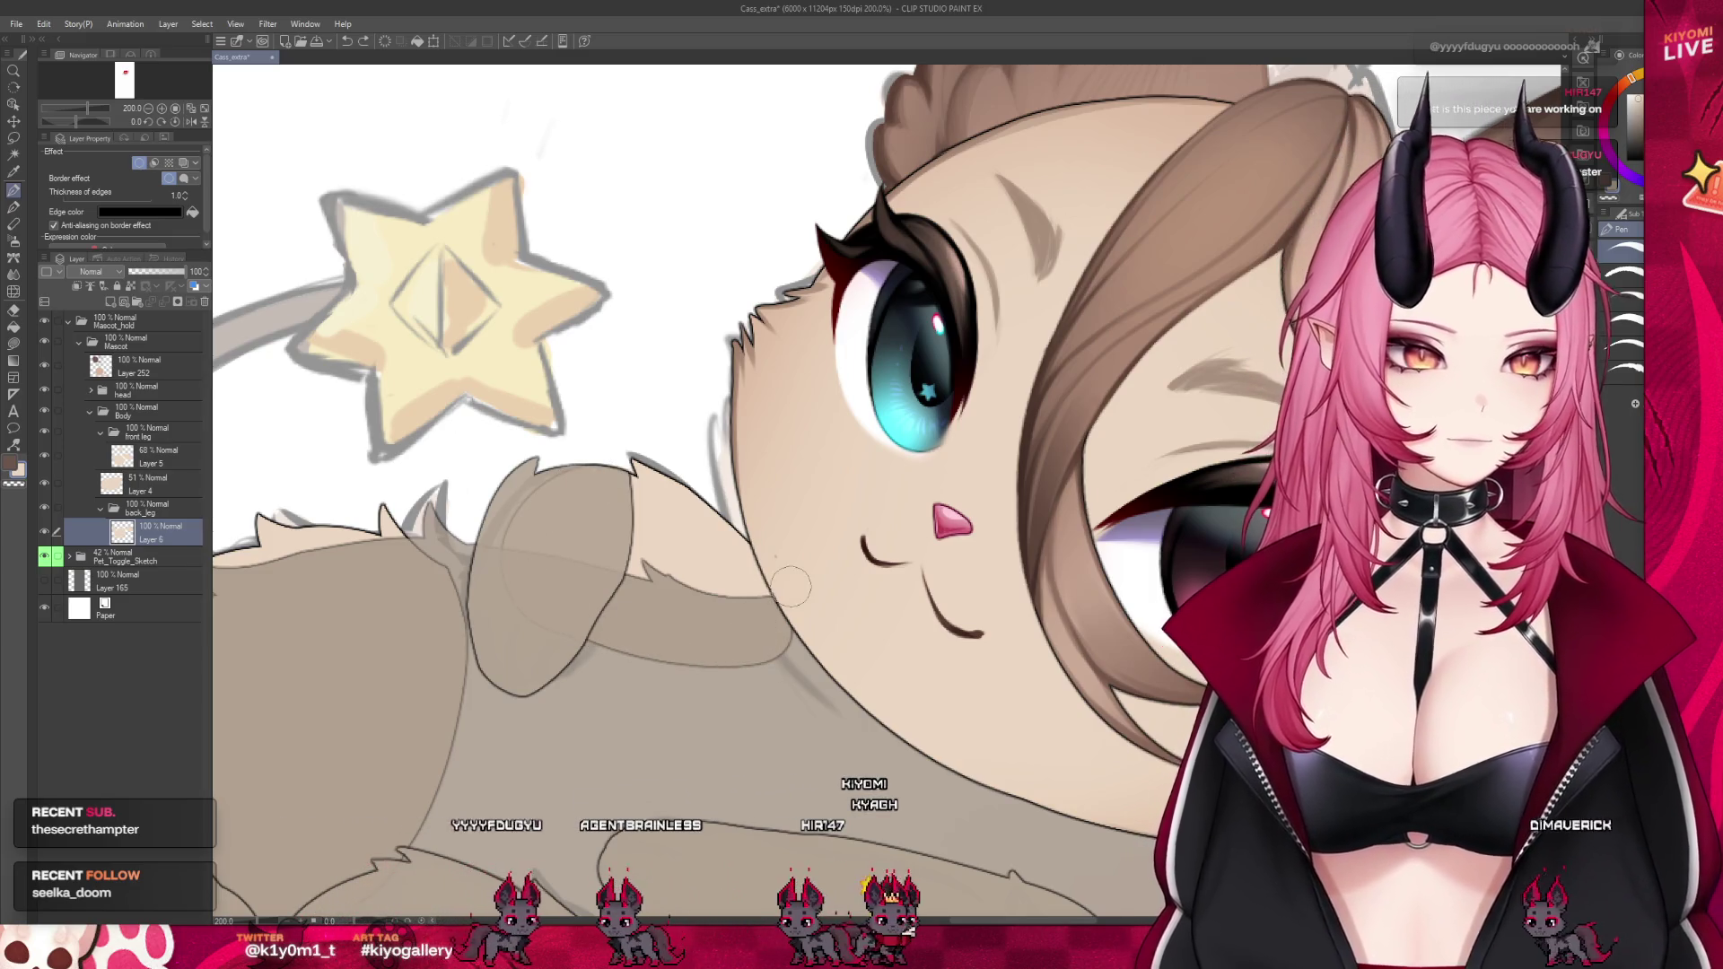
{"action": "scroll", "coordinate": [587, 482], "scroll_direction": "down", "scroll_amount": 1}
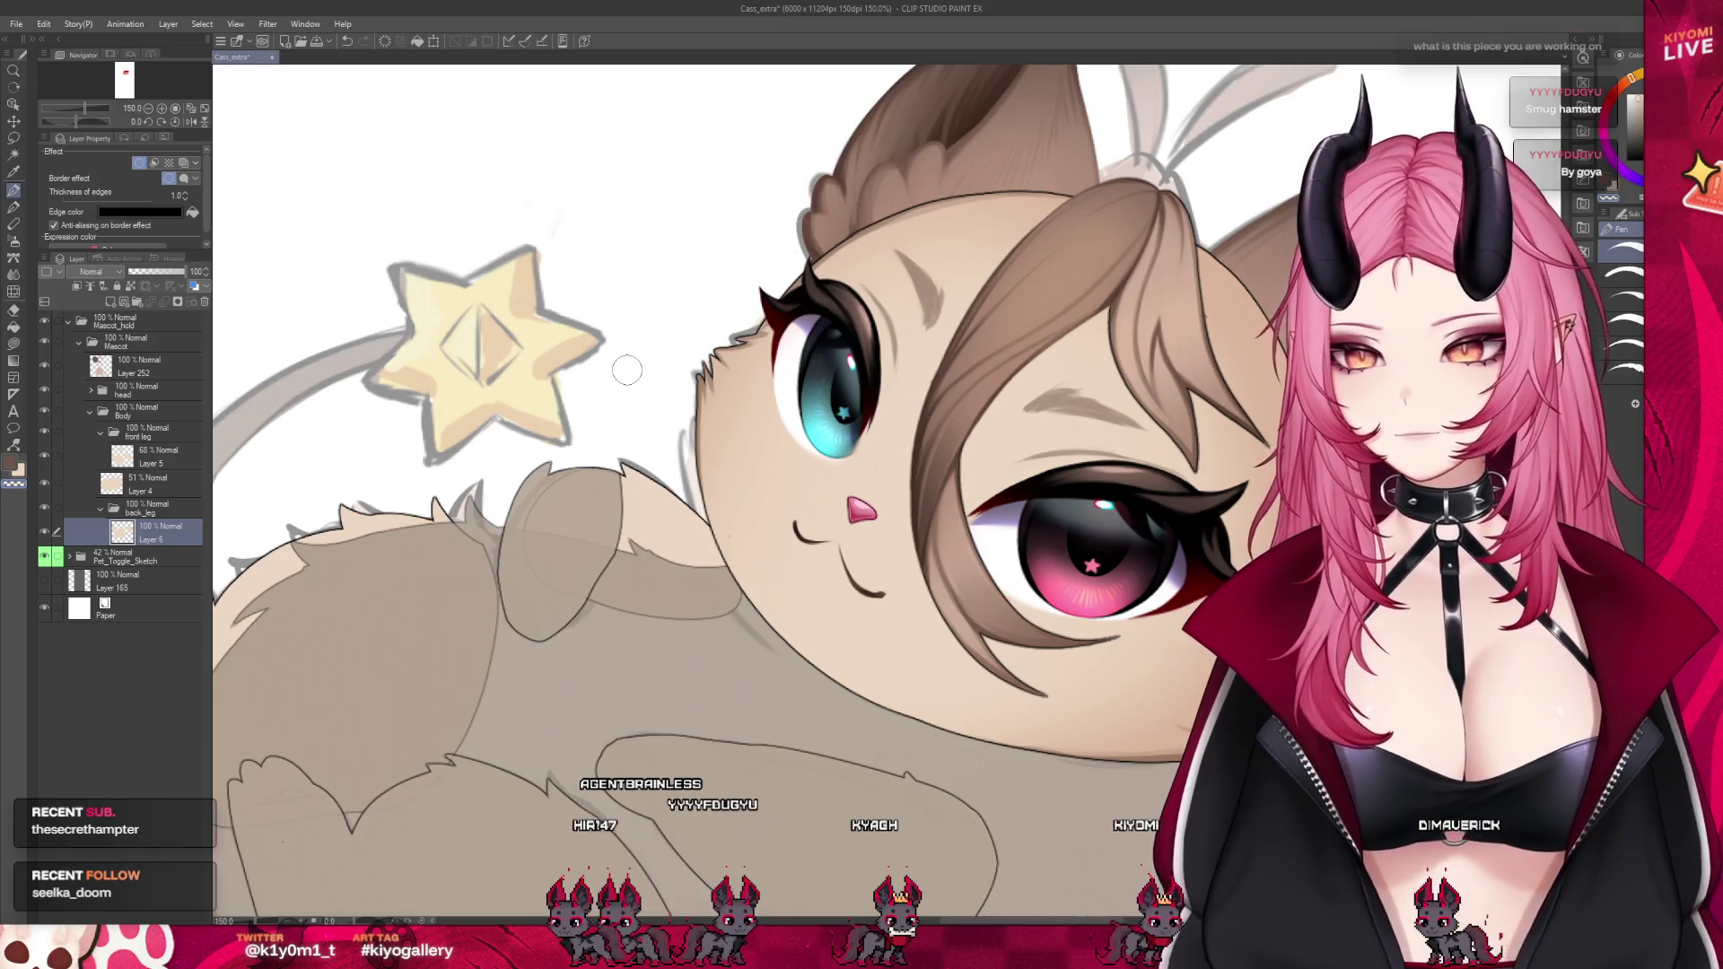
{"action": "scroll", "coordinate": [627, 370], "scroll_direction": "down", "scroll_amount": 3}
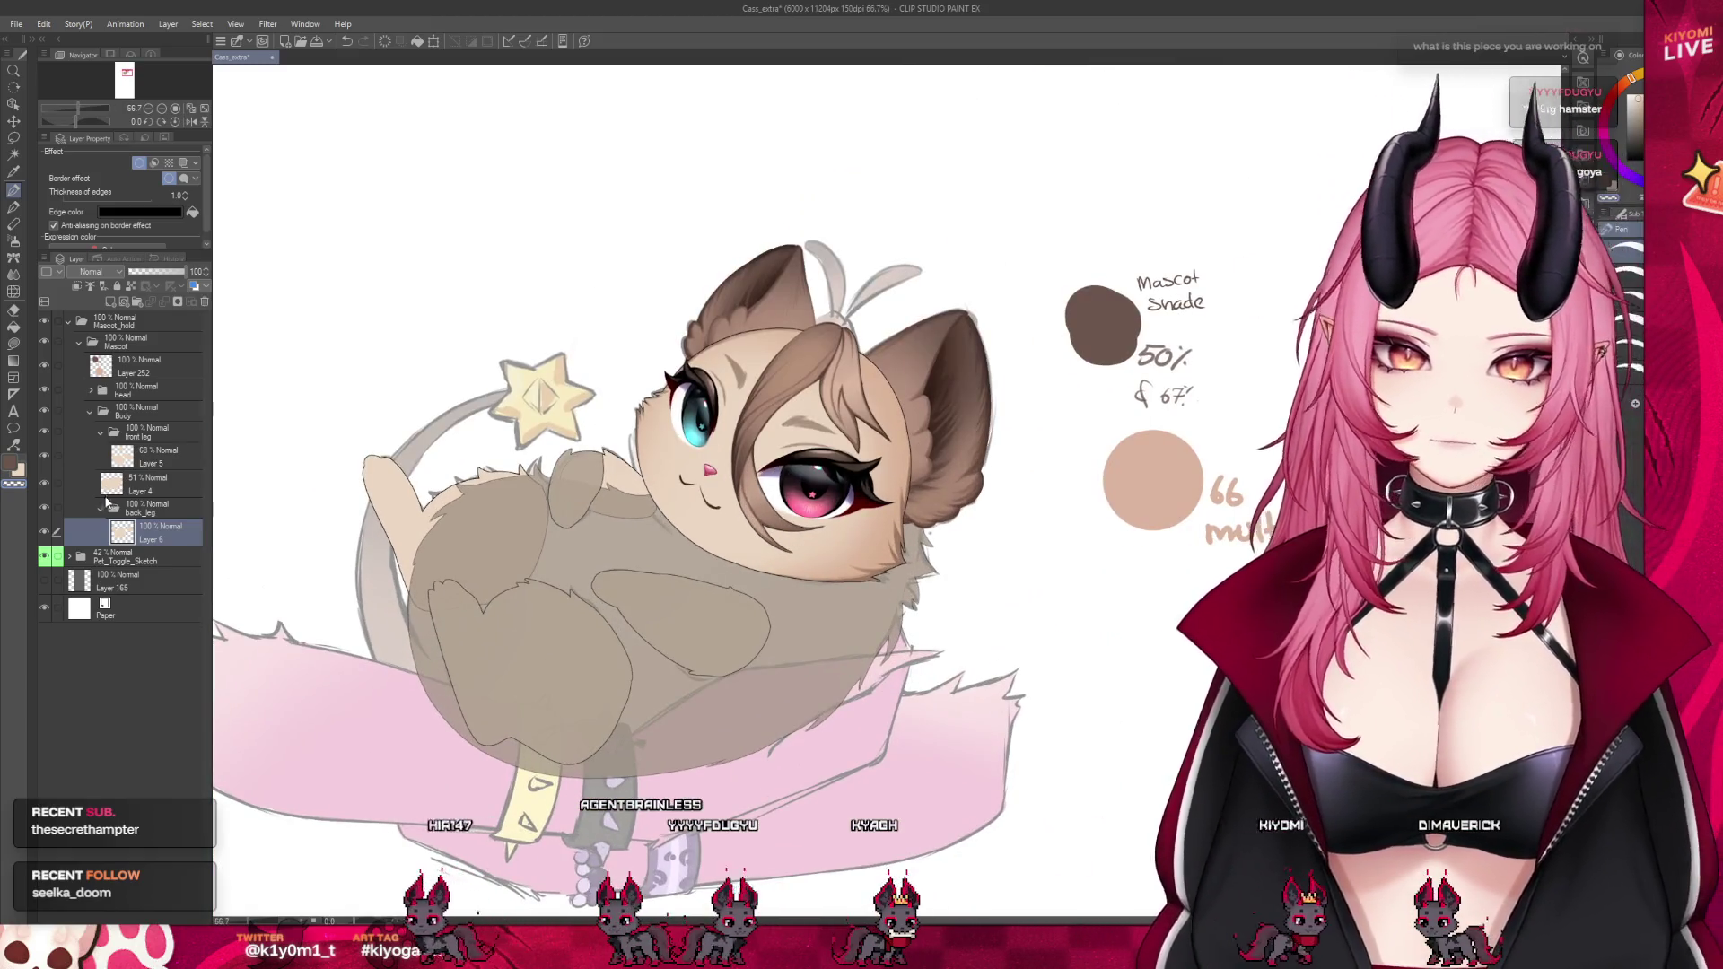
Raise Layer 5 opacity back to 100
{"action": "left_click", "coordinate": [148, 456]}
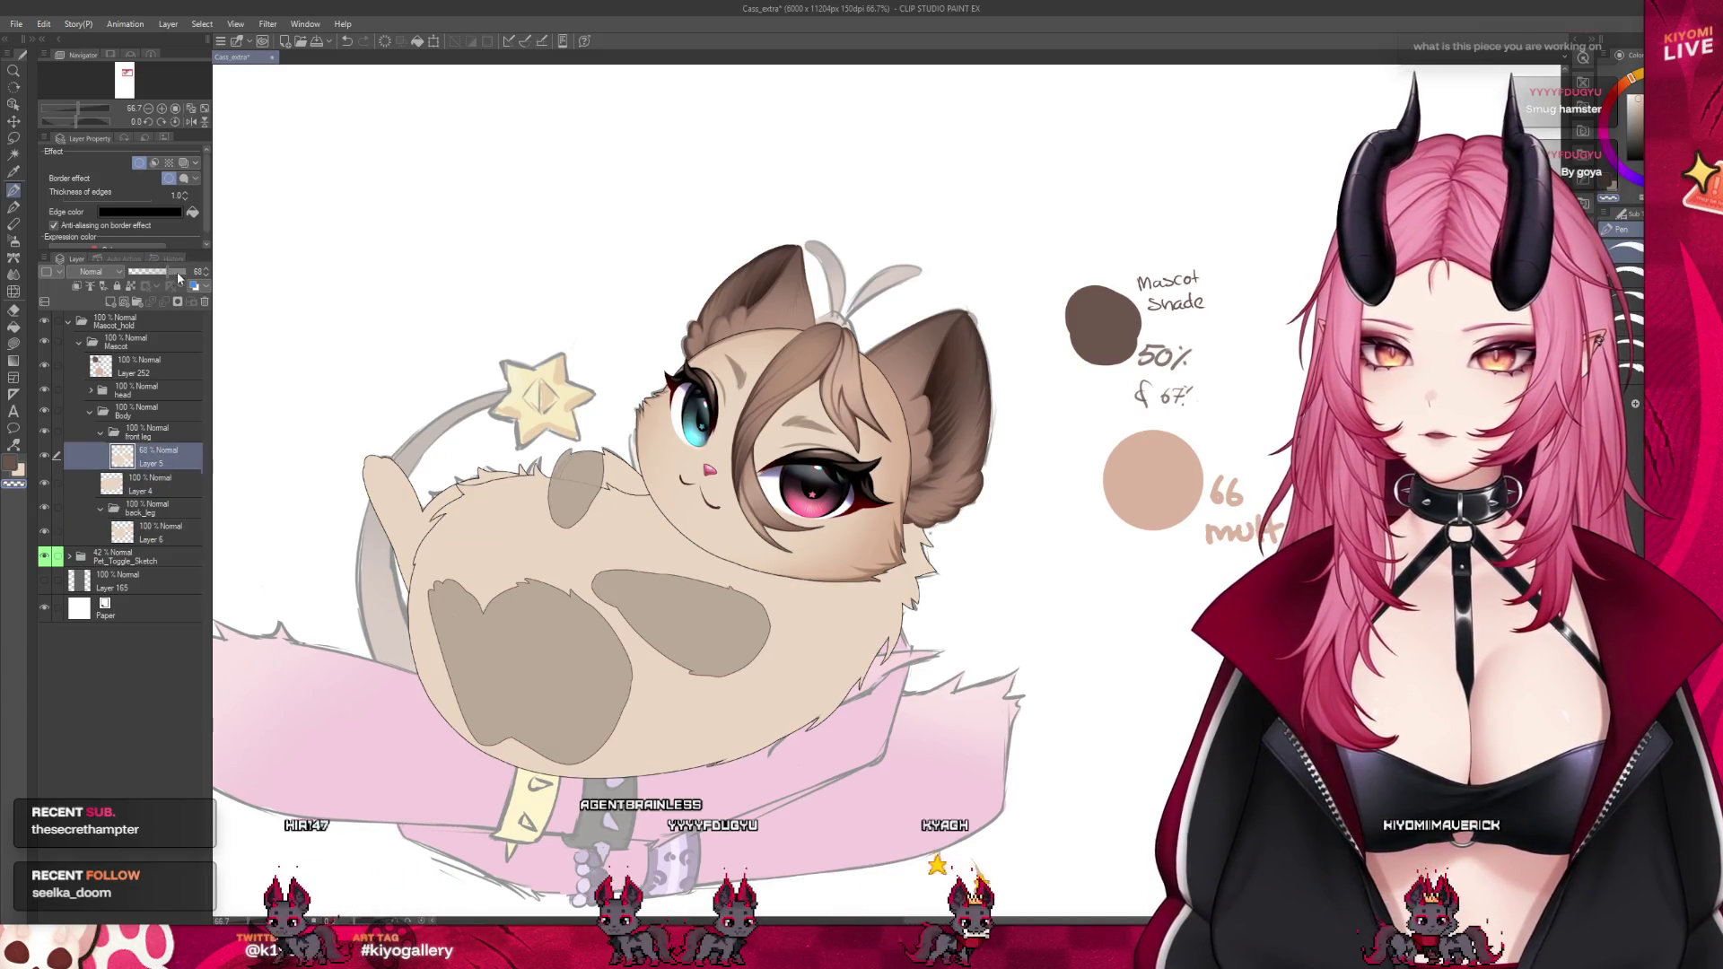
{"action": "left_click_drag", "start_coordinate": [178, 273], "coordinate": [191, 272]}
{"action": "scroll", "coordinate": [538, 623], "scroll_direction": "down", "scroll_amount": 1}
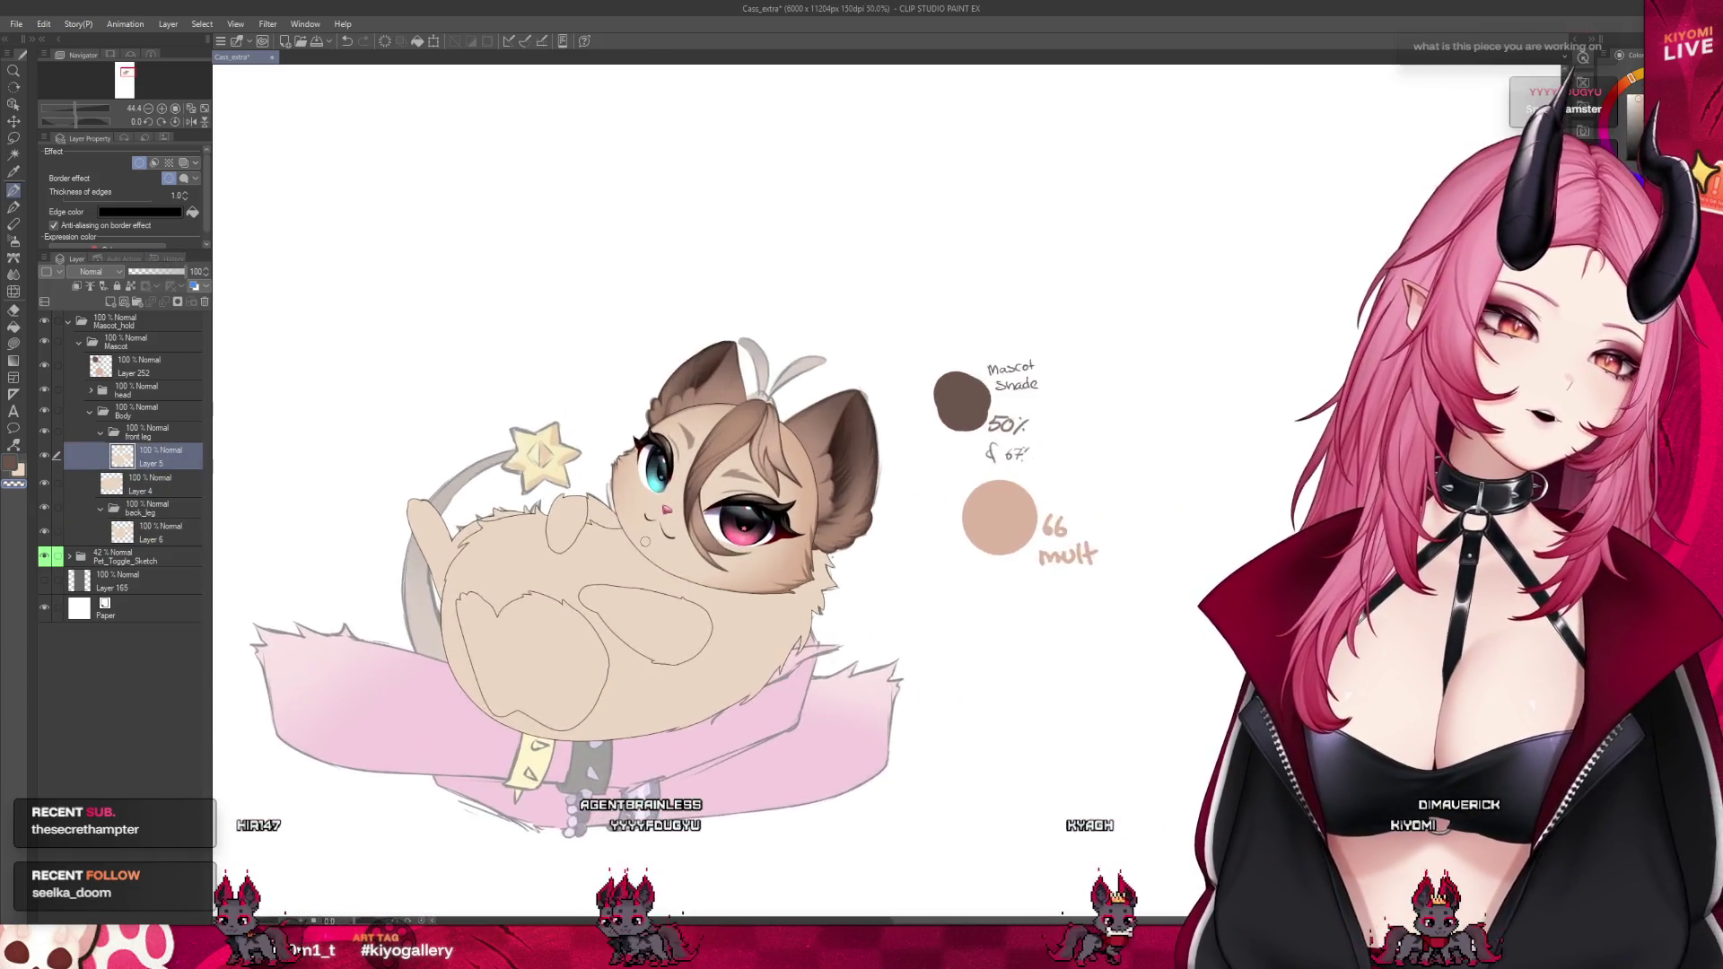
{"action": "scroll", "coordinate": [647, 531], "scroll_direction": "up", "scroll_amount": 1}
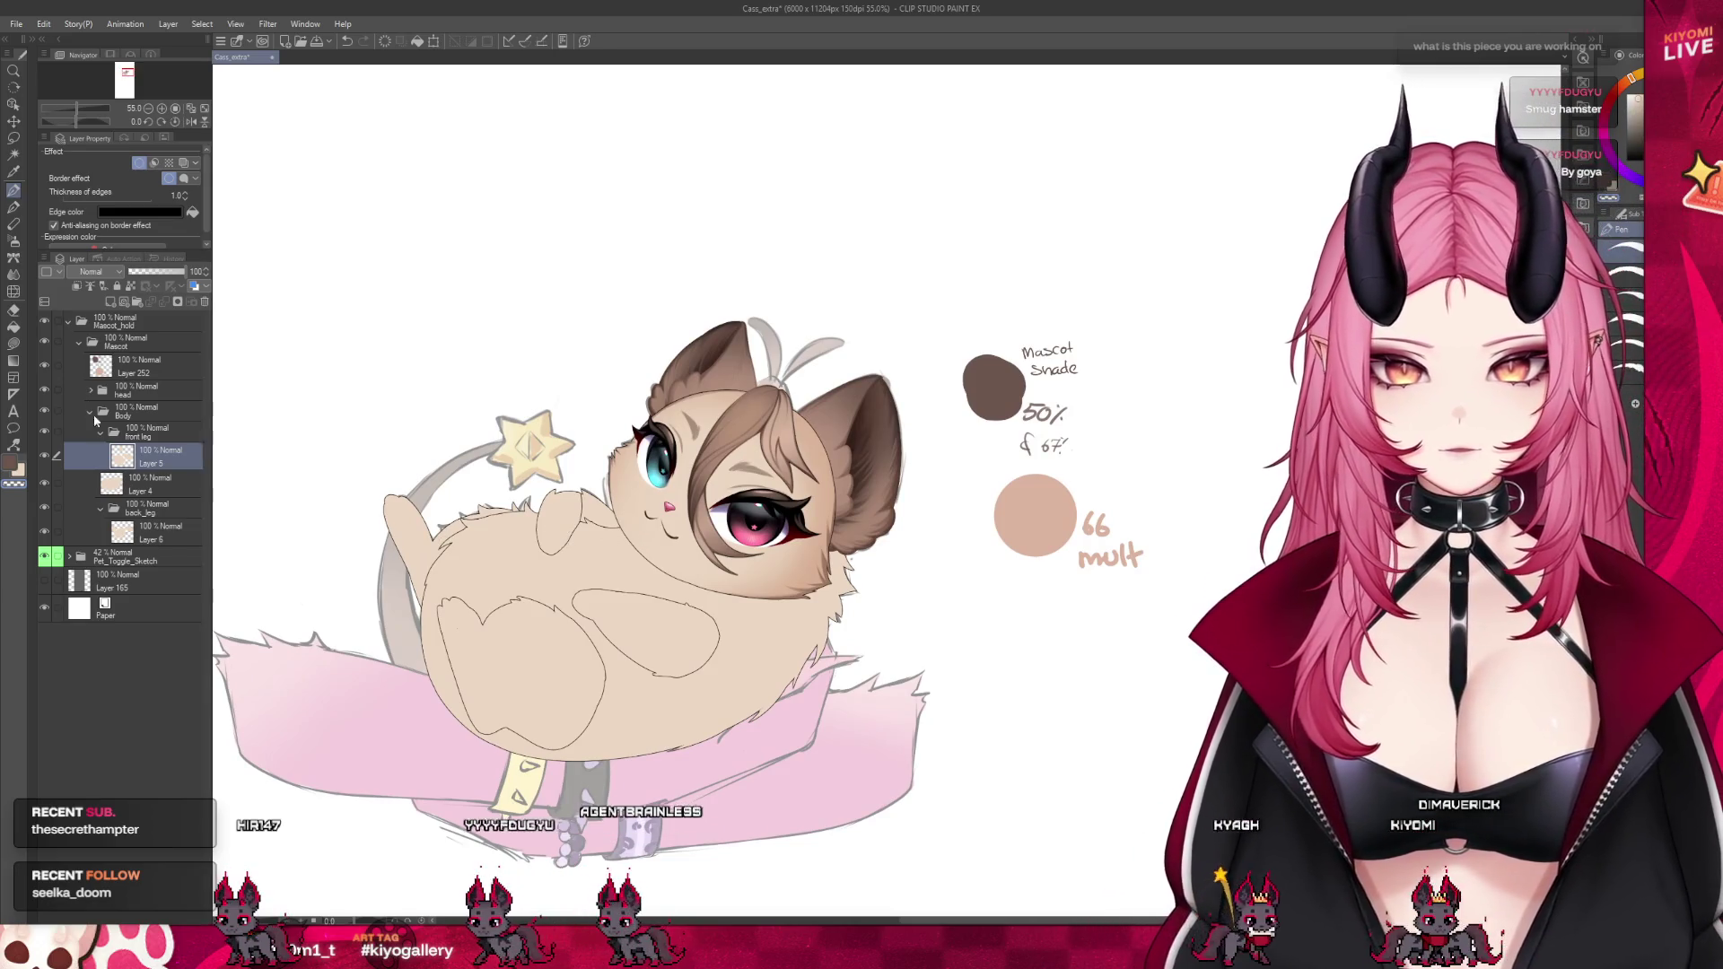
Select Layer 4 and hide the Pet_Toggle_Sketch pink-arm sketch layer
{"action": "left_click", "coordinate": [145, 396]}
{"action": "scroll", "coordinate": [668, 463], "scroll_direction": "down", "scroll_amount": 1}
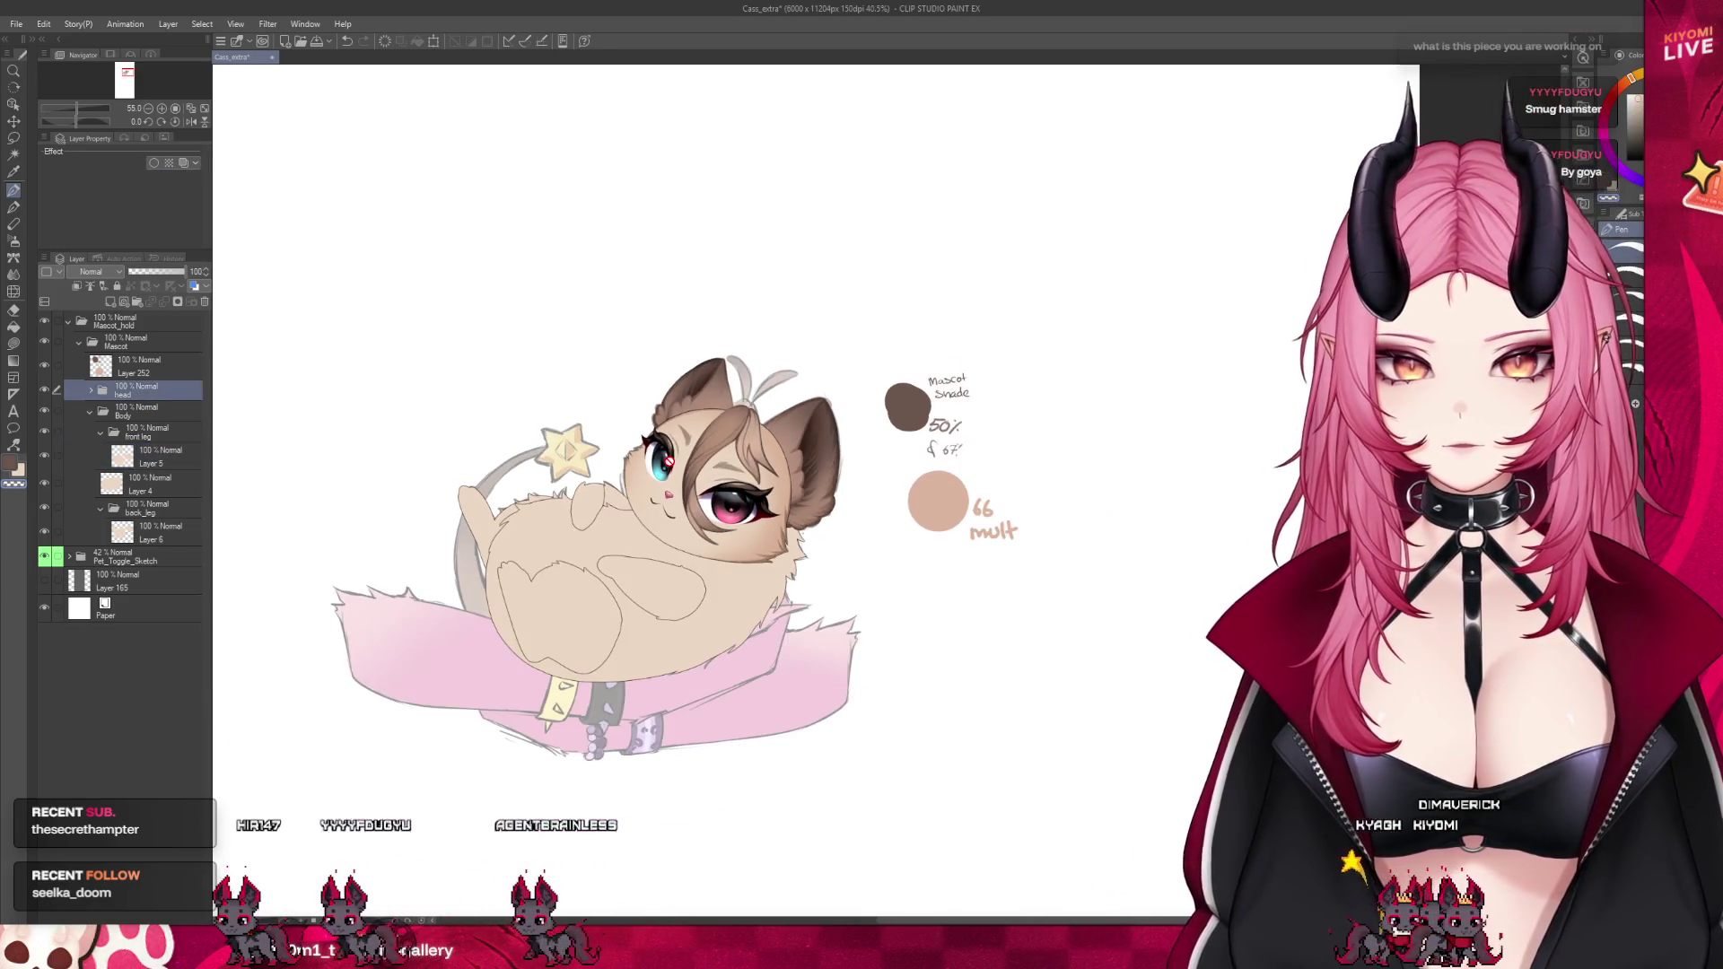
{"action": "scroll", "coordinate": [667, 463], "scroll_direction": "down", "scroll_amount": 1}
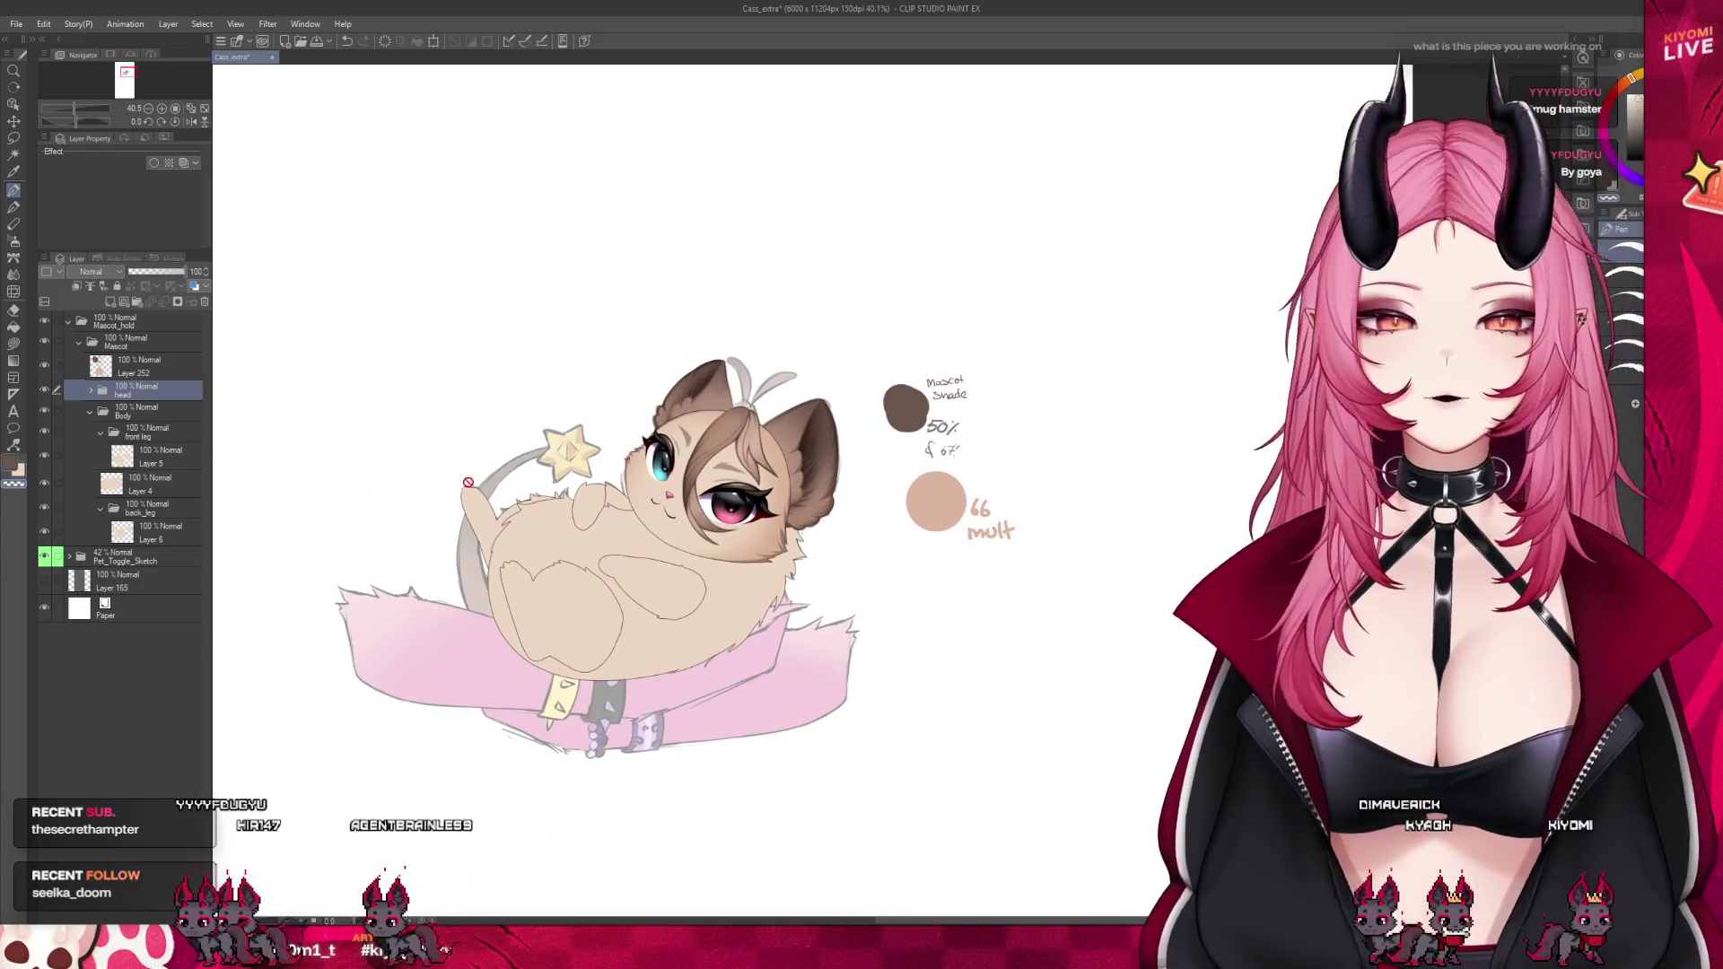
{"action": "left_click", "coordinate": [149, 532]}
{"action": "left_click", "coordinate": [131, 484]}
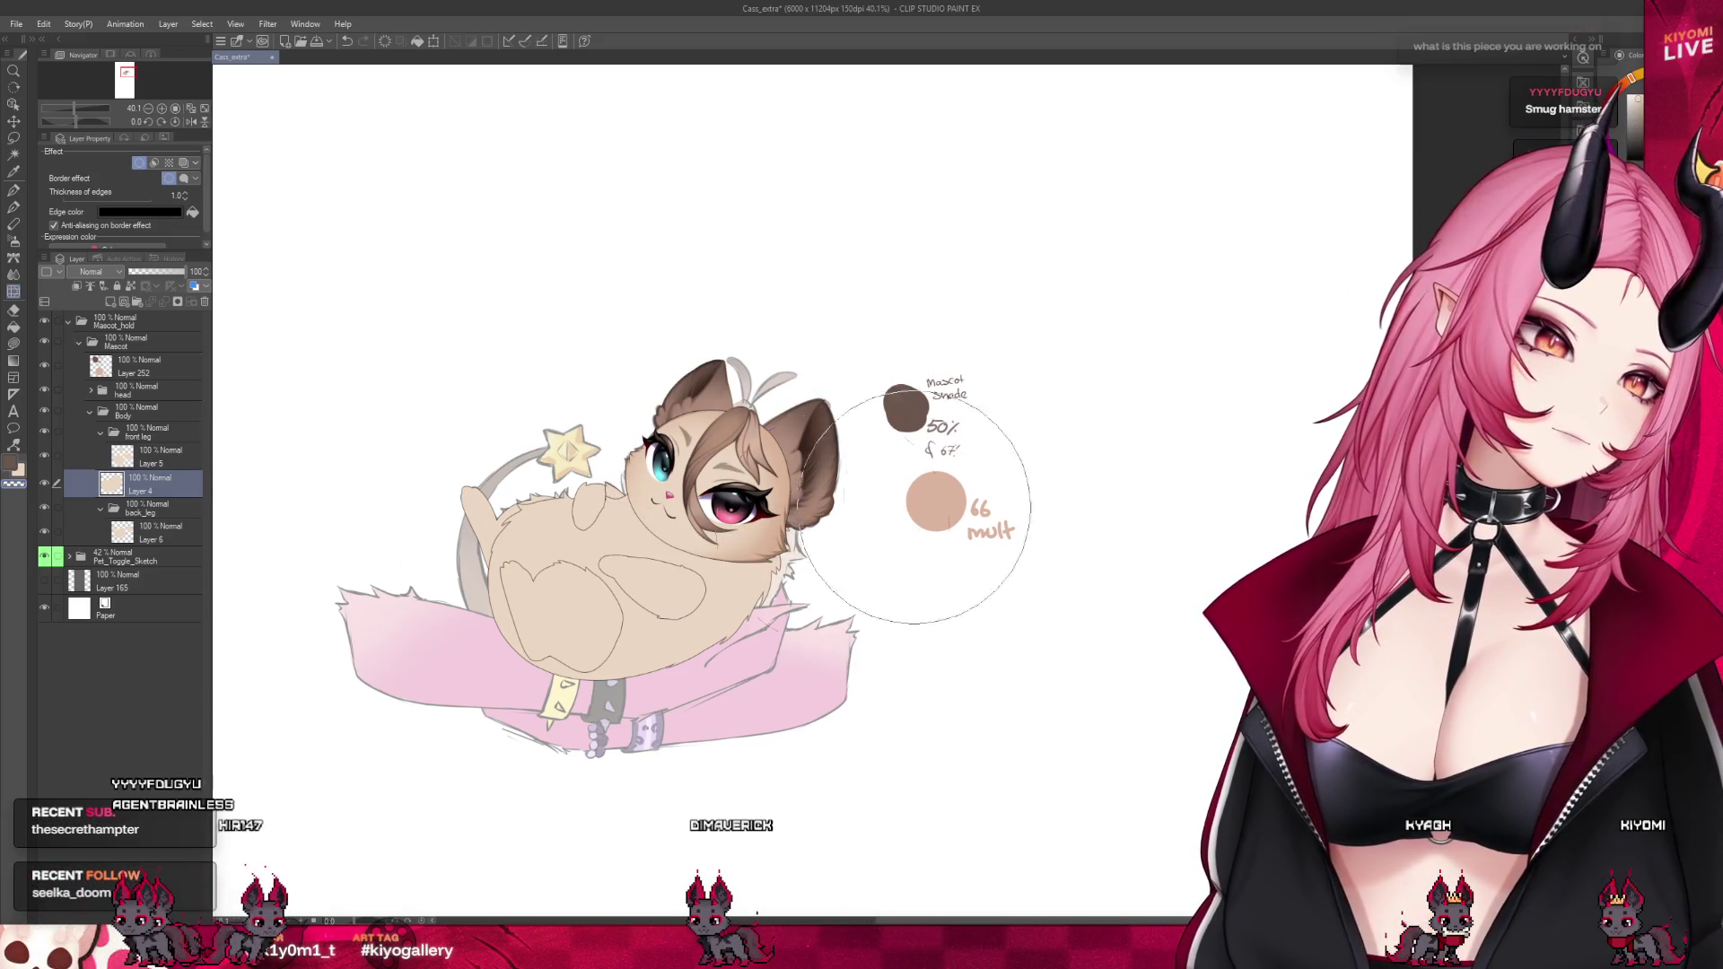
{"action": "left_click", "coordinate": [50, 558]}
{"action": "scroll", "coordinate": [592, 547], "scroll_direction": "down", "scroll_amount": 2}
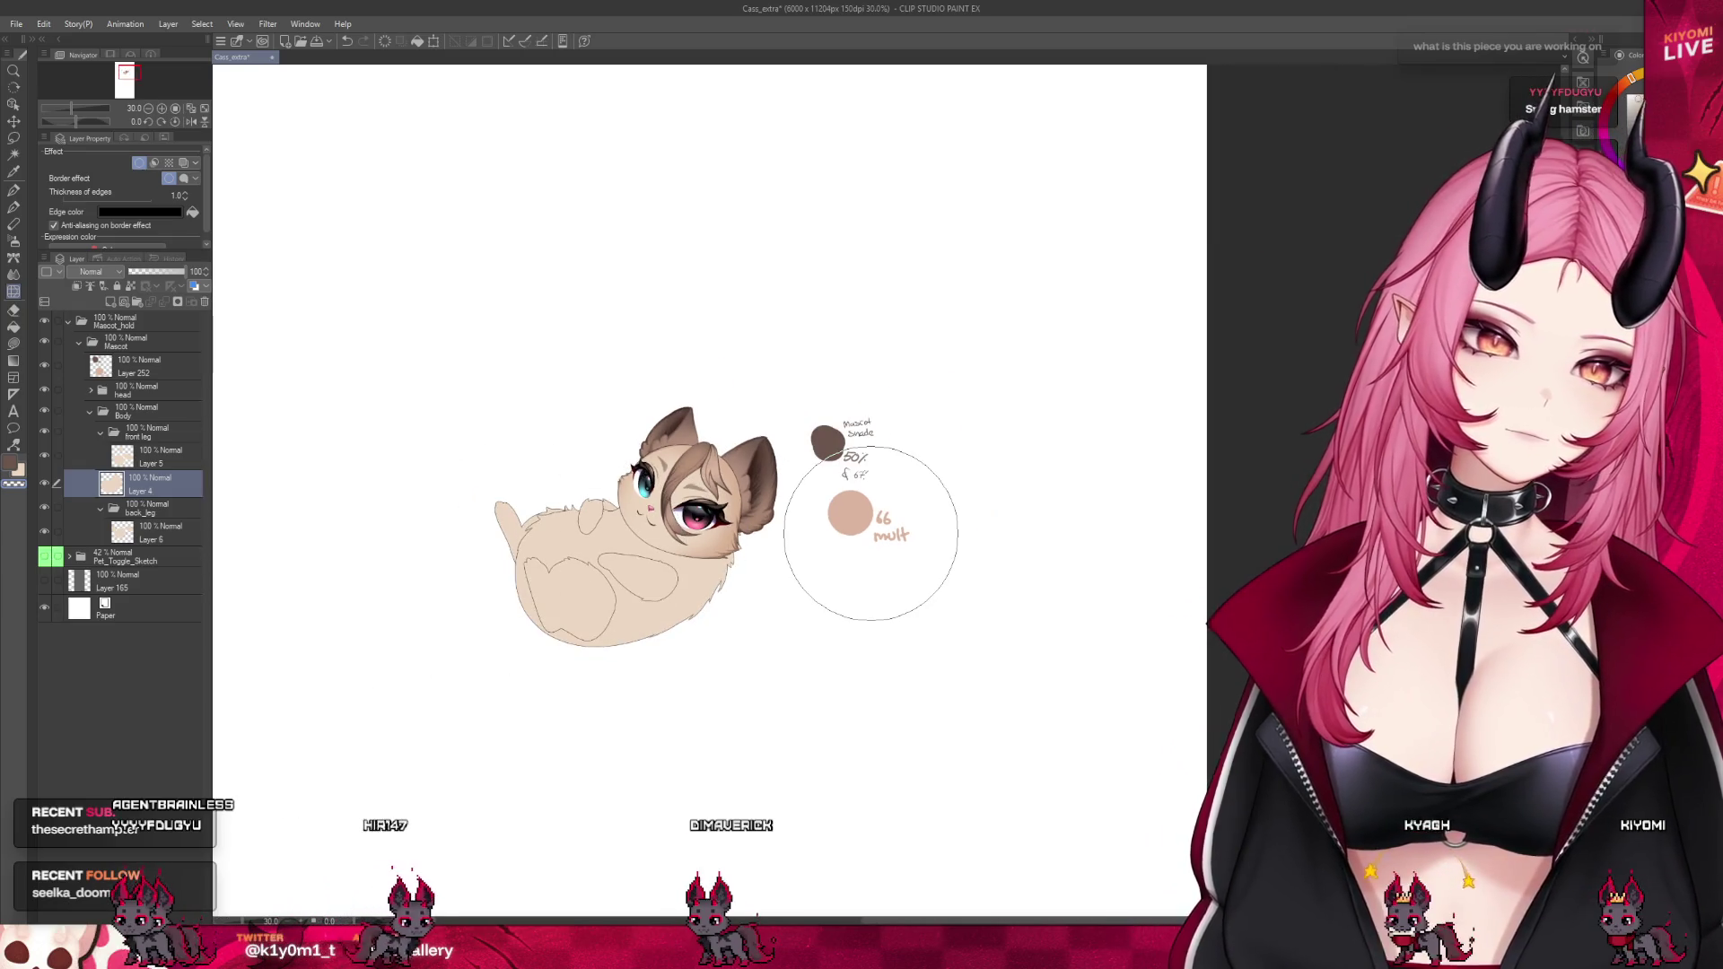
{"action": "scroll", "coordinate": [682, 421], "scroll_direction": "down", "scroll_amount": 1}
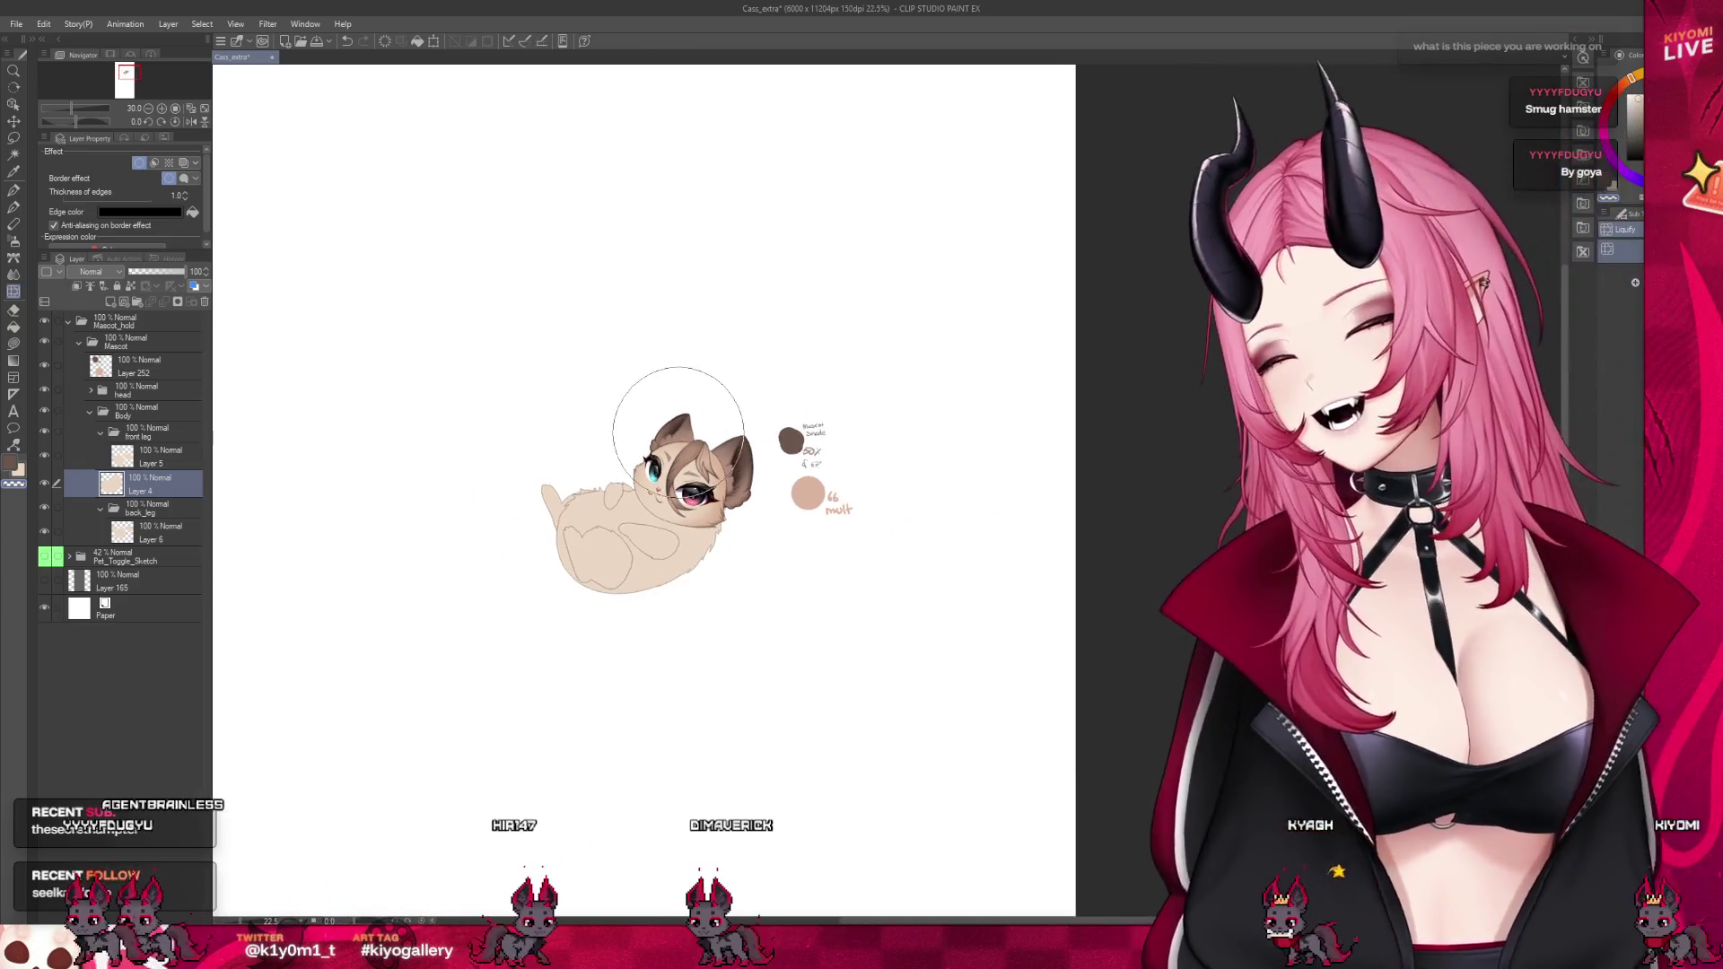
{"action": "scroll", "coordinate": [655, 389], "scroll_direction": "up", "scroll_amount": 2}
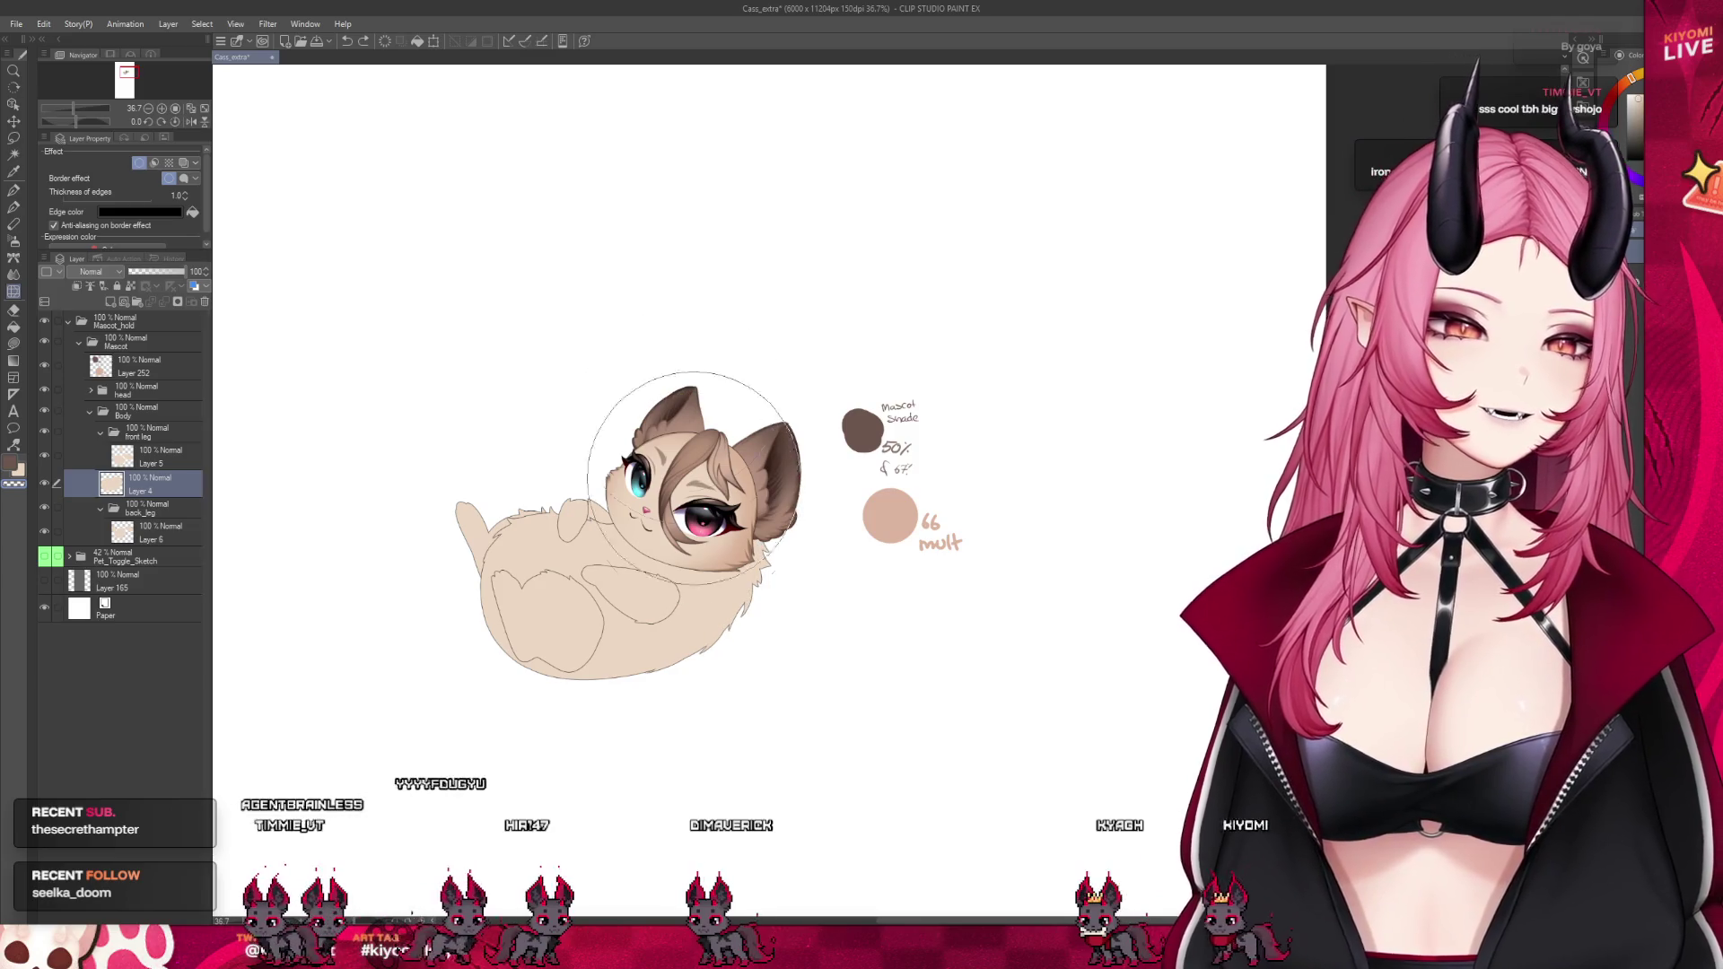
Mirror and recentre the canvas view, then add a new Multiply Layer 7 above Layer 4
{"action": "left_click", "coordinate": [191, 121]}
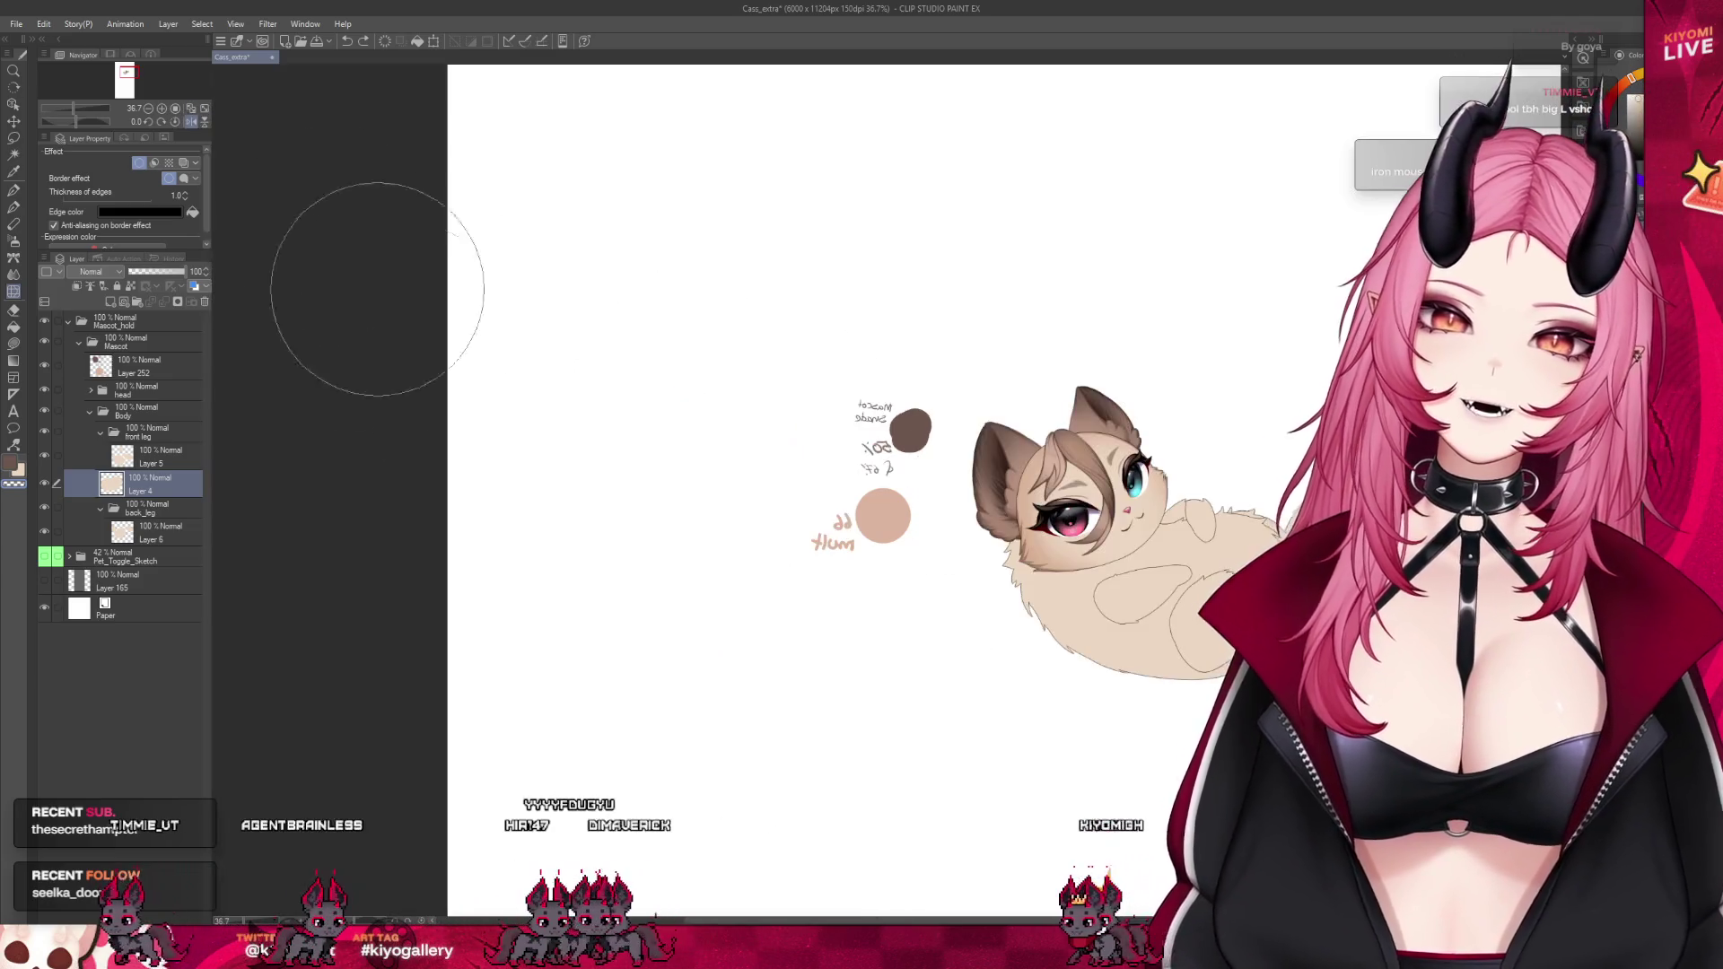
{"action": "left_click_drag", "start_coordinate": [1484, 459], "coordinate": [1110, 458]}
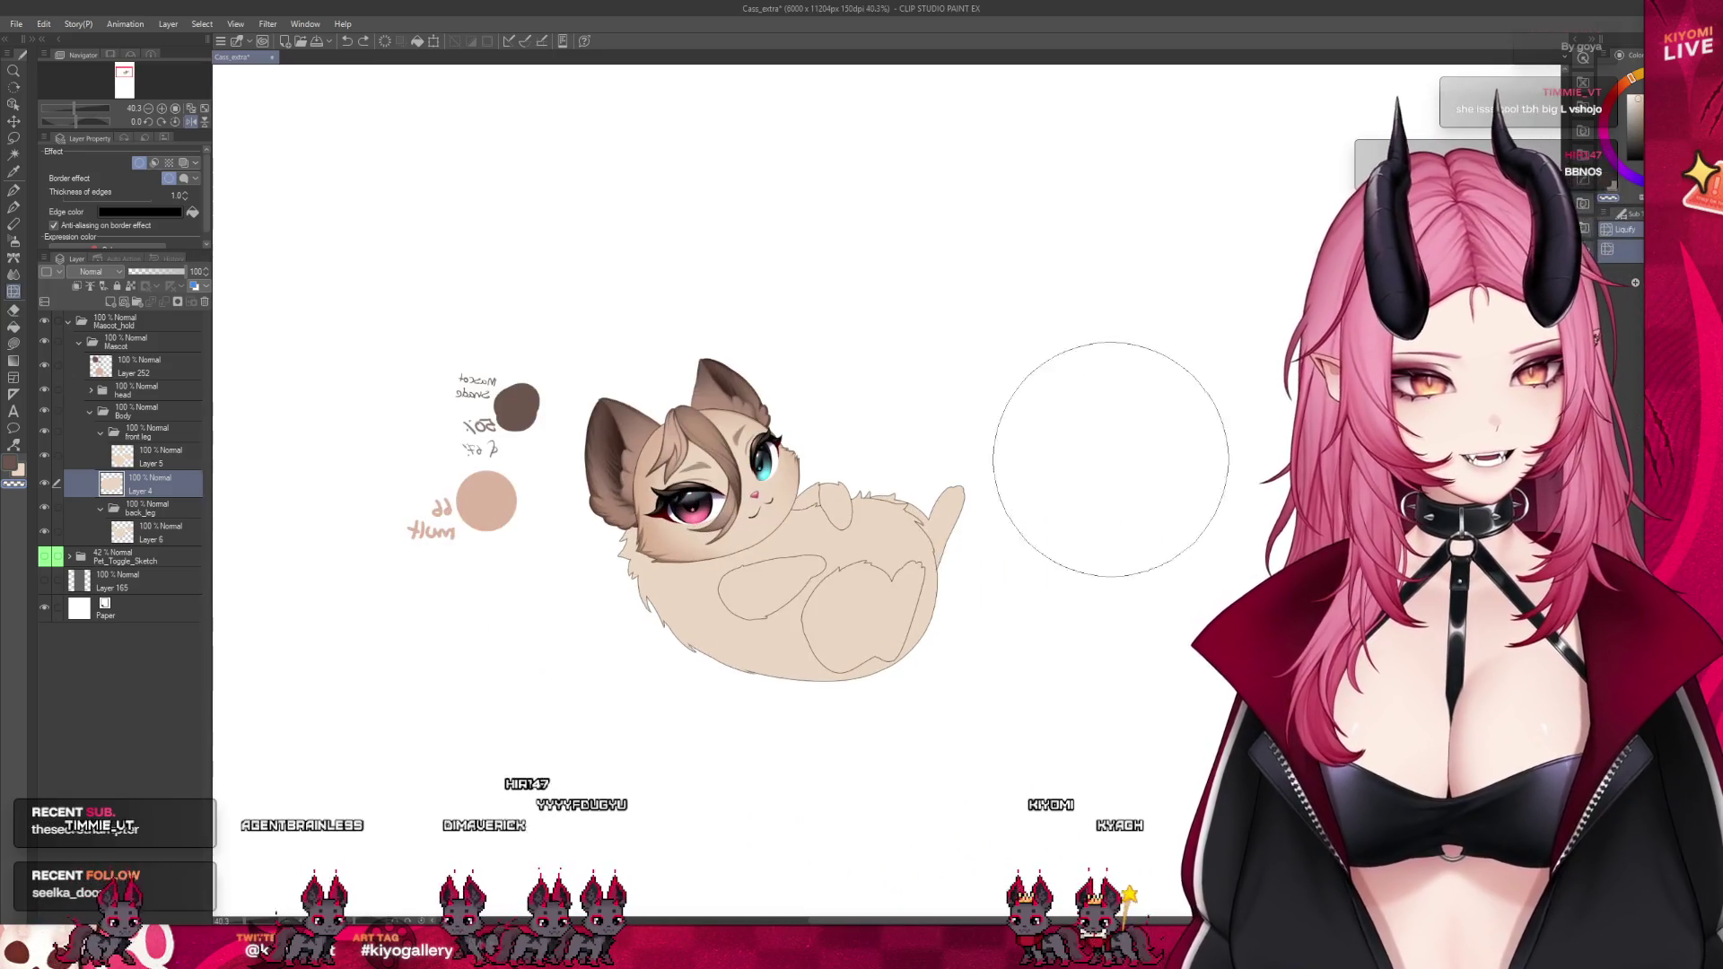
{"action": "scroll", "coordinate": [1110, 458], "scroll_direction": "up", "scroll_amount": 2}
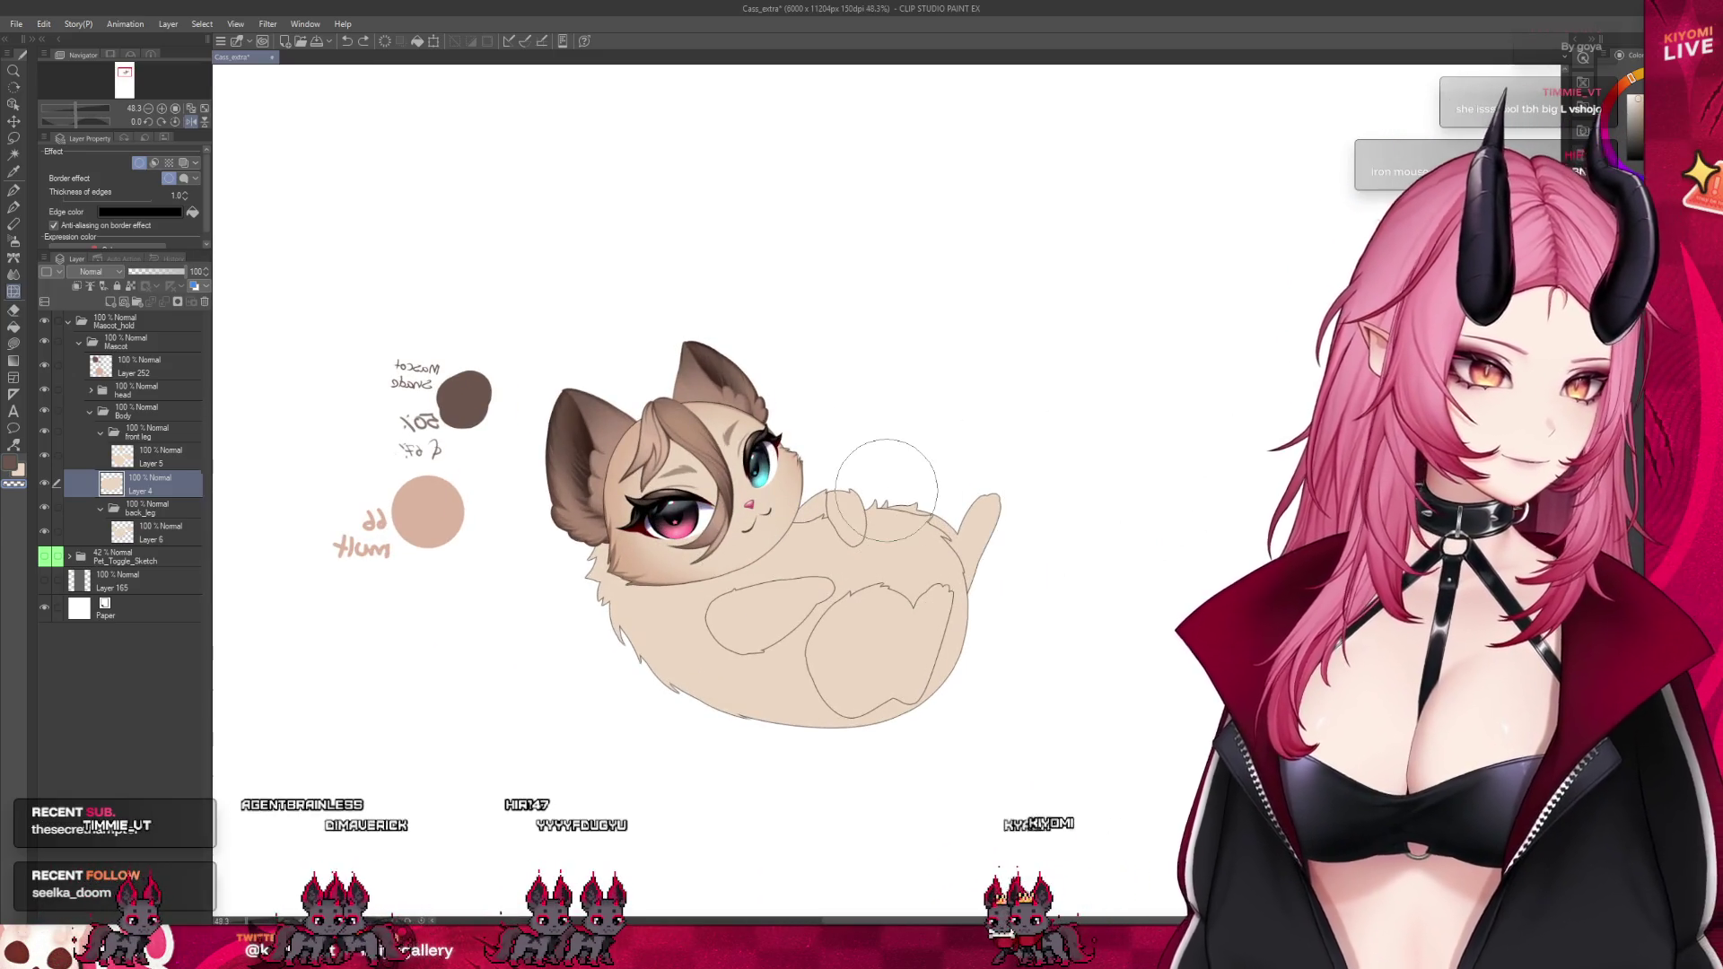
{"action": "scroll", "coordinate": [922, 524], "scroll_direction": "up", "scroll_amount": 3}
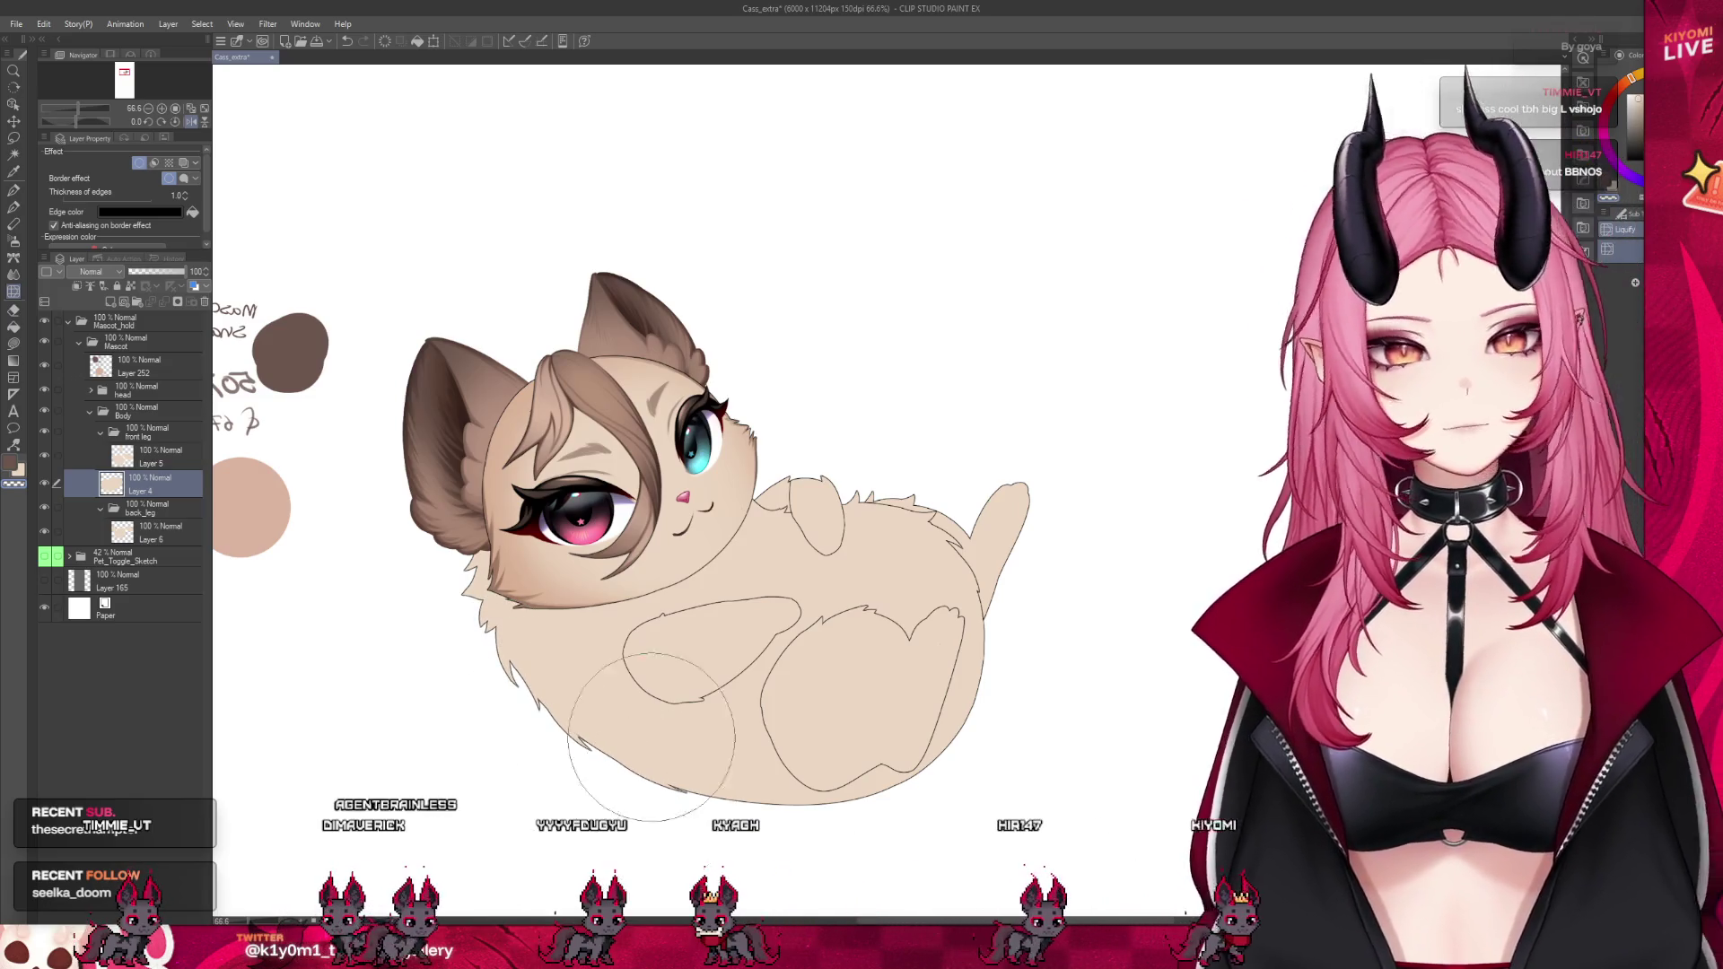
{"action": "scroll", "coordinate": [628, 551], "scroll_direction": "down", "scroll_amount": 2}
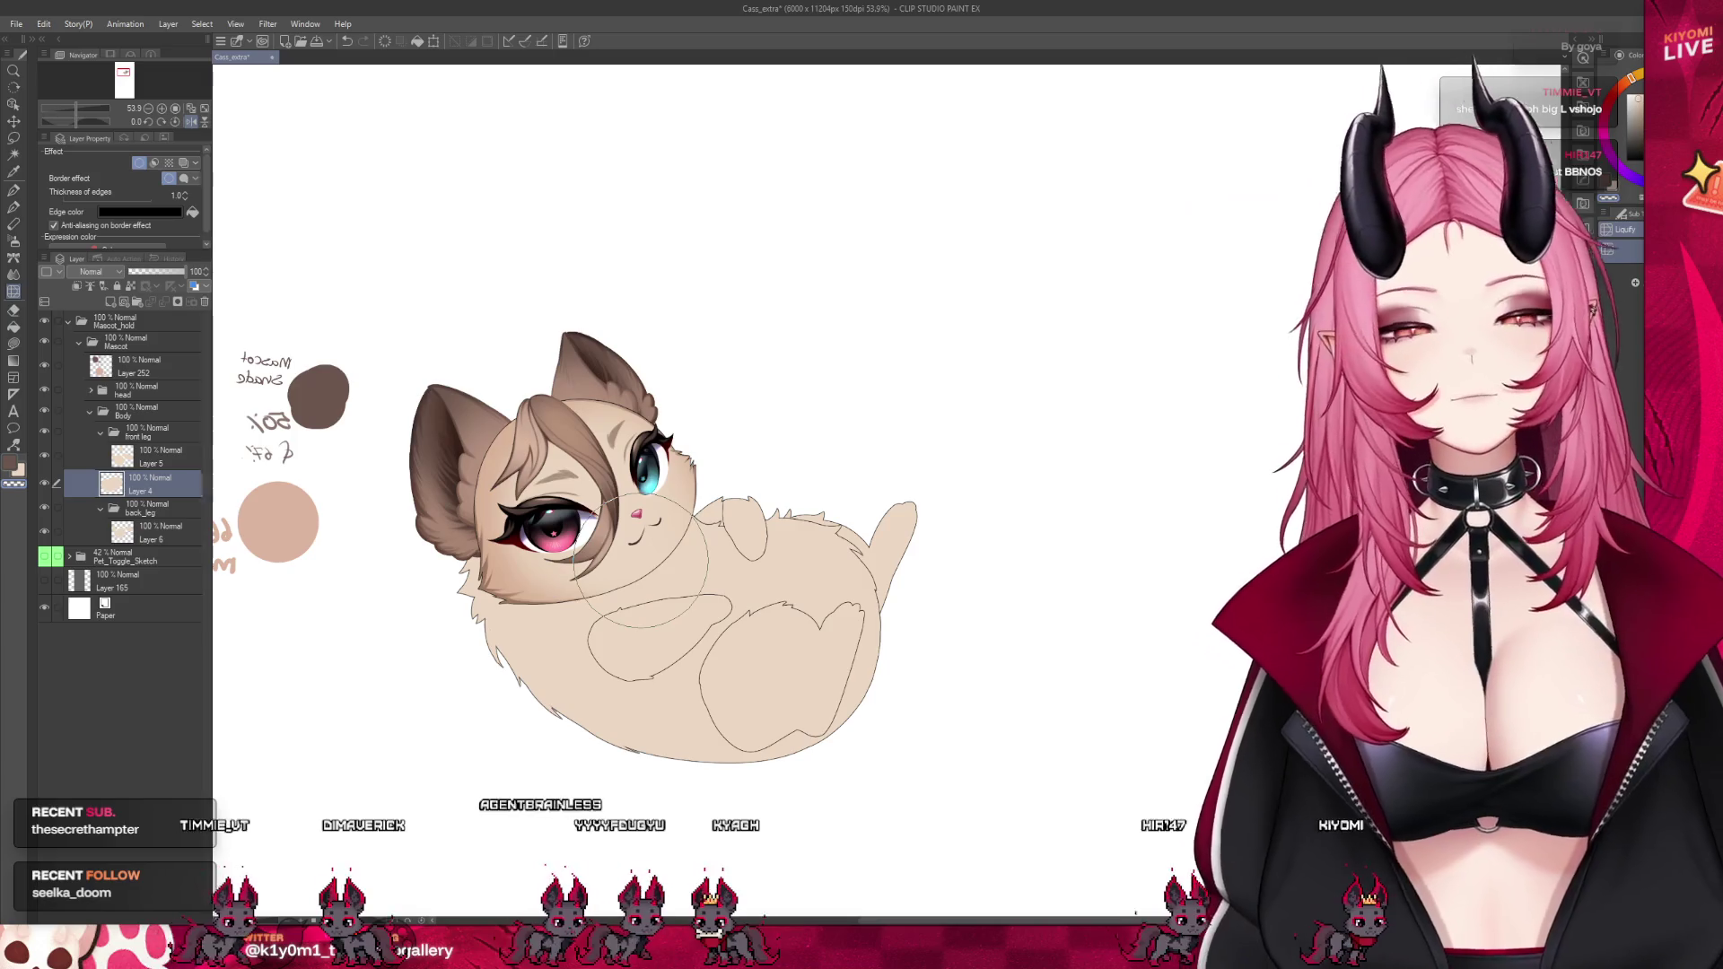
{"action": "key", "text": "ctrl+shift+n"}
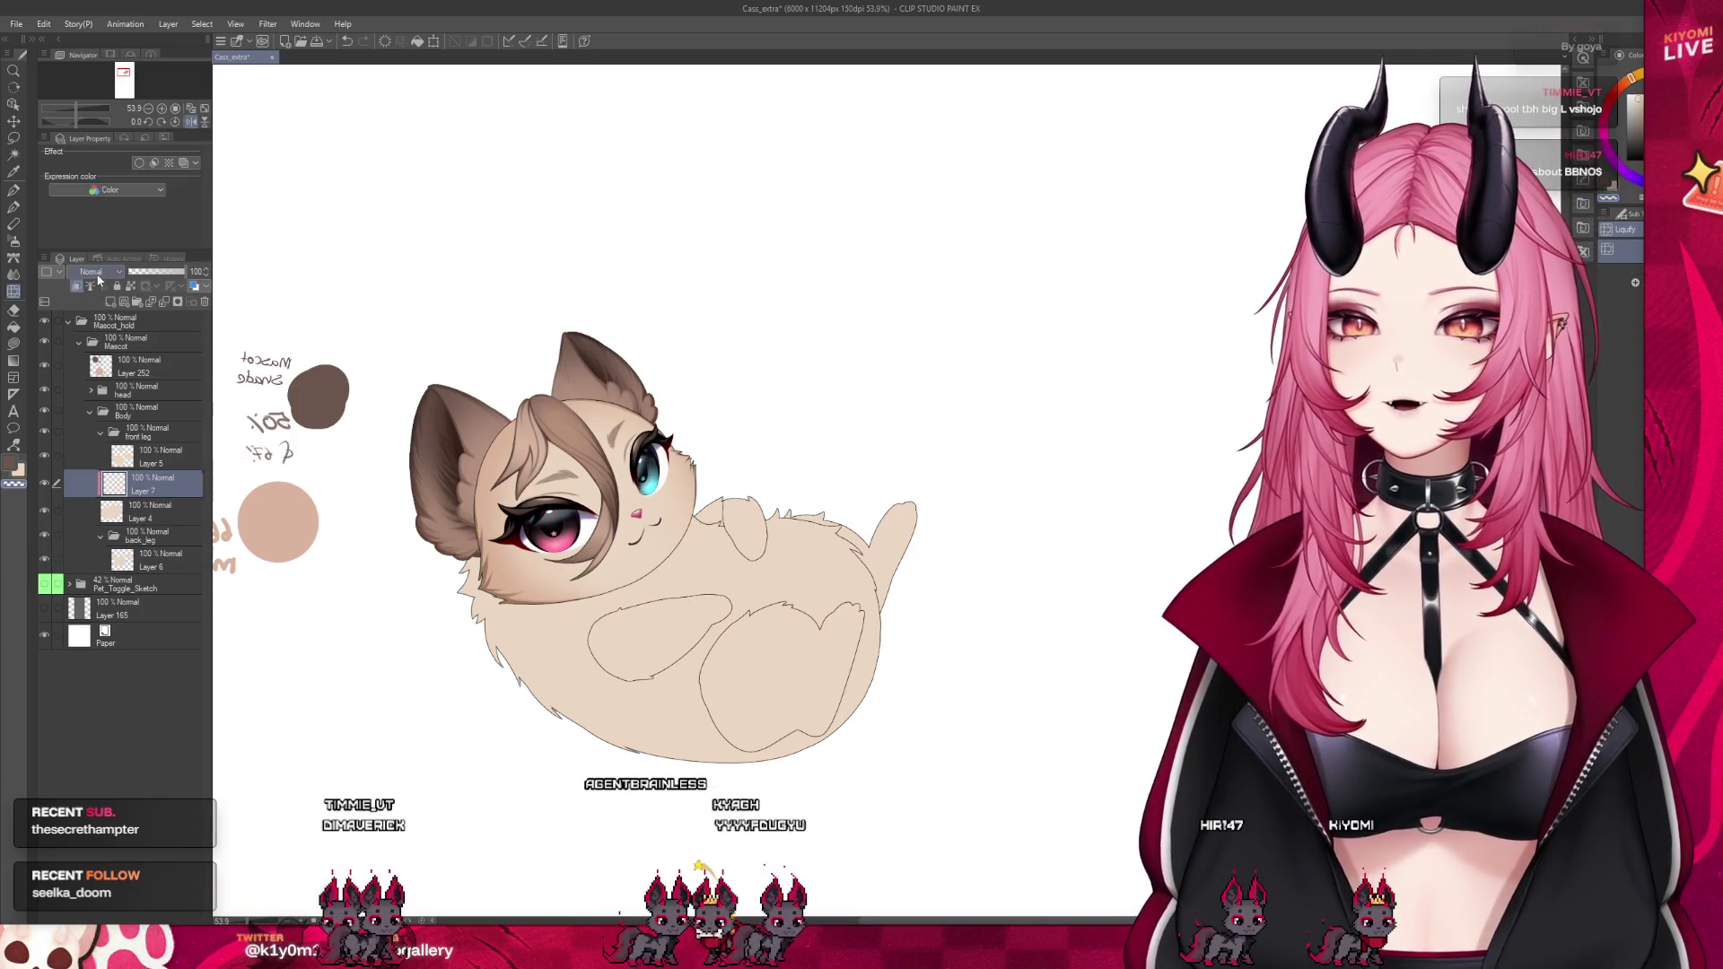
Airbrush soft shading on the cat's lower belly and set Layer 7 opacity to 67
{"action": "left_click", "coordinate": [13, 240]}
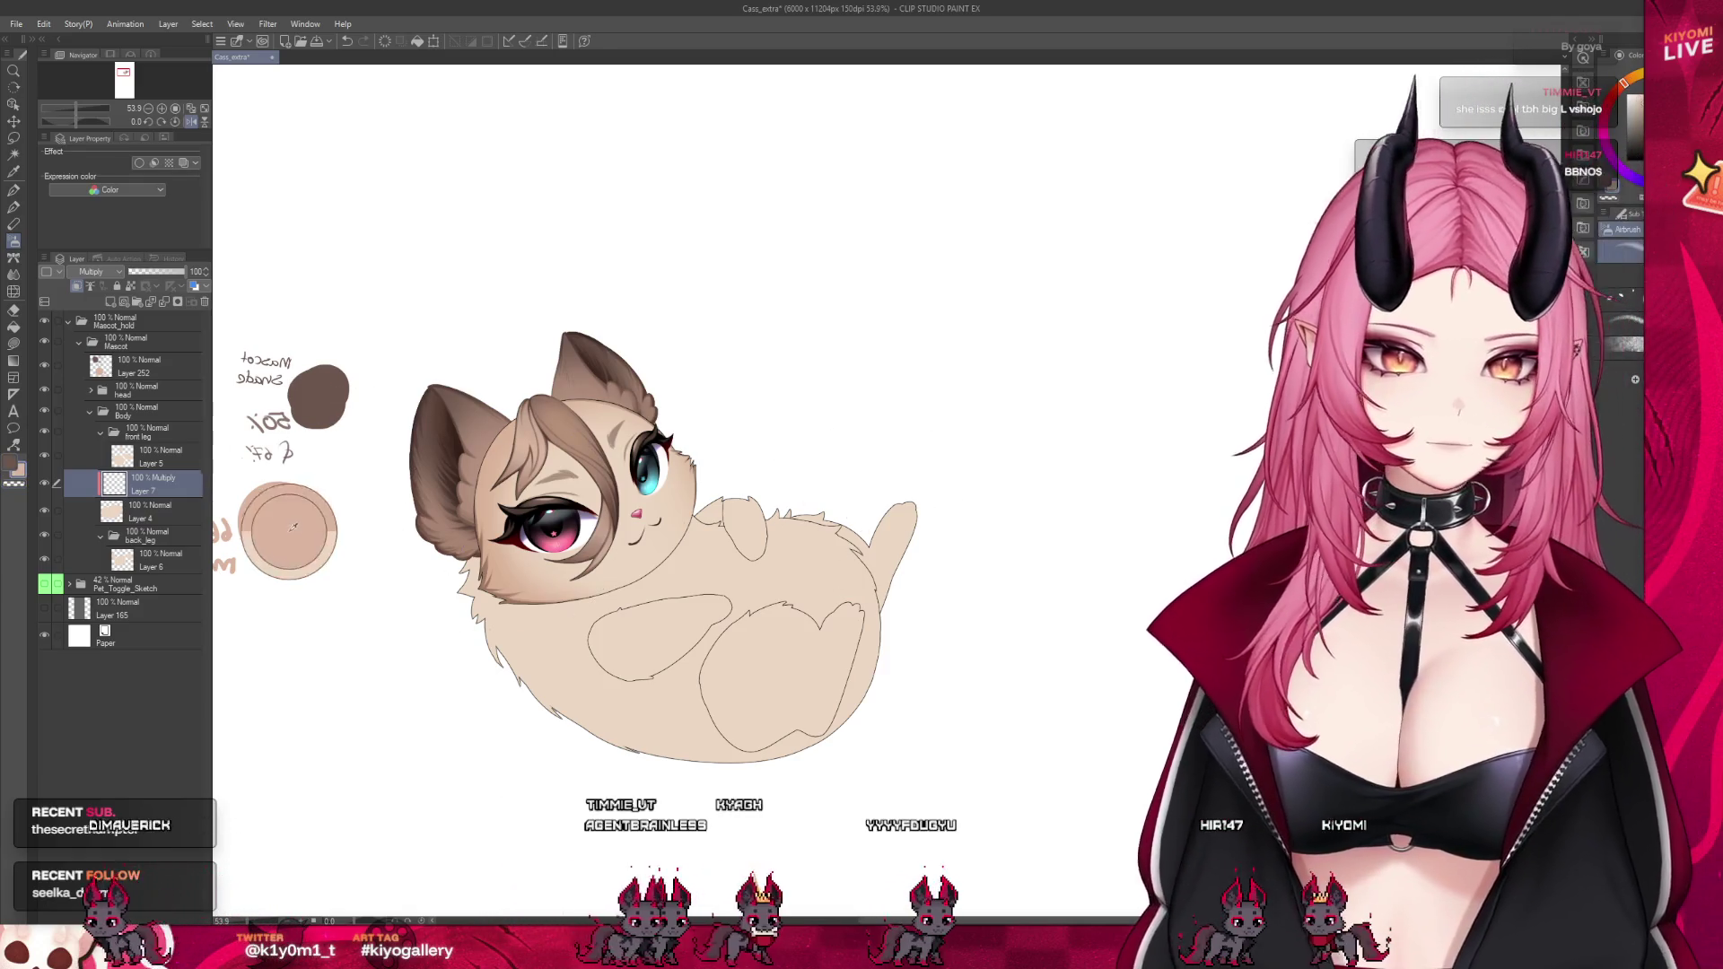
{"action": "mouse_move", "coordinate": [449, 628]}
{"action": "left_mouse_down"}
{"action": "mouse_move", "coordinate": [386, 691]}
{"action": "mouse_move", "coordinate": [431, 646]}
{"action": "mouse_move", "coordinate": [592, 772]}
{"action": "mouse_move", "coordinate": [808, 718]}
{"action": "left_mouse_up"}
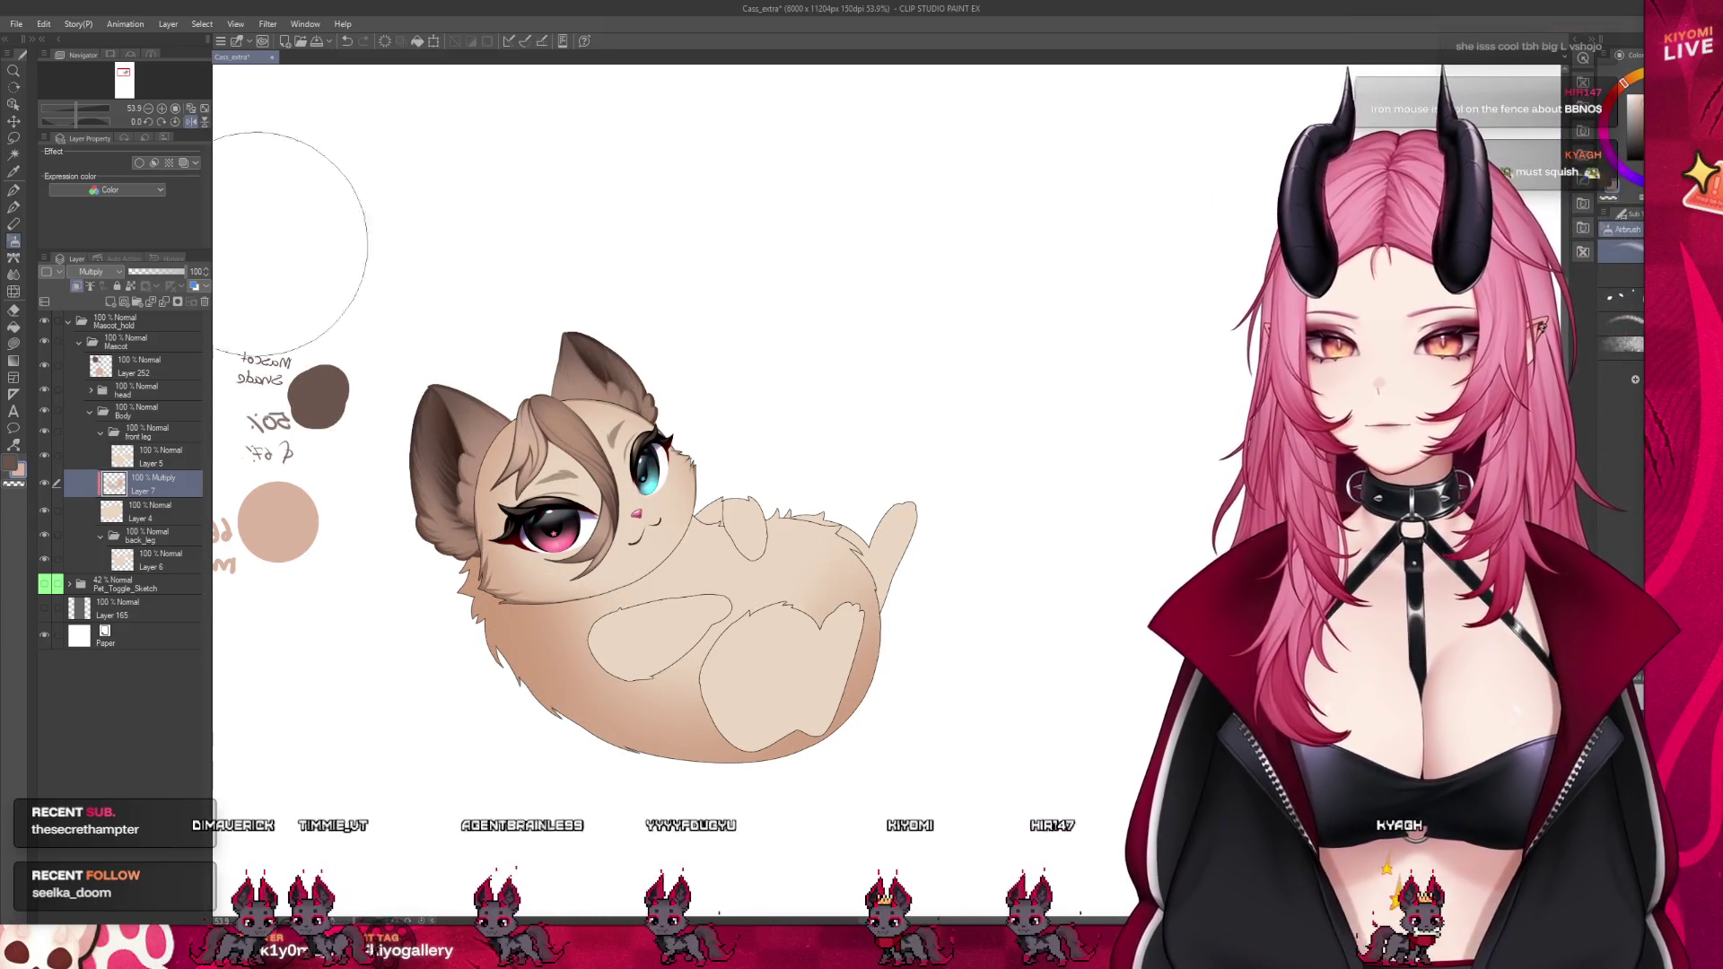
{"action": "left_click", "coordinate": [168, 271]}
{"action": "left_click_drag", "start_coordinate": [209, 271], "coordinate": [205, 281]}
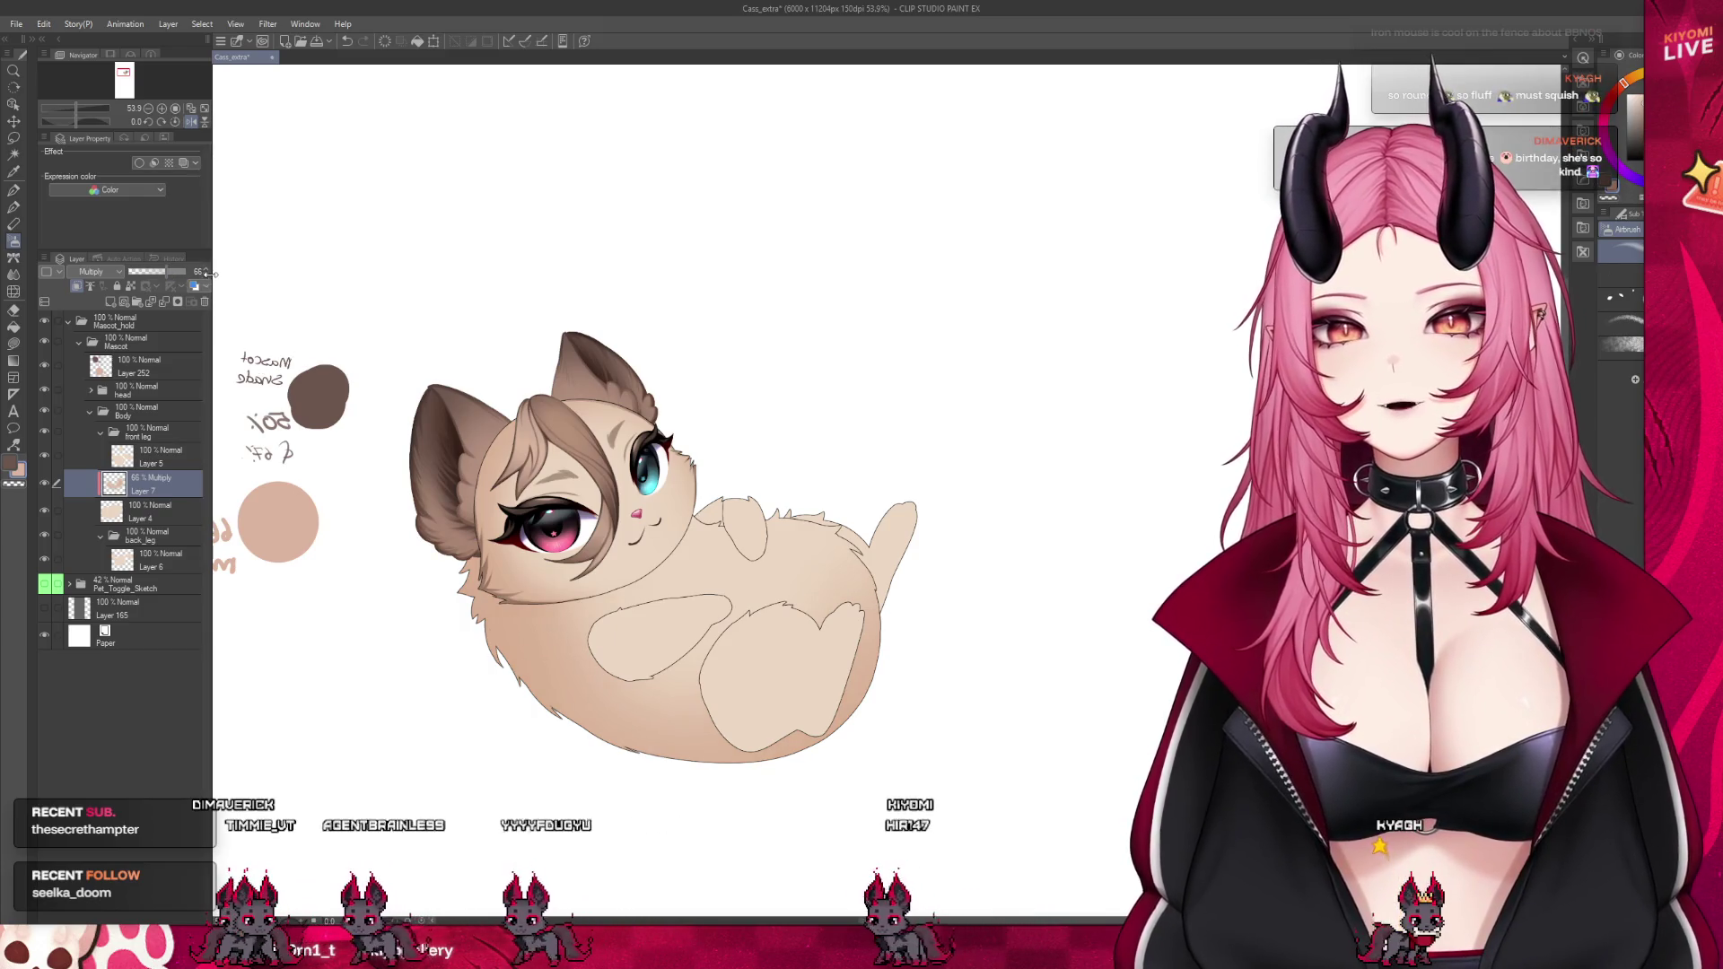
Flip the canvas view back to normal and show the Pet_Toggle_Sketch layer again
{"action": "left_click", "coordinate": [189, 120]}
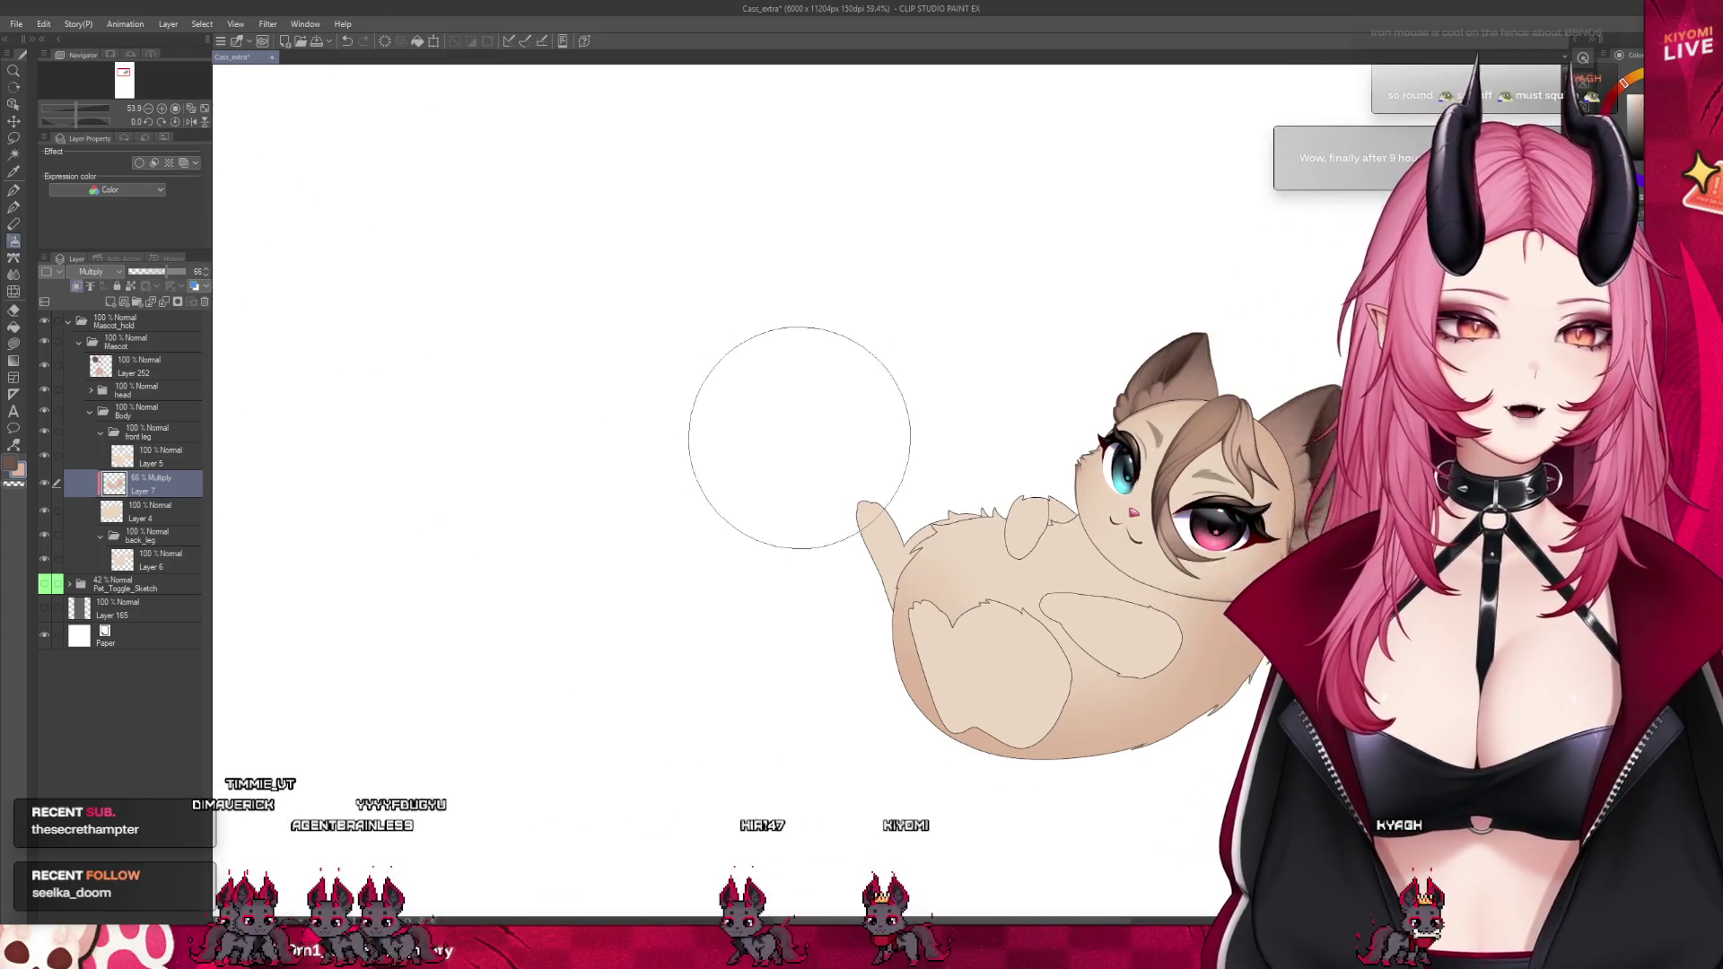
{"action": "scroll", "coordinate": [667, 490], "scroll_direction": "down", "scroll_amount": 2}
{"action": "scroll", "coordinate": [667, 490], "scroll_direction": "up", "scroll_amount": 4}
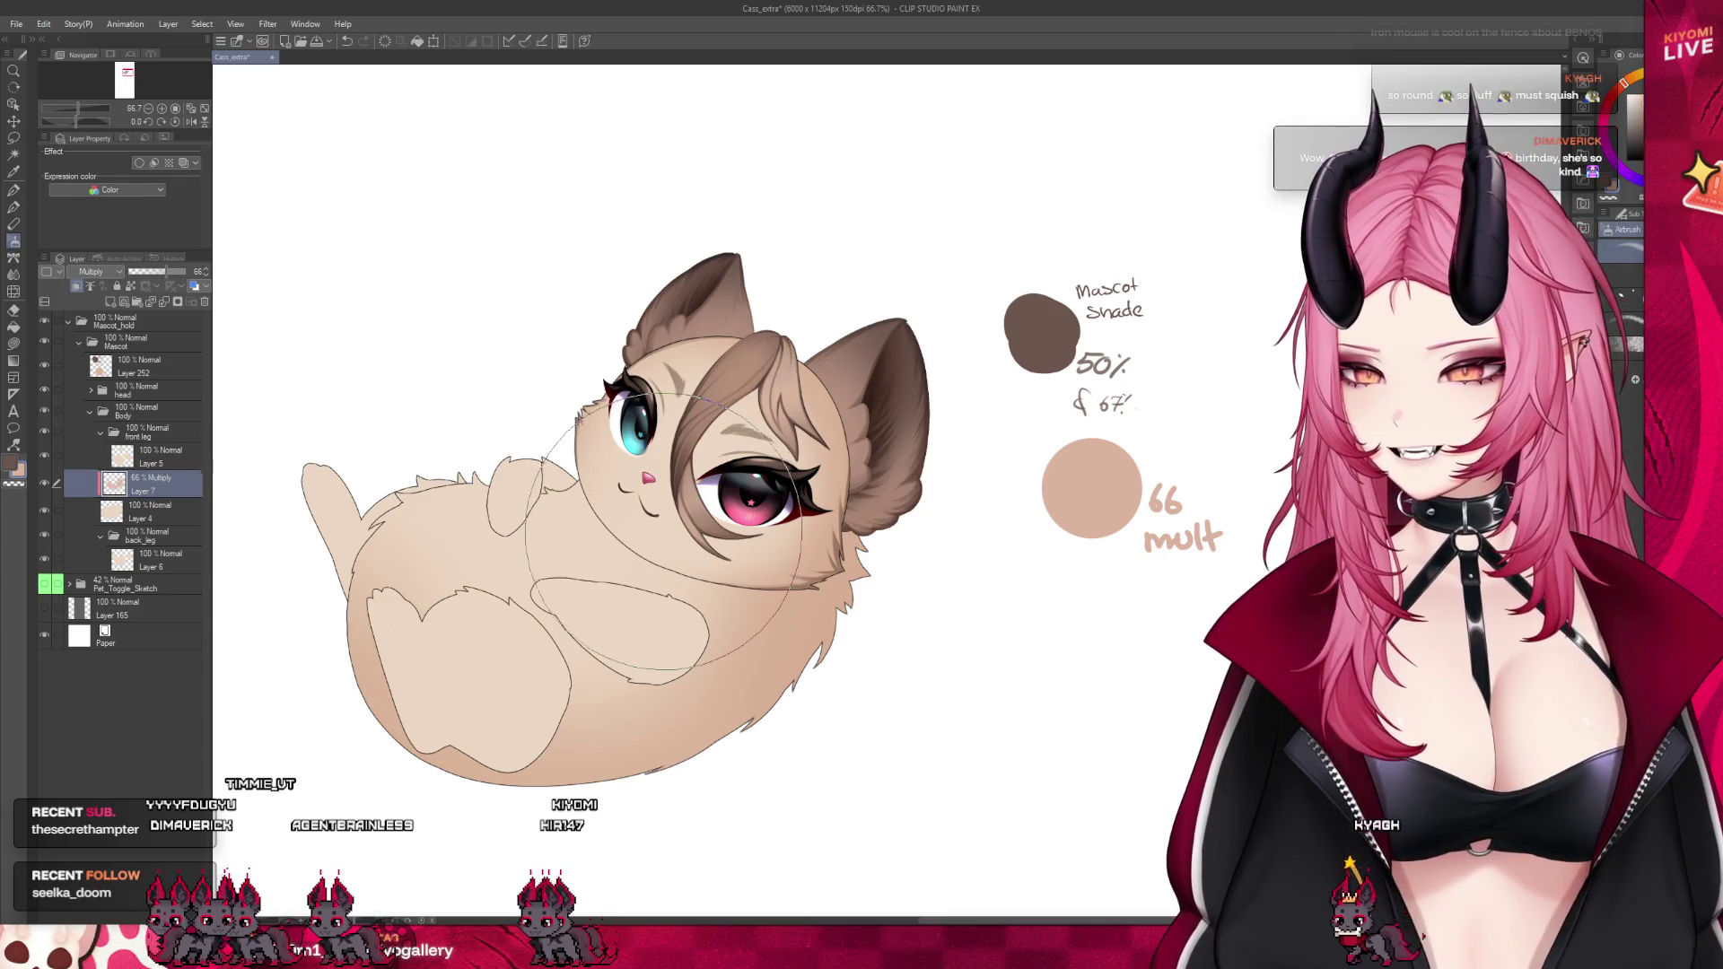
{"action": "scroll", "coordinate": [880, 494], "scroll_direction": "down", "scroll_amount": 5}
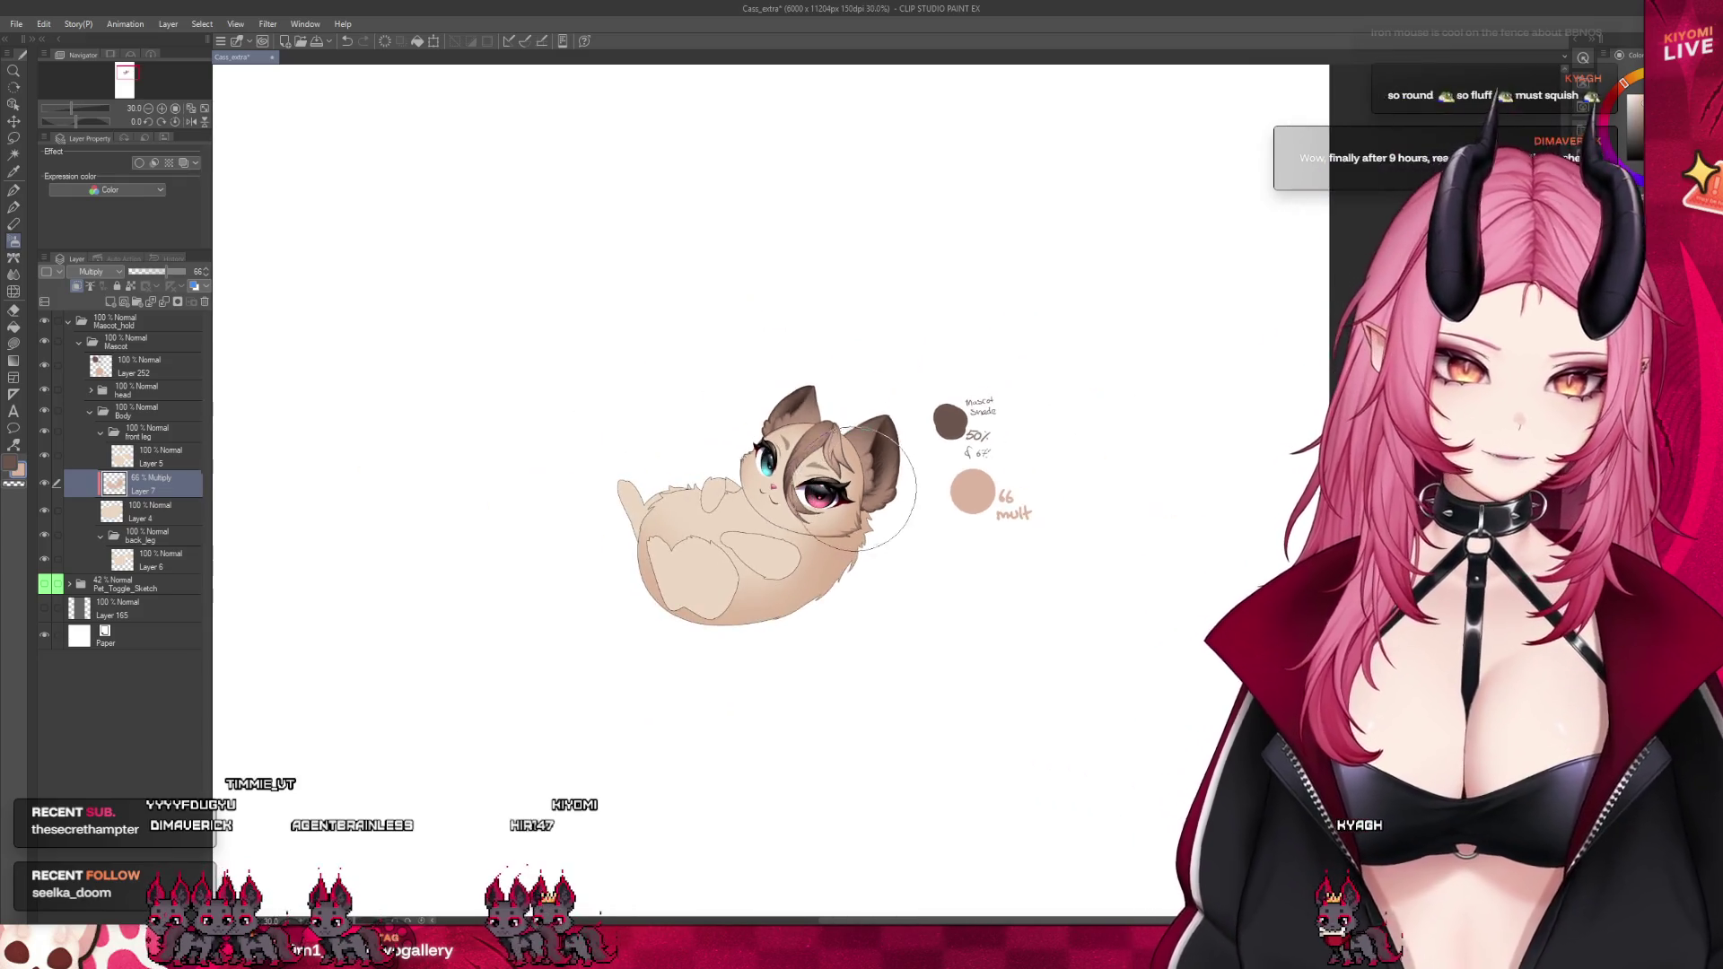
{"action": "scroll", "coordinate": [785, 453], "scroll_direction": "up", "scroll_amount": 4}
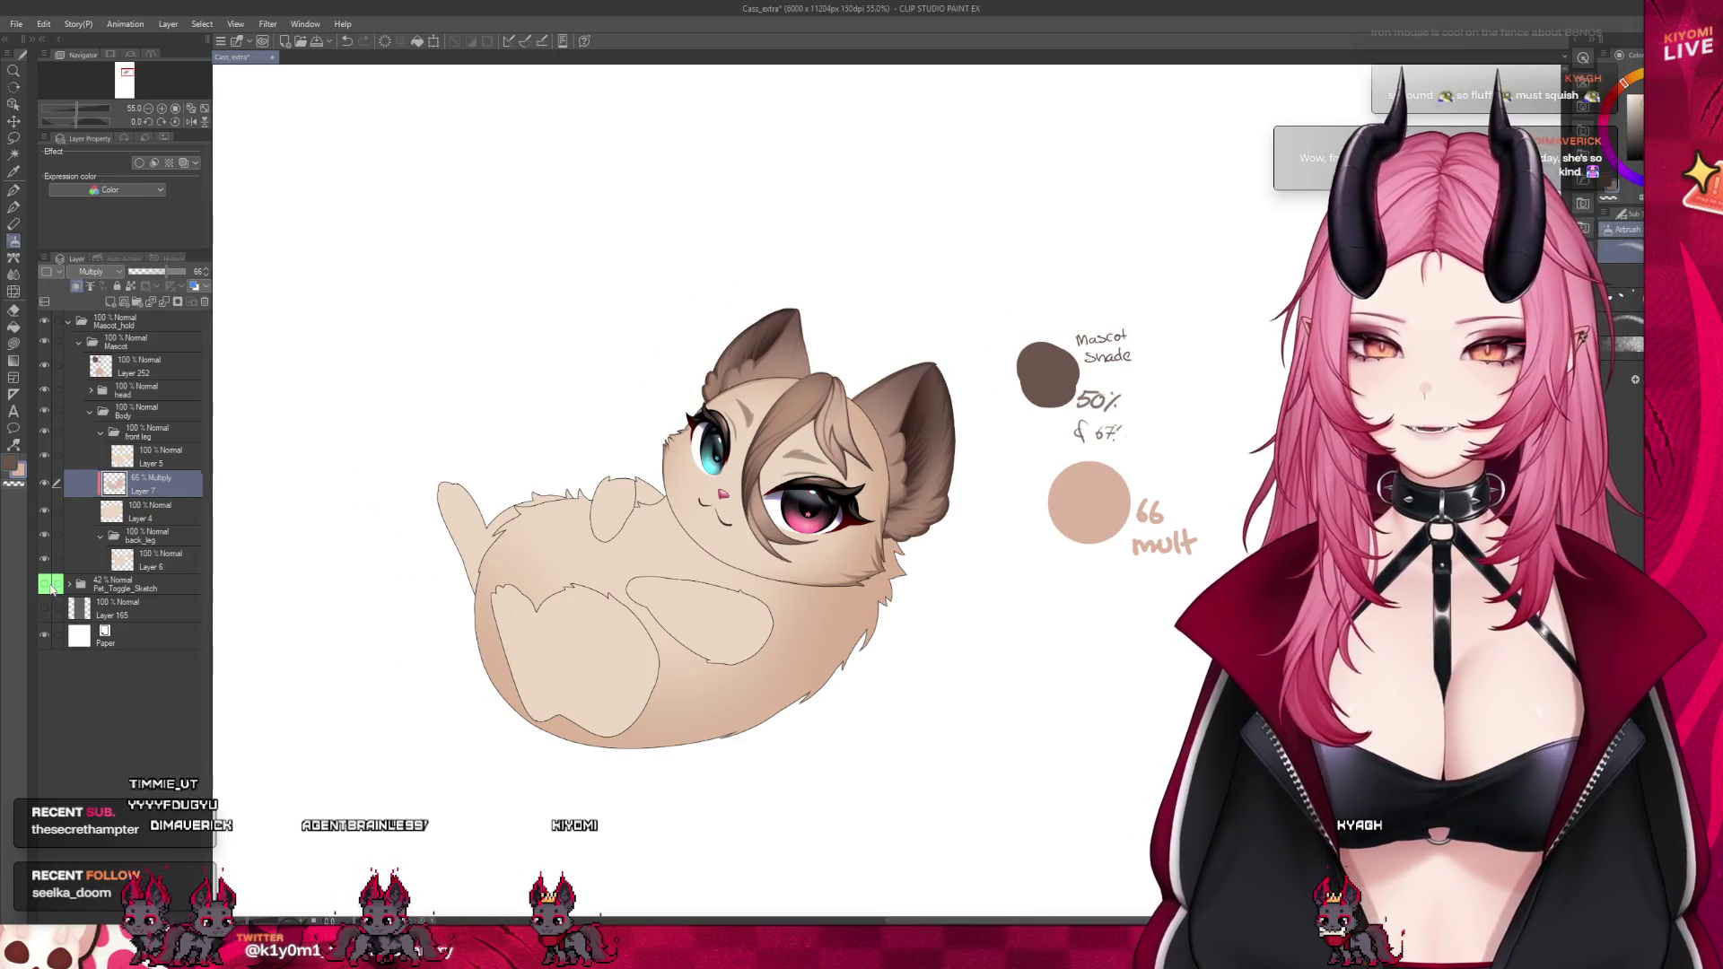
{"action": "left_click", "coordinate": [44, 584]}
{"action": "scroll", "coordinate": [653, 453], "scroll_direction": "down", "scroll_amount": 3}
{"action": "scroll", "coordinate": [653, 454], "scroll_direction": "up", "scroll_amount": 2}
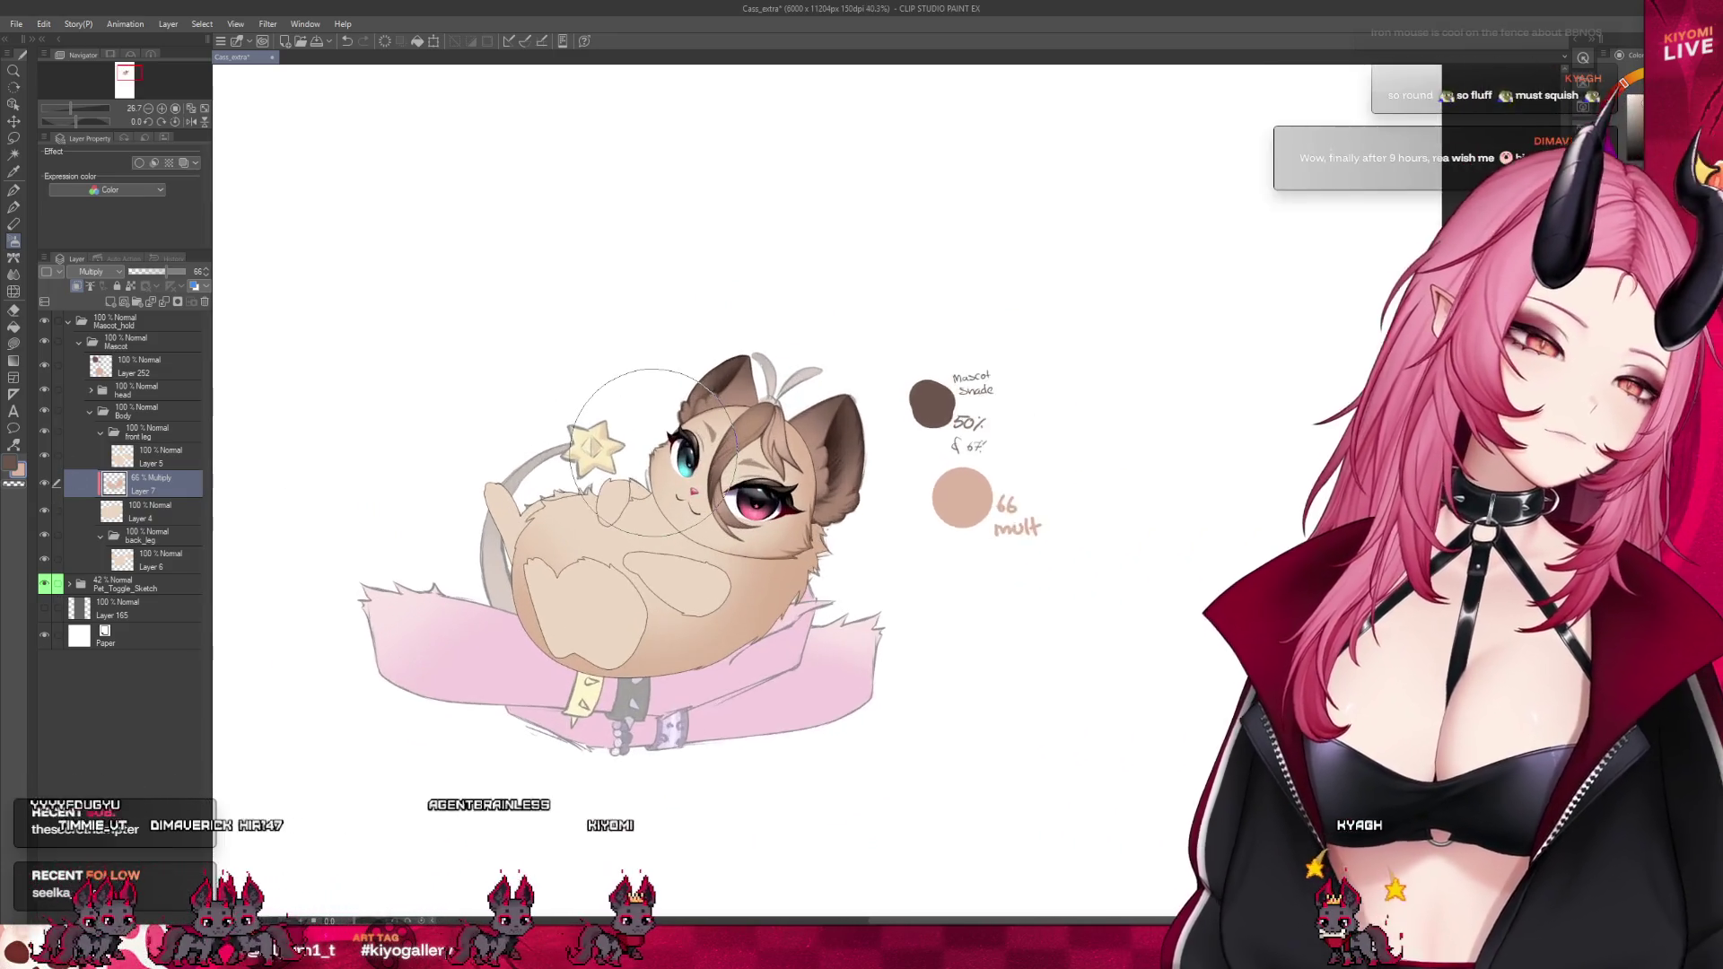
{"action": "scroll", "coordinate": [653, 453], "scroll_direction": "up", "scroll_amount": 2}
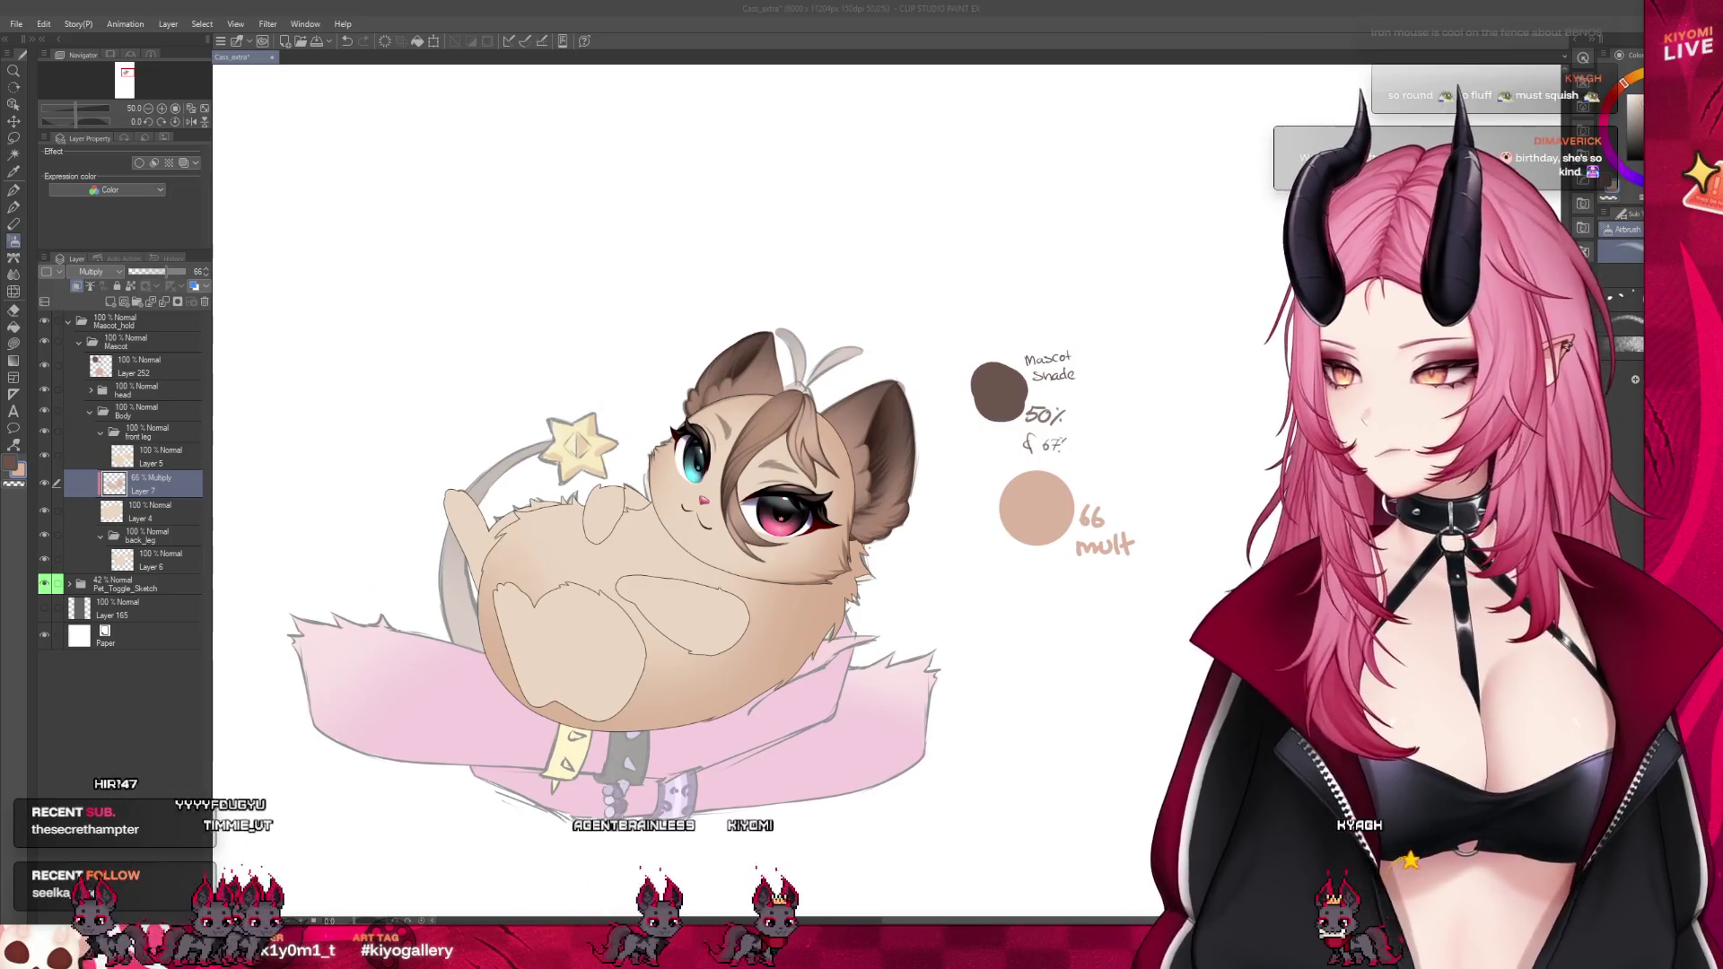
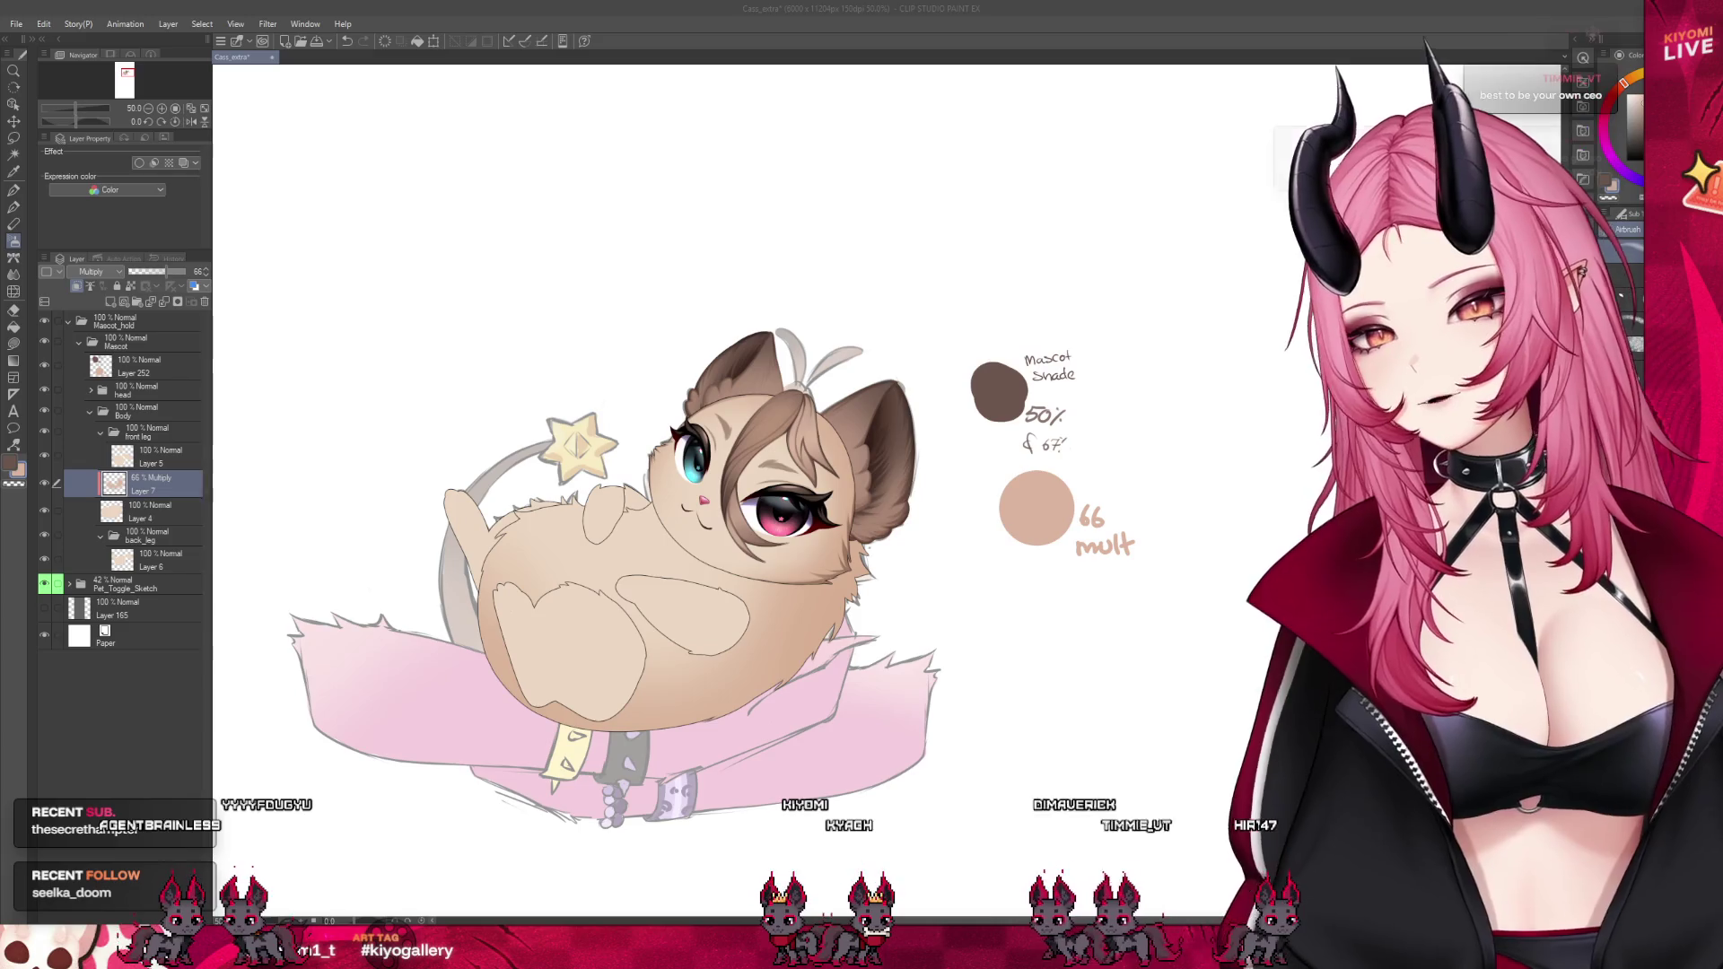
Add a new raster layer, Layer 8, directly above Layer 7 in the body folder
{"action": "scroll", "coordinate": [653, 453], "scroll_direction": "up", "scroll_amount": 2}
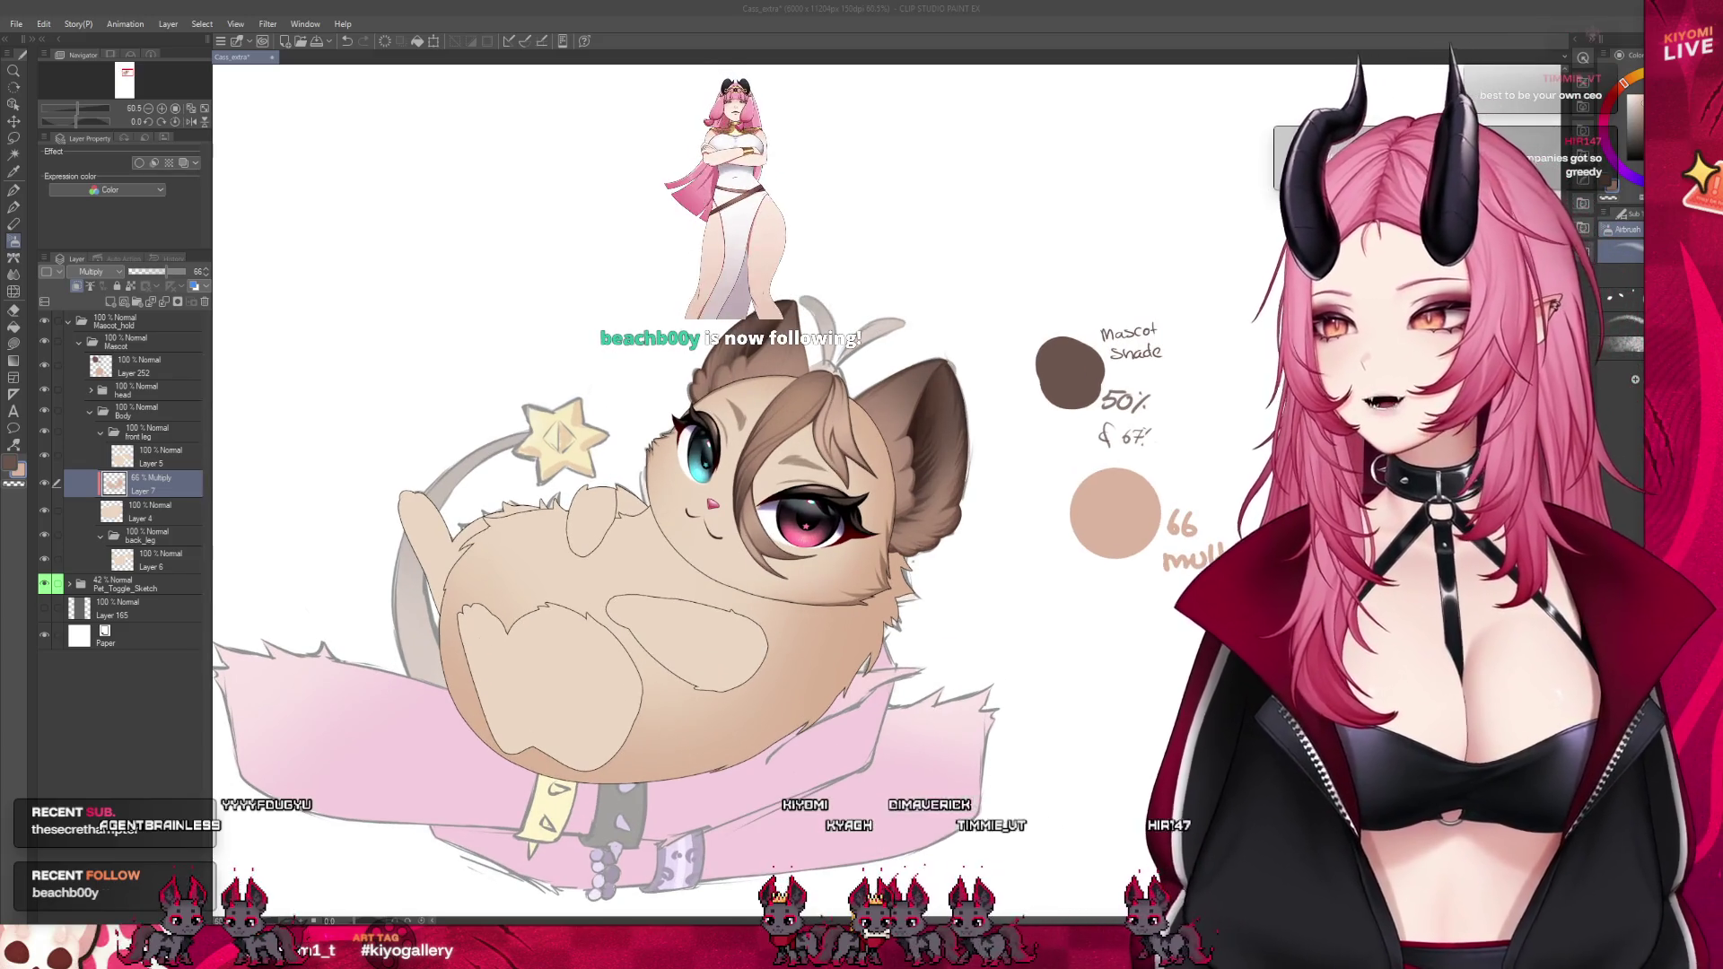
{"action": "left_click", "coordinate": [897, 561]}
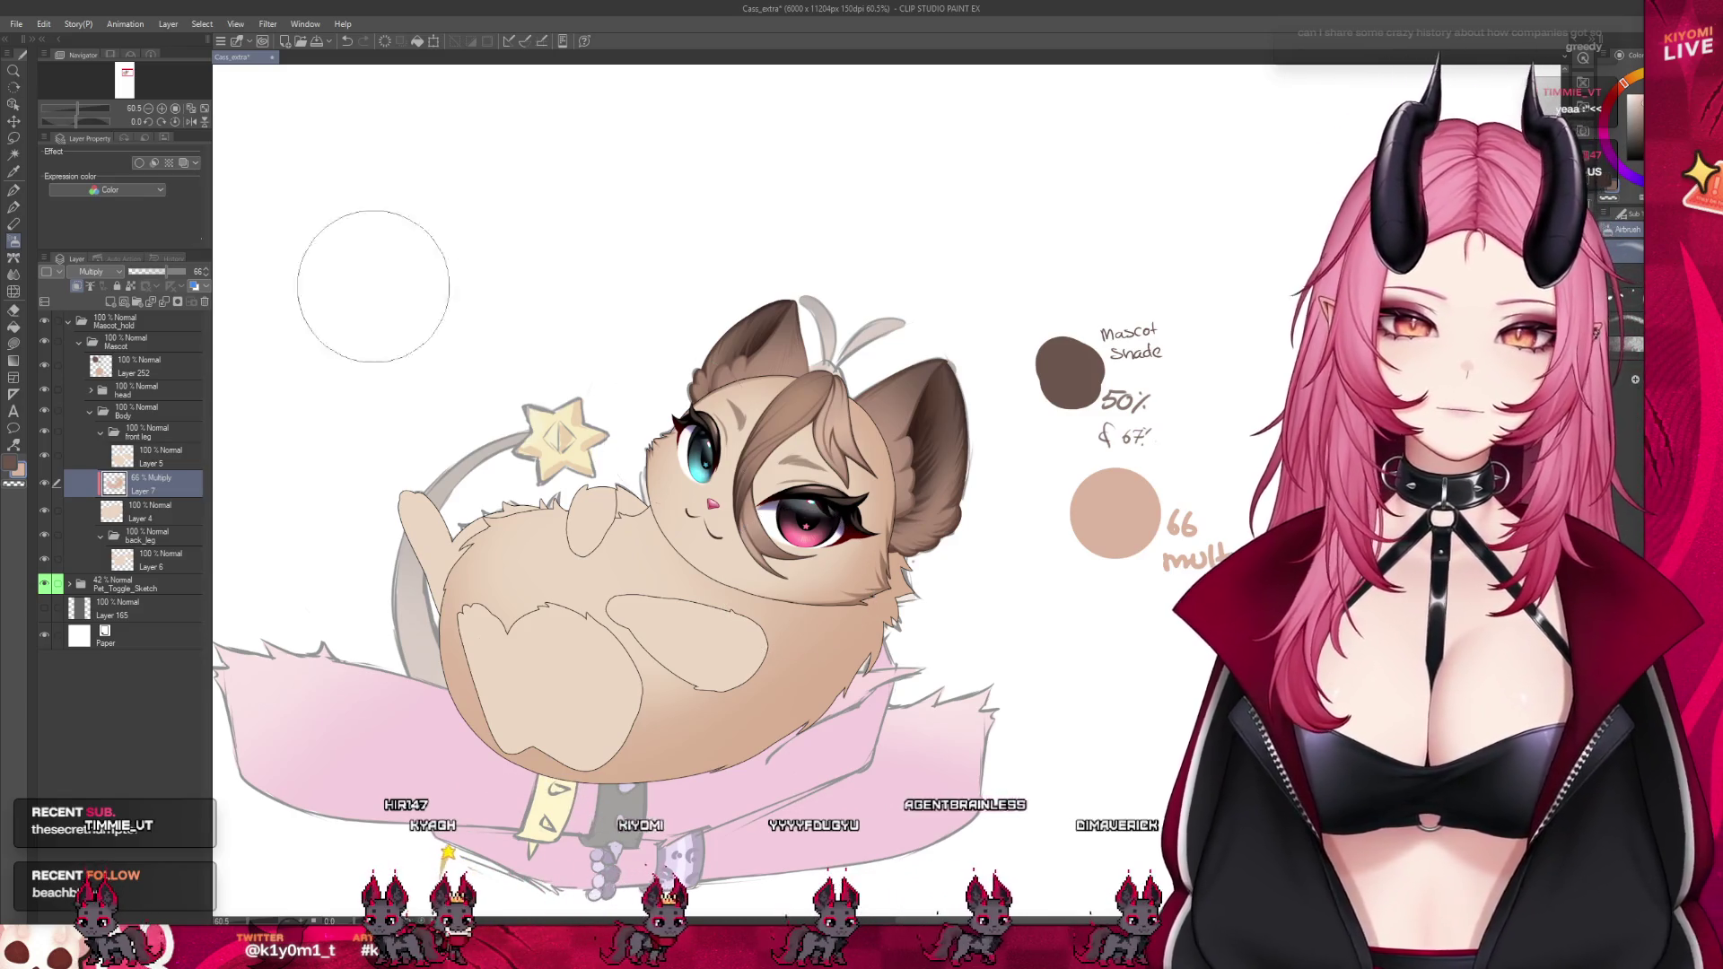
{"action": "left_click", "coordinate": [79, 287]}
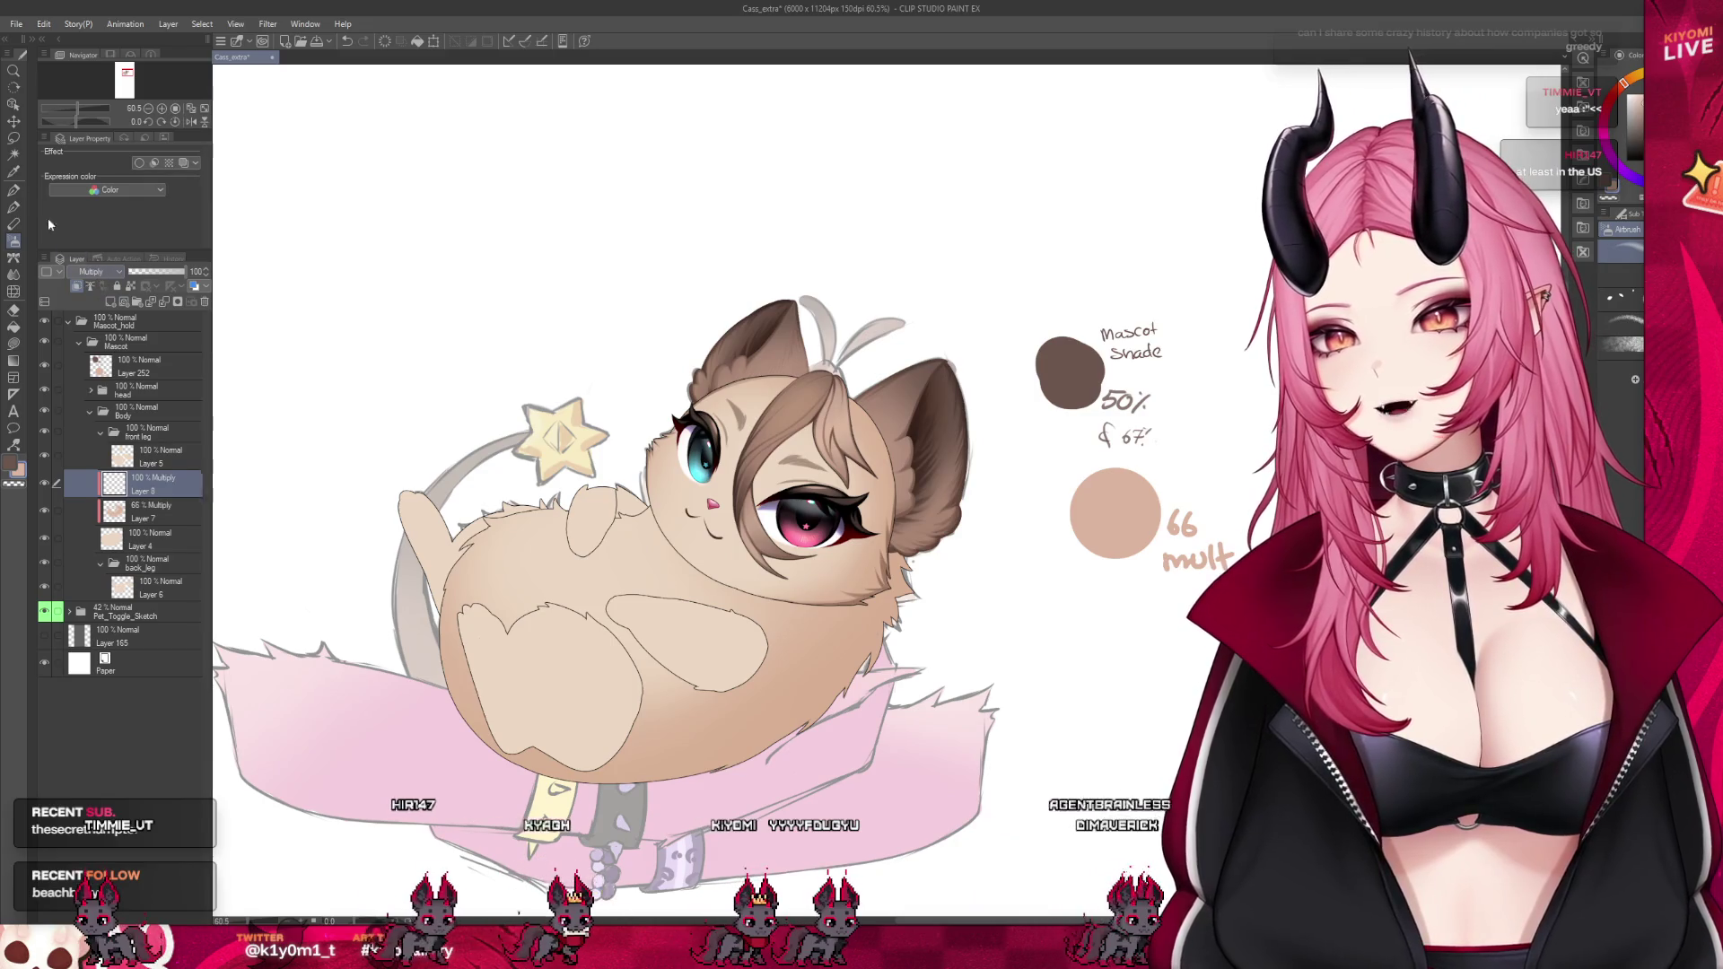
With the Pen tool, lower Layer 8 to about 50% opacity for belly shading
{"action": "left_click", "coordinate": [14, 207]}
{"action": "scroll", "coordinate": [734, 648], "scroll_direction": "up", "scroll_amount": 1}
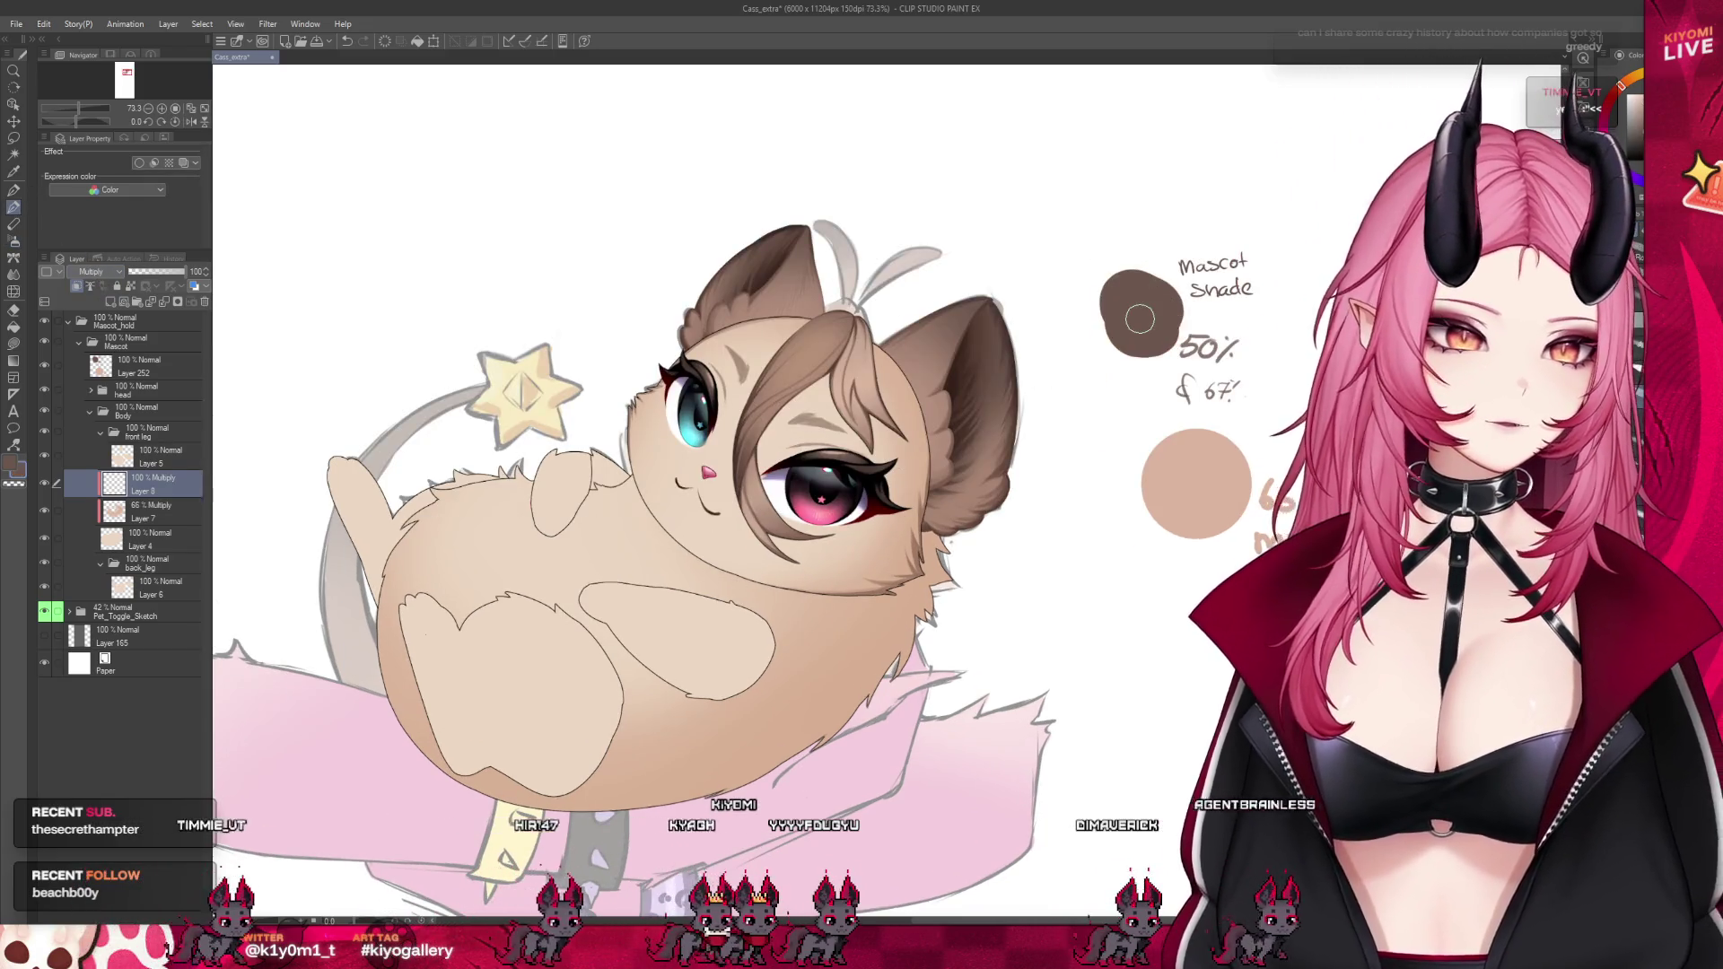
{"action": "left_click", "coordinate": [159, 271]}
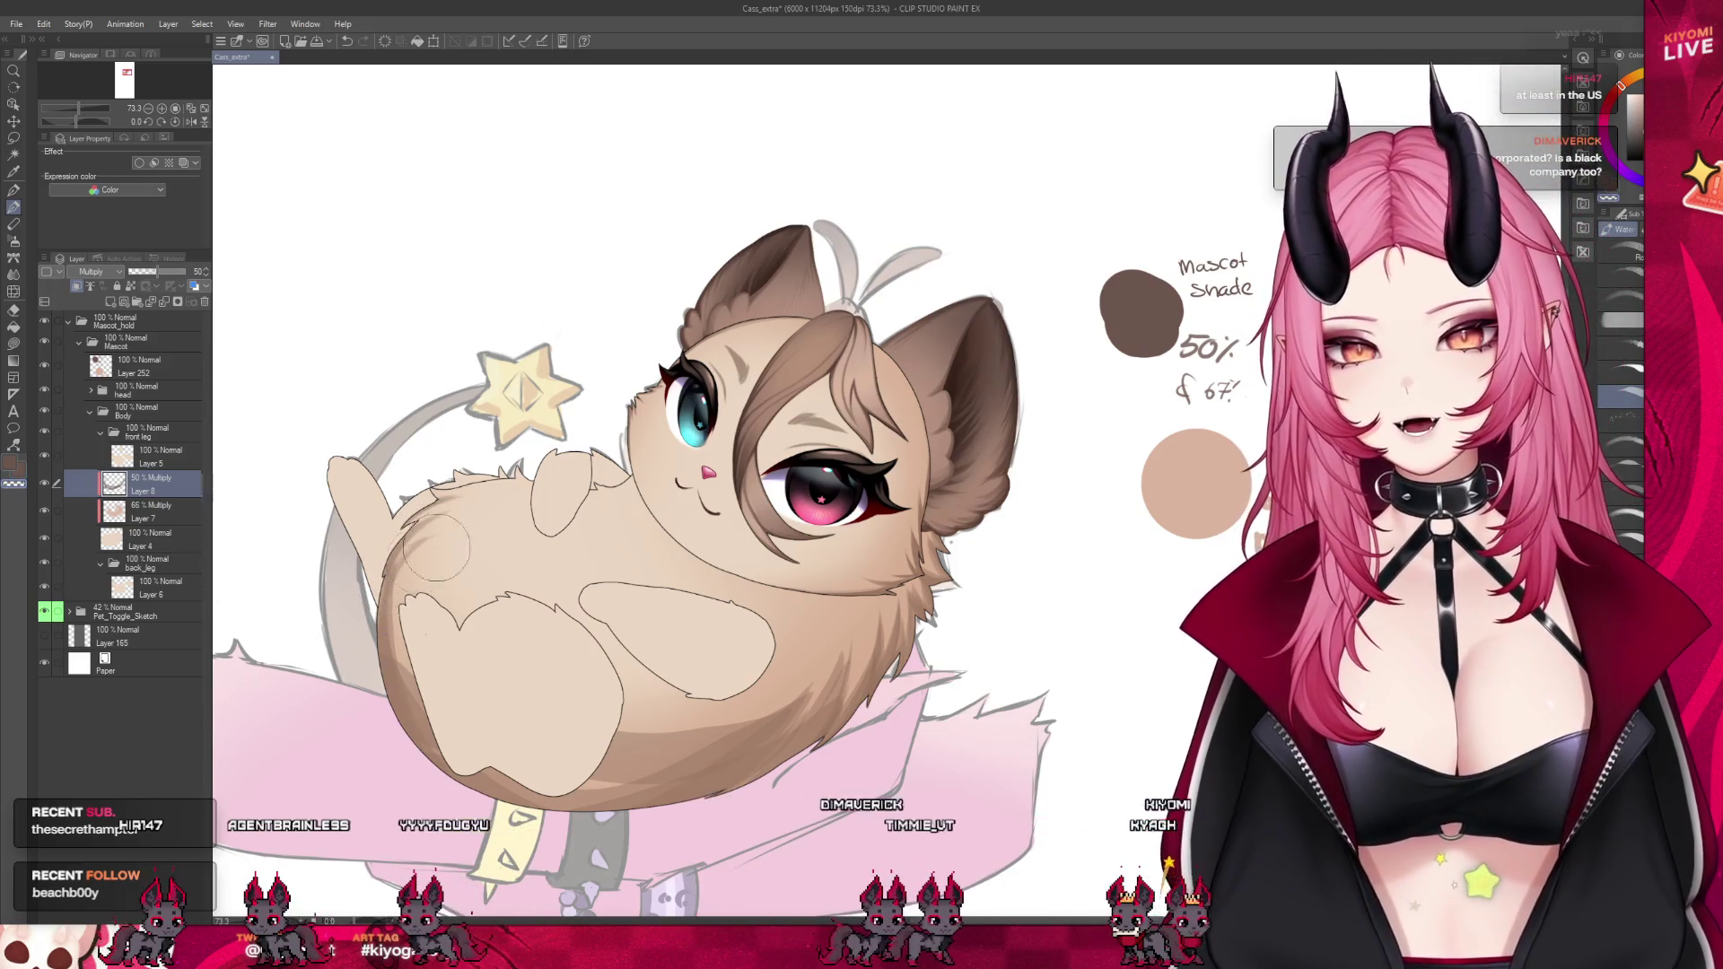
{"action": "key", "text": "j"}
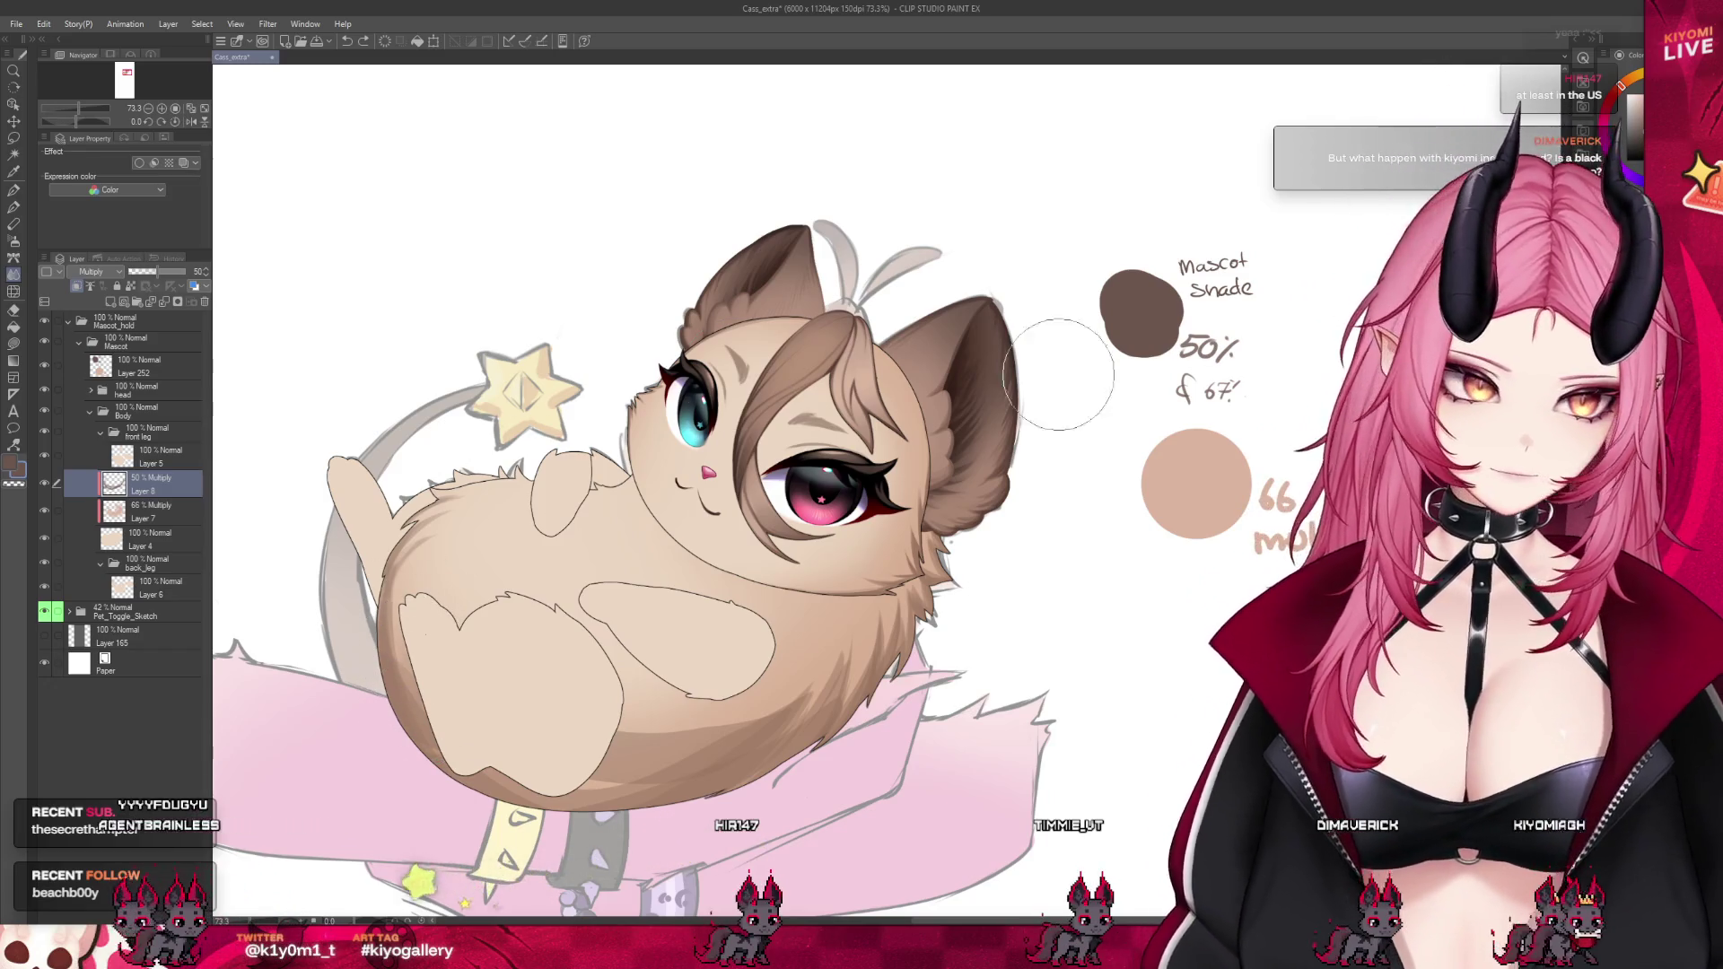
Remove the flat light shapes, then airbrush, pencil and blend darker shading along the lower belly
{"action": "key", "text": "ctrl+z"}
{"action": "key", "text": "b"}
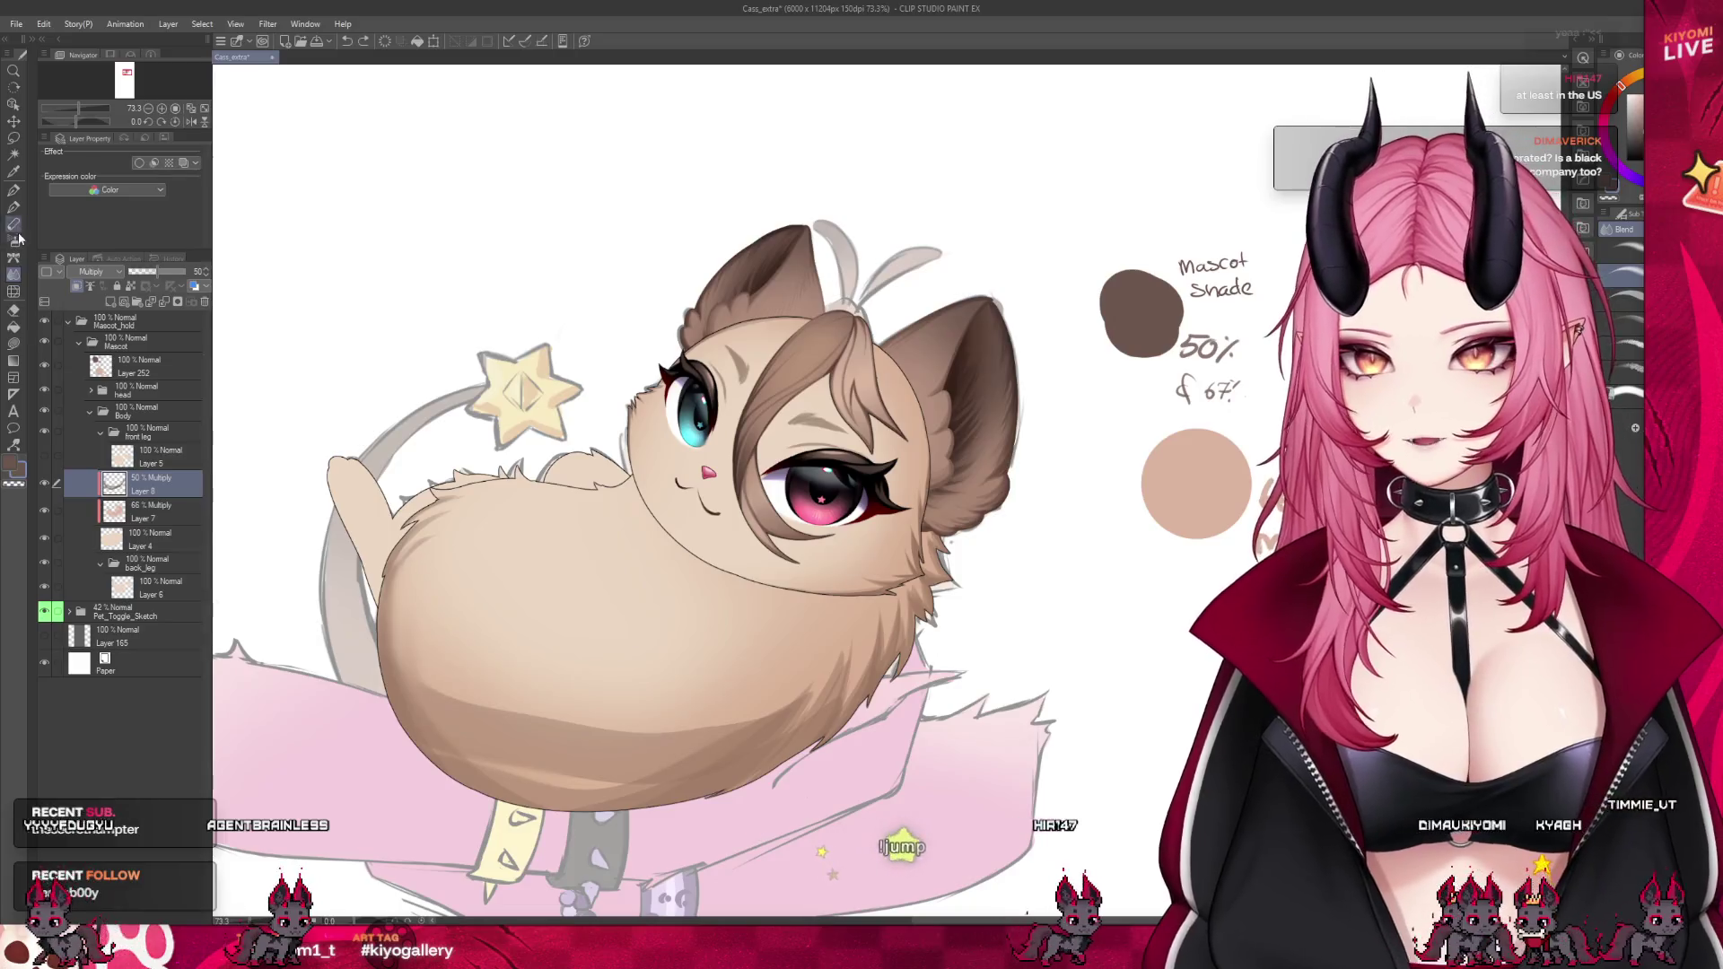
{"action": "left_click_drag", "start_coordinate": [575, 684], "coordinate": [430, 723]}
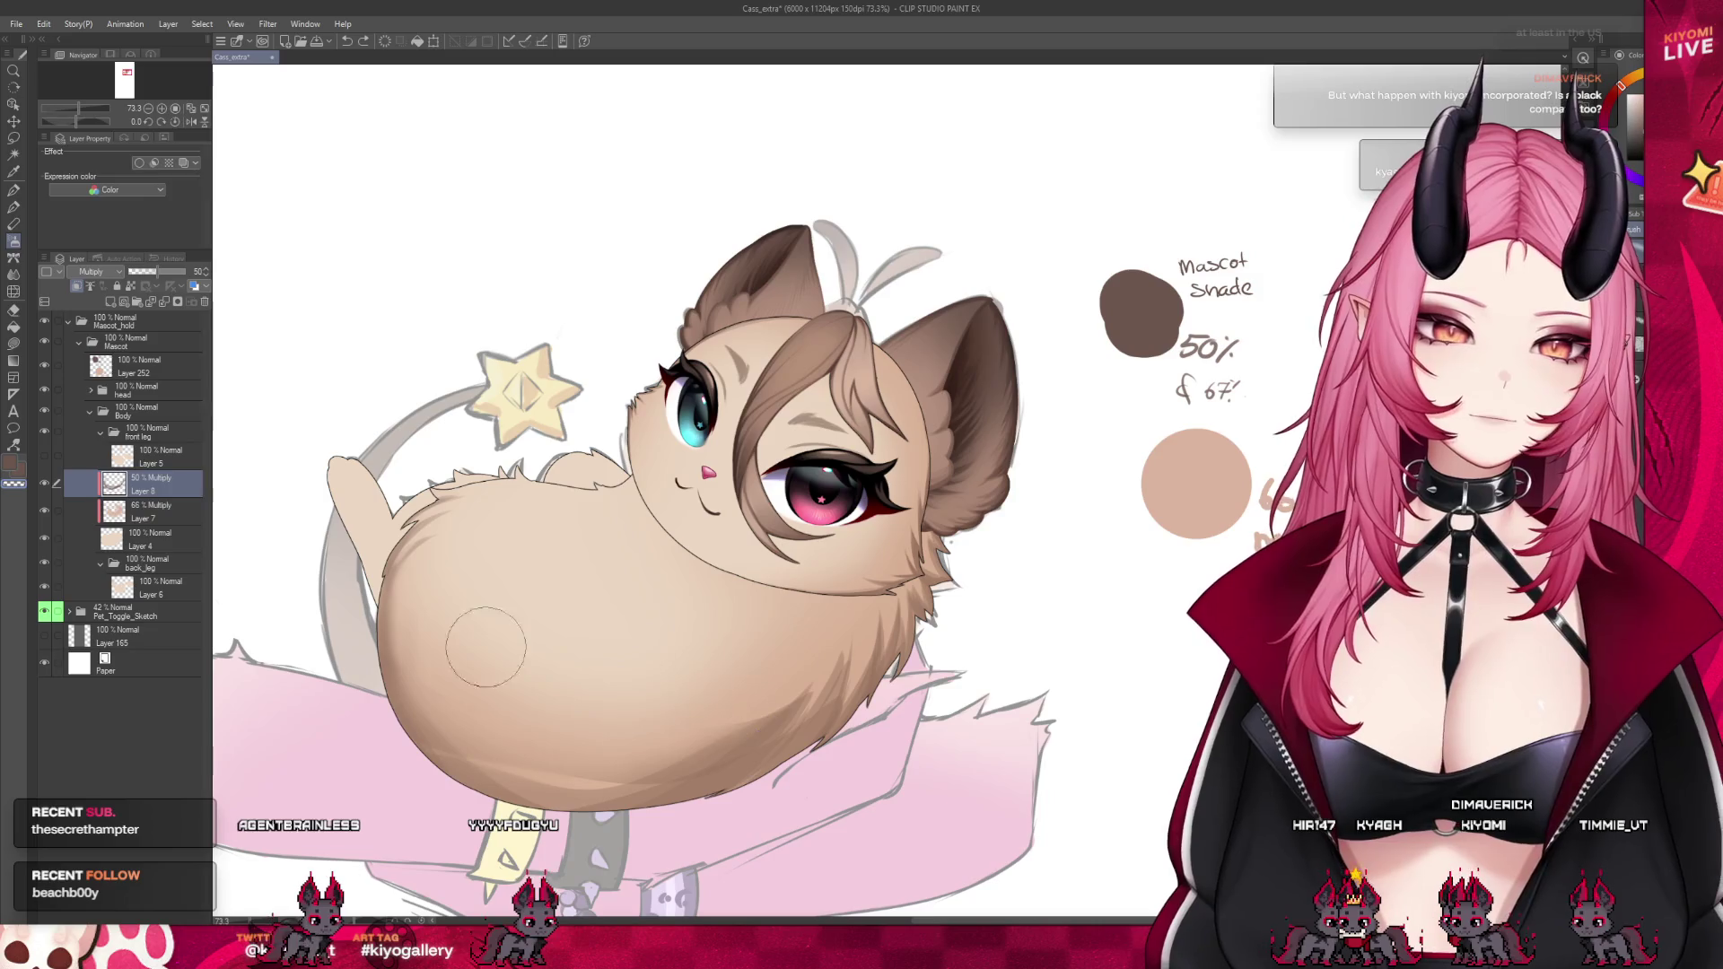
{"action": "left_click", "coordinate": [17, 222]}
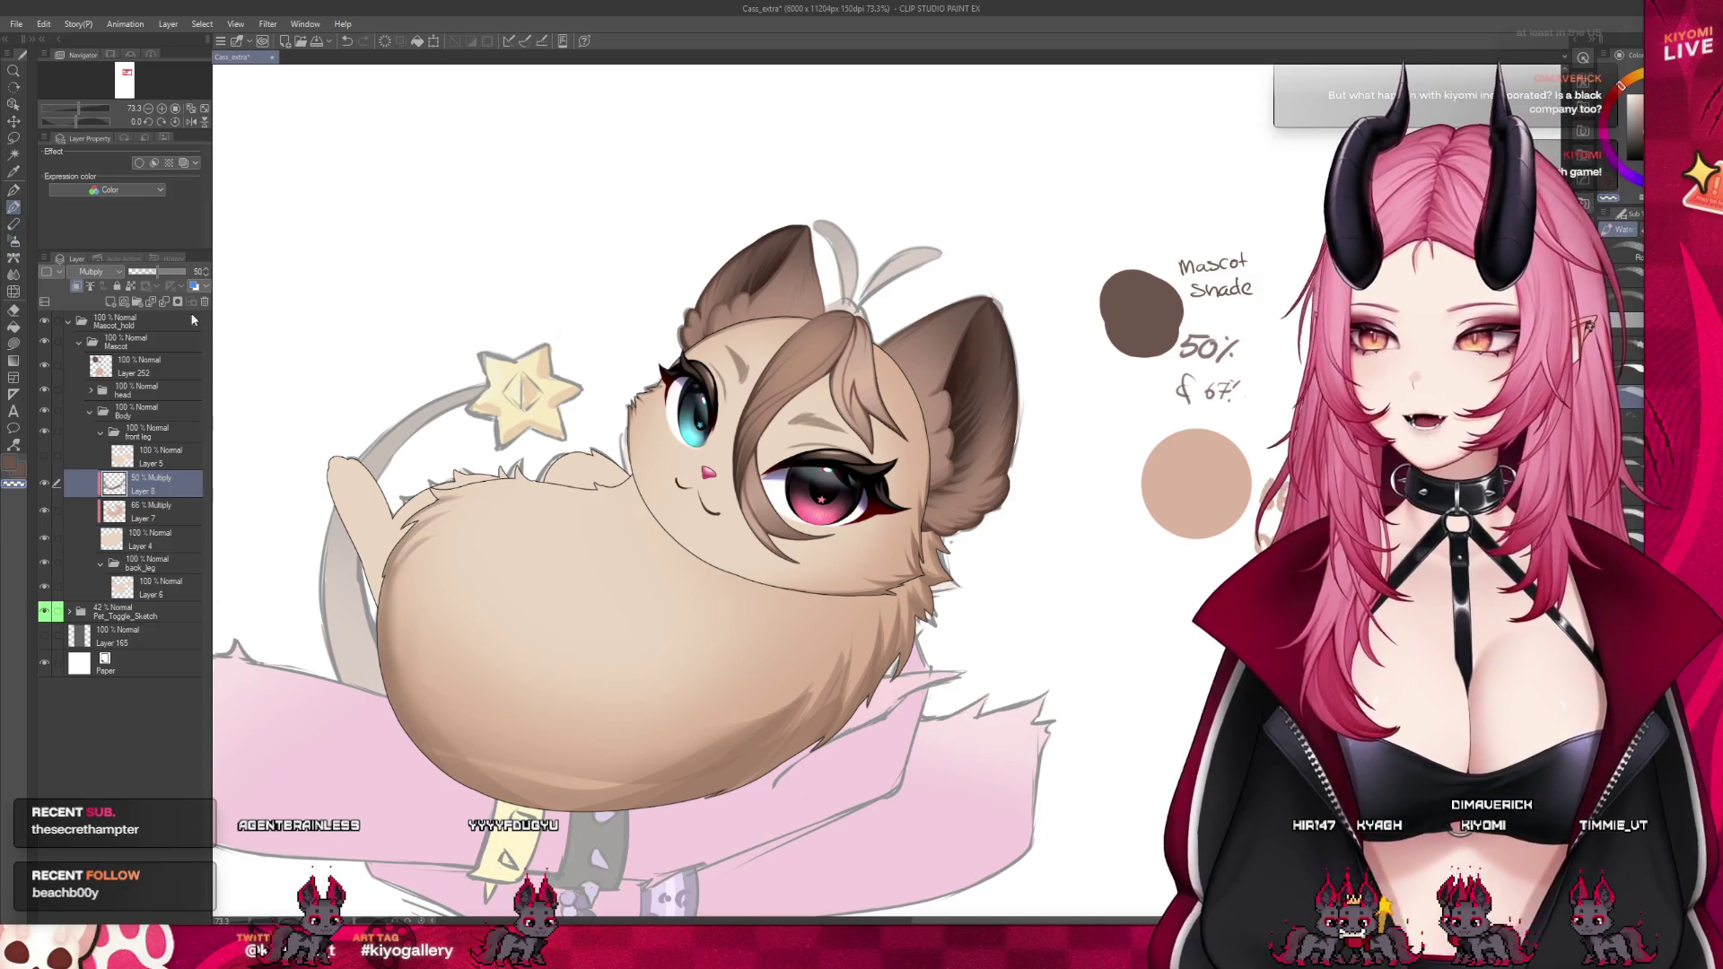
{"action": "left_click_drag", "start_coordinate": [448, 745], "coordinate": [709, 785]}
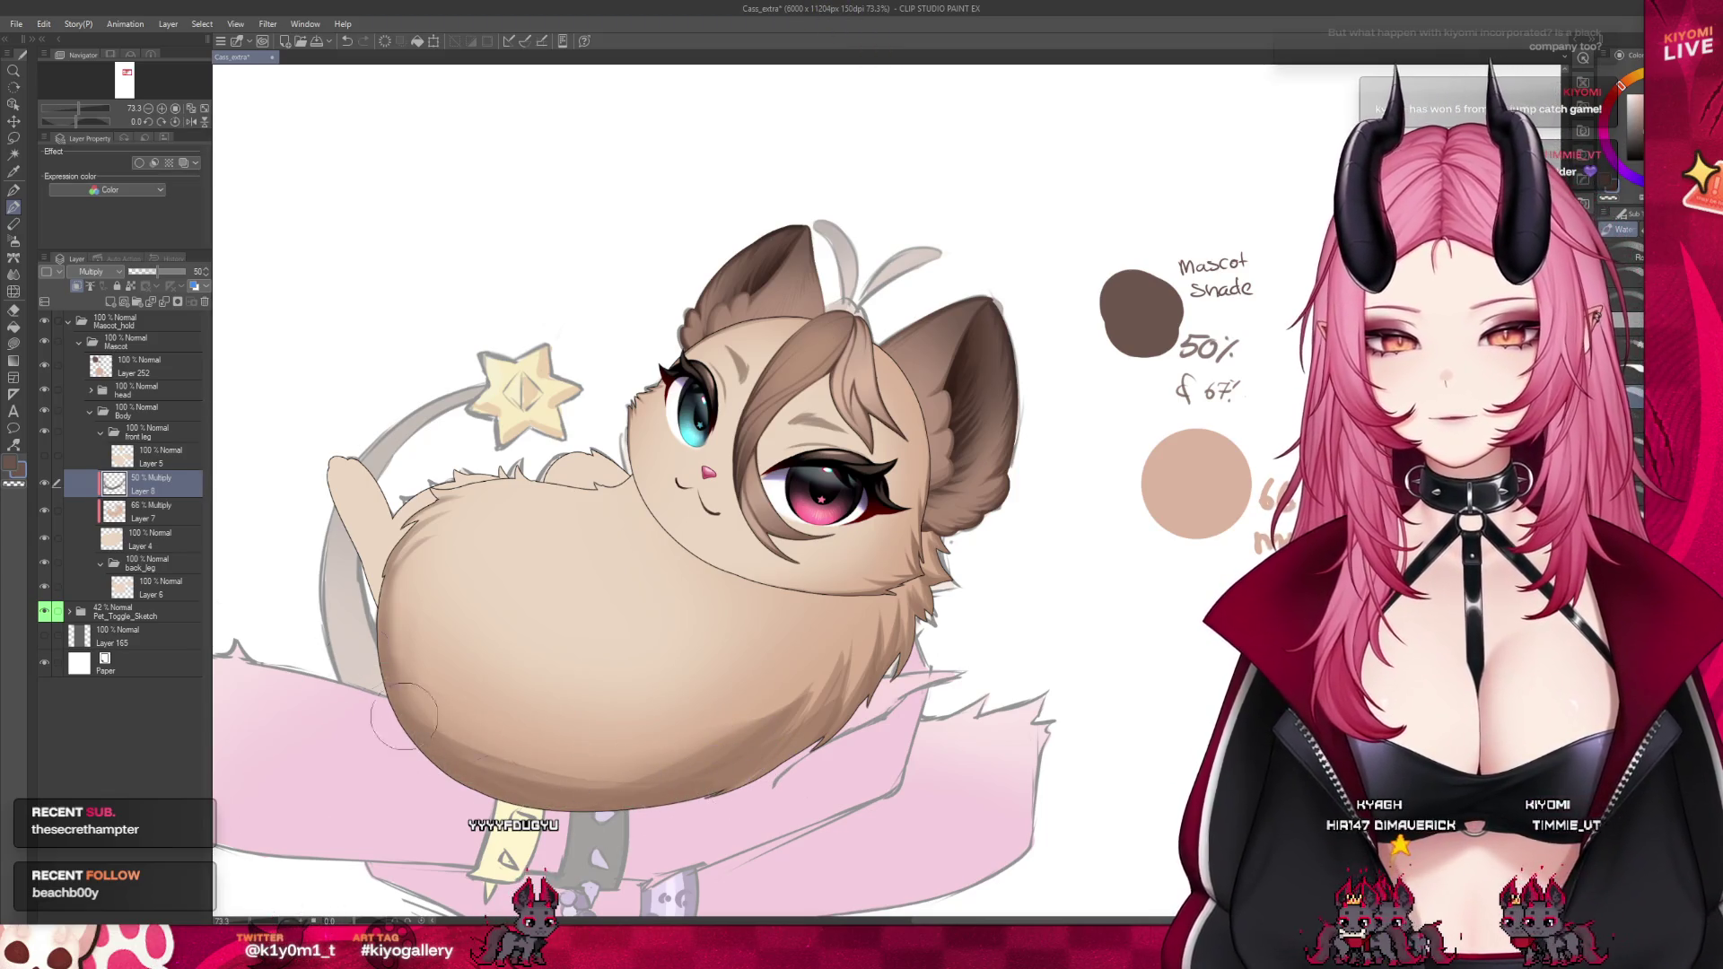
{"action": "left_click", "coordinate": [14, 274]}
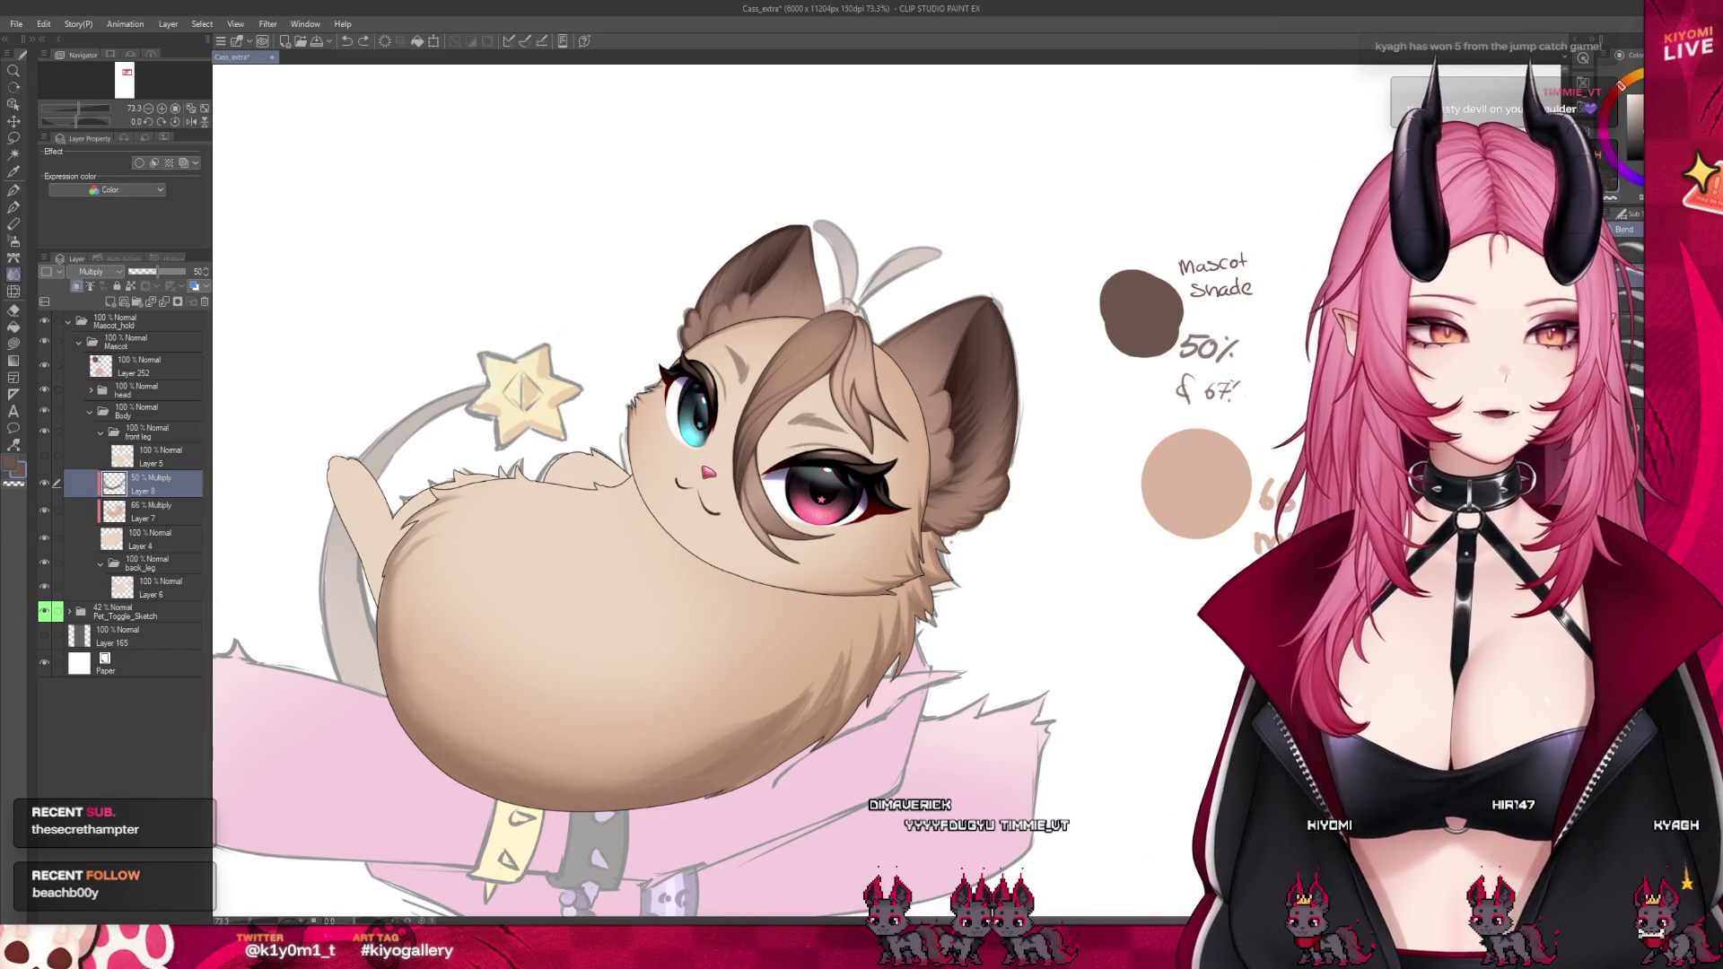
{"action": "mouse_move", "coordinate": [939, 709]}
{"action": "left_mouse_down"}
{"action": "mouse_move", "coordinate": [596, 731]}
{"action": "mouse_move", "coordinate": [503, 763]}
{"action": "left_mouse_up"}
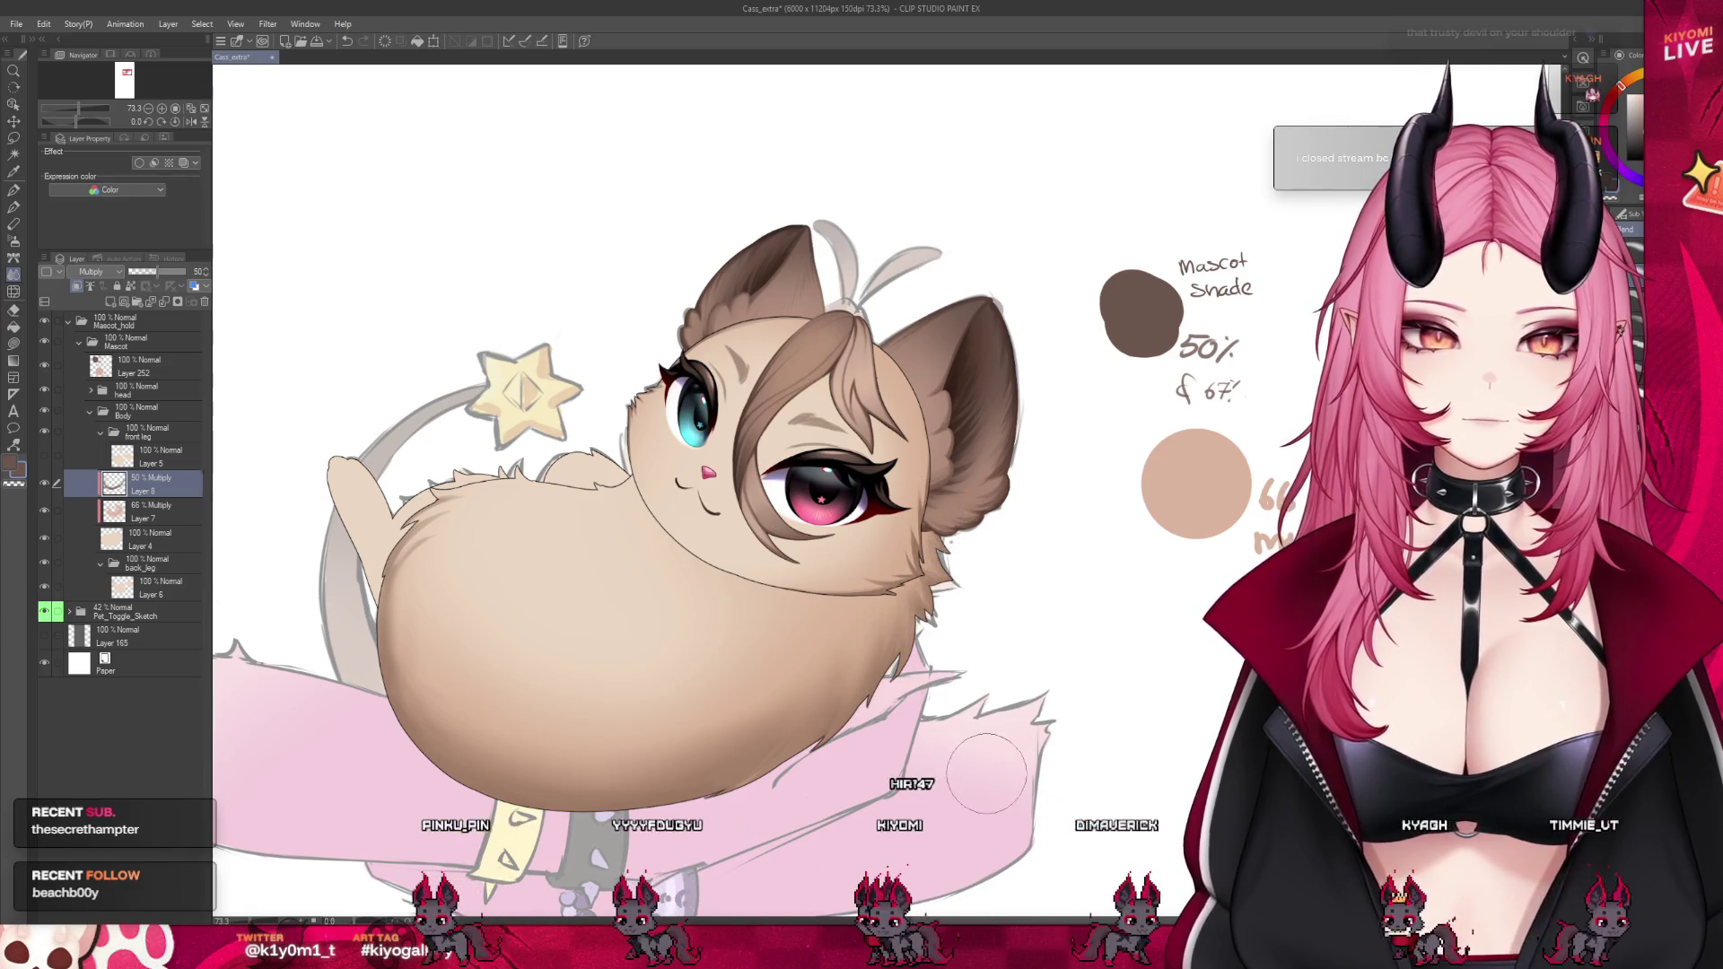
Return to the Pen and hide the mascot's head folder
{"action": "key", "text": "p"}
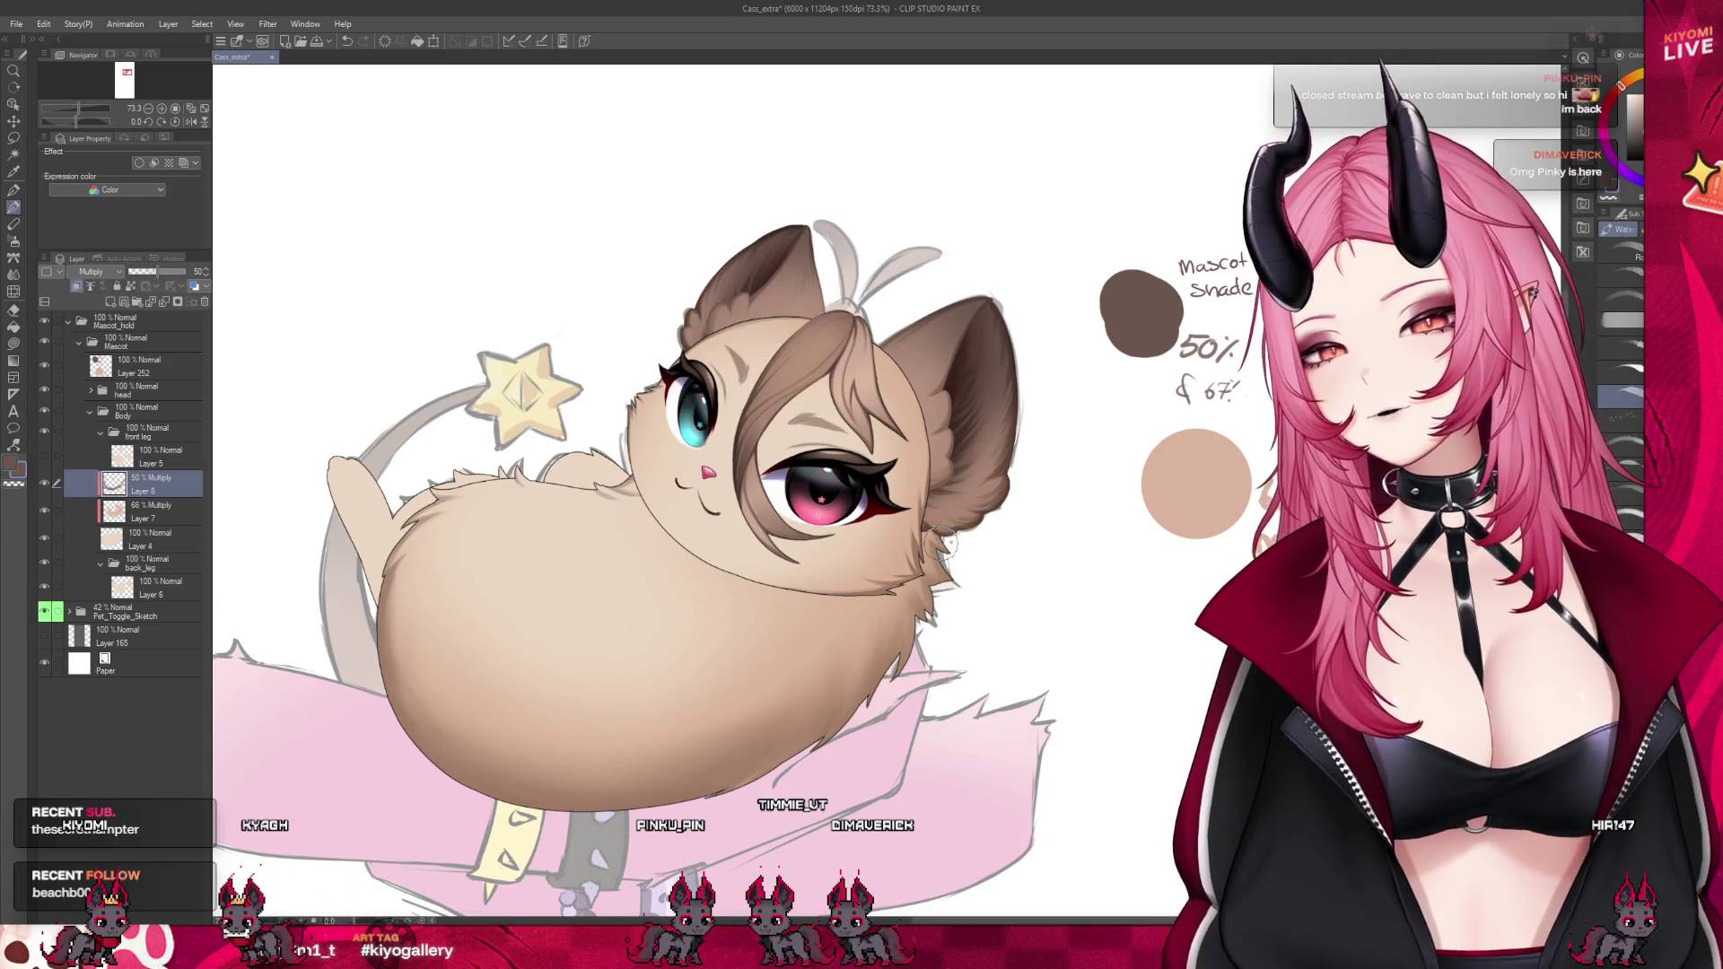
{"action": "left_click", "coordinate": [44, 394]}
{"action": "scroll", "coordinate": [999, 462], "scroll_direction": "up", "scroll_amount": 1}
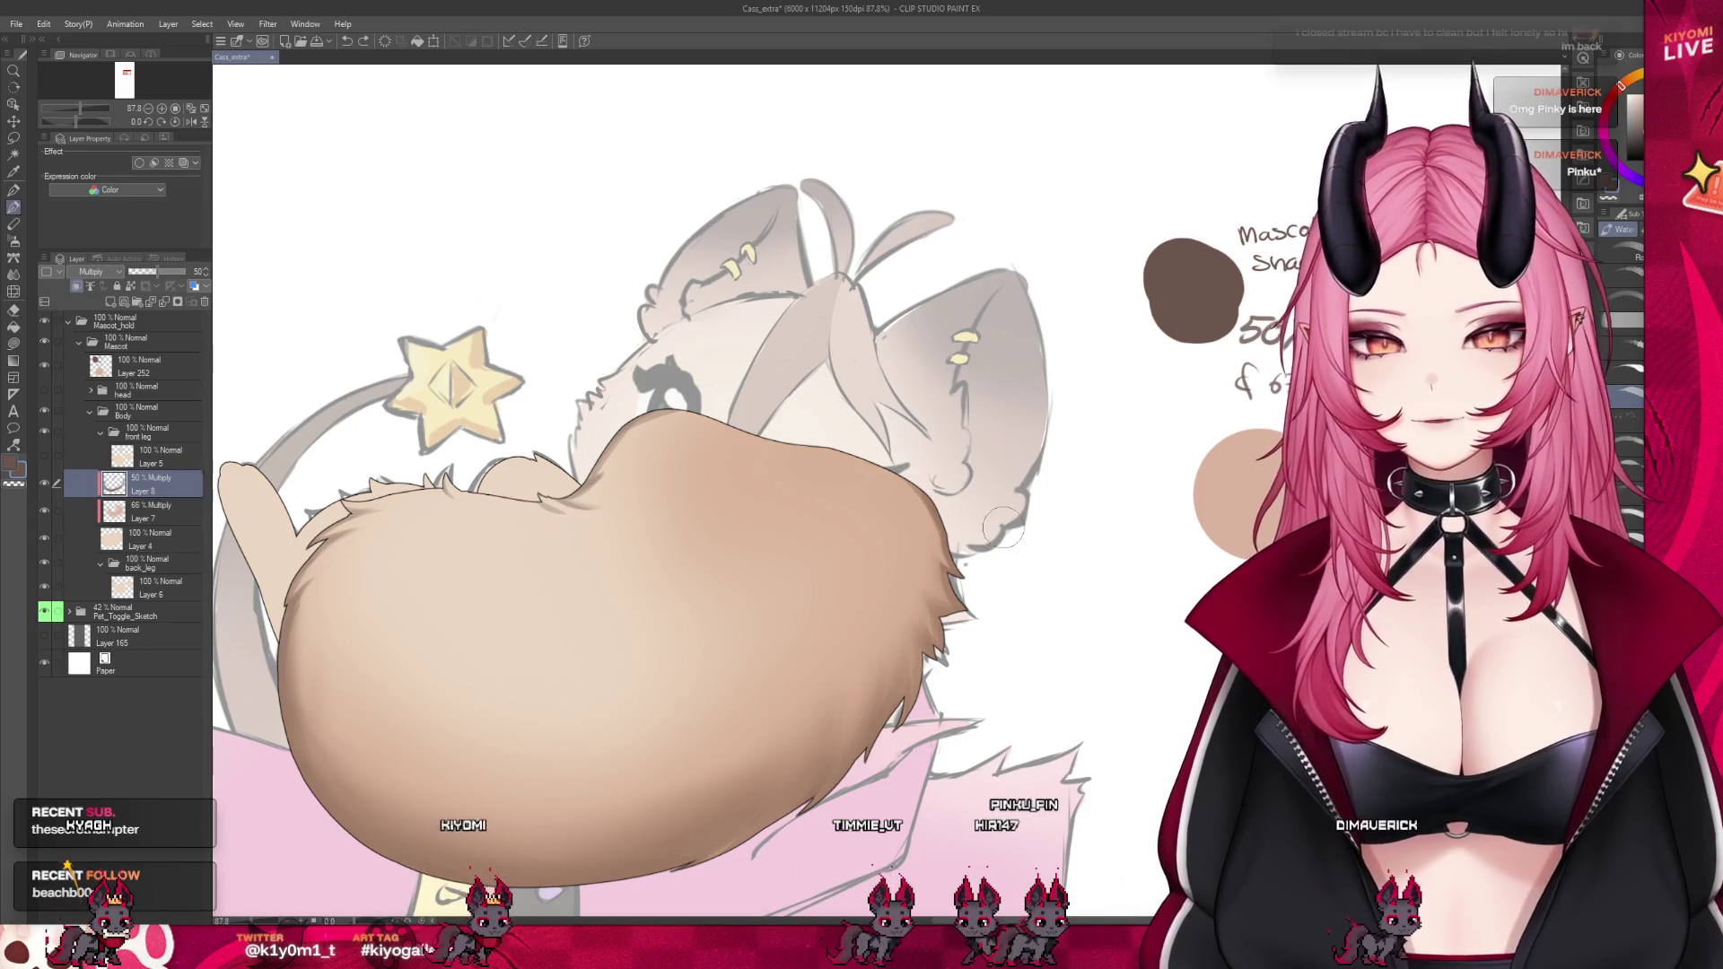
{"action": "scroll", "coordinate": [866, 491], "scroll_direction": "down", "scroll_amount": 3}
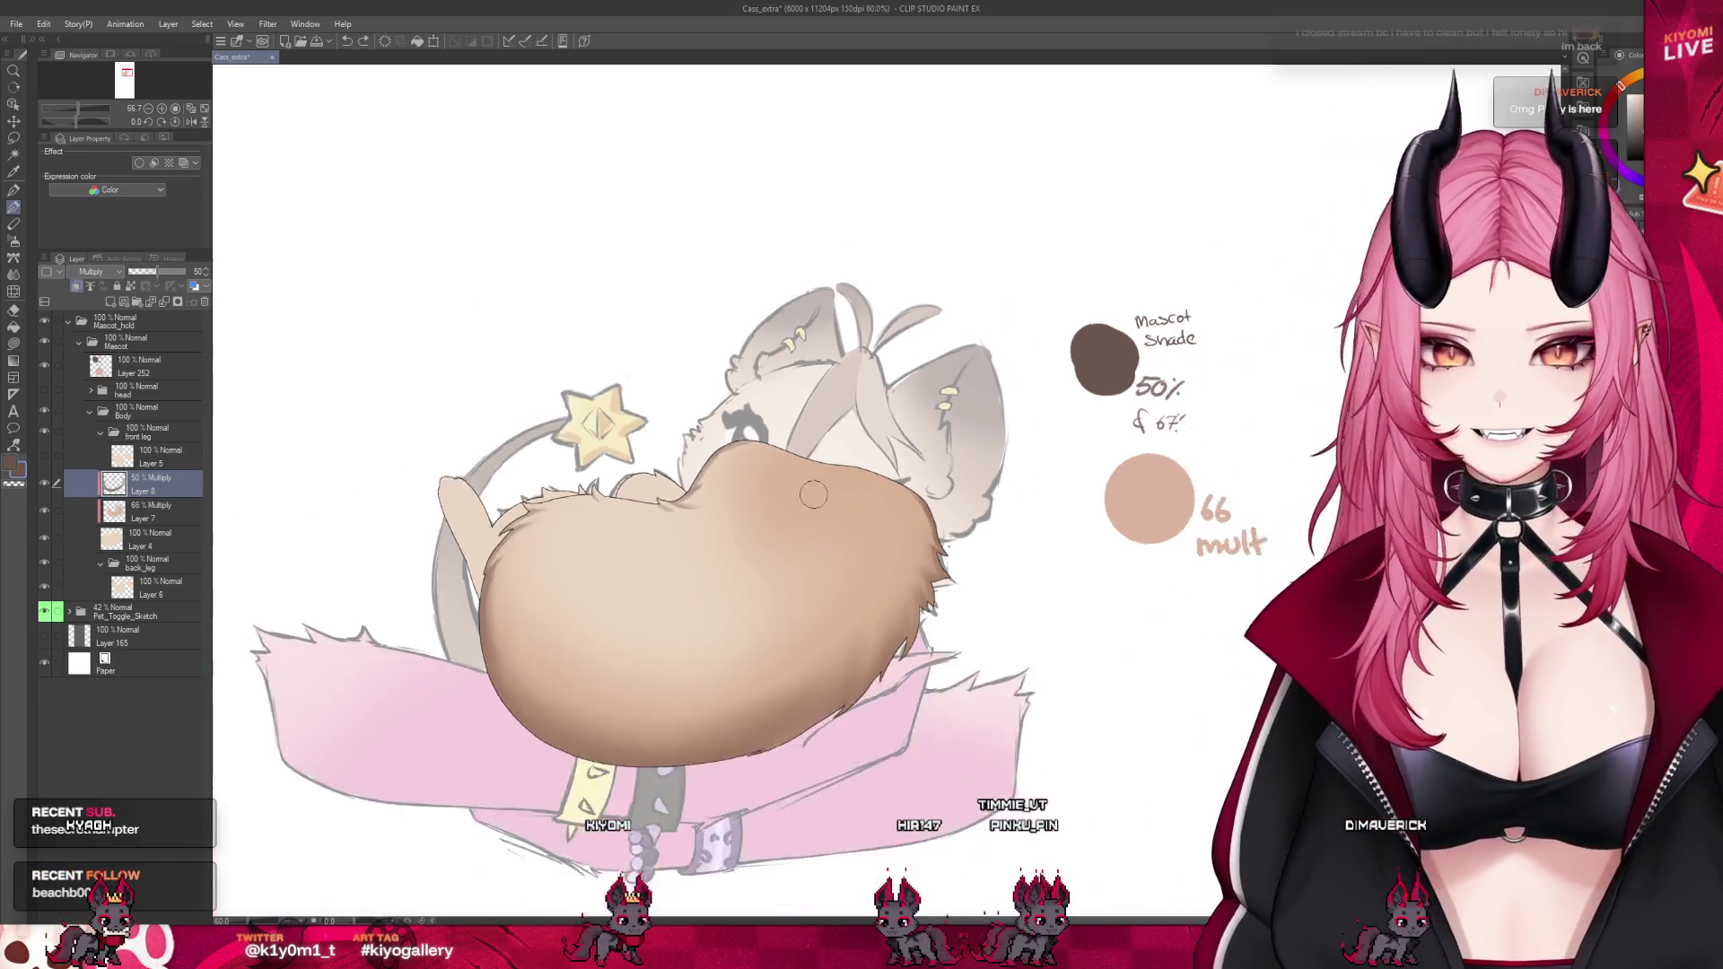
{"action": "scroll", "coordinate": [831, 536], "scroll_direction": "up", "scroll_amount": 1}
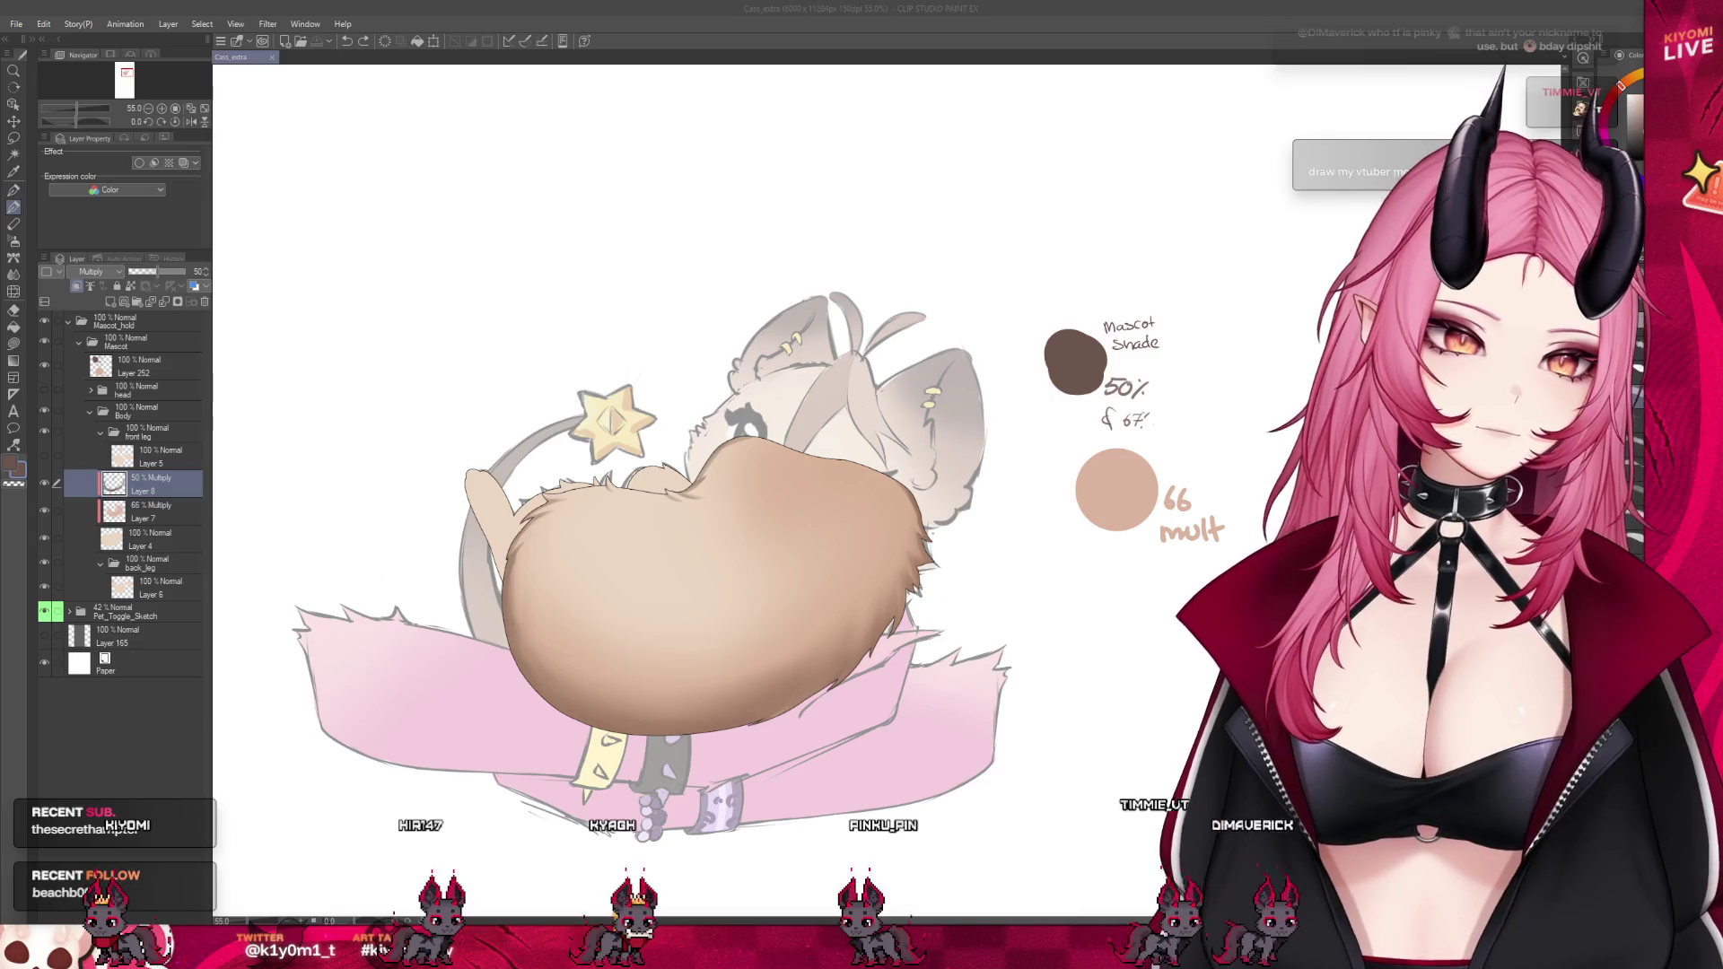
Add a small shading stroke to the mascot's body on the Multiply layer
{"action": "scroll", "coordinate": [593, 593], "scroll_direction": "up", "scroll_amount": 2}
{"action": "left_click", "coordinate": [576, 734]}
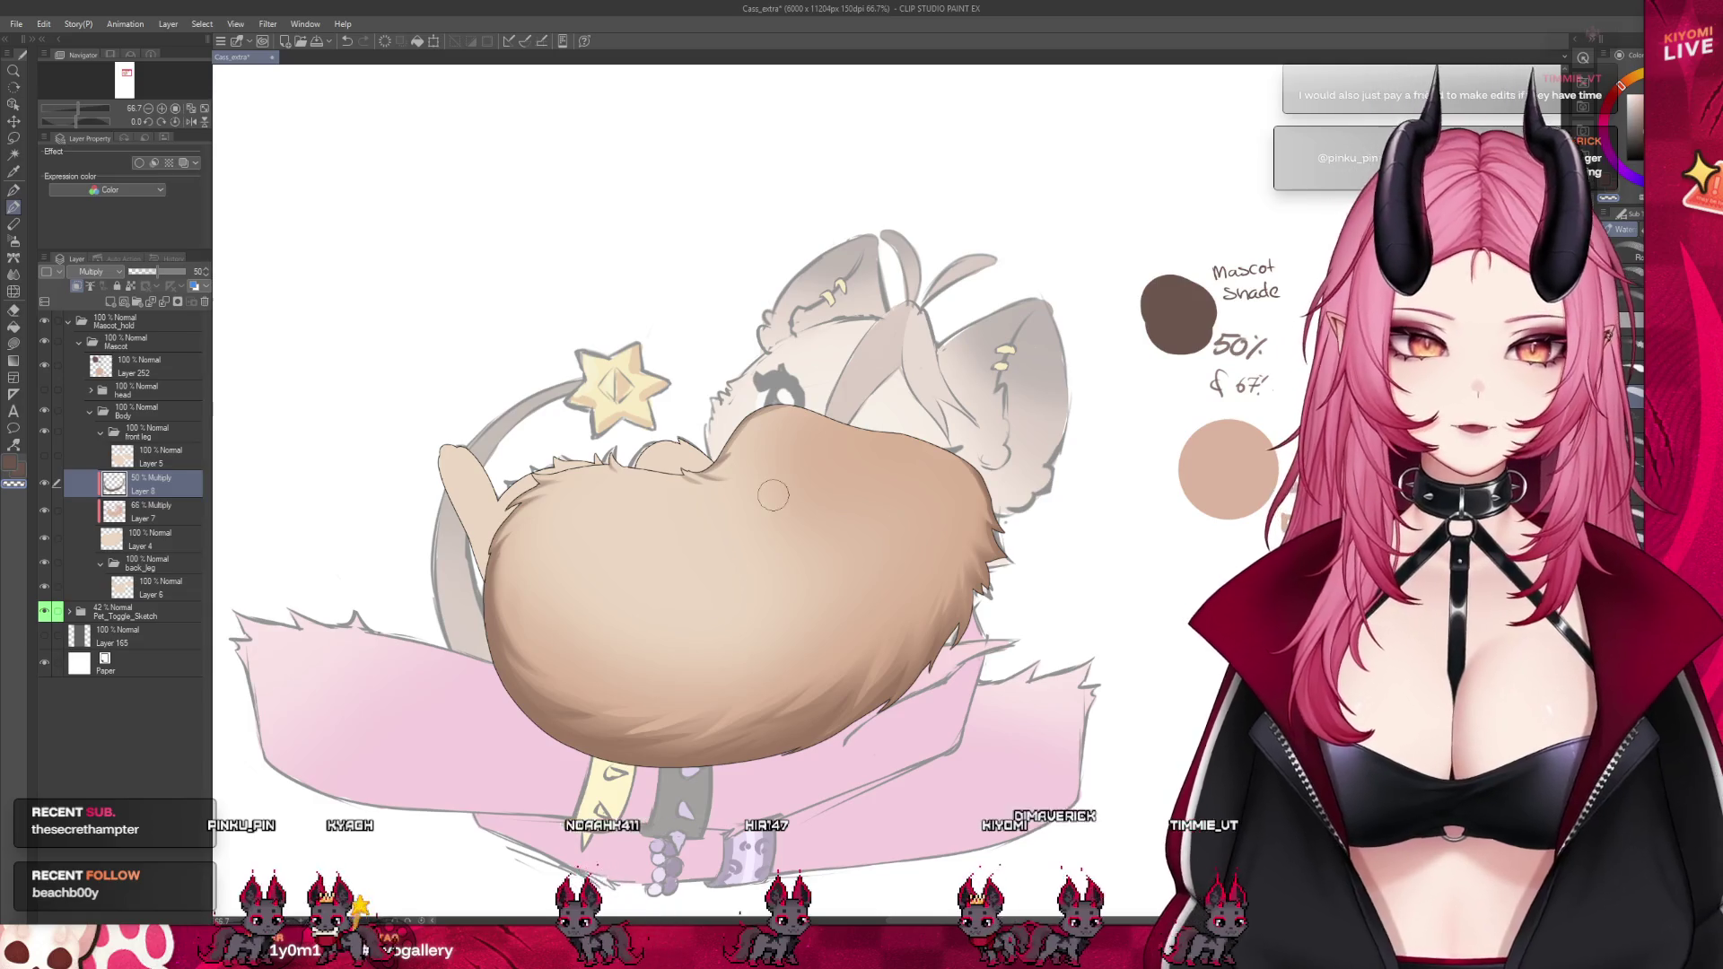
{"action": "scroll", "coordinate": [774, 495], "scroll_direction": "down", "scroll_amount": 4}
{"action": "scroll", "coordinate": [719, 540], "scroll_direction": "up", "scroll_amount": 2}
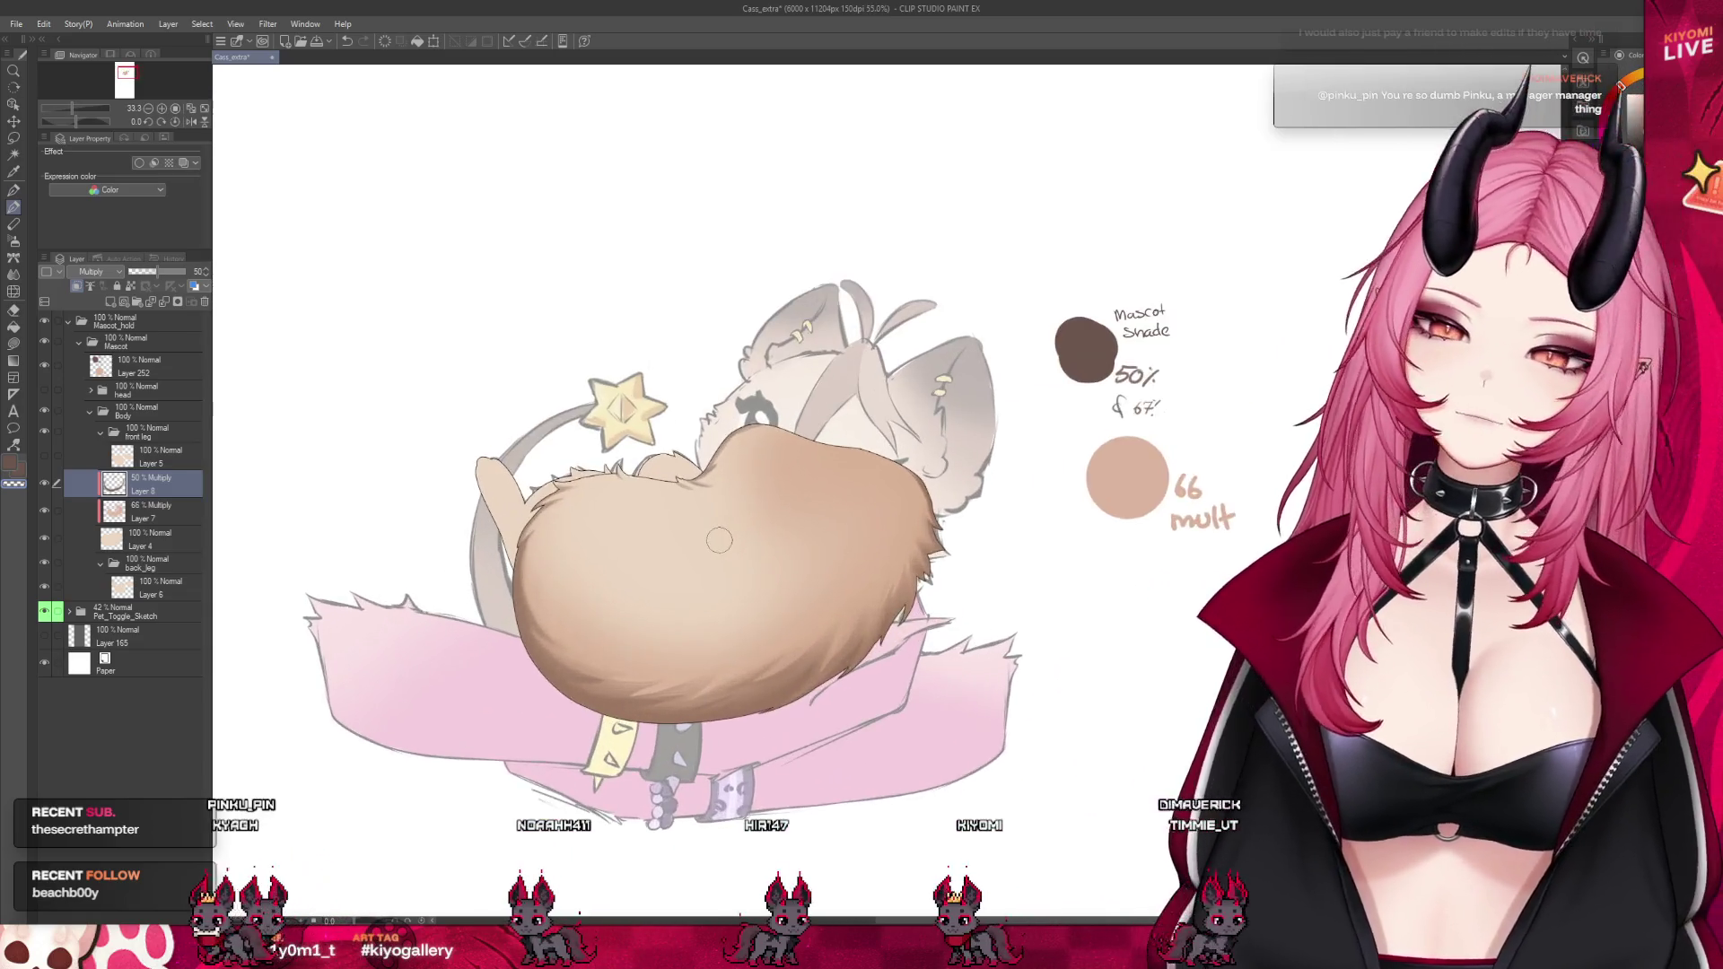
{"action": "scroll", "coordinate": [719, 540], "scroll_direction": "up", "scroll_amount": 2}
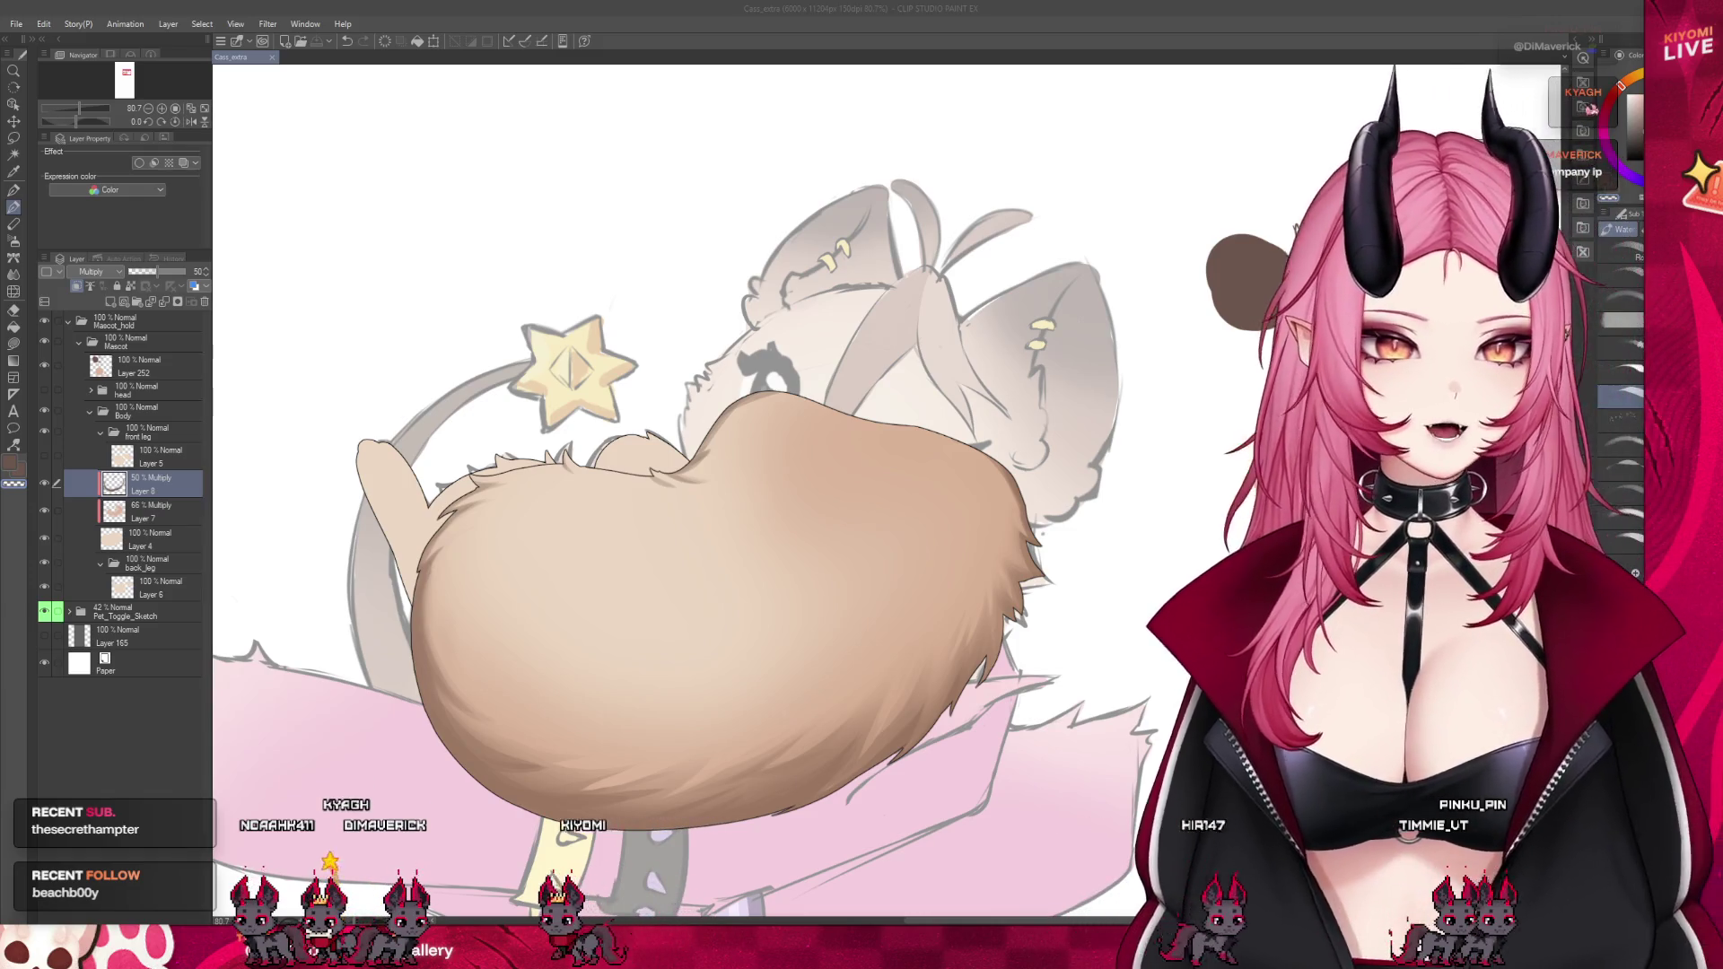
Liquify the fur along the left edge of the cat's body
{"action": "left_click_drag", "start_coordinate": [453, 556], "coordinate": [442, 665]}
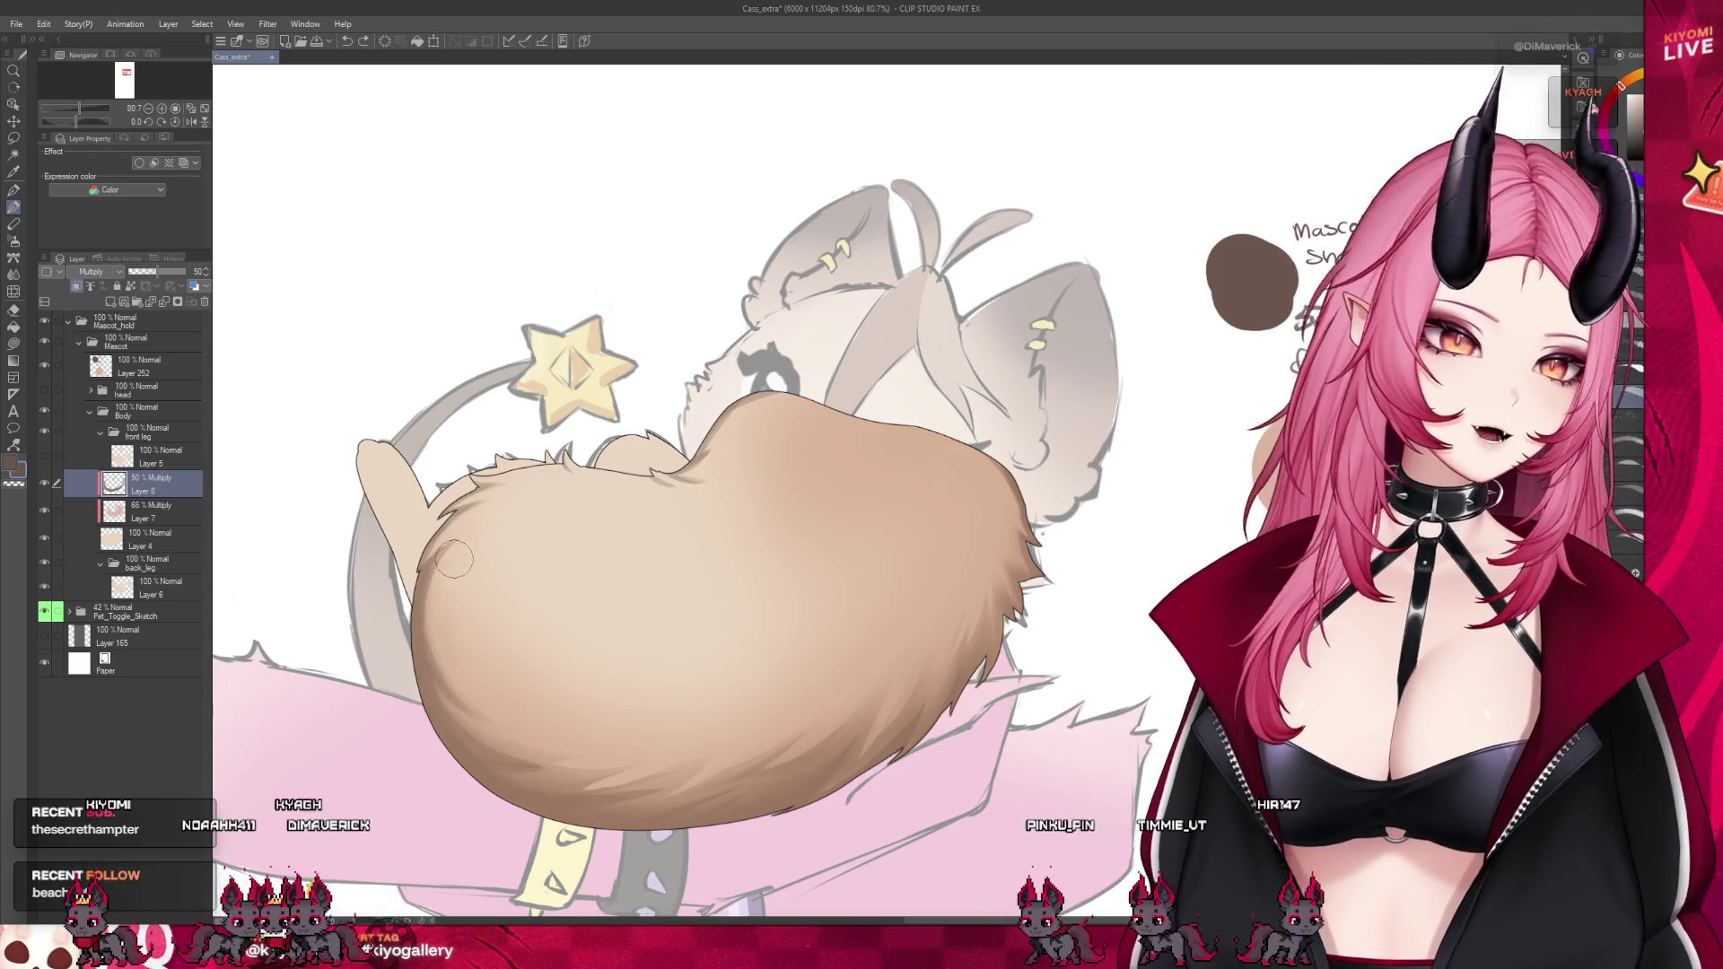
{"action": "left_click", "coordinate": [15, 274]}
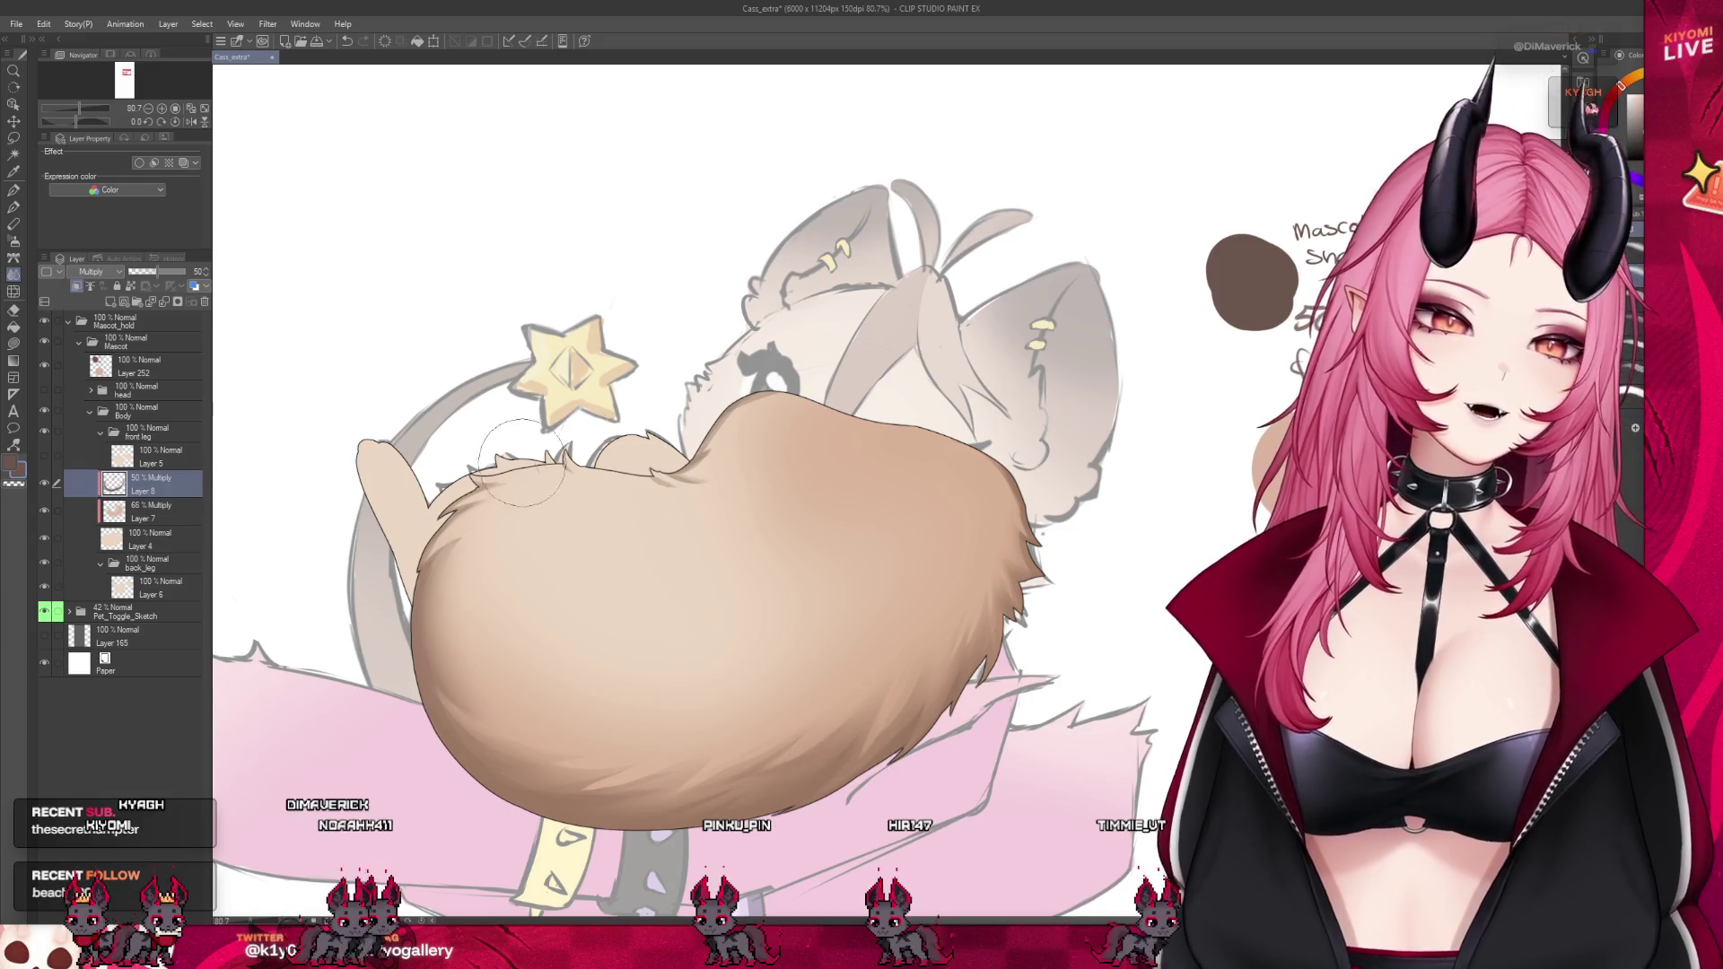
{"action": "left_click", "coordinate": [11, 209]}
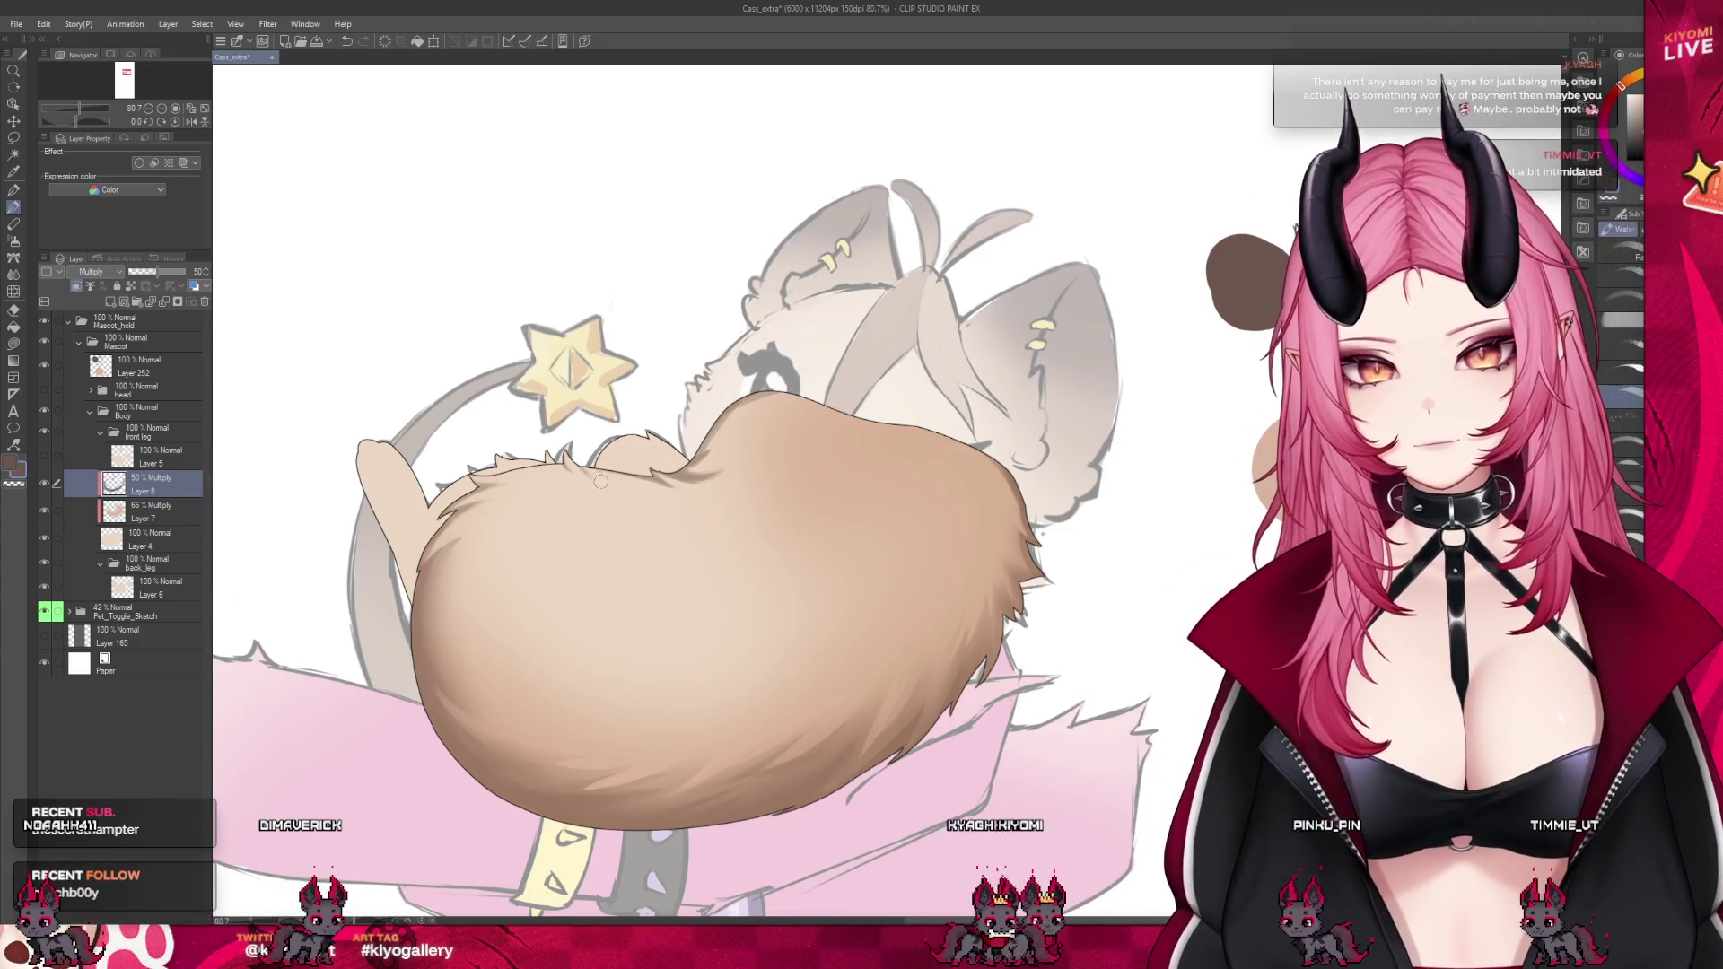
{"action": "scroll", "coordinate": [529, 413], "scroll_direction": "up", "scroll_amount": 2}
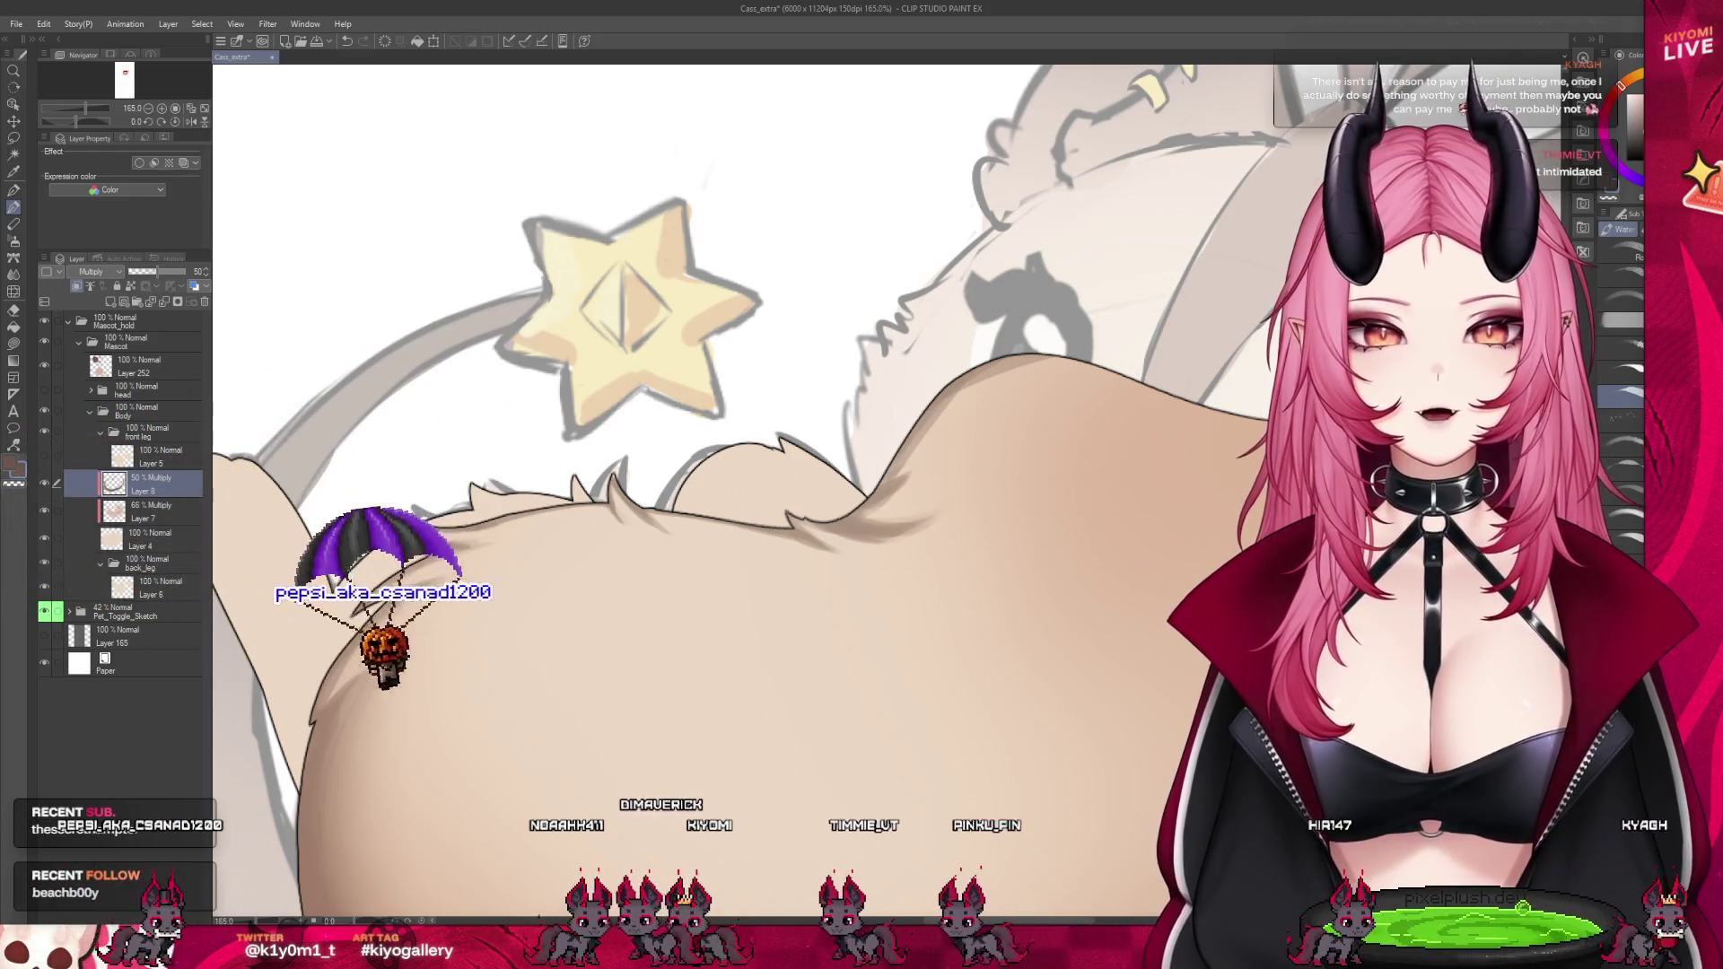
Check Layer 4, reselect the Layer 8 shading layer, and pick the Watercolor brush
{"action": "left_click", "coordinate": [144, 538]}
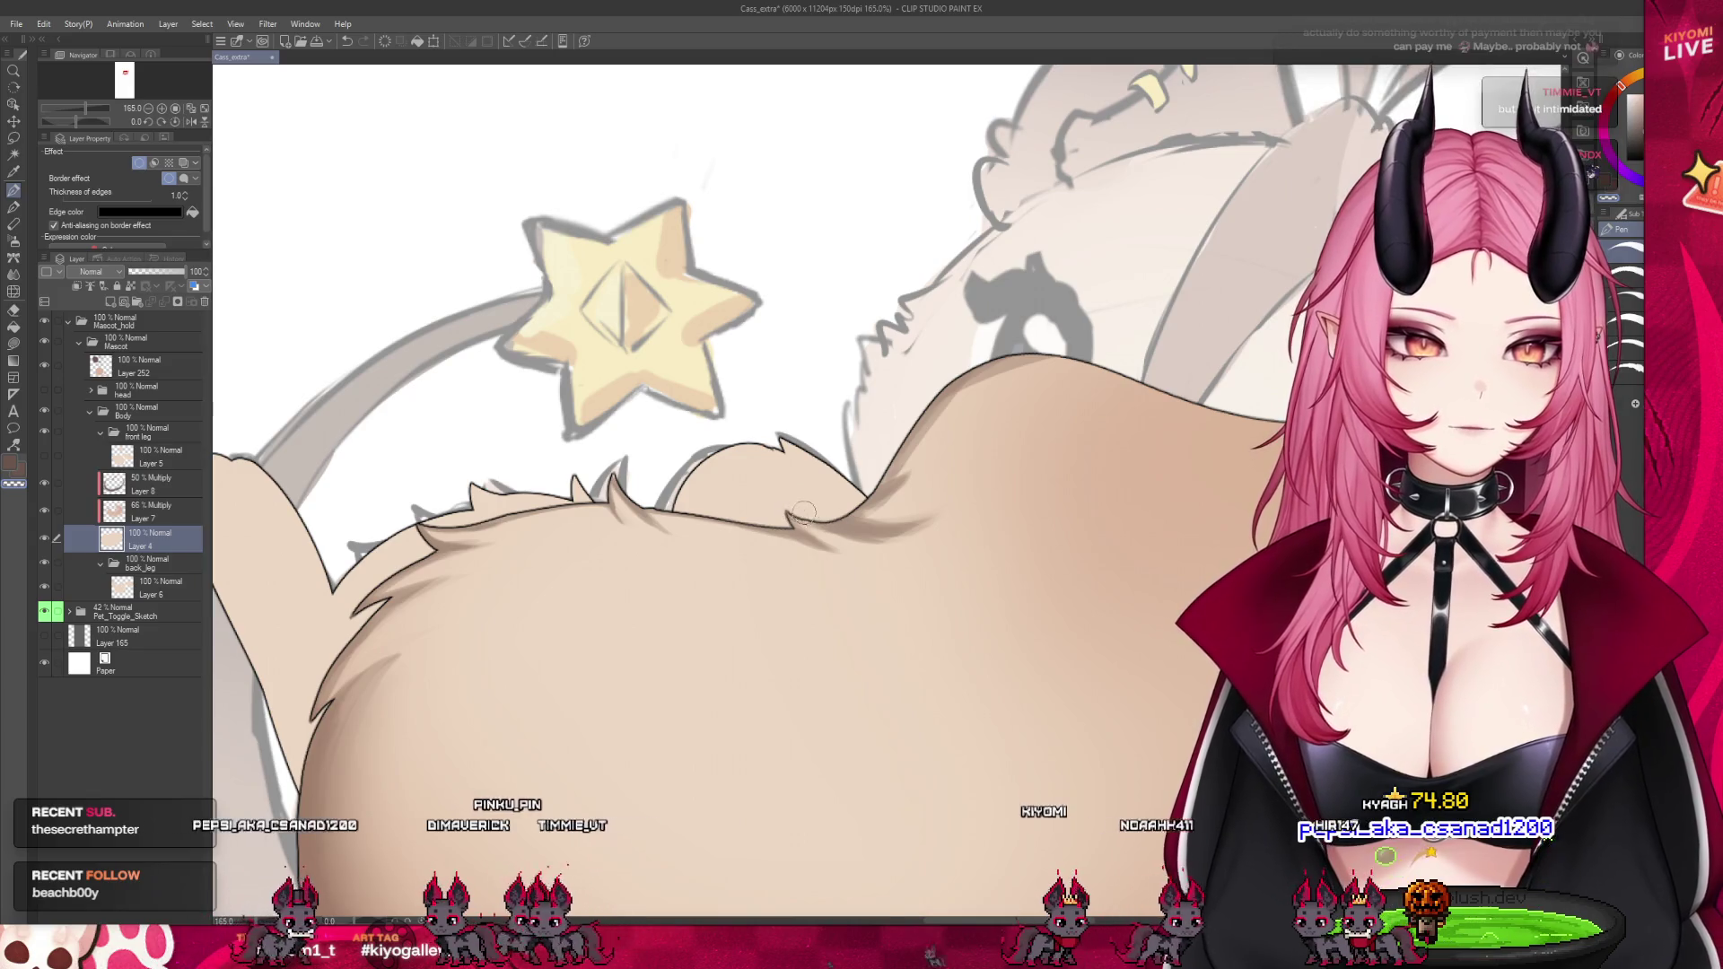
{"action": "left_click", "coordinate": [148, 484]}
{"action": "left_click", "coordinate": [14, 208]}
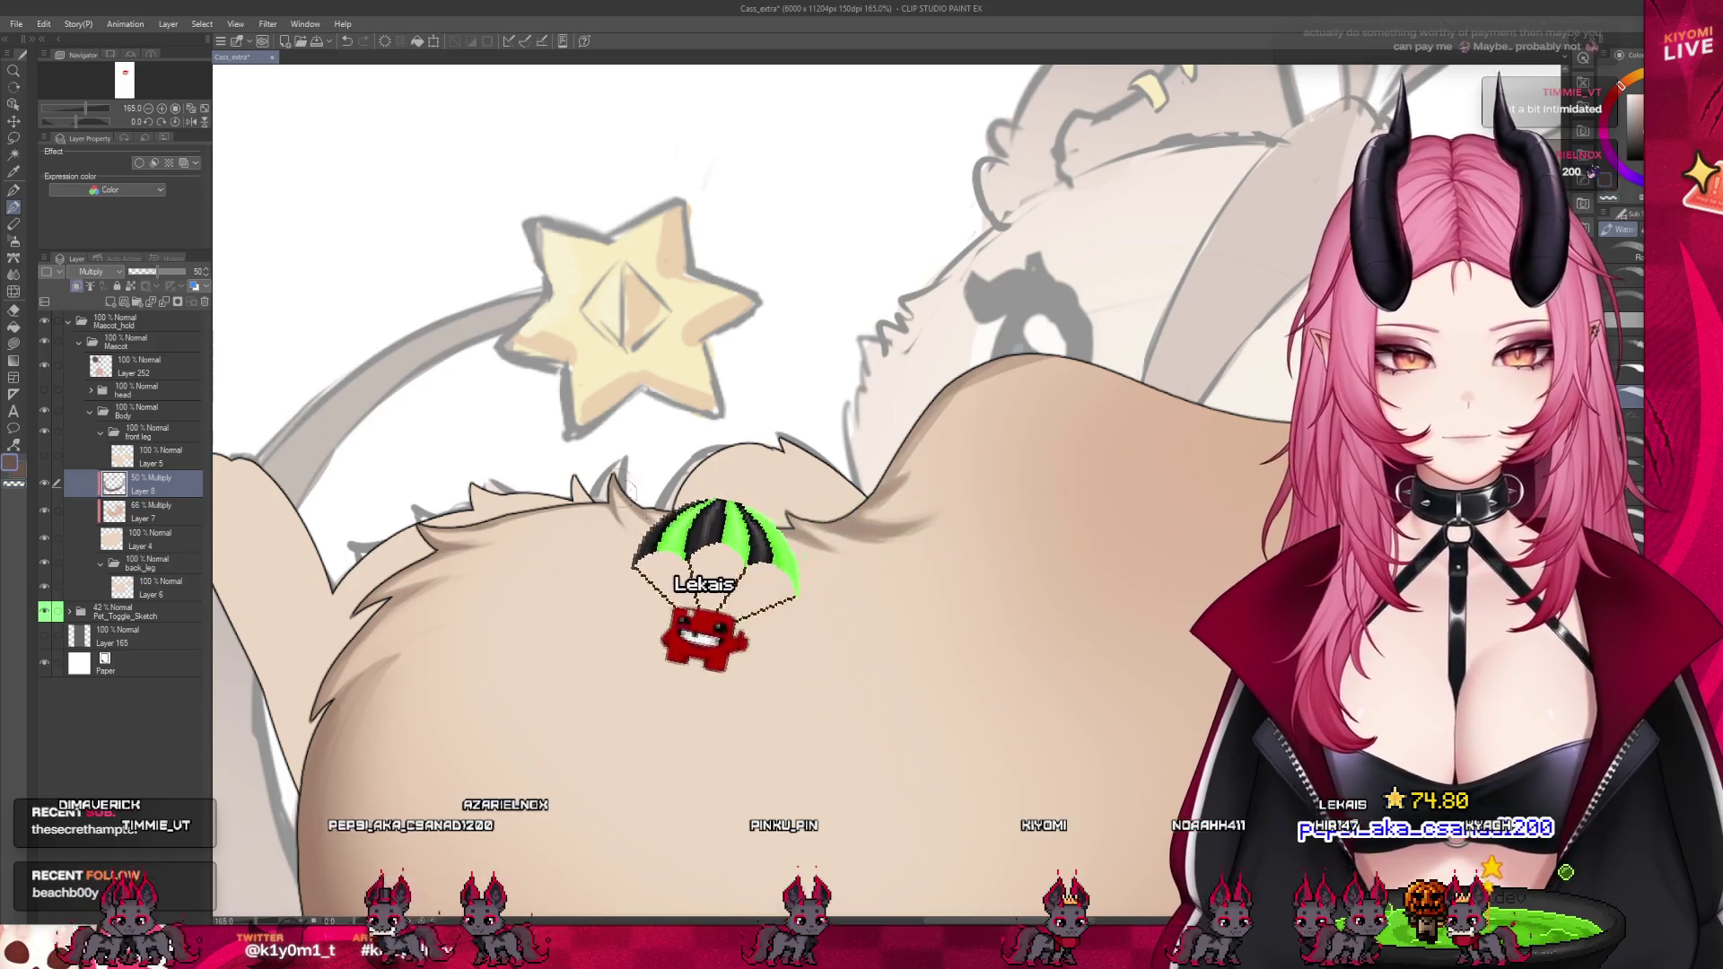
{"action": "scroll", "coordinate": [635, 498], "scroll_direction": "down", "scroll_amount": 4}
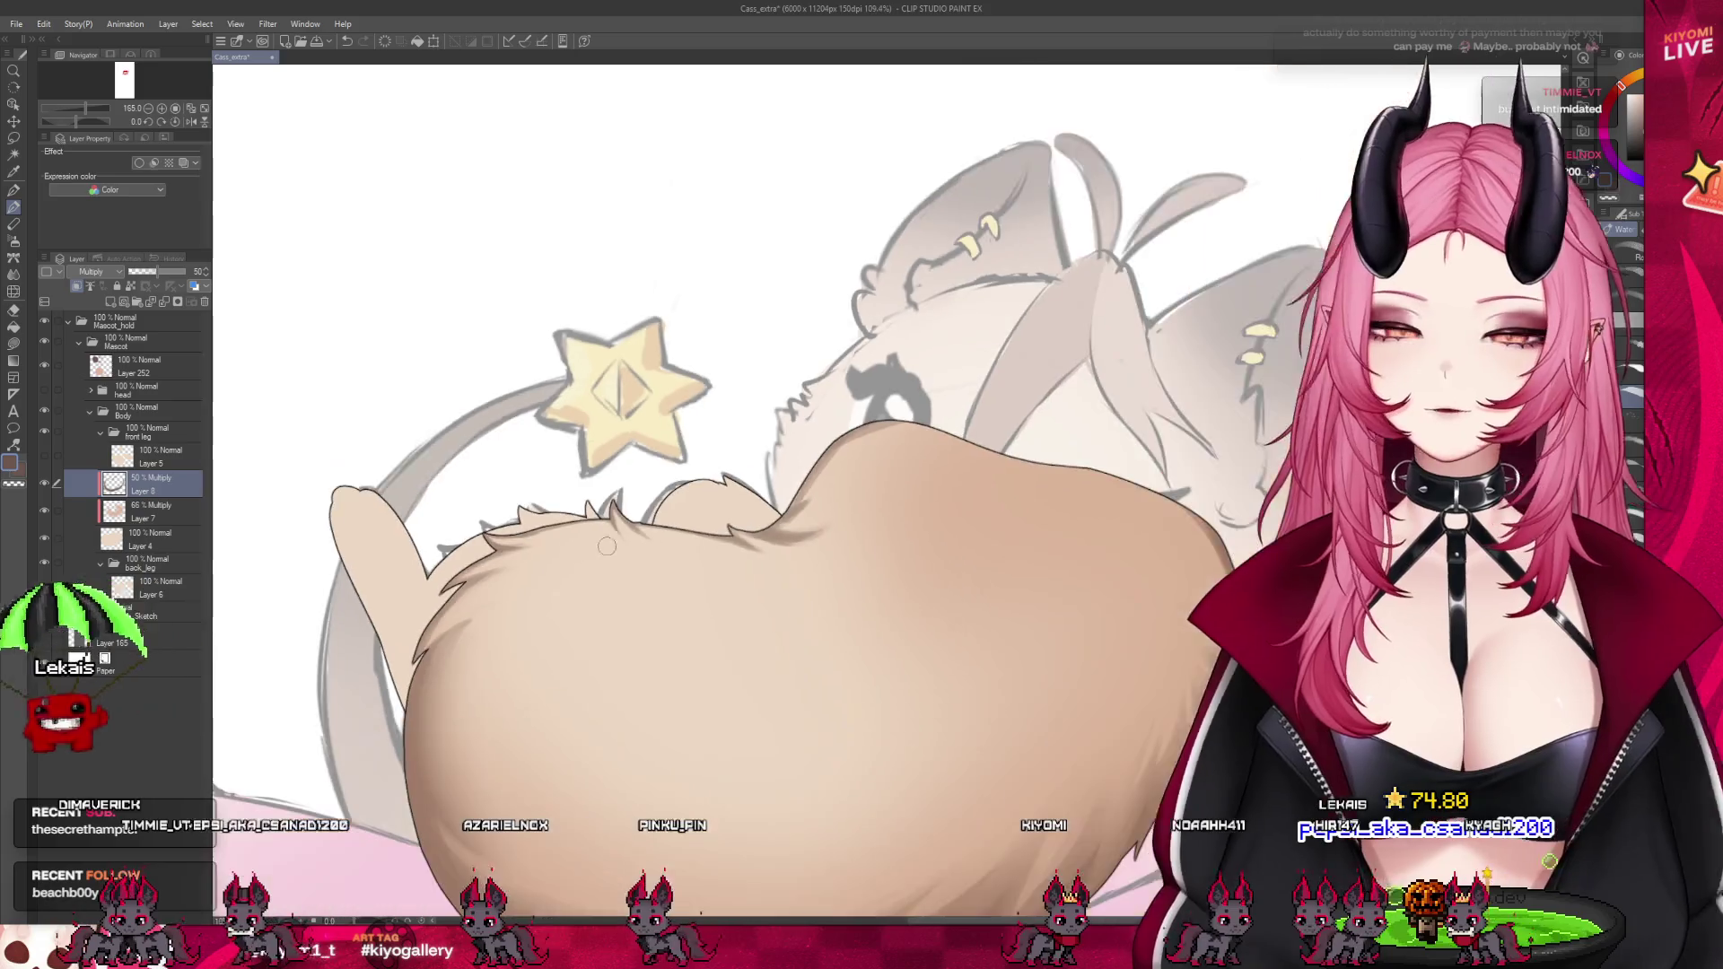
Zoom in and out on the mascot to review its shading and colour notes
{"action": "scroll", "coordinate": [760, 511], "scroll_direction": "up", "scroll_amount": 1}
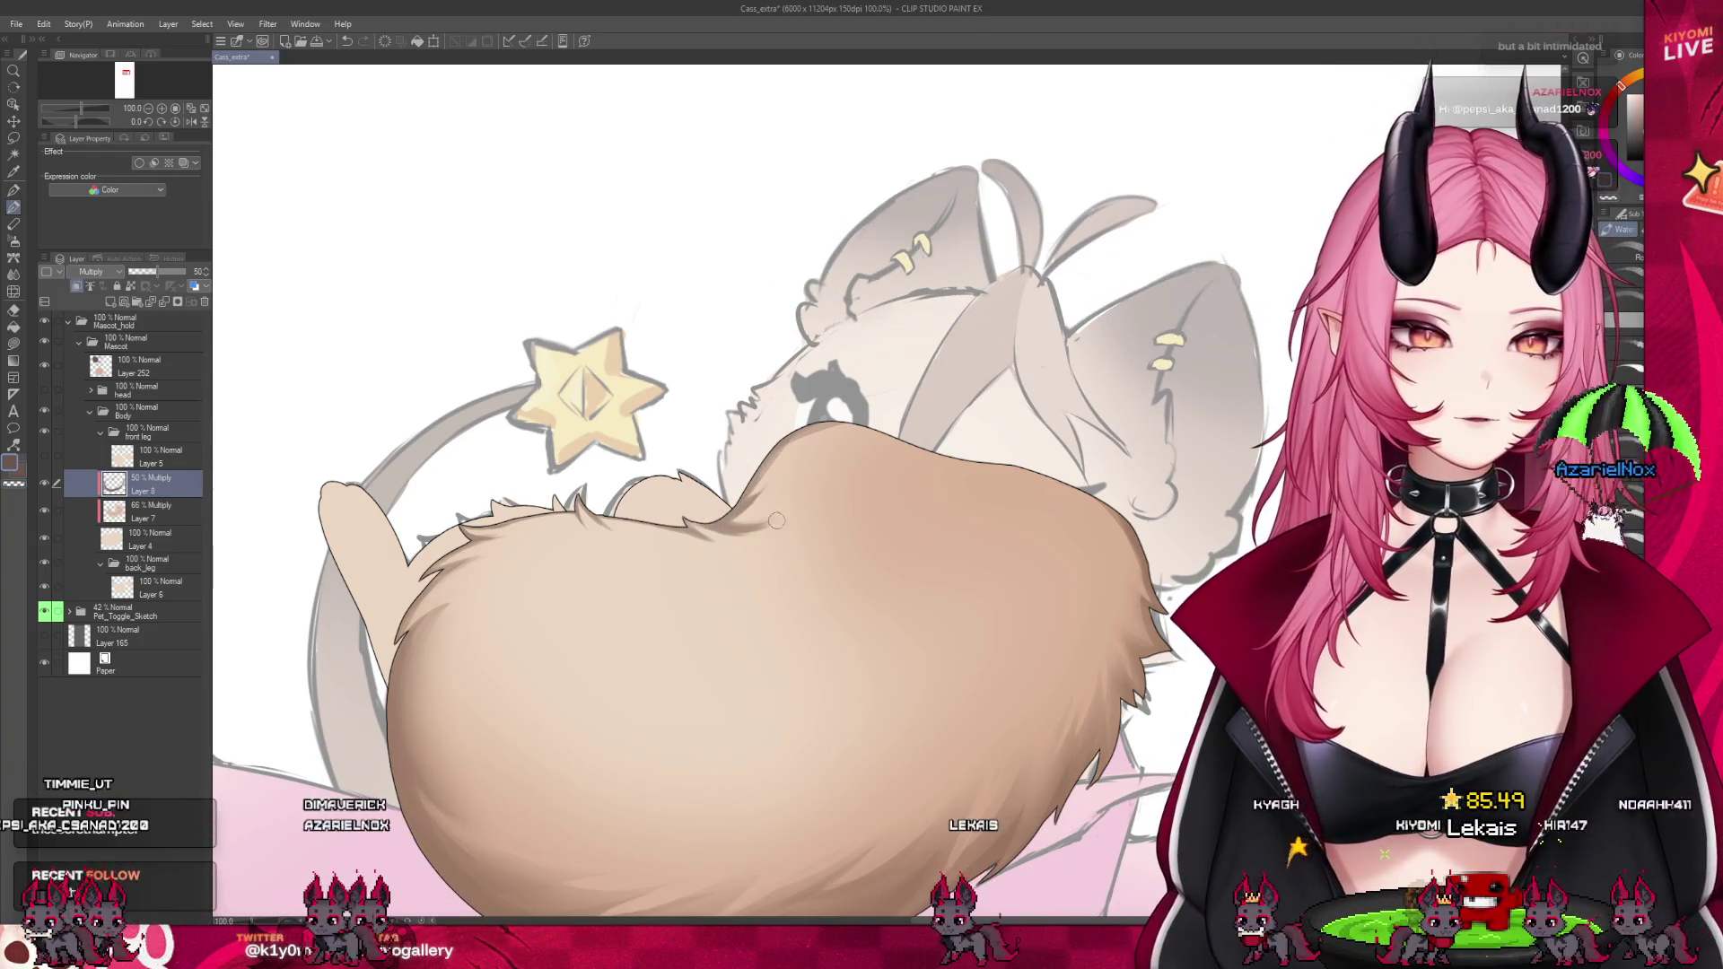
{"action": "scroll", "coordinate": [760, 528], "scroll_direction": "down", "scroll_amount": 3}
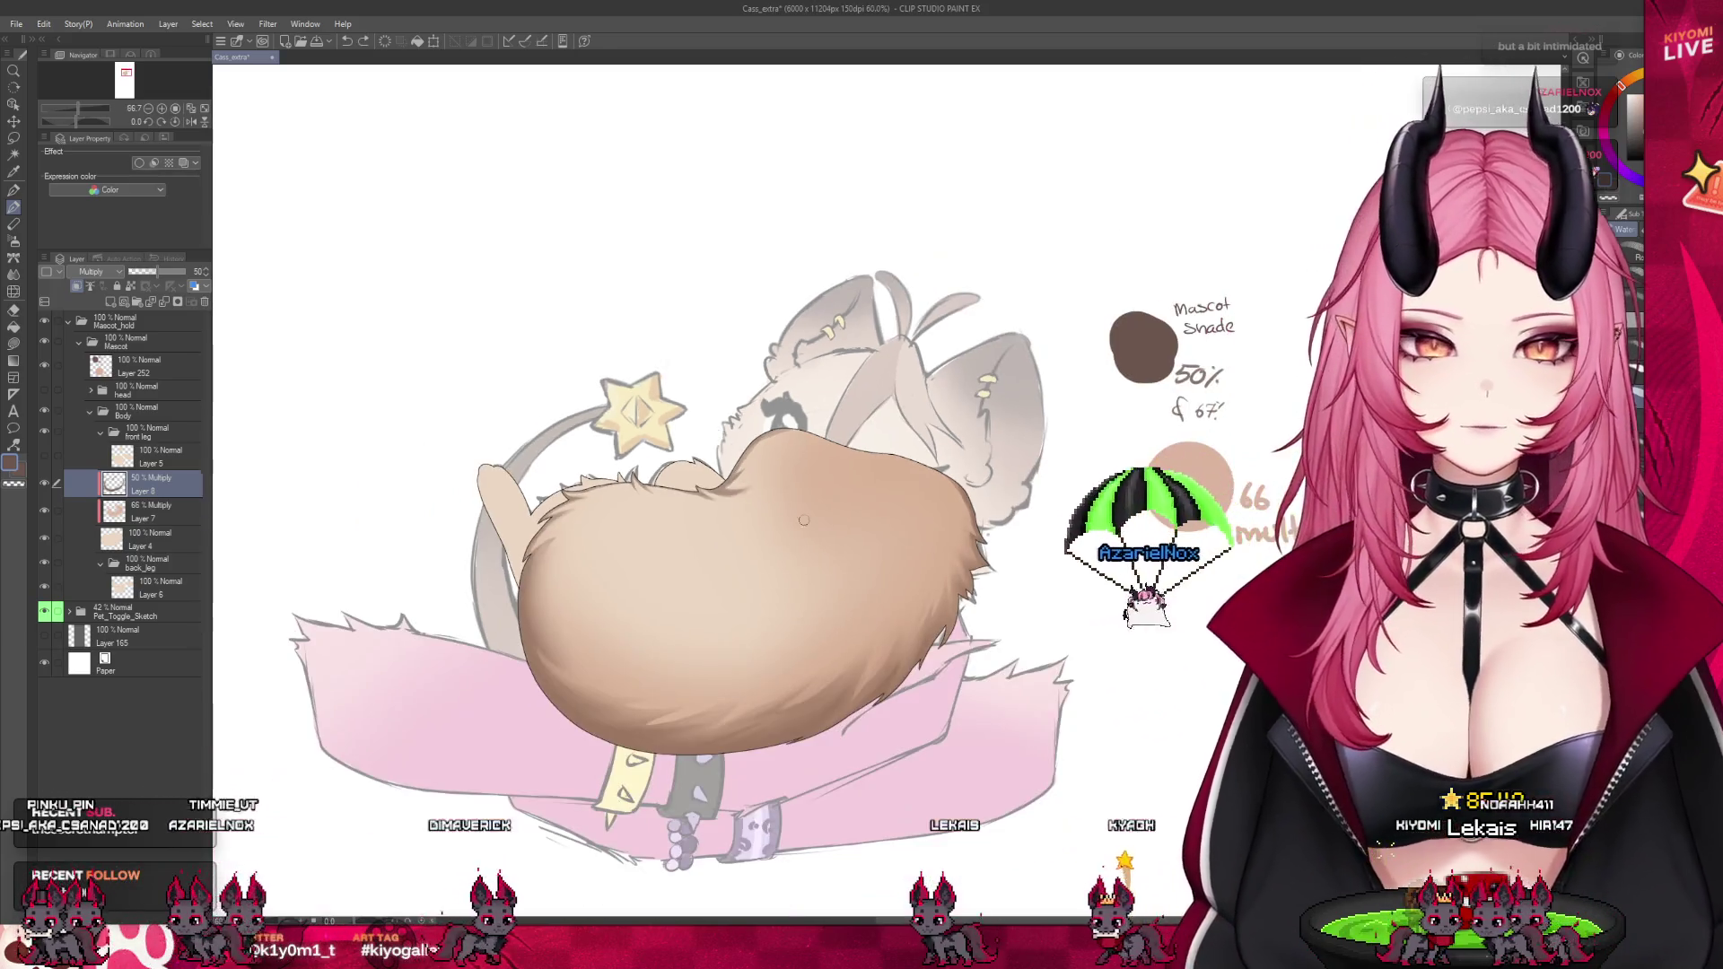
{"action": "scroll", "coordinate": [801, 677], "scroll_direction": "up", "scroll_amount": 2}
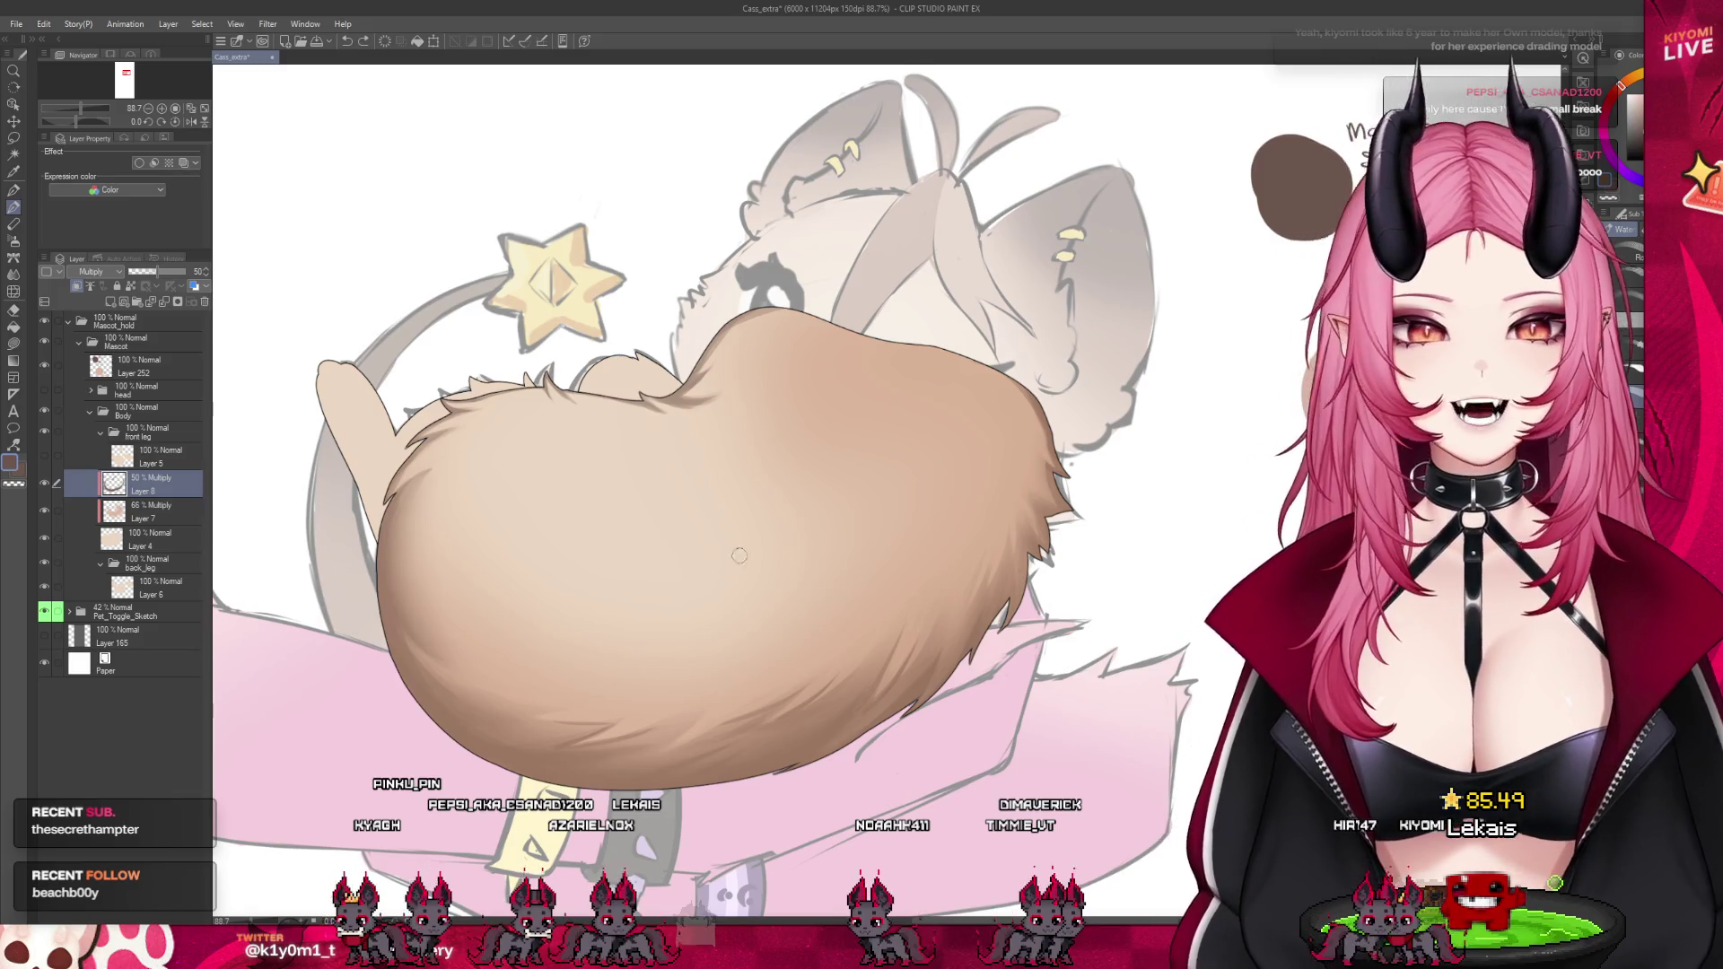
{"action": "scroll", "coordinate": [732, 544], "scroll_direction": "down", "scroll_amount": 3}
{"action": "scroll", "coordinate": [740, 543], "scroll_direction": "up", "scroll_amount": 3}
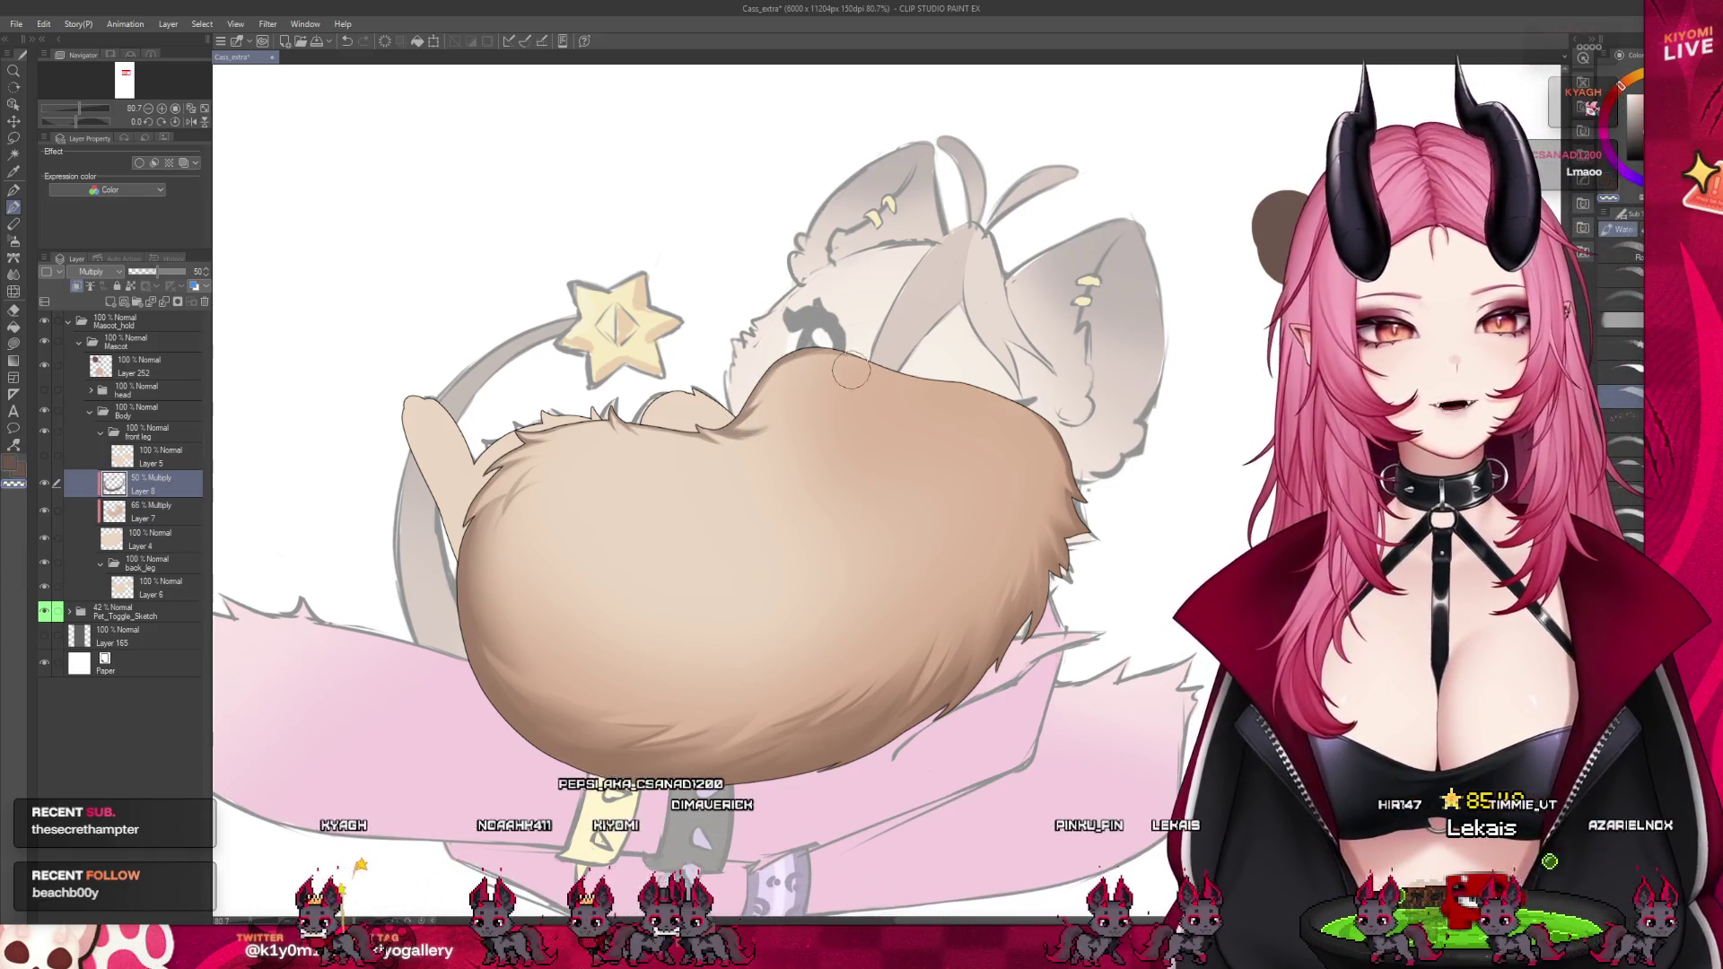
{"action": "scroll", "coordinate": [749, 497], "scroll_direction": "down", "scroll_amount": 3}
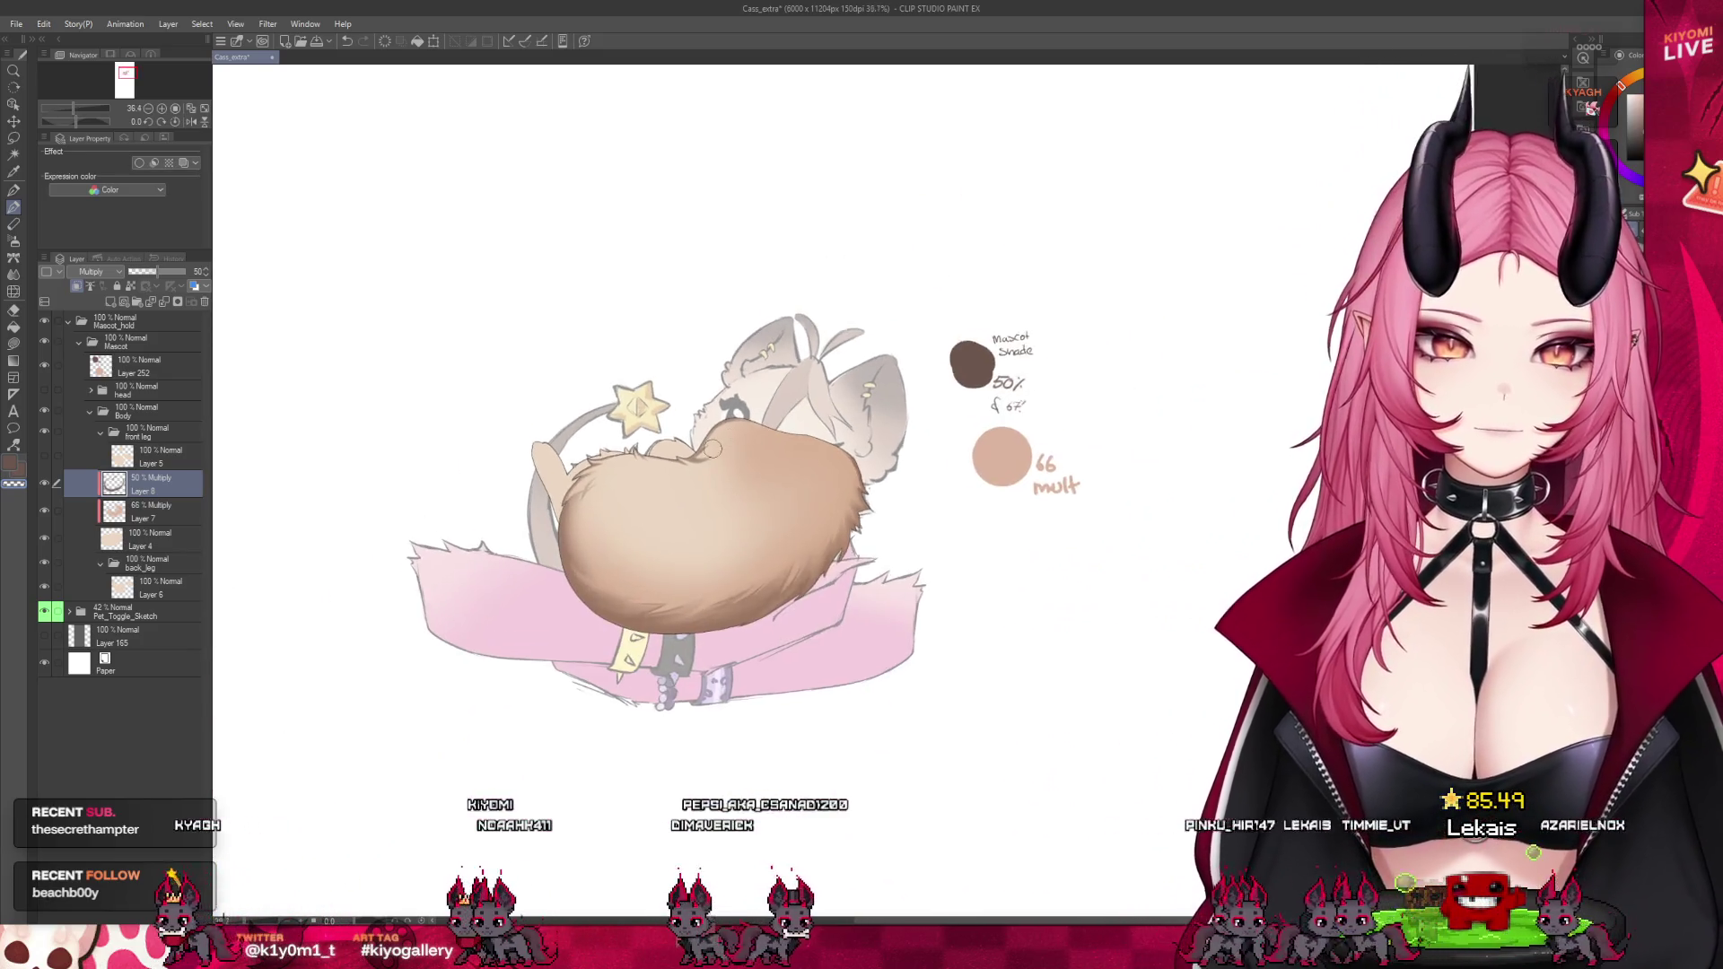
{"action": "scroll", "coordinate": [712, 449], "scroll_direction": "up", "scroll_amount": 1}
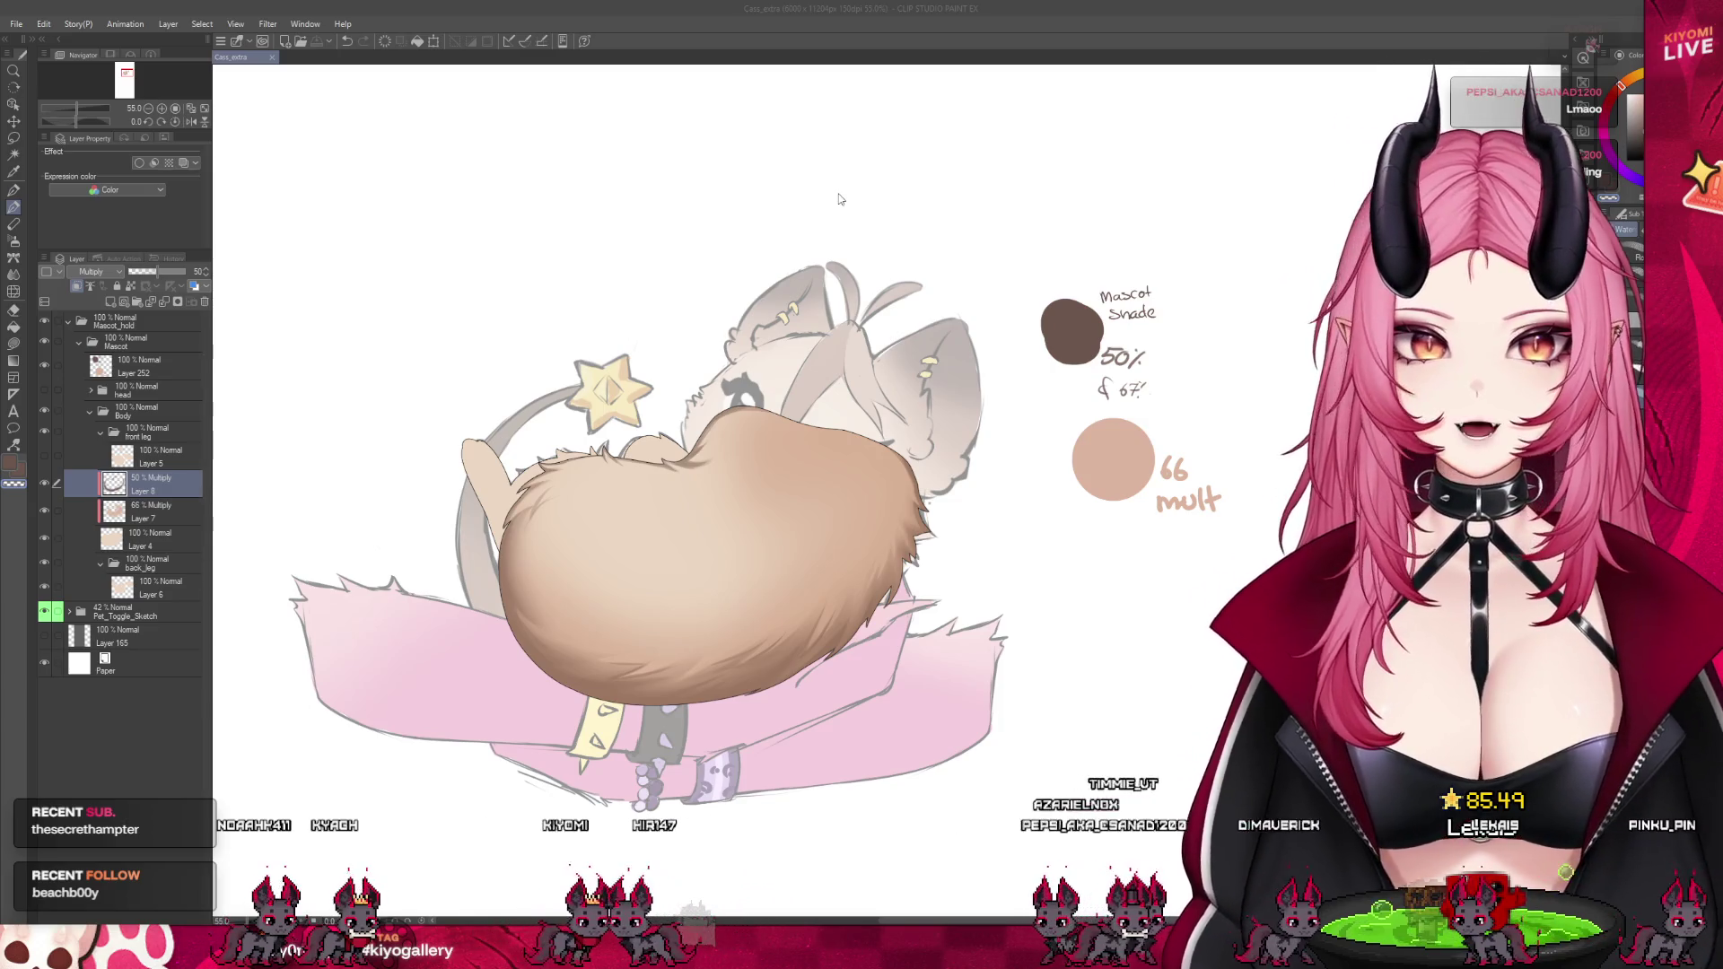
{"action": "scroll", "coordinate": [818, 139], "scroll_direction": "up", "scroll_amount": 3}
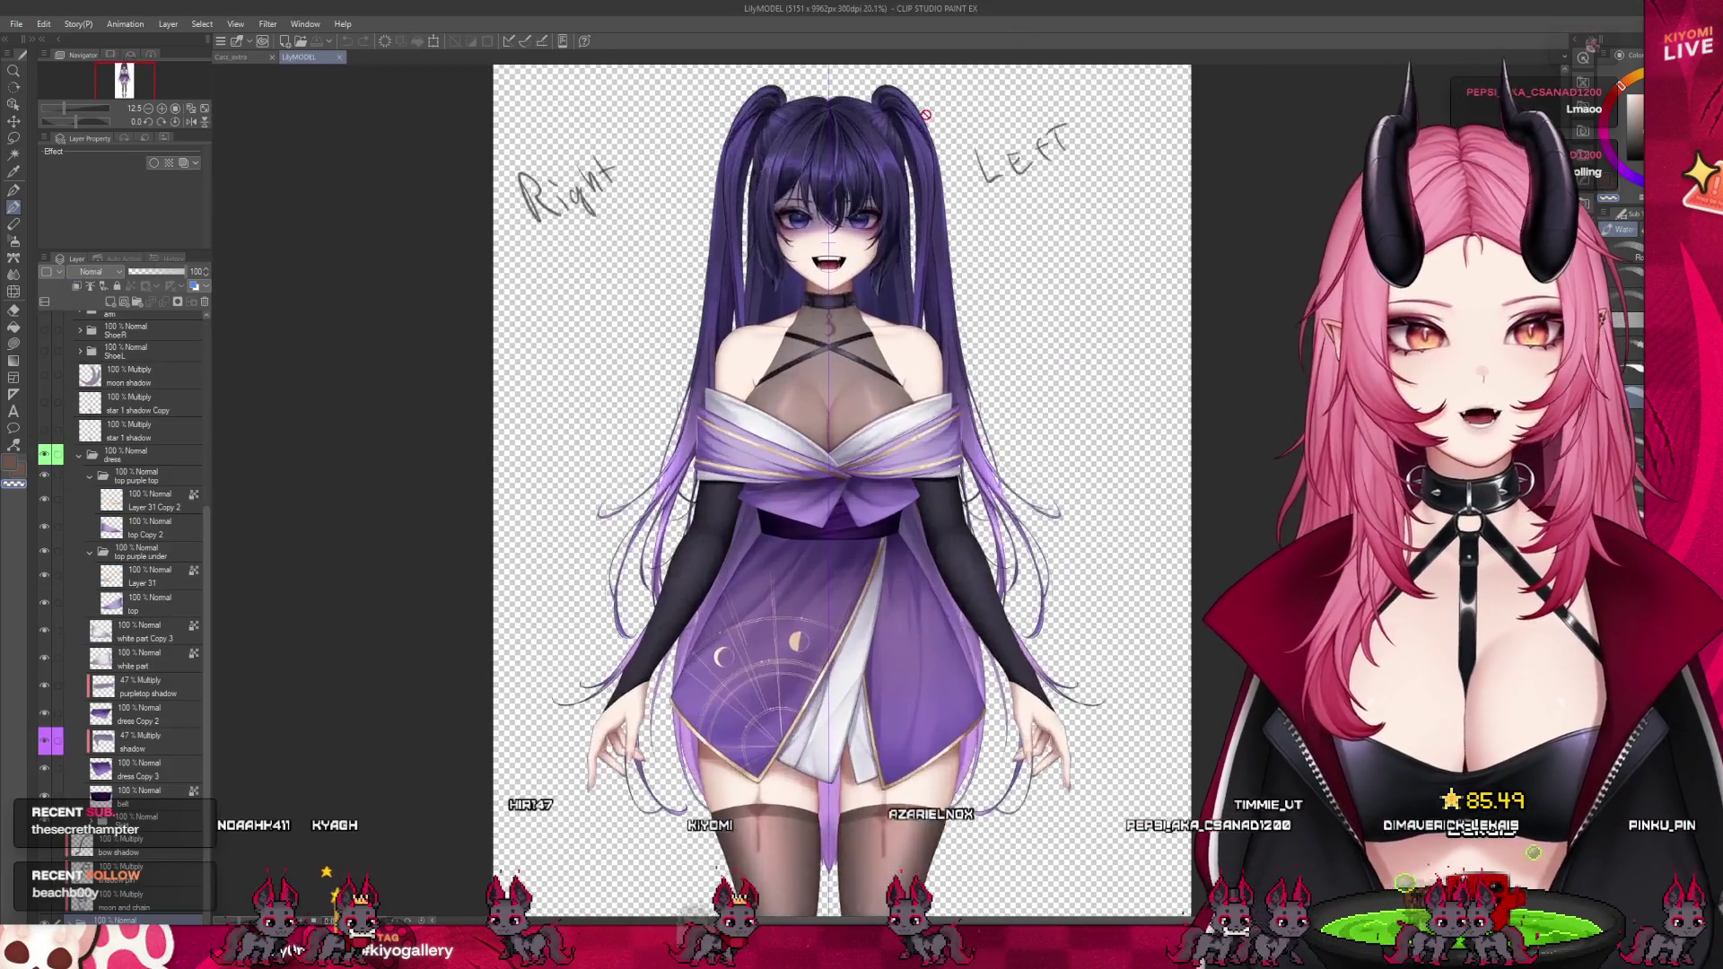
Select the model's shadow layer and front/bangs folder, then expand the skin folder
{"action": "scroll", "coordinate": [818, 139], "scroll_direction": "up", "scroll_amount": 1}
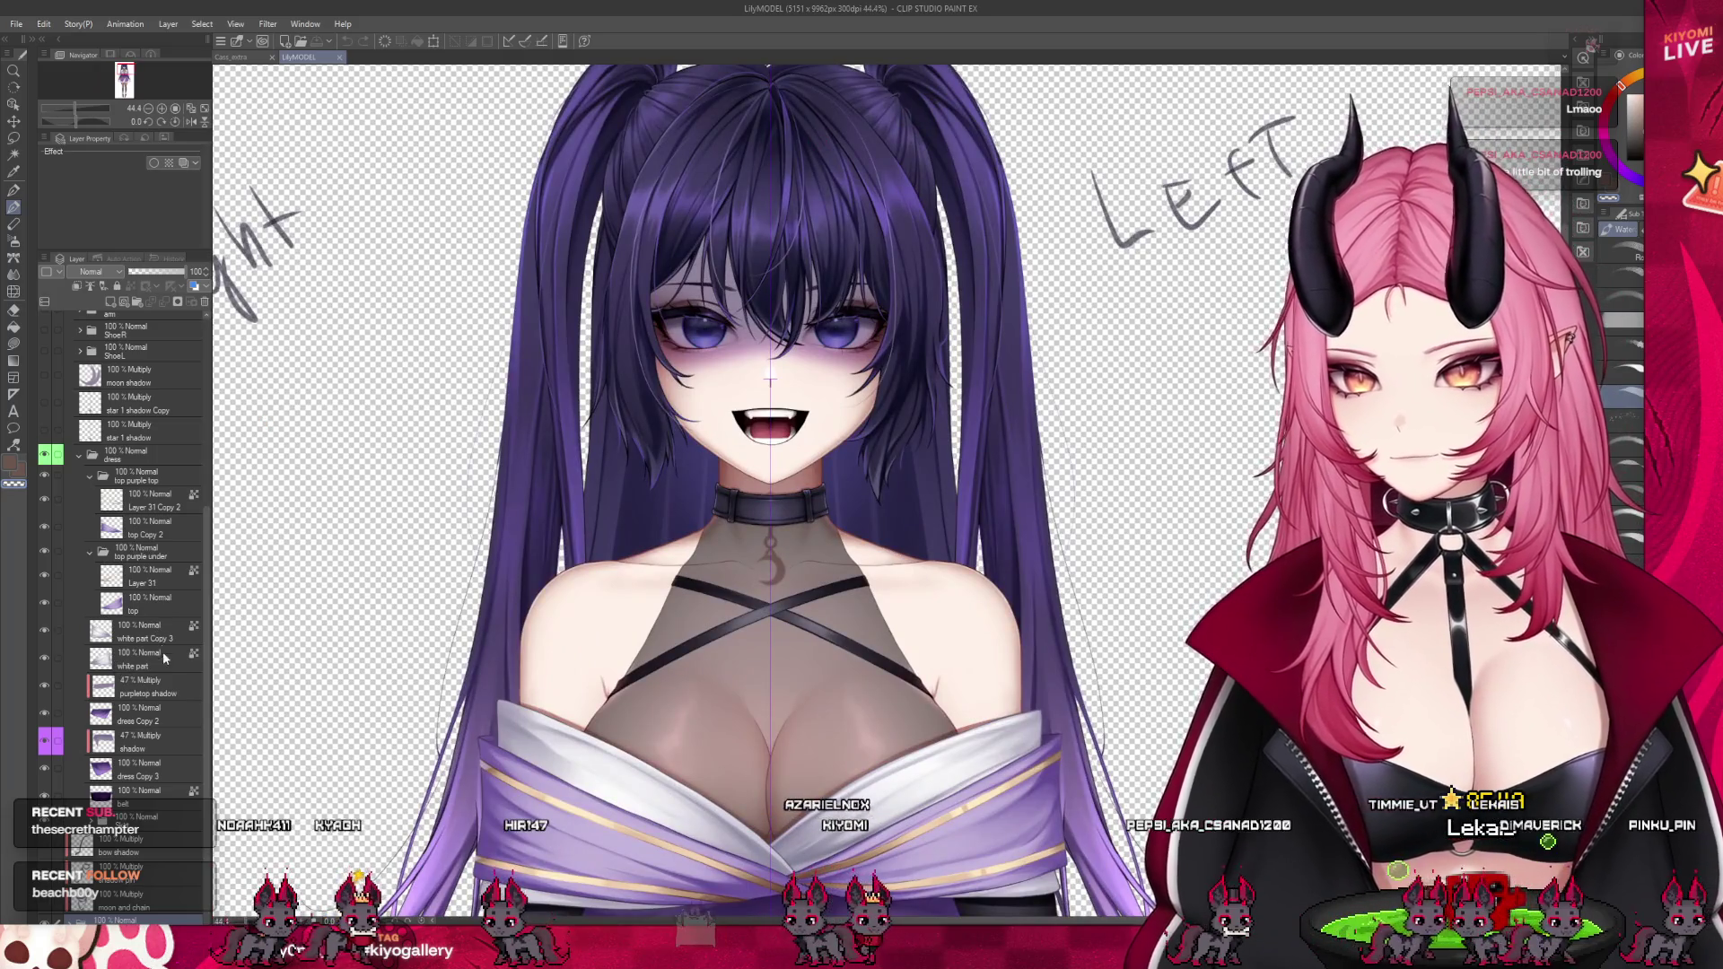
{"action": "left_click", "coordinate": [140, 746]}
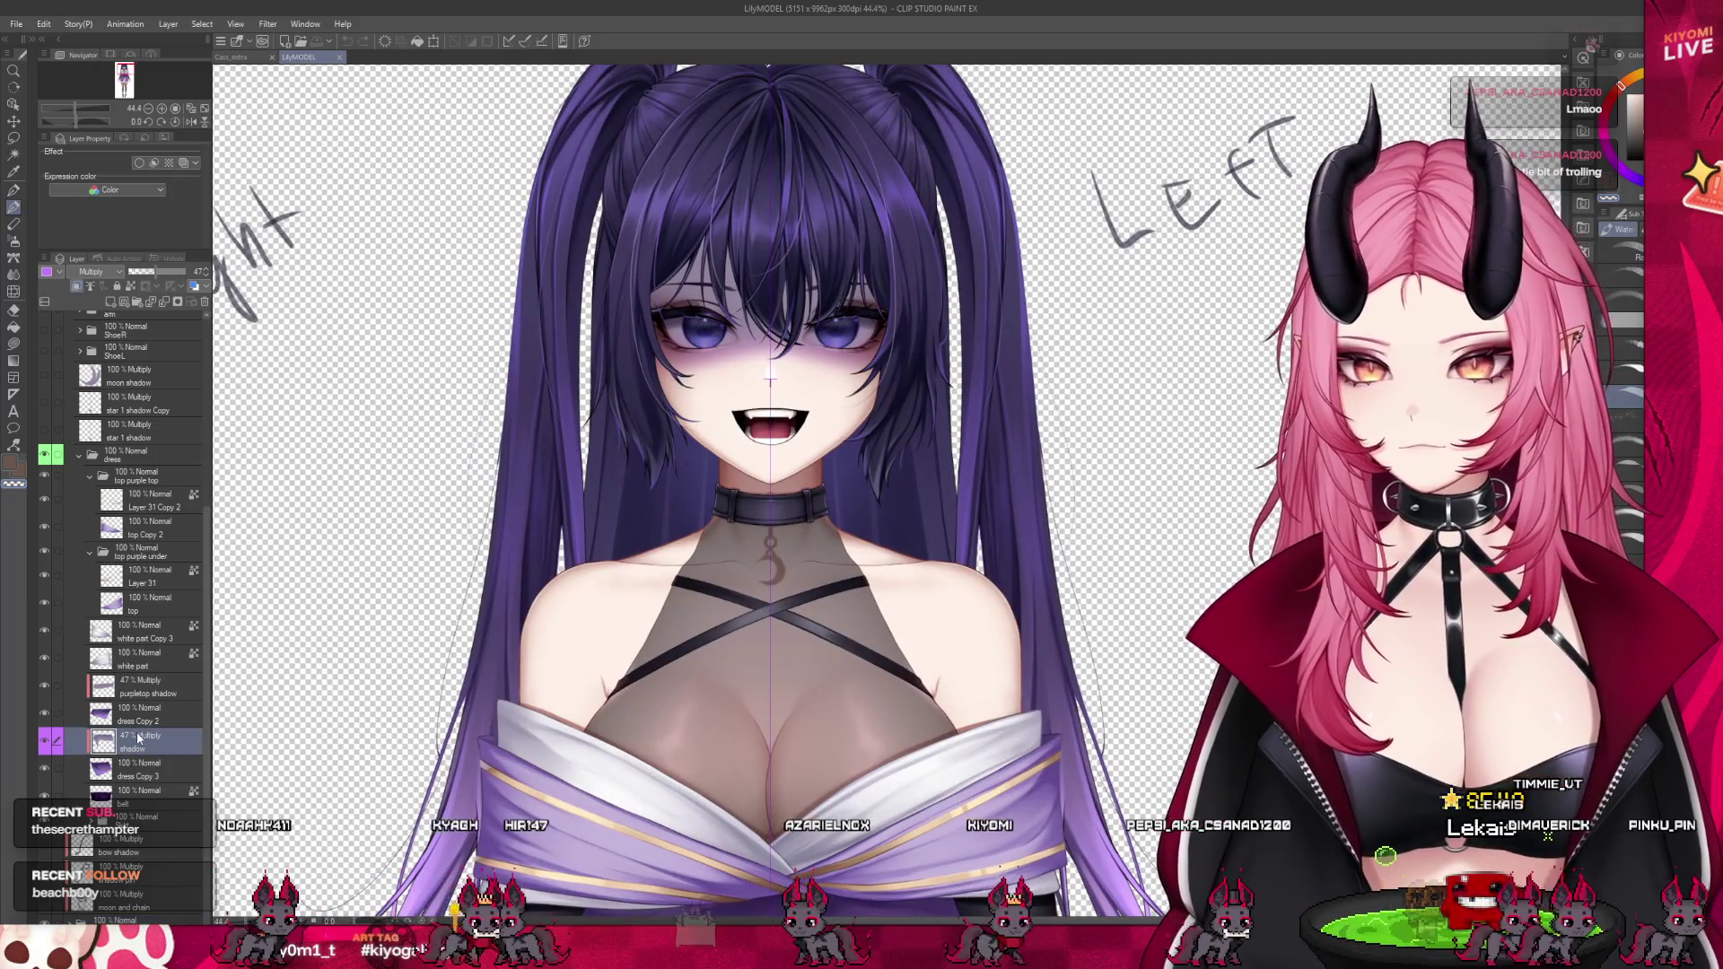
{"action": "scroll", "coordinate": [135, 763], "scroll_direction": "down", "scroll_amount": 4}
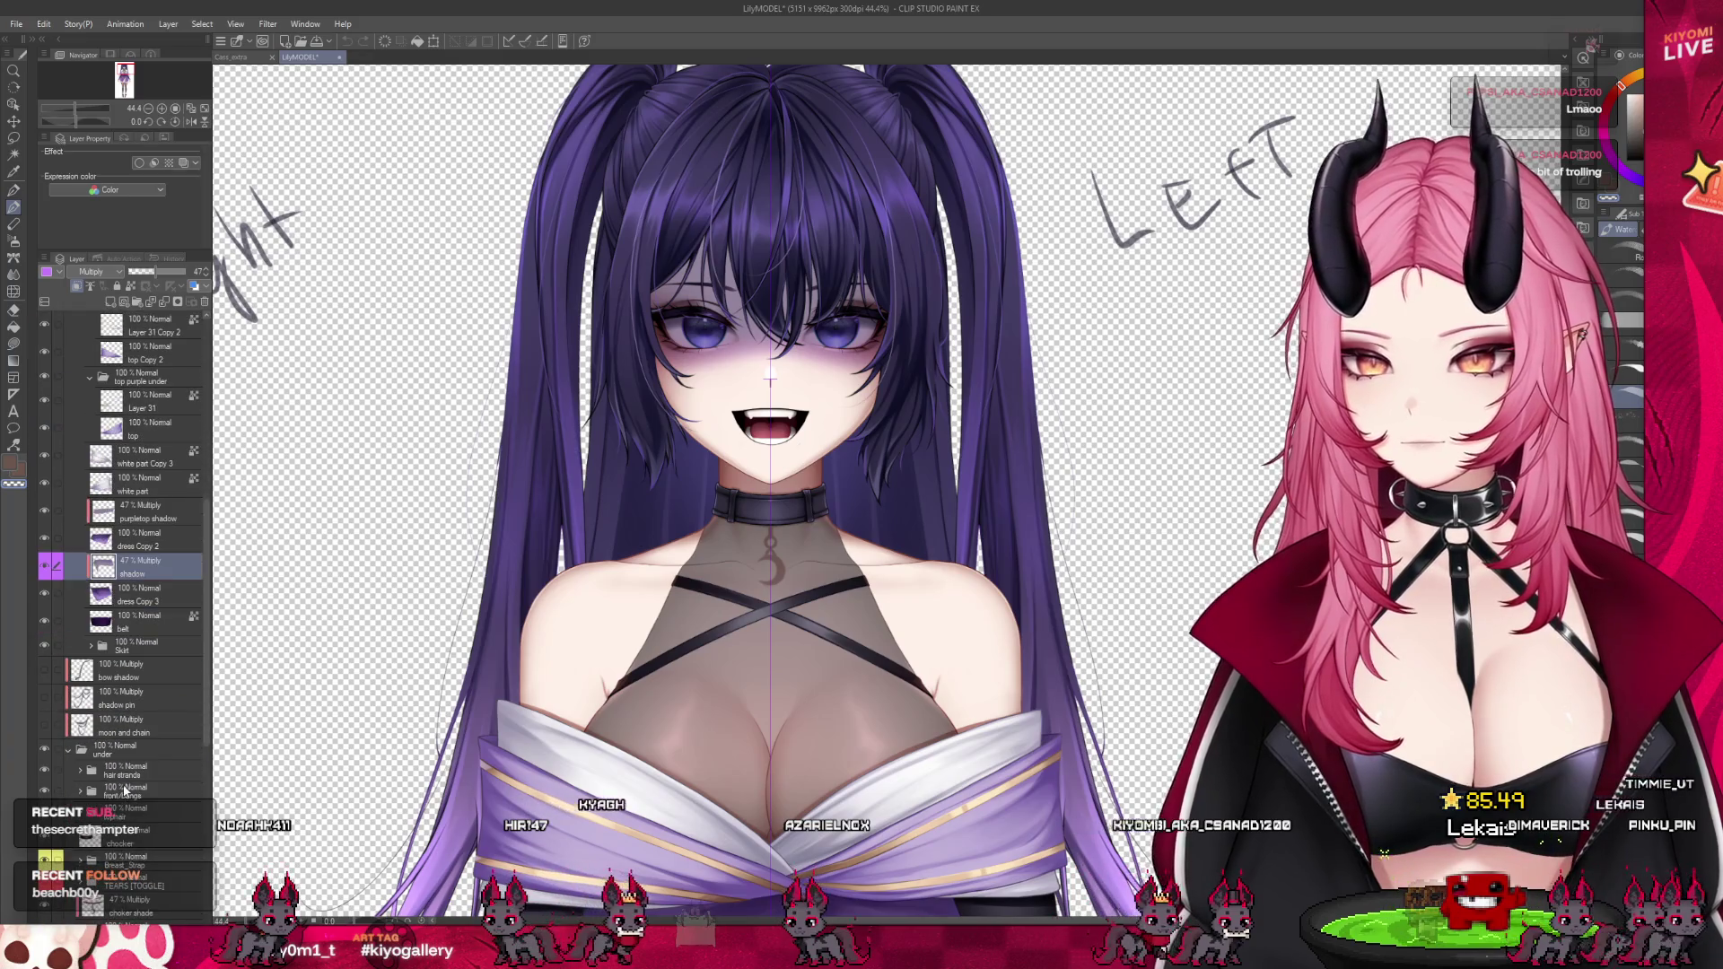
{"action": "left_click", "coordinate": [134, 790]}
{"action": "scroll", "coordinate": [135, 790], "scroll_direction": "down", "scroll_amount": 1}
{"action": "scroll", "coordinate": [135, 763], "scroll_direction": "down", "scroll_amount": 2}
{"action": "left_click", "coordinate": [125, 790]}
{"action": "left_click", "coordinate": [80, 790]}
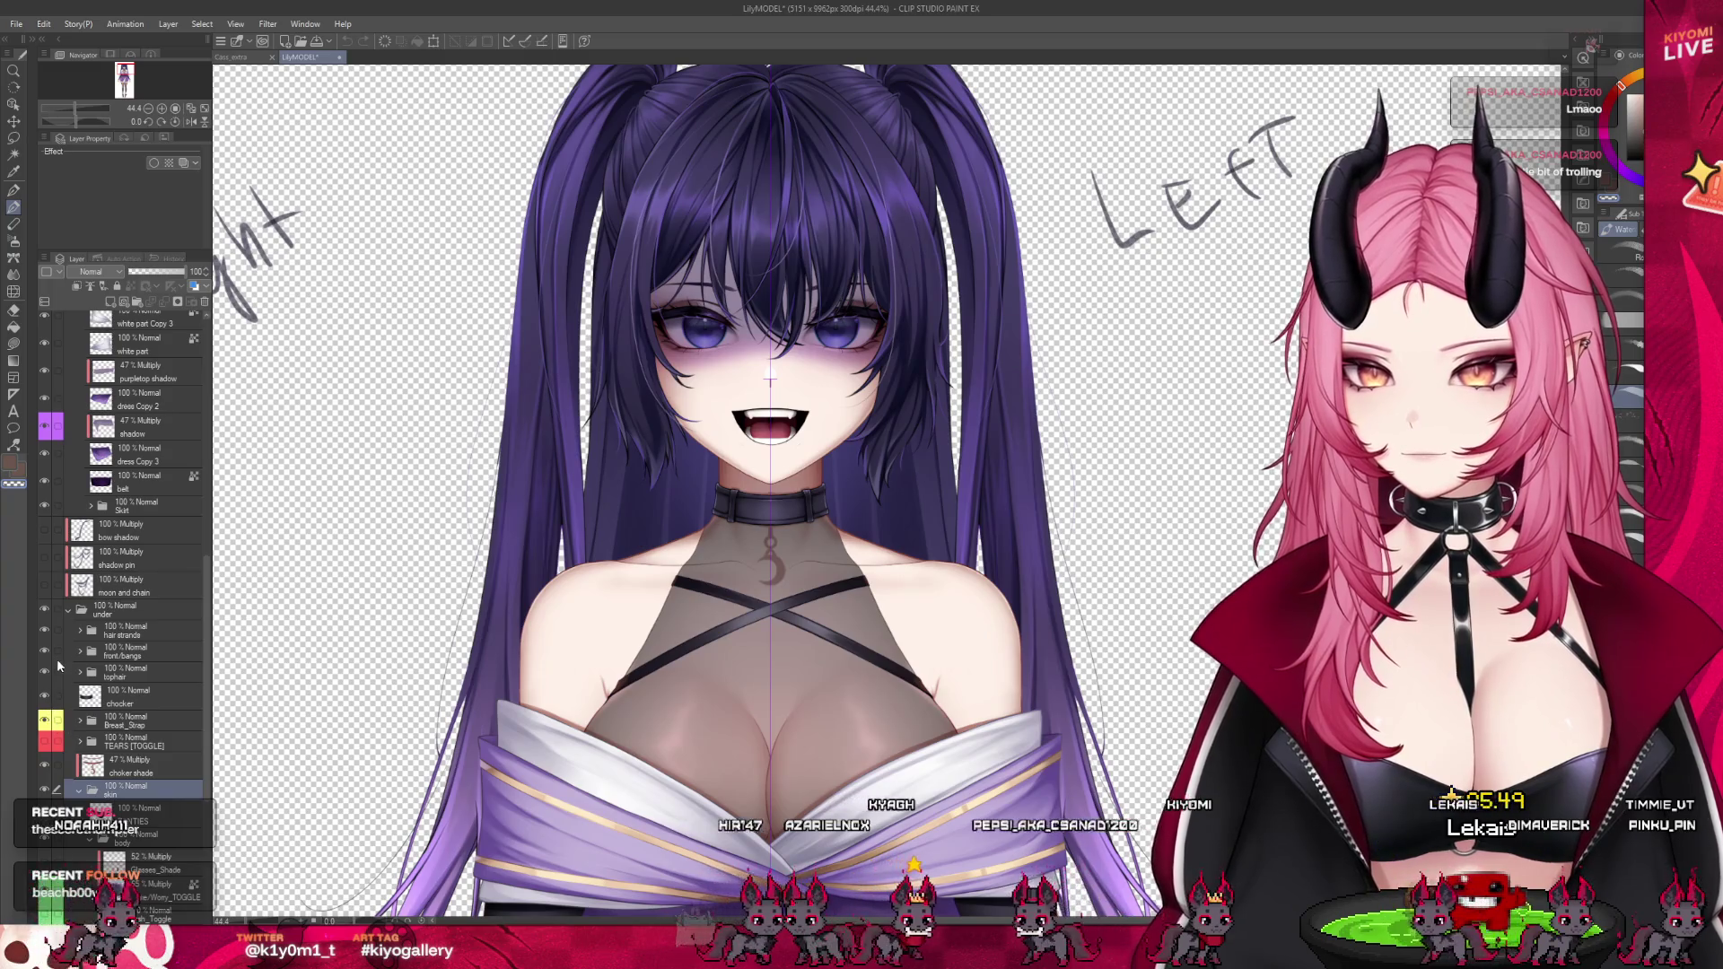
Inspect the Breast_Strap folder, Top_Mesh layer and Glare/Worry_TOGGLE layer
{"action": "left_click", "coordinate": [135, 722]}
{"action": "scroll", "coordinate": [154, 752], "scroll_direction": "down", "scroll_amount": 2}
{"action": "left_click", "coordinate": [139, 833]}
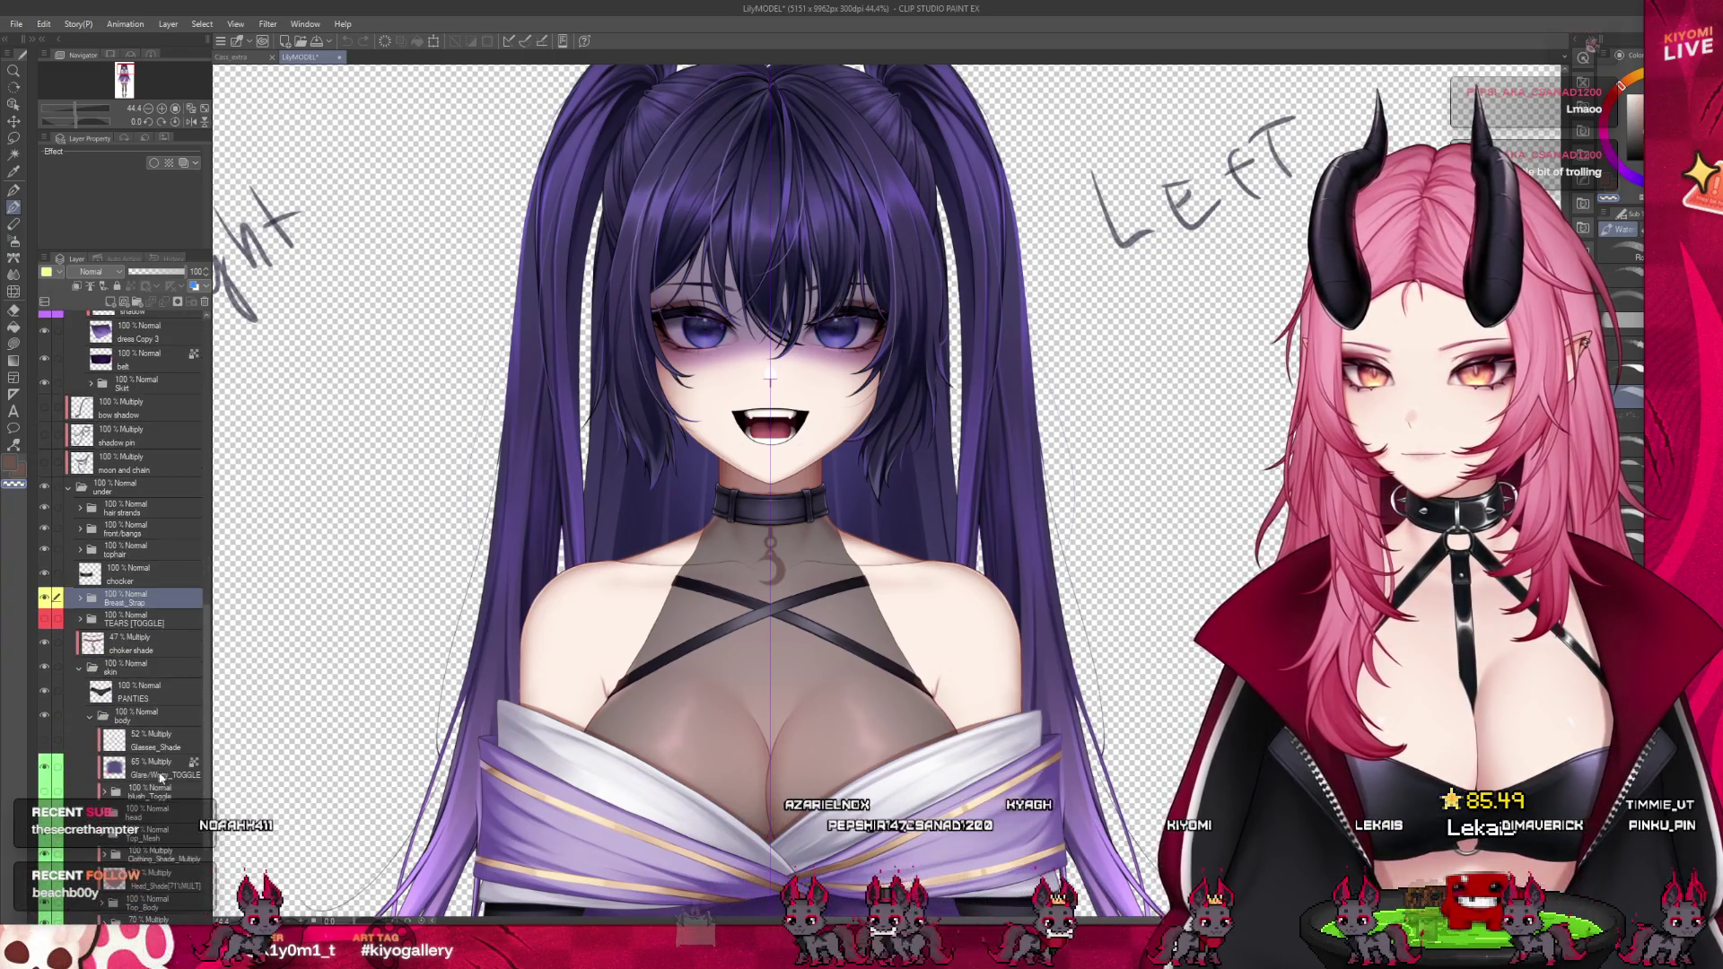
{"action": "left_click", "coordinate": [153, 769]}
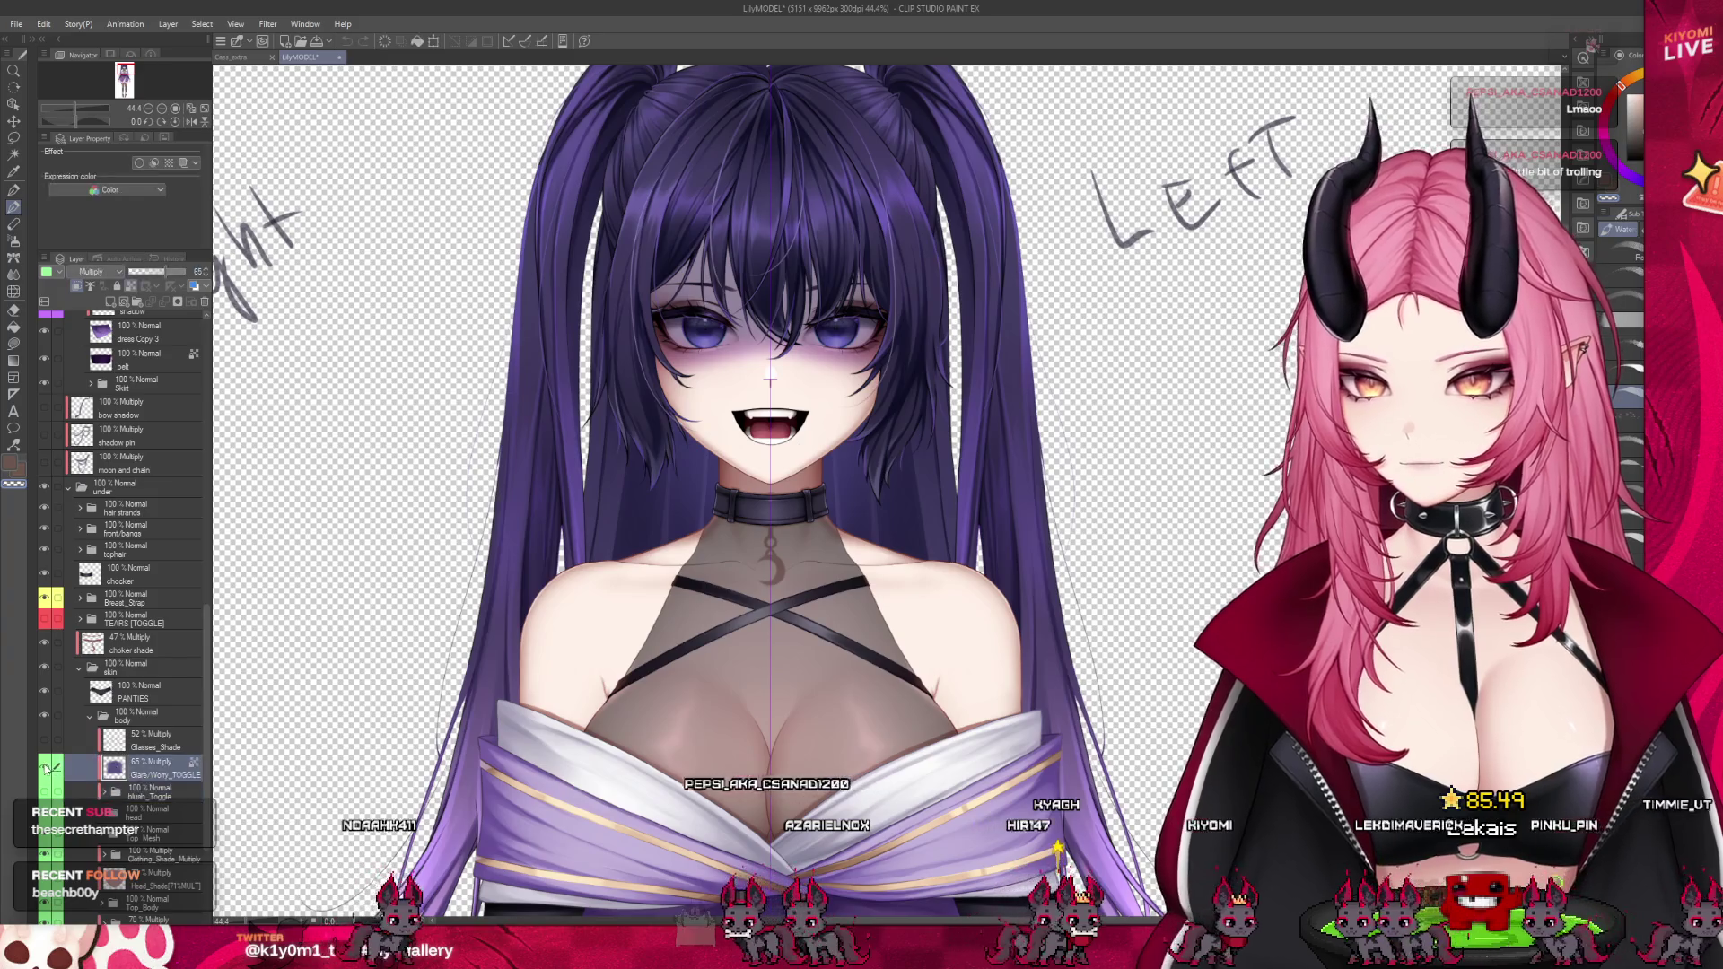
{"action": "scroll", "coordinate": [671, 584], "scroll_direction": "down", "scroll_amount": 3}
{"action": "scroll", "coordinate": [717, 499], "scroll_direction": "up", "scroll_amount": 4}
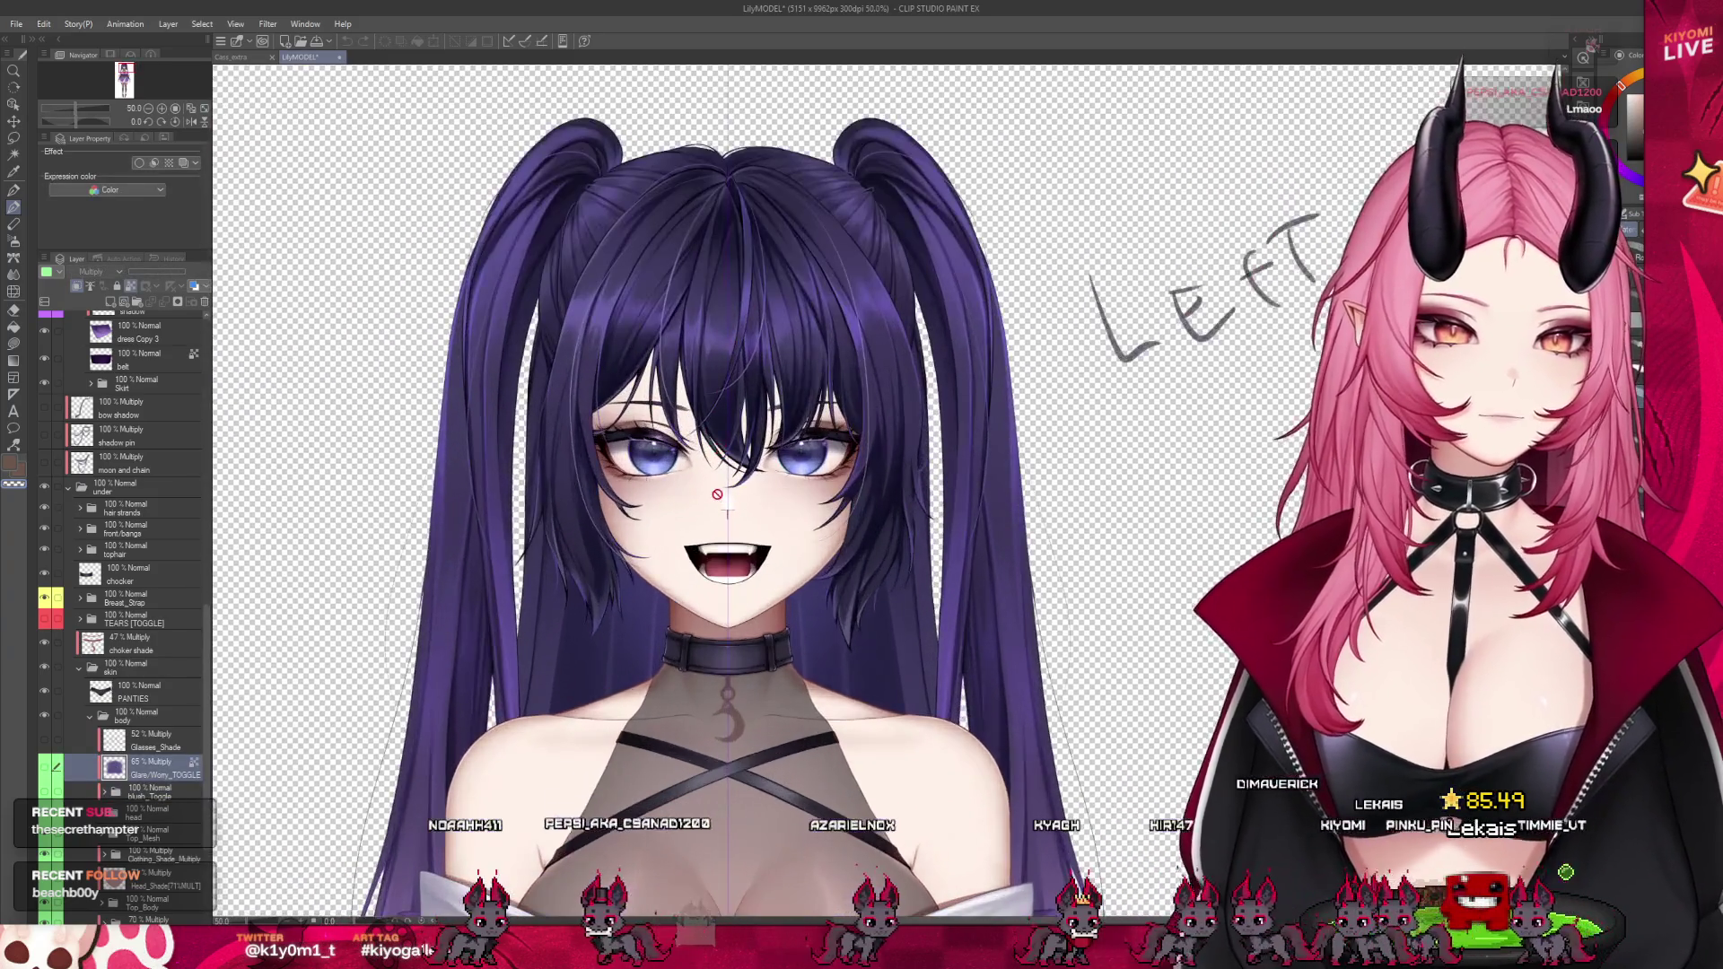
{"action": "scroll", "coordinate": [758, 484], "scroll_direction": "up", "scroll_amount": 3}
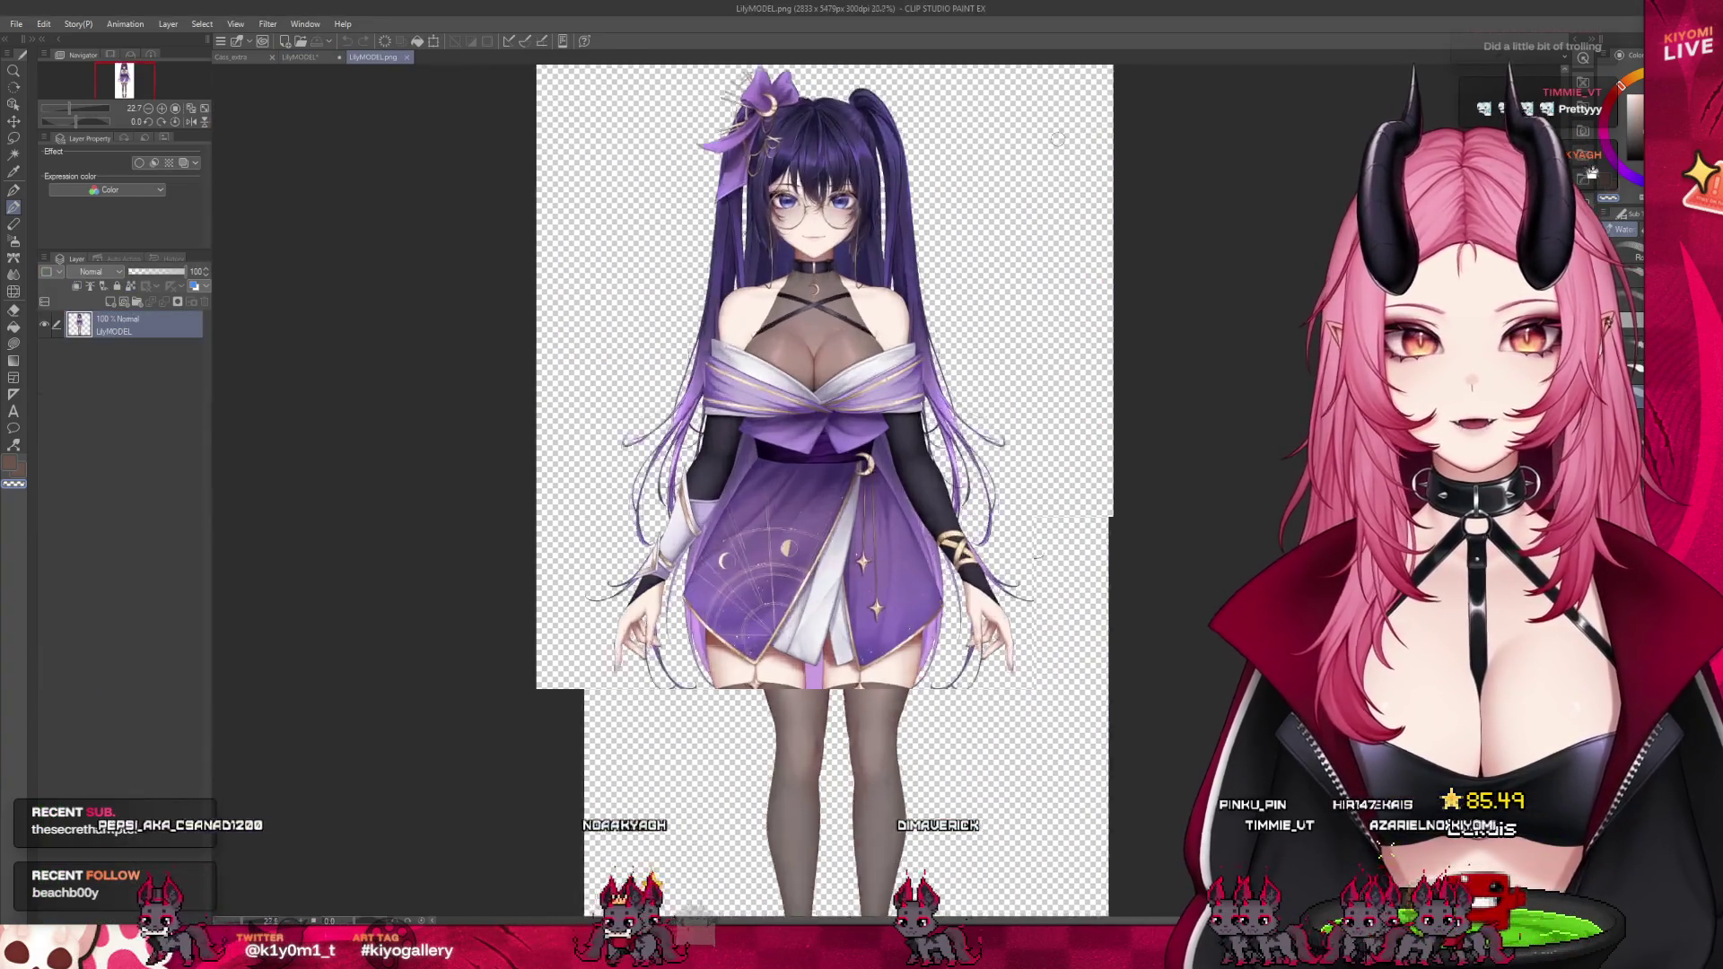
Split the canvas with LilyMODEL.png beside the model, widen the model view, and select the shadow pin layer
{"action": "scroll", "coordinate": [718, 203], "scroll_direction": "up", "scroll_amount": 8}
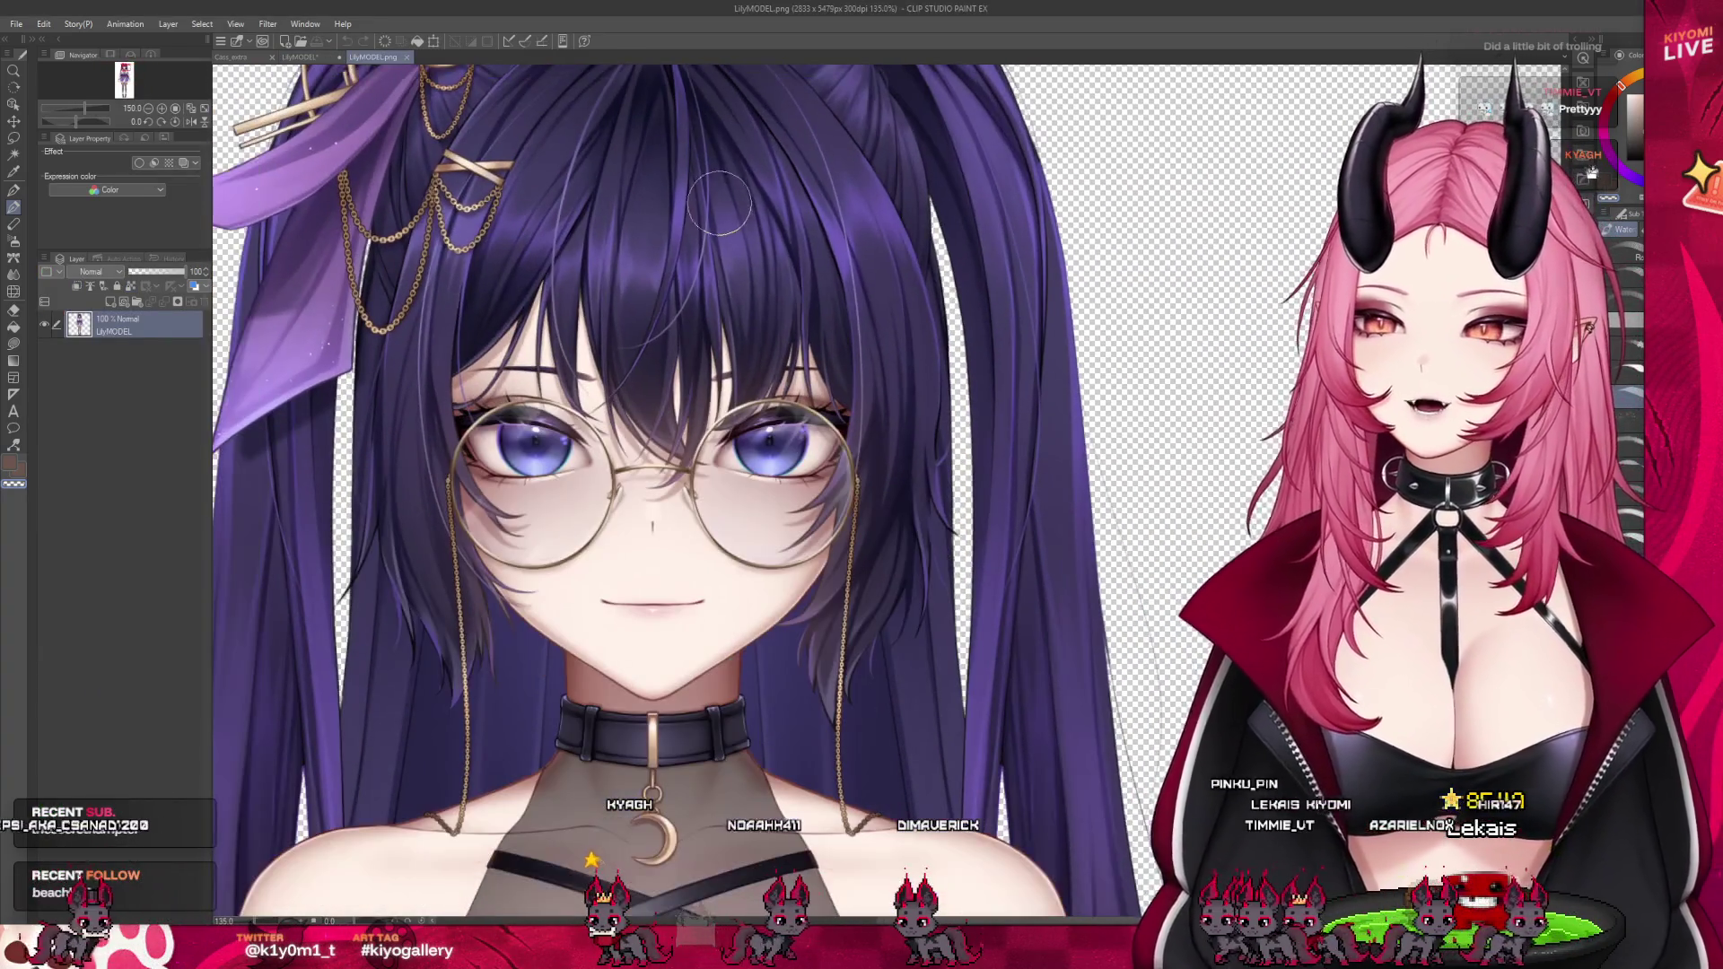
{"action": "left_click_drag", "start_coordinate": [227, 106], "coordinate": [359, 449]}
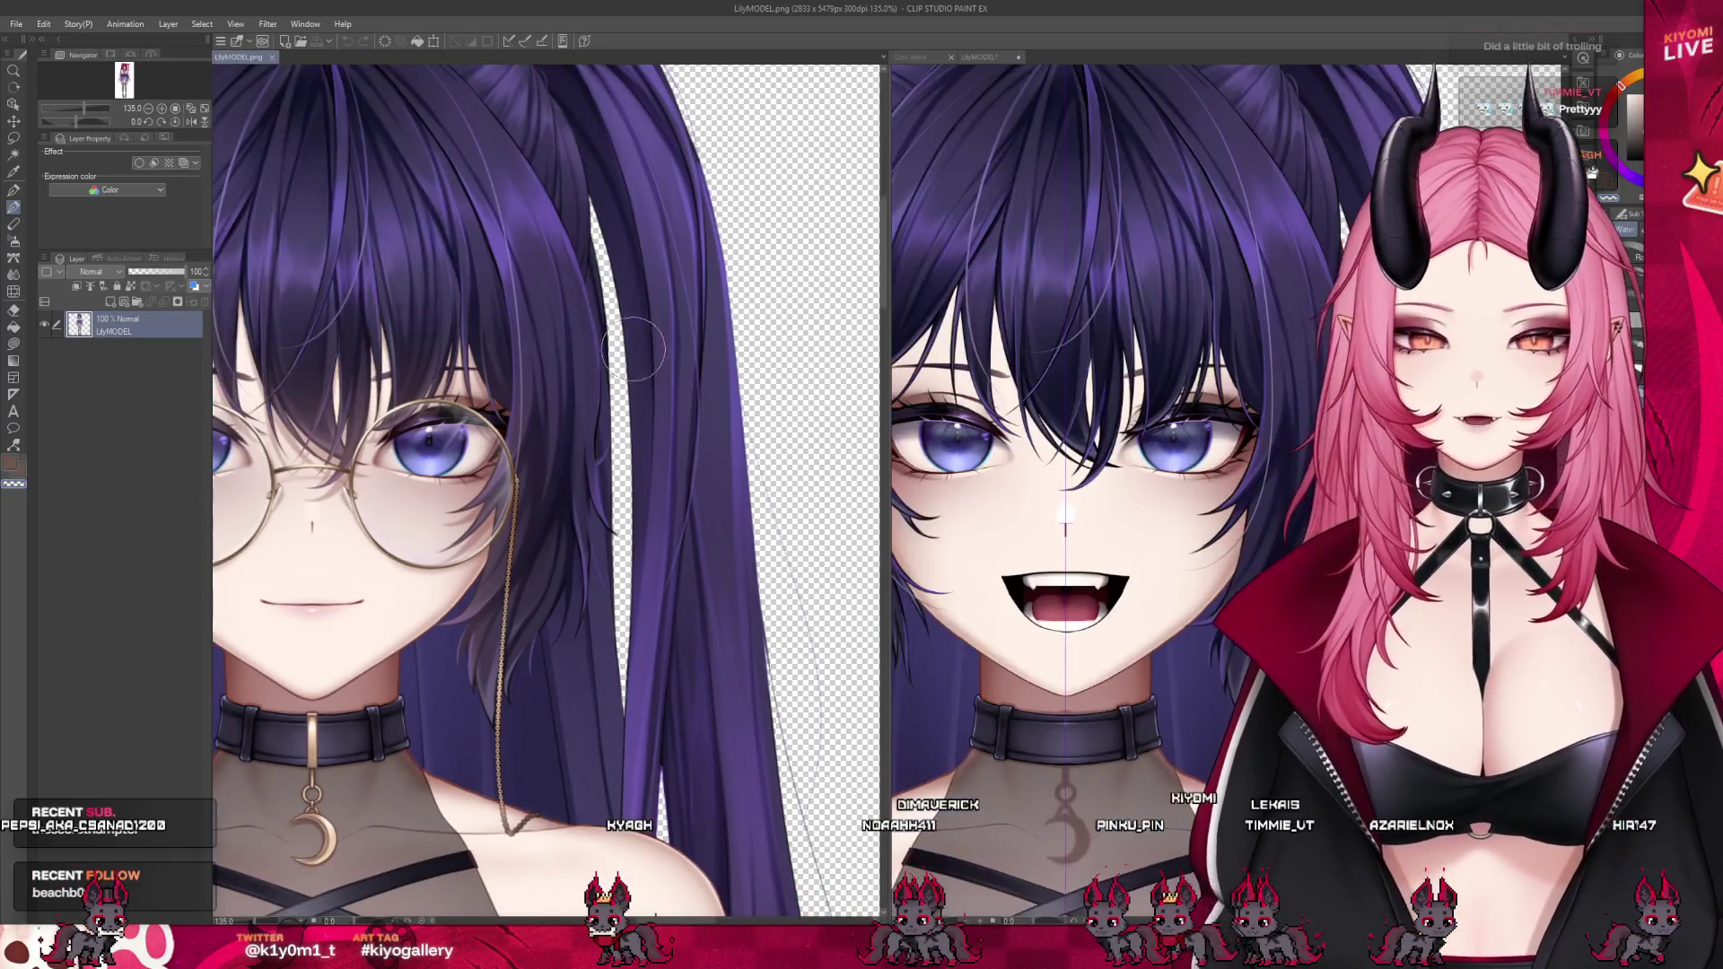
{"action": "scroll", "coordinate": [628, 449], "scroll_direction": "down", "scroll_amount": 2}
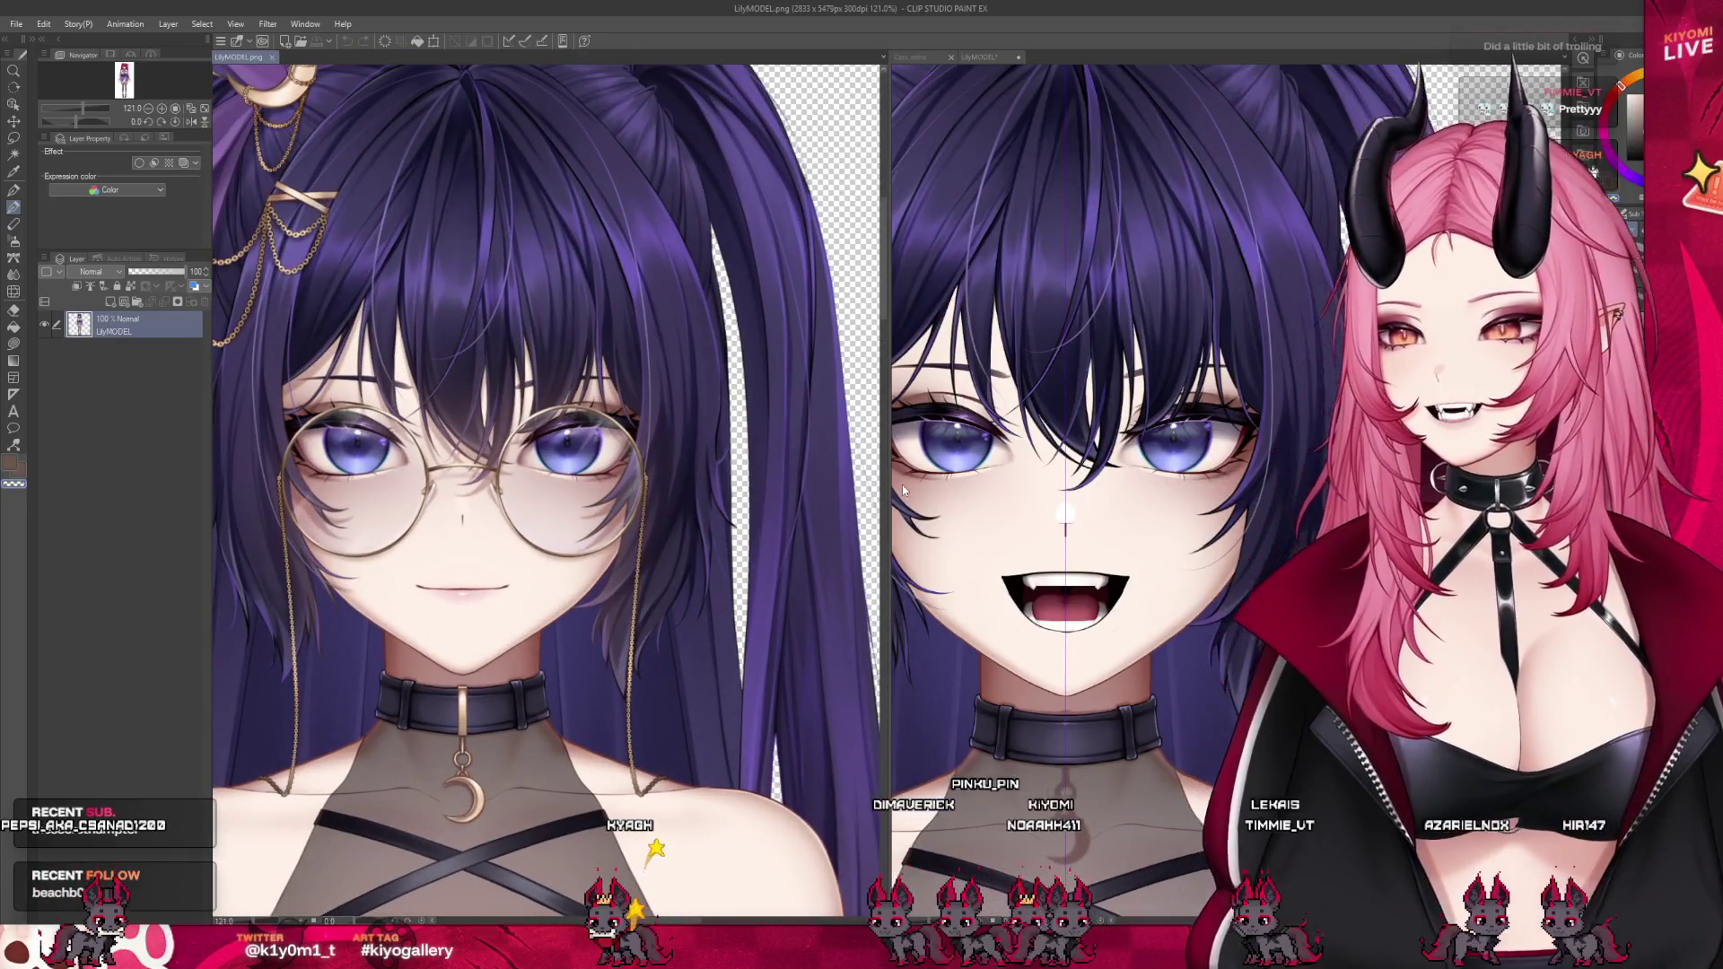
{"action": "left_click_drag", "start_coordinate": [887, 496], "coordinate": [658, 496]}
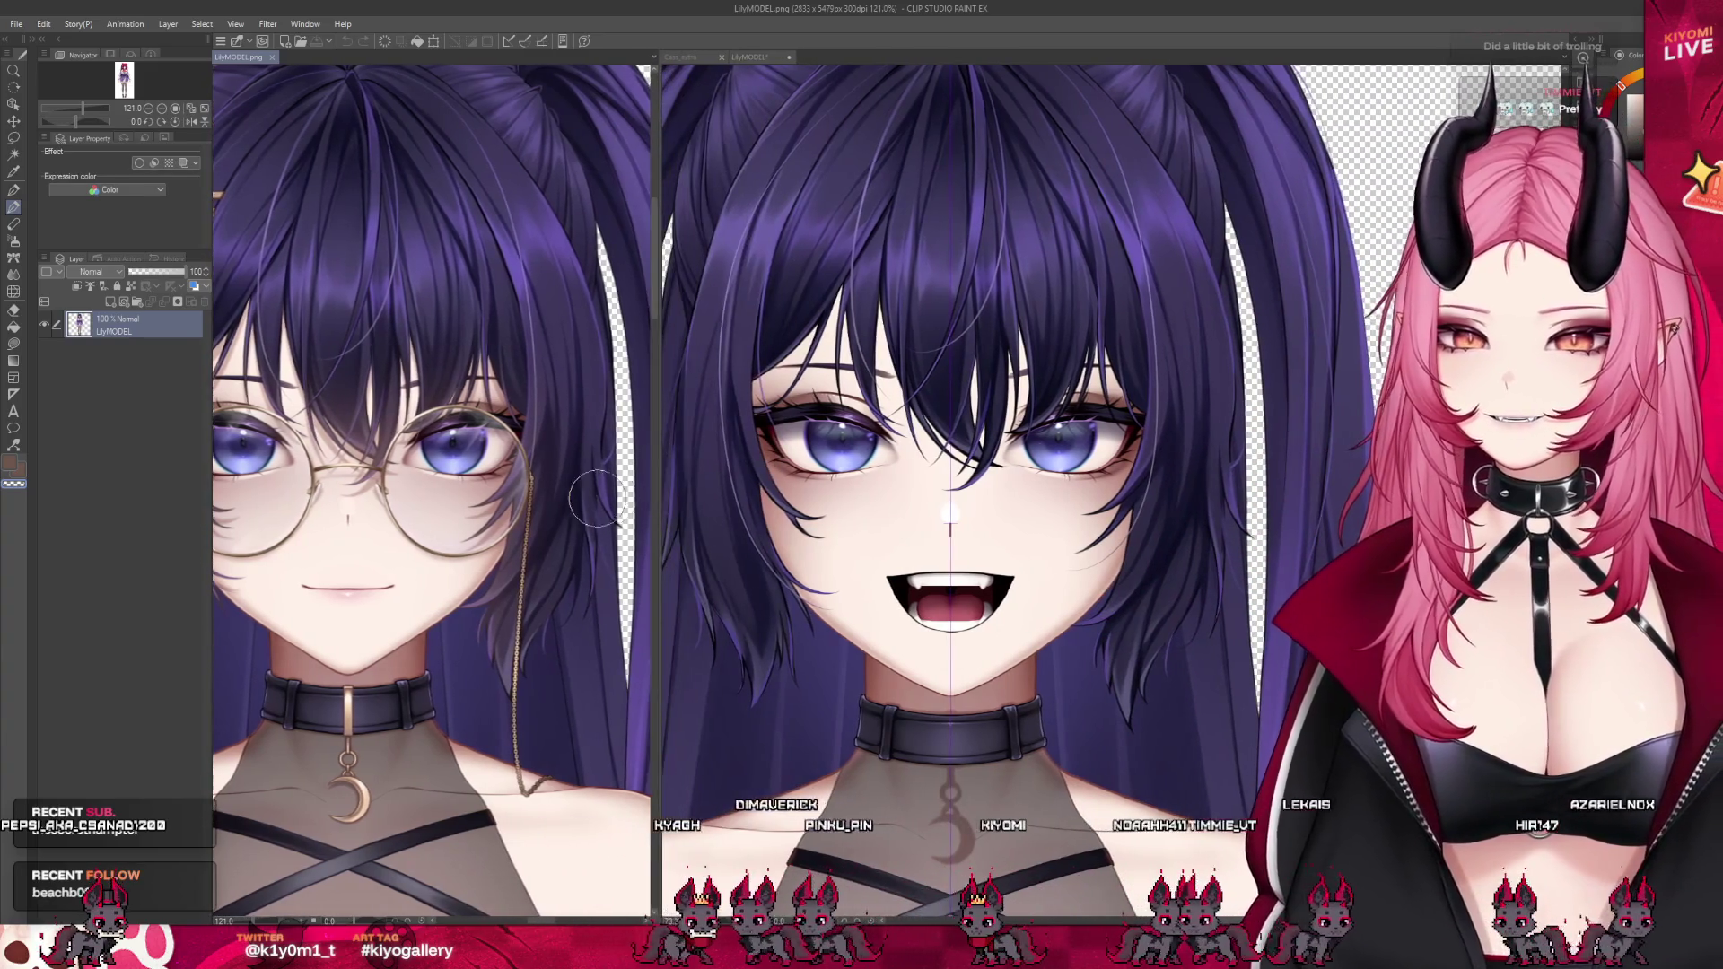
{"action": "scroll", "coordinate": [390, 504], "scroll_direction": "down", "scroll_amount": 2}
{"action": "scroll", "coordinate": [390, 505], "scroll_direction": "up", "scroll_amount": 1}
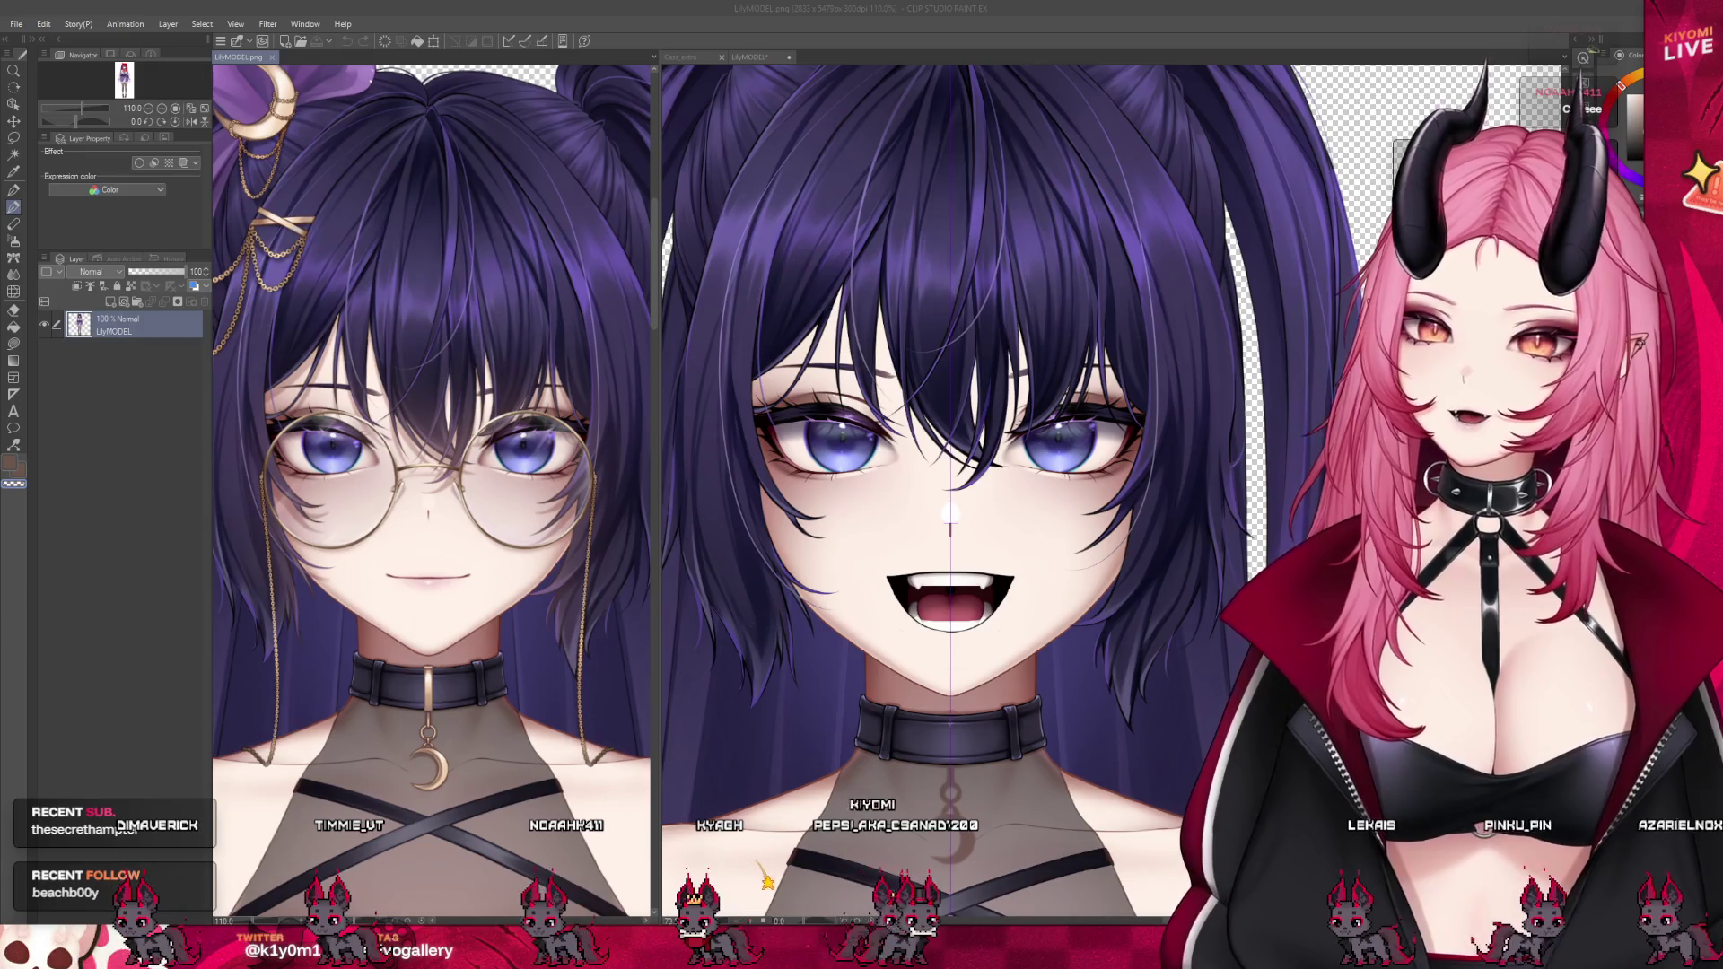
{"action": "left_click_drag", "start_coordinate": [656, 518], "coordinate": [604, 518]}
{"action": "left_click", "coordinate": [117, 589]}
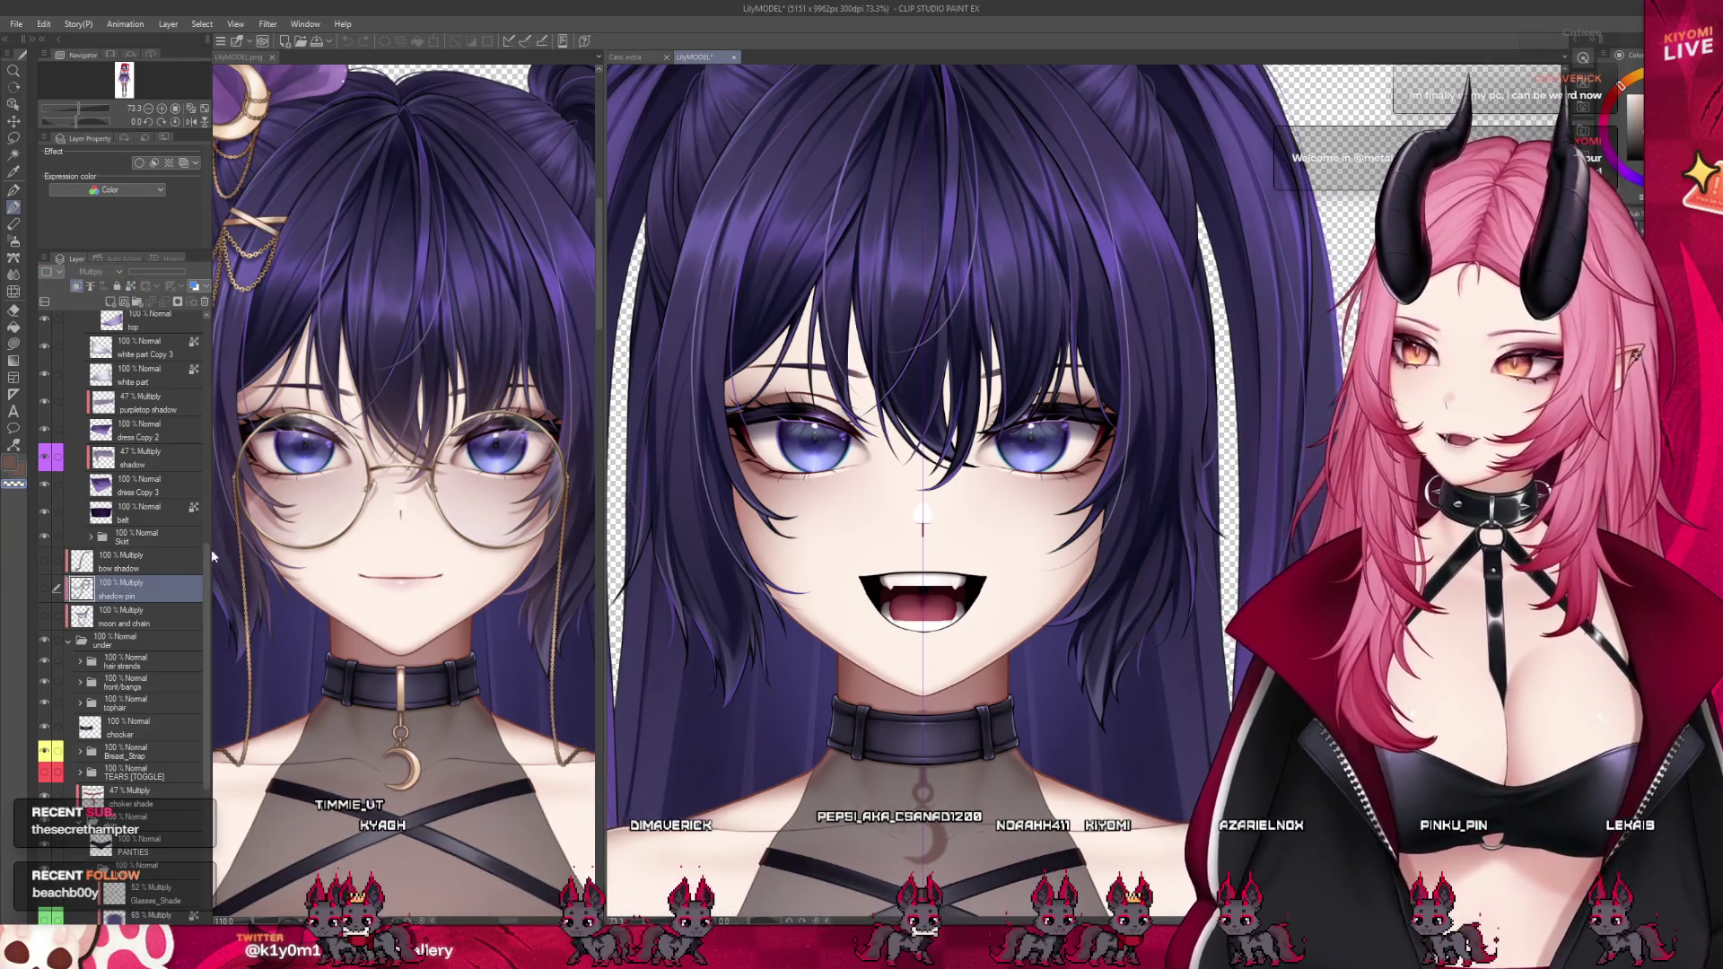
Switch back and forth between the LilyMODEL.png and model file views to compare them
{"action": "scroll", "coordinate": [782, 339], "scroll_direction": "down", "scroll_amount": 3}
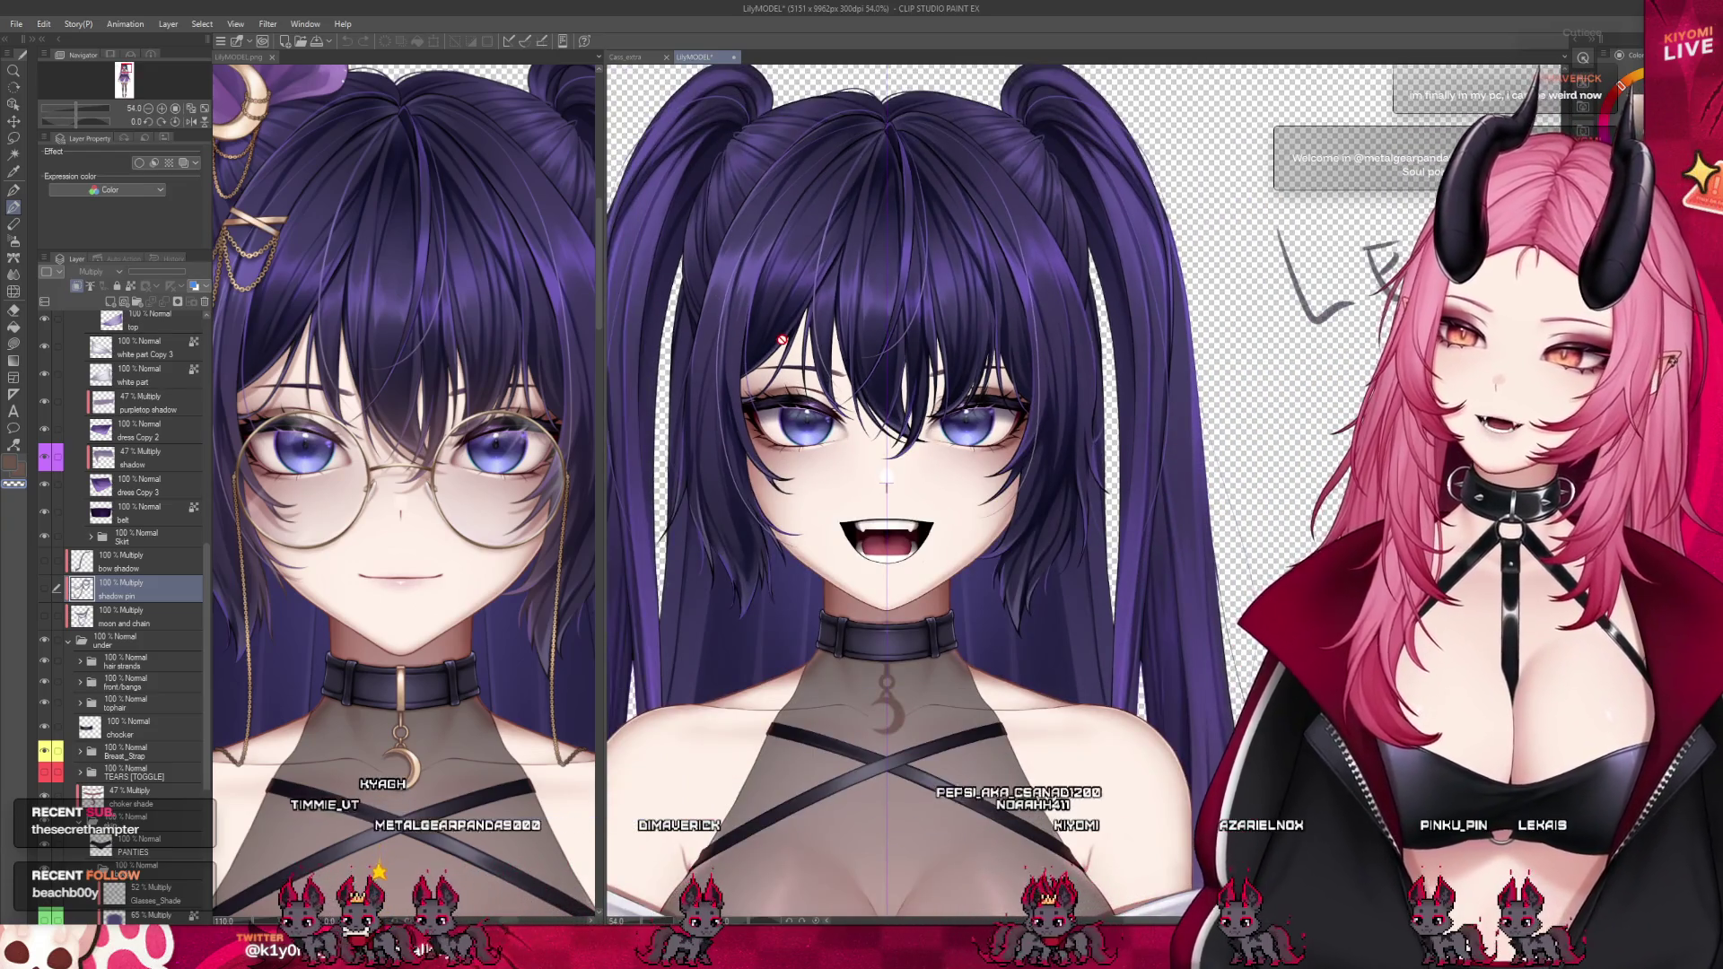
{"action": "left_click", "coordinate": [418, 456]}
{"action": "scroll", "coordinate": [419, 456], "scroll_direction": "down", "scroll_amount": 2}
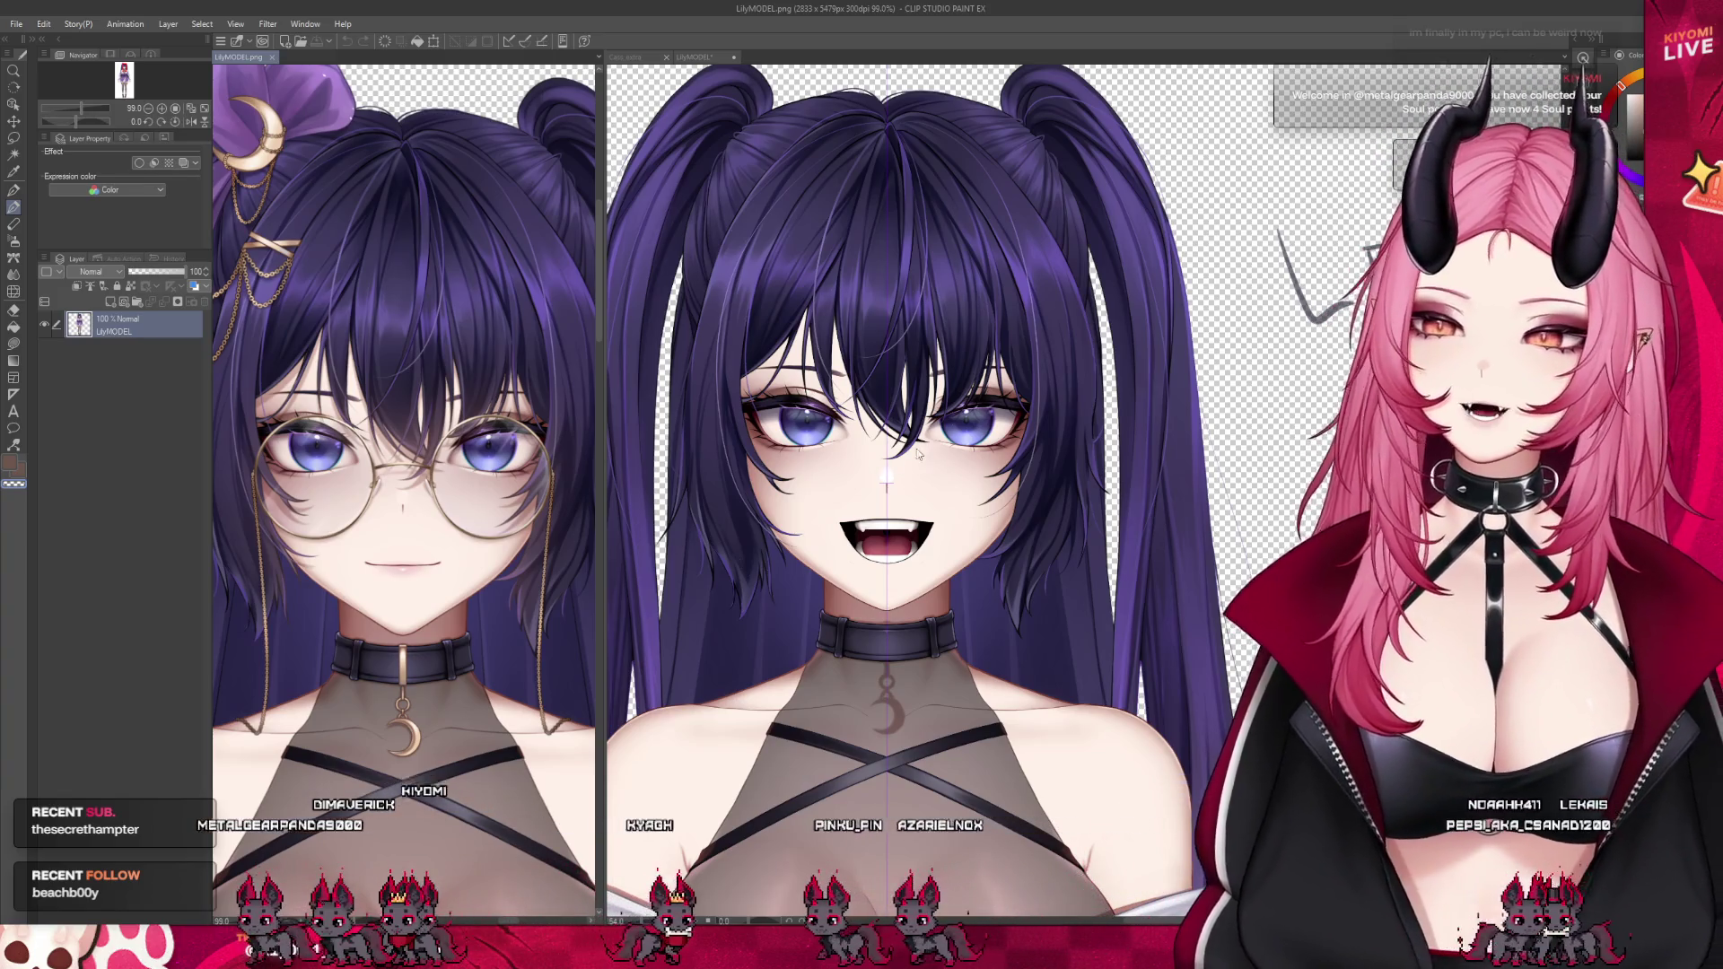
{"action": "left_click", "coordinate": [879, 388]}
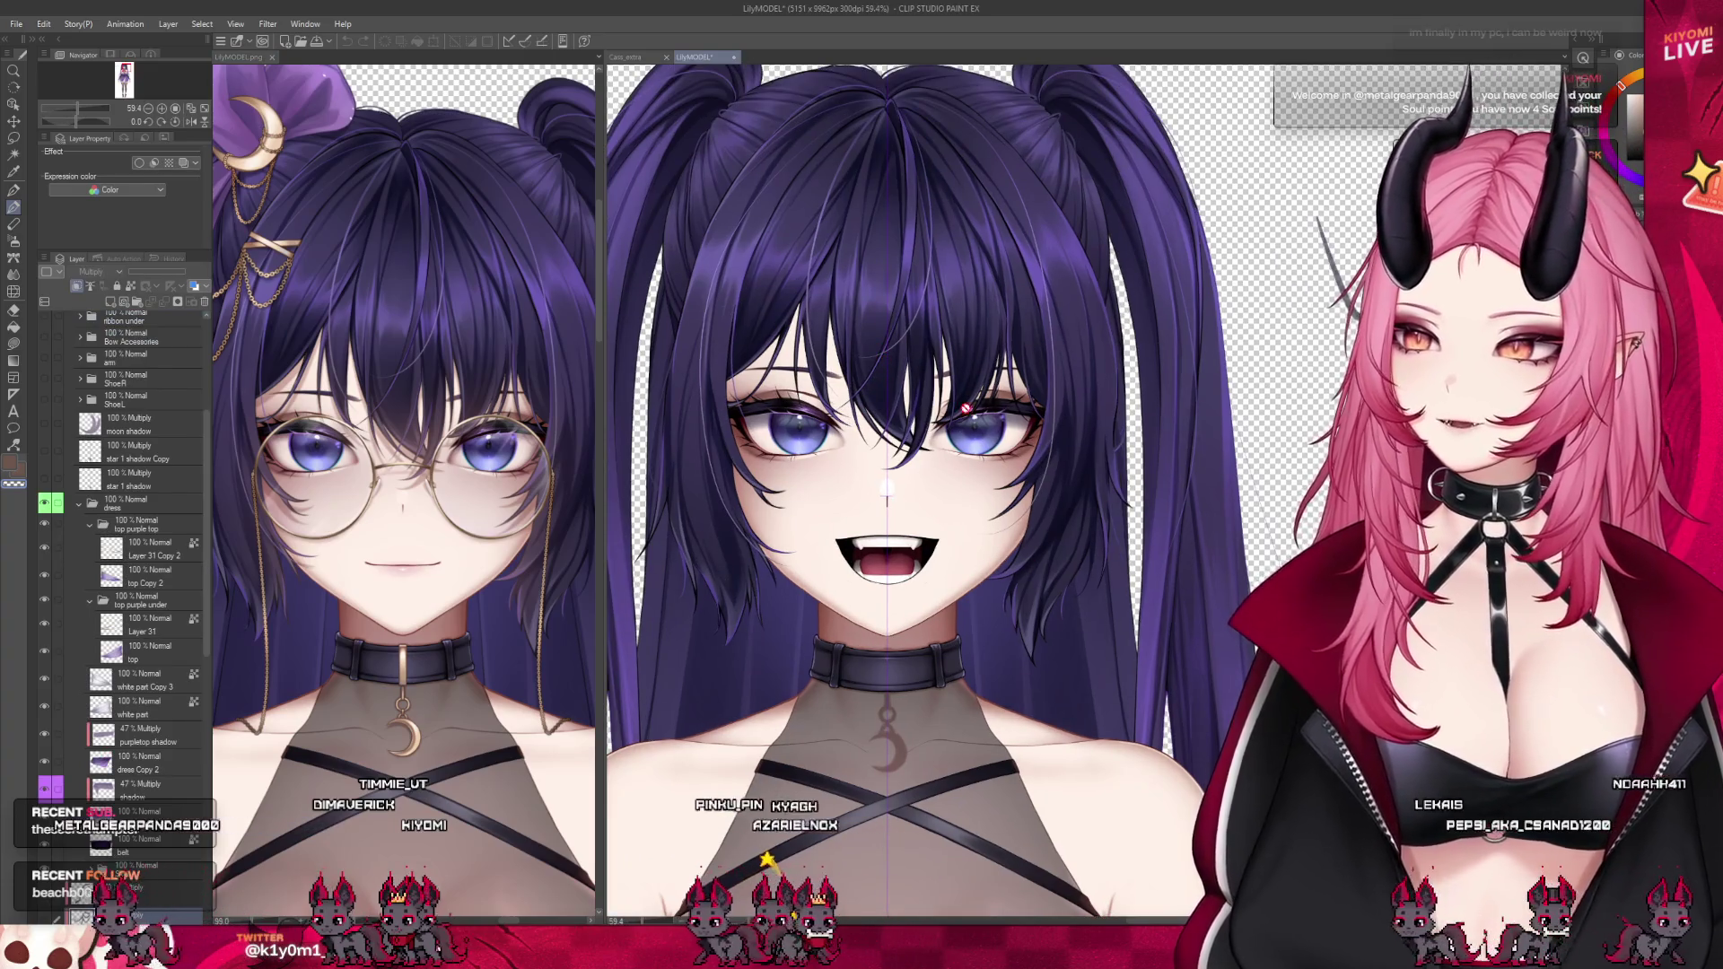
{"action": "left_click", "coordinate": [529, 566]}
{"action": "scroll", "coordinate": [359, 368], "scroll_direction": "up", "scroll_amount": 3}
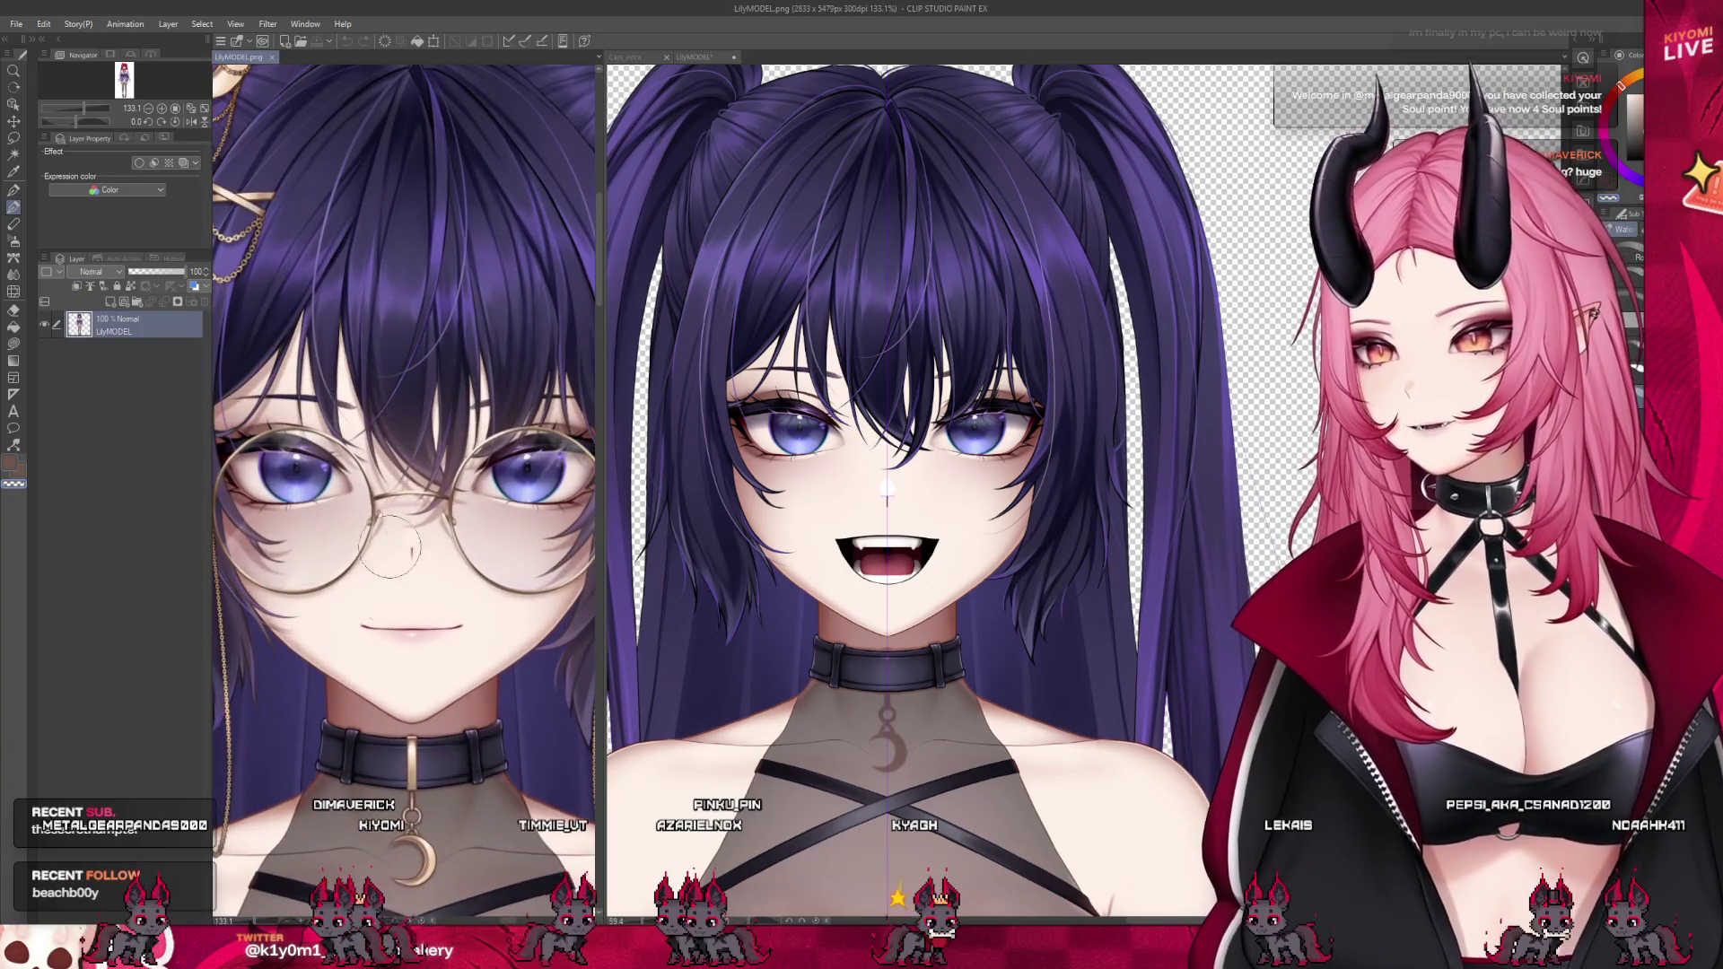
{"action": "scroll", "coordinate": [401, 529], "scroll_direction": "down", "scroll_amount": 4}
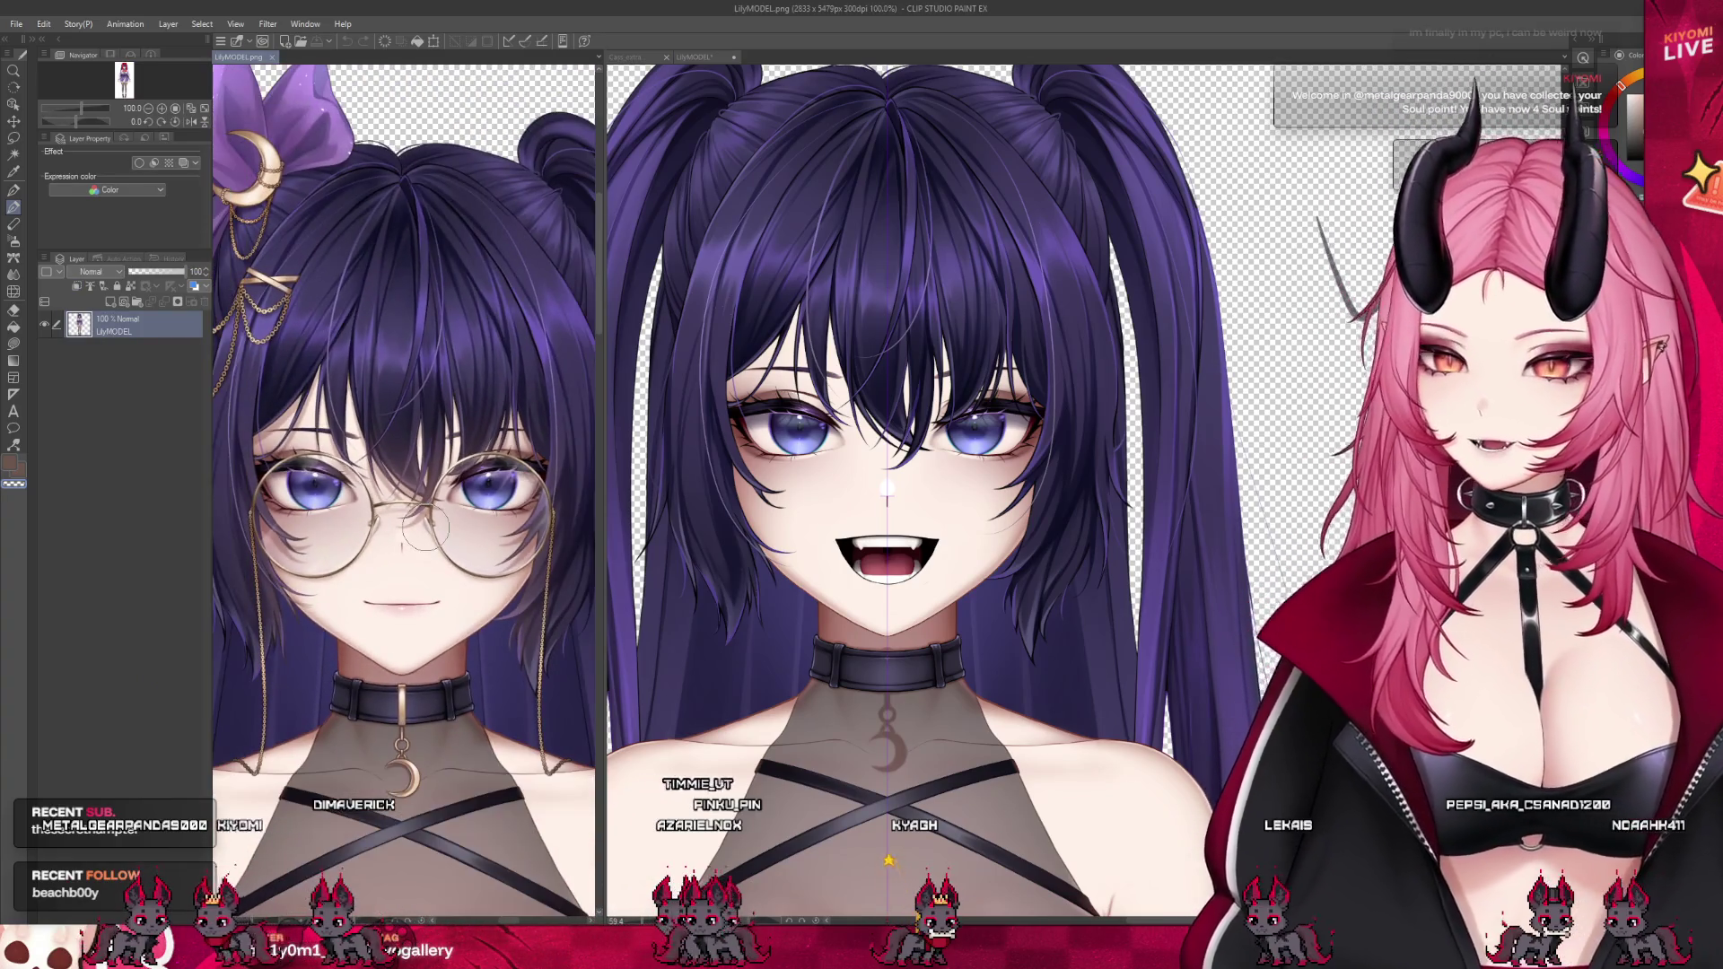
{"action": "left_click", "coordinate": [926, 392]}
Close the LilyMODEL.png view and the LilyMODEL file to return to the mascot drawing
{"action": "scroll", "coordinate": [926, 392], "scroll_direction": "up", "scroll_amount": 3}
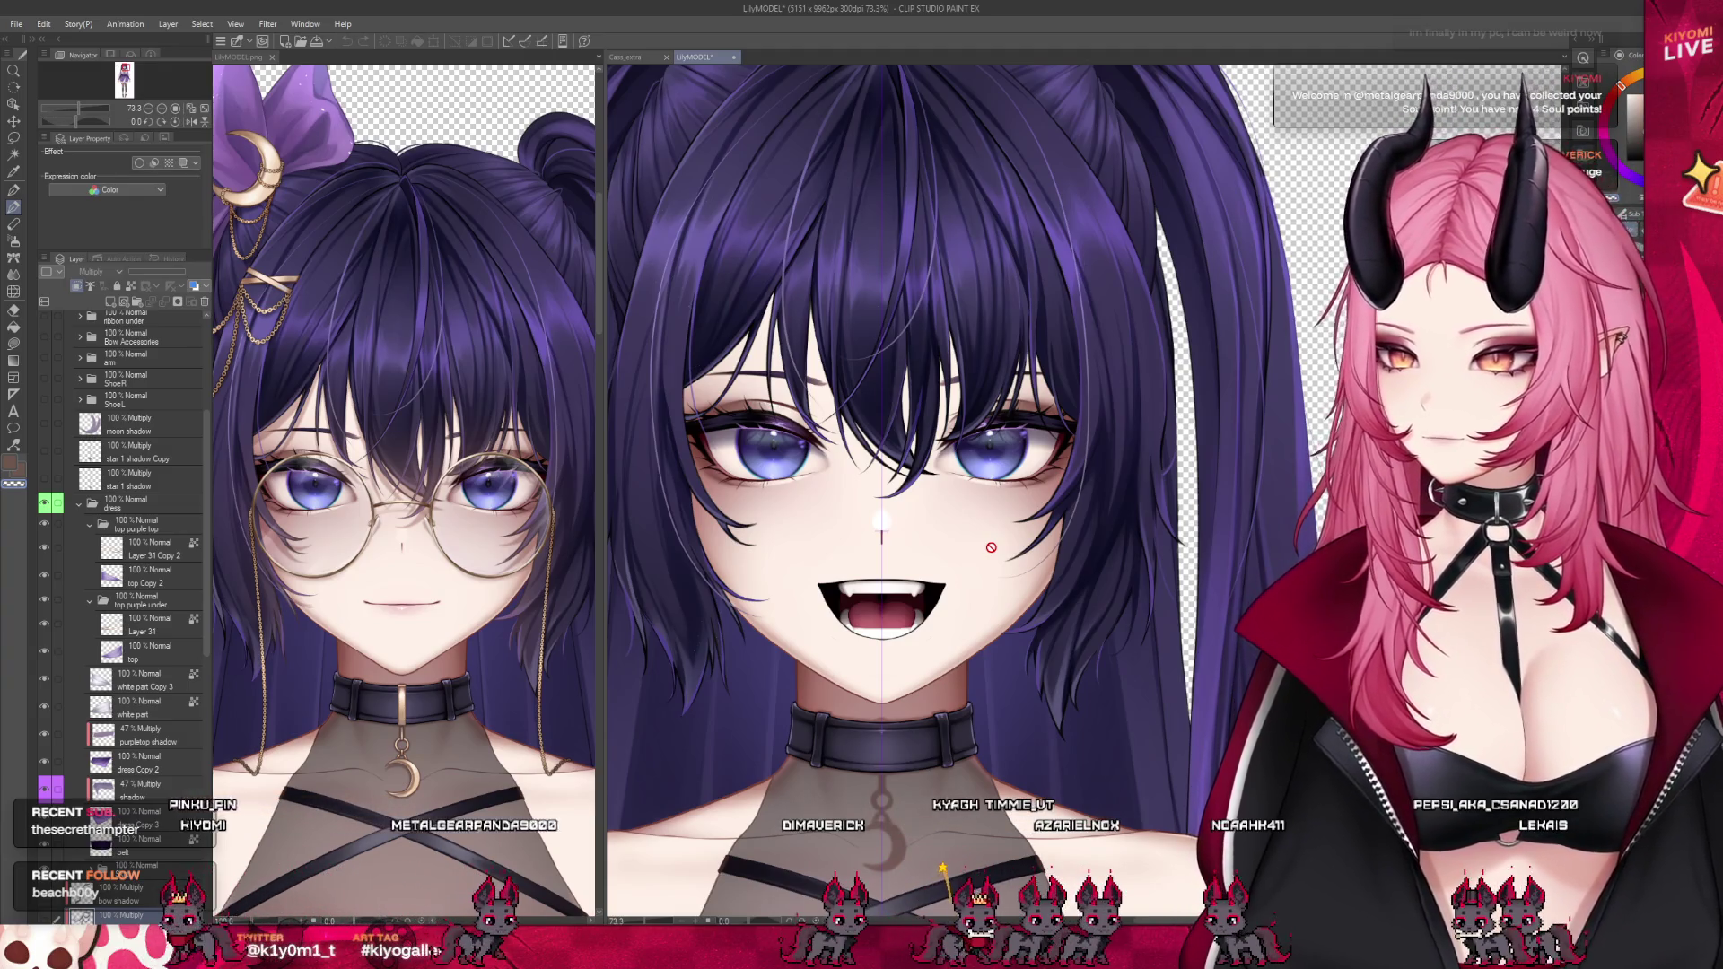
{"action": "scroll", "coordinate": [1007, 465], "scroll_direction": "down", "scroll_amount": 10}
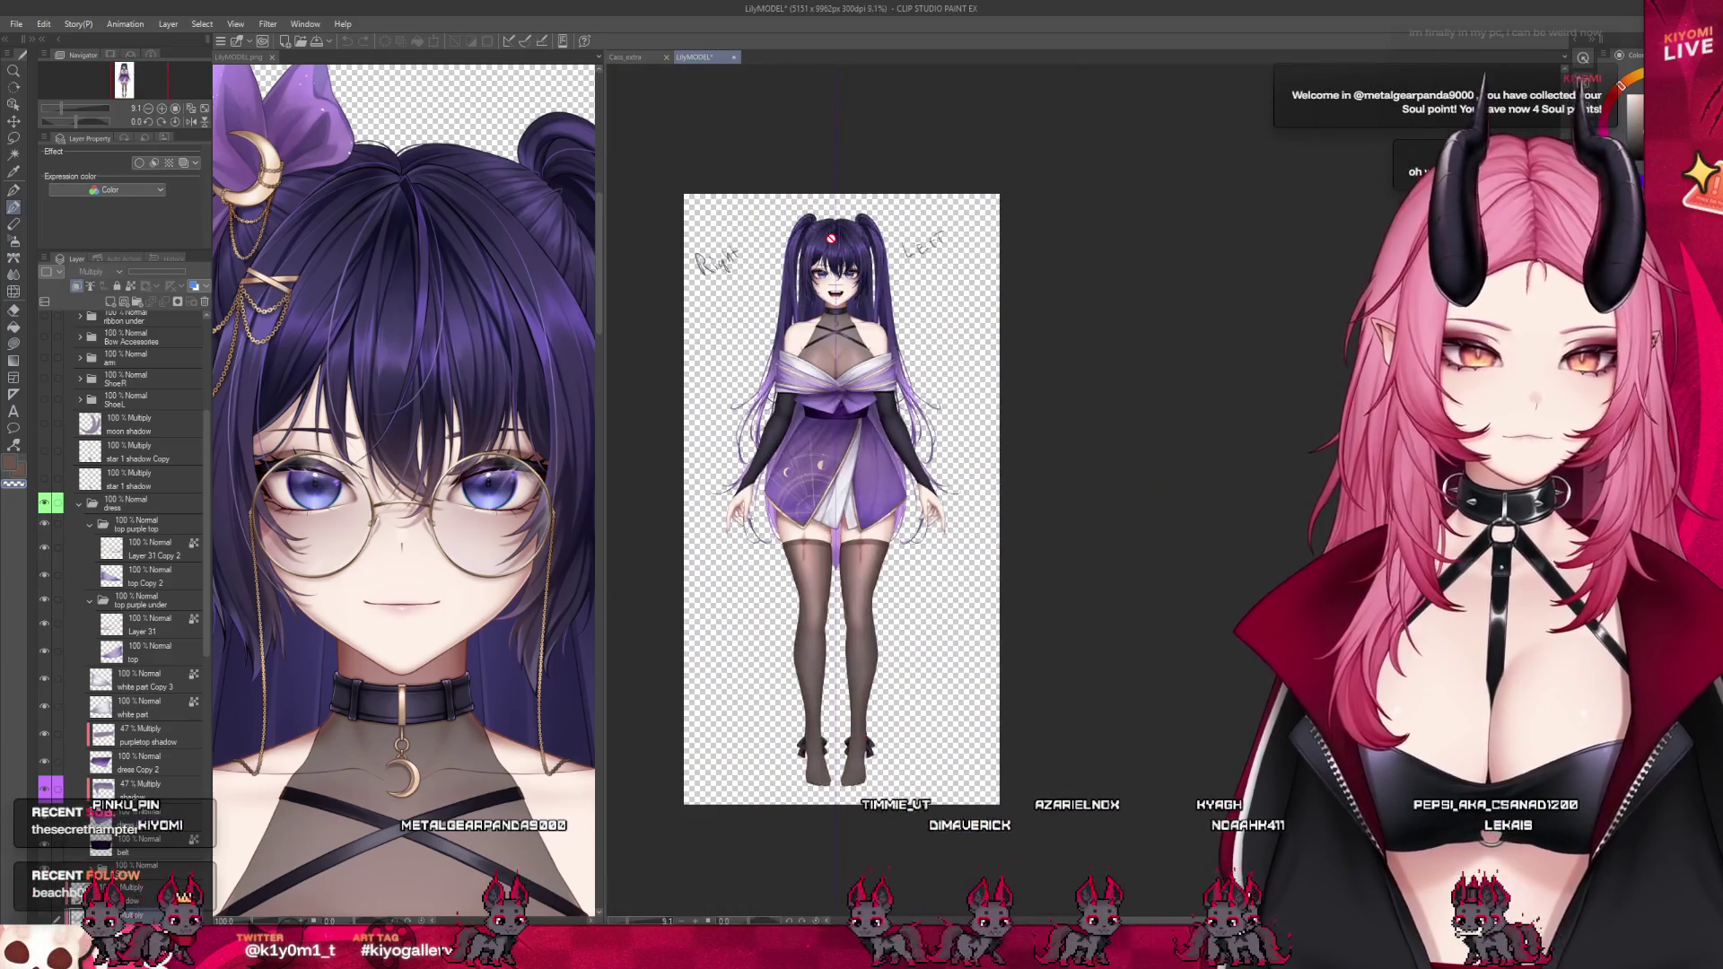
{"action": "scroll", "coordinate": [1001, 417], "scroll_direction": "up", "scroll_amount": 4}
{"action": "scroll", "coordinate": [888, 287], "scroll_direction": "up", "scroll_amount": 4}
{"action": "scroll", "coordinate": [813, 153], "scroll_direction": "up", "scroll_amount": 3}
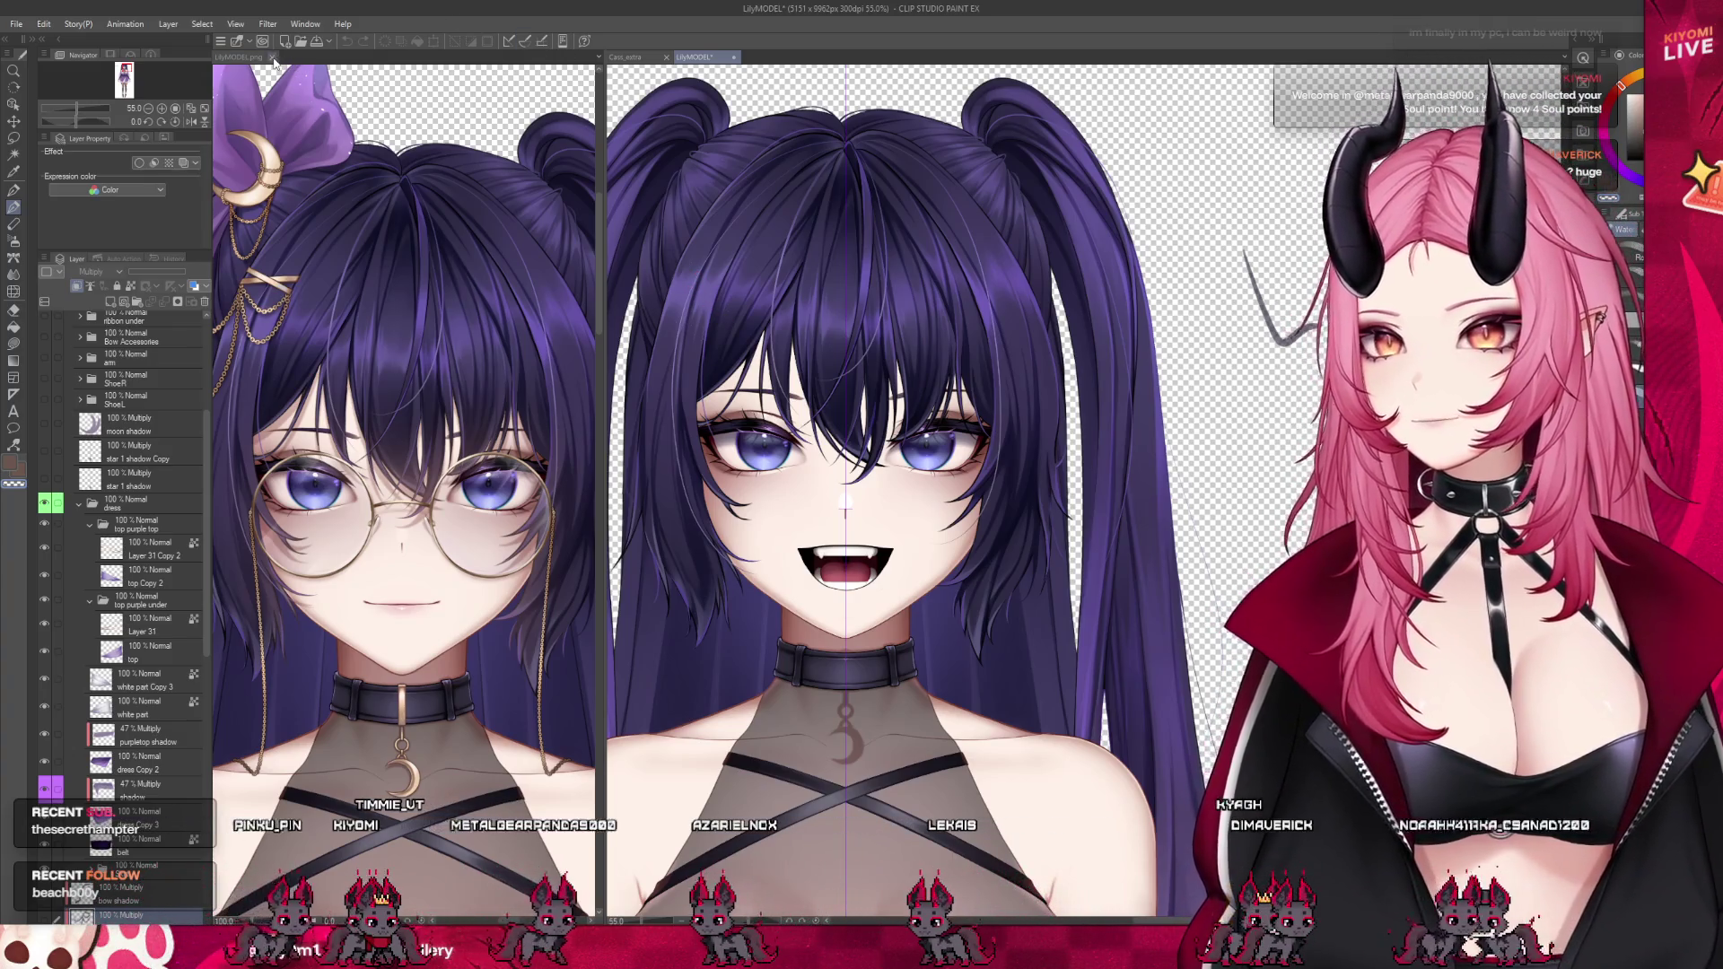
{"action": "left_click", "coordinate": [274, 58]}
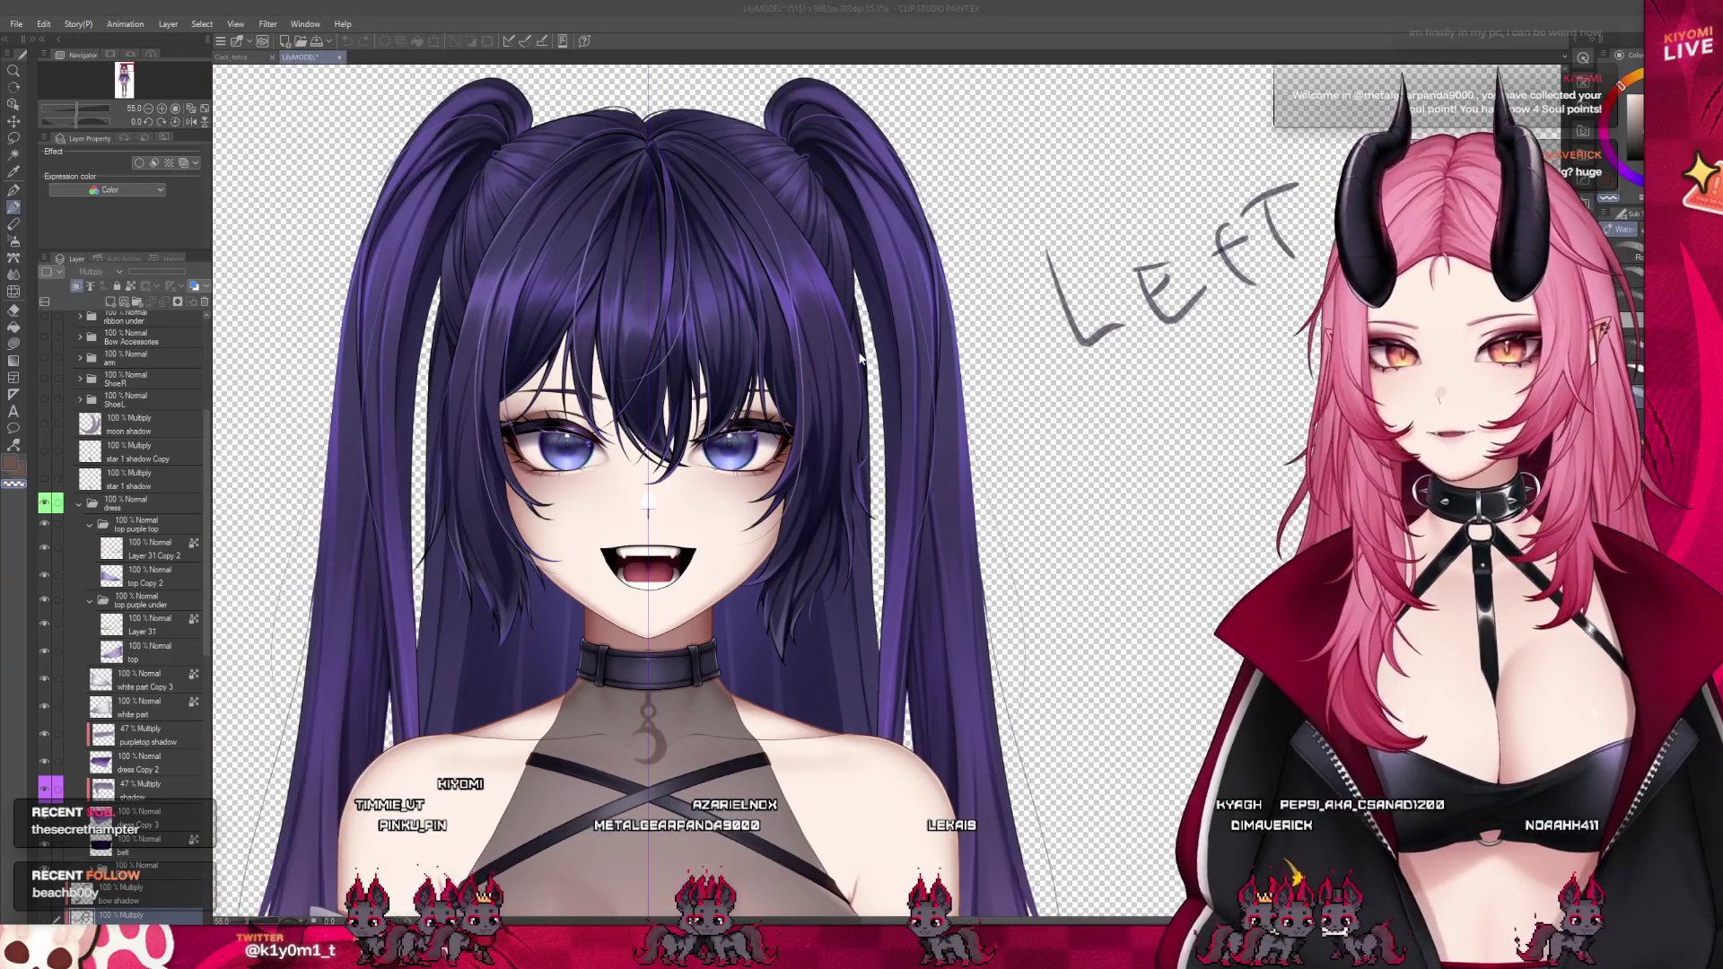
{"action": "key", "text": "ctrl+w"}
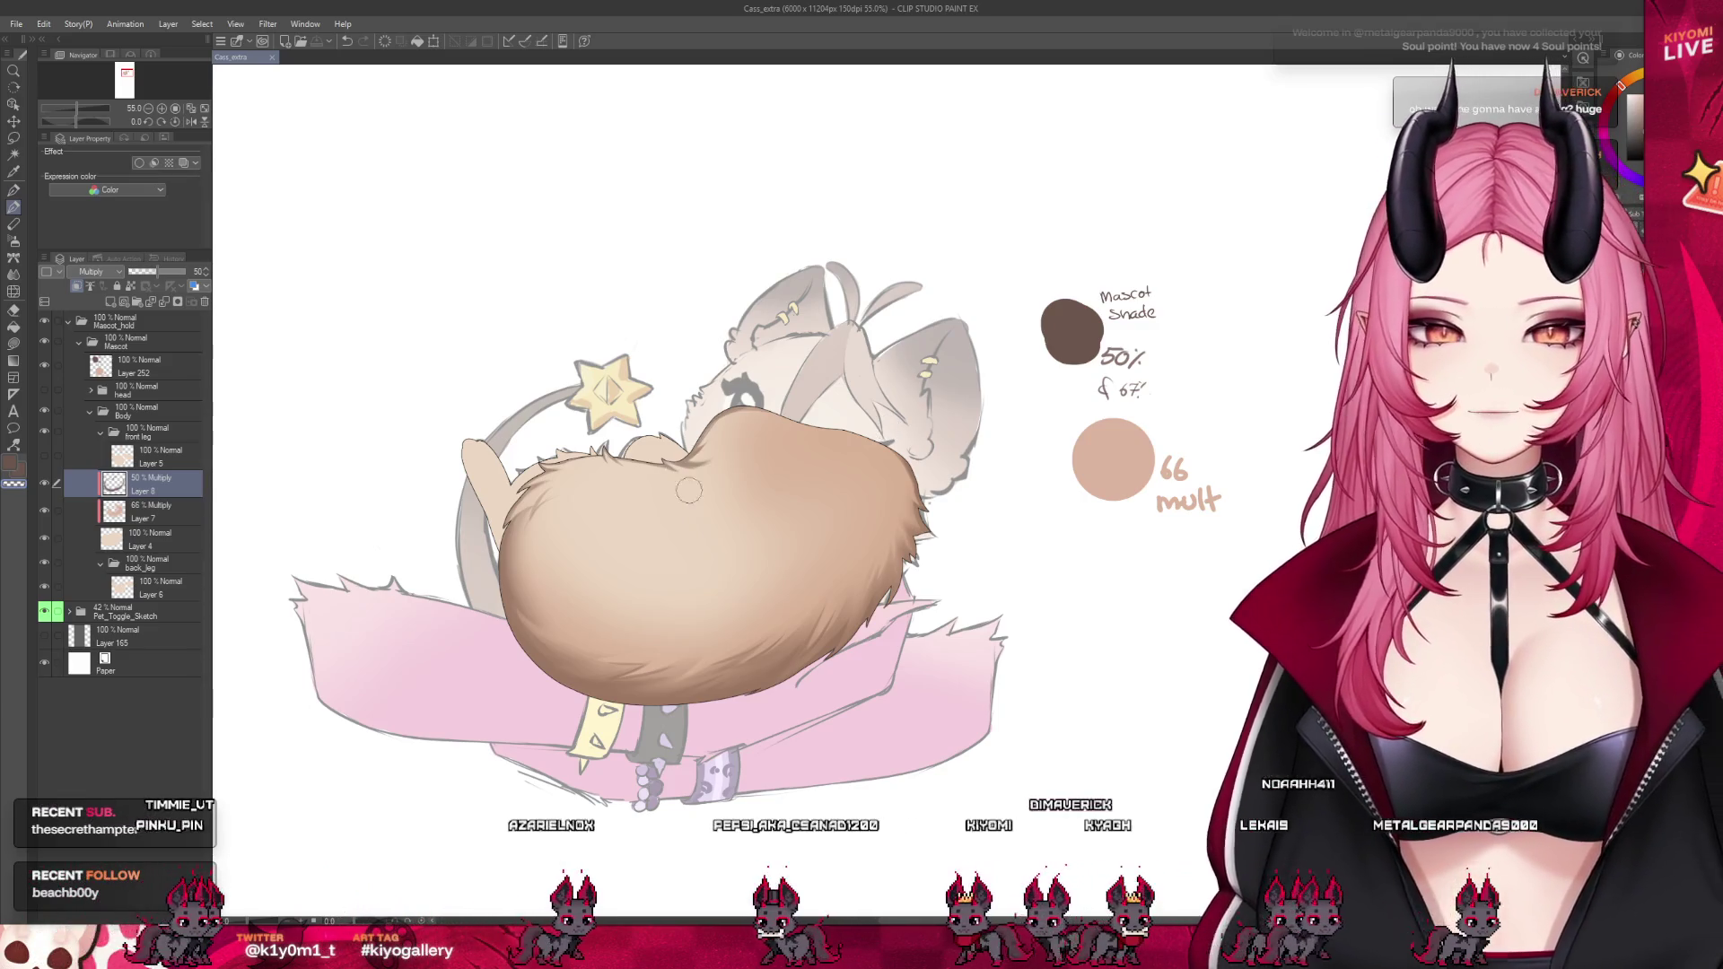
Unhide Layer 5's light paw shapes and the head folder with the eyes and ears
{"action": "scroll", "coordinate": [705, 461], "scroll_direction": "up", "scroll_amount": 1}
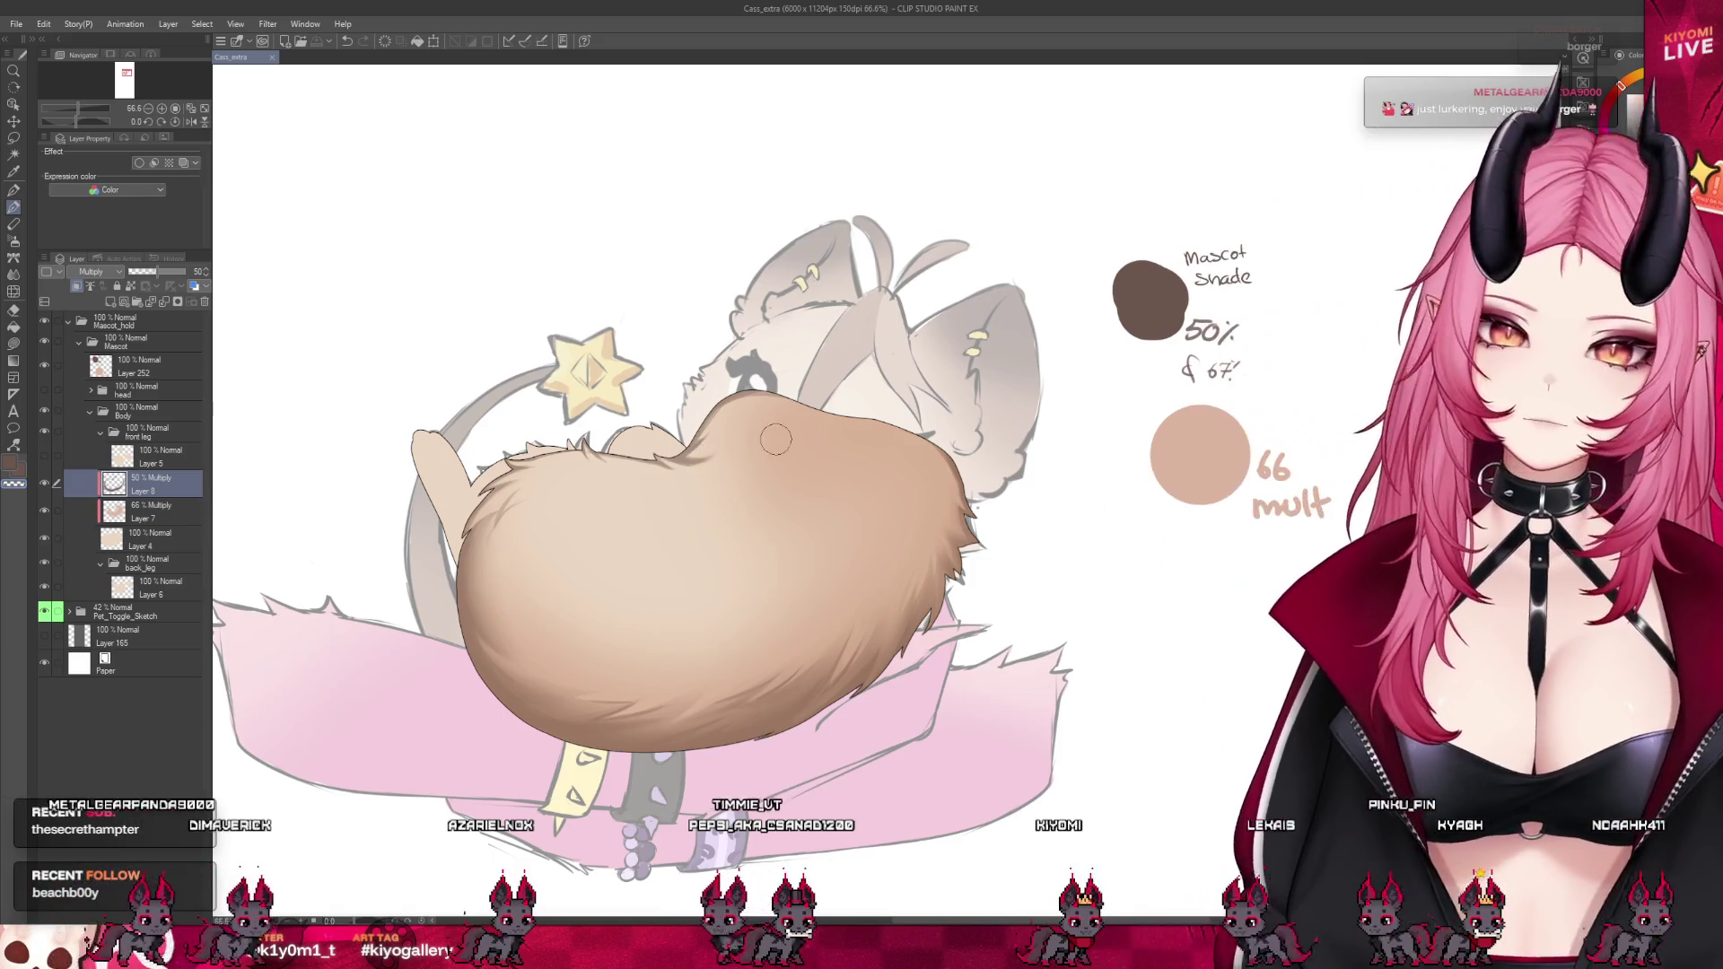
{"action": "scroll", "coordinate": [704, 461], "scroll_direction": "down", "scroll_amount": 3}
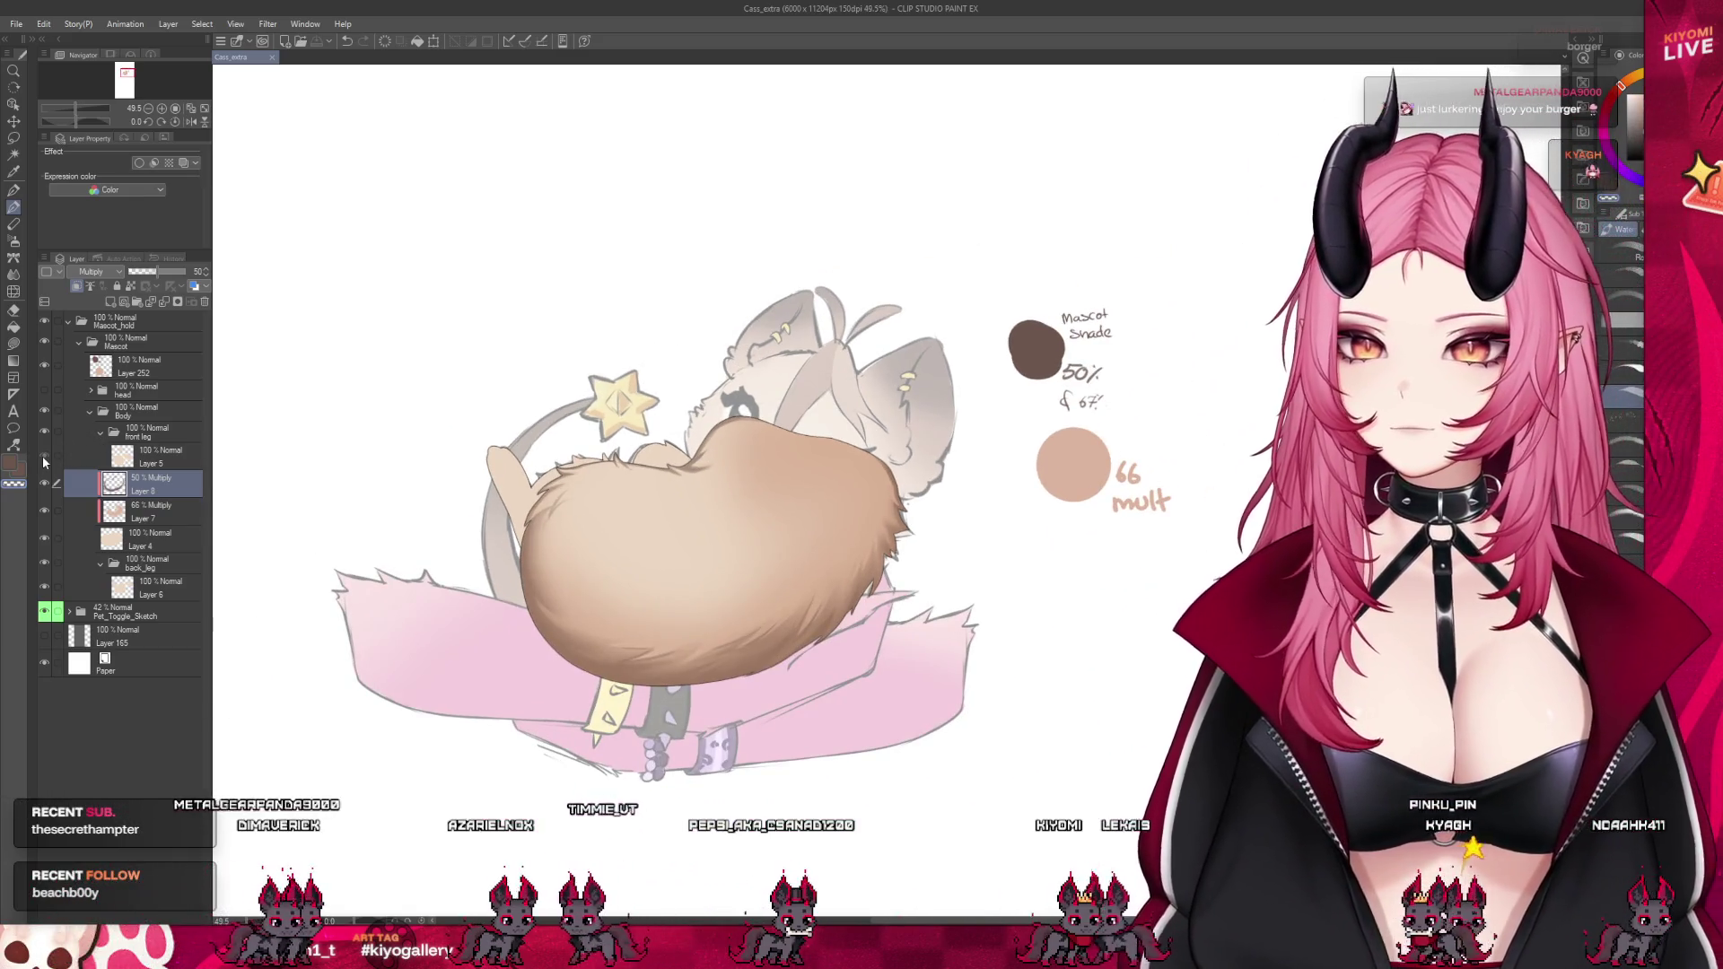
{"action": "left_click", "coordinate": [43, 459]}
{"action": "left_click", "coordinate": [44, 390]}
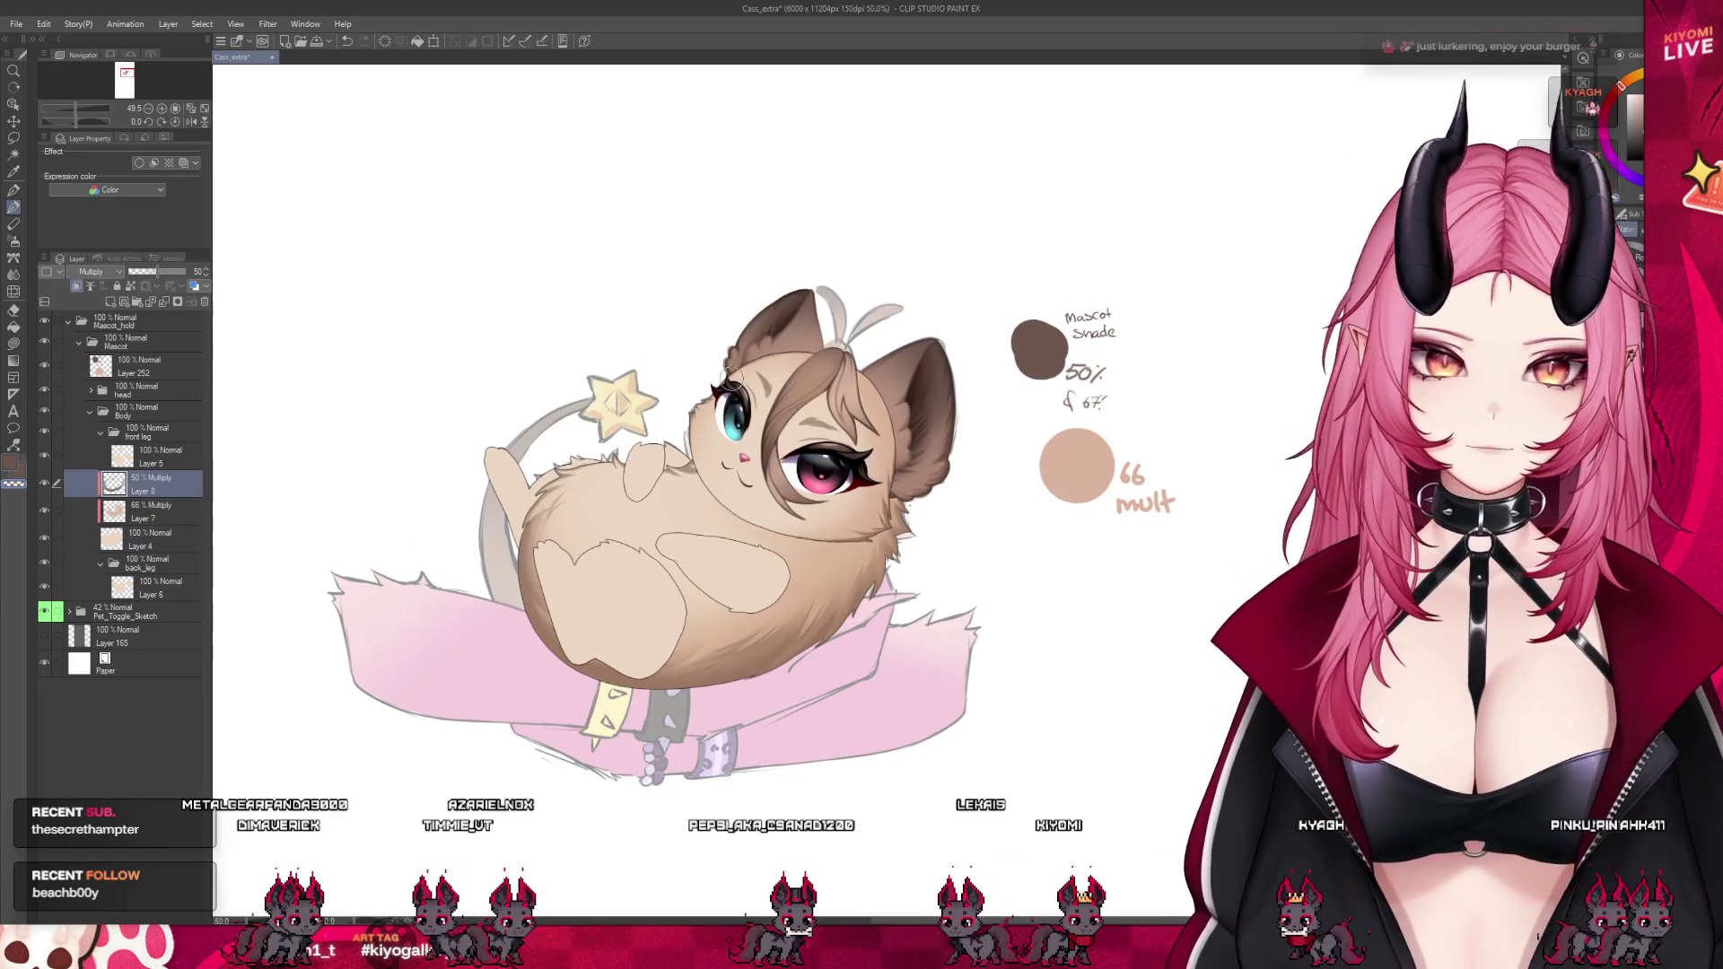
{"action": "scroll", "coordinate": [727, 370], "scroll_direction": "up", "scroll_amount": 2}
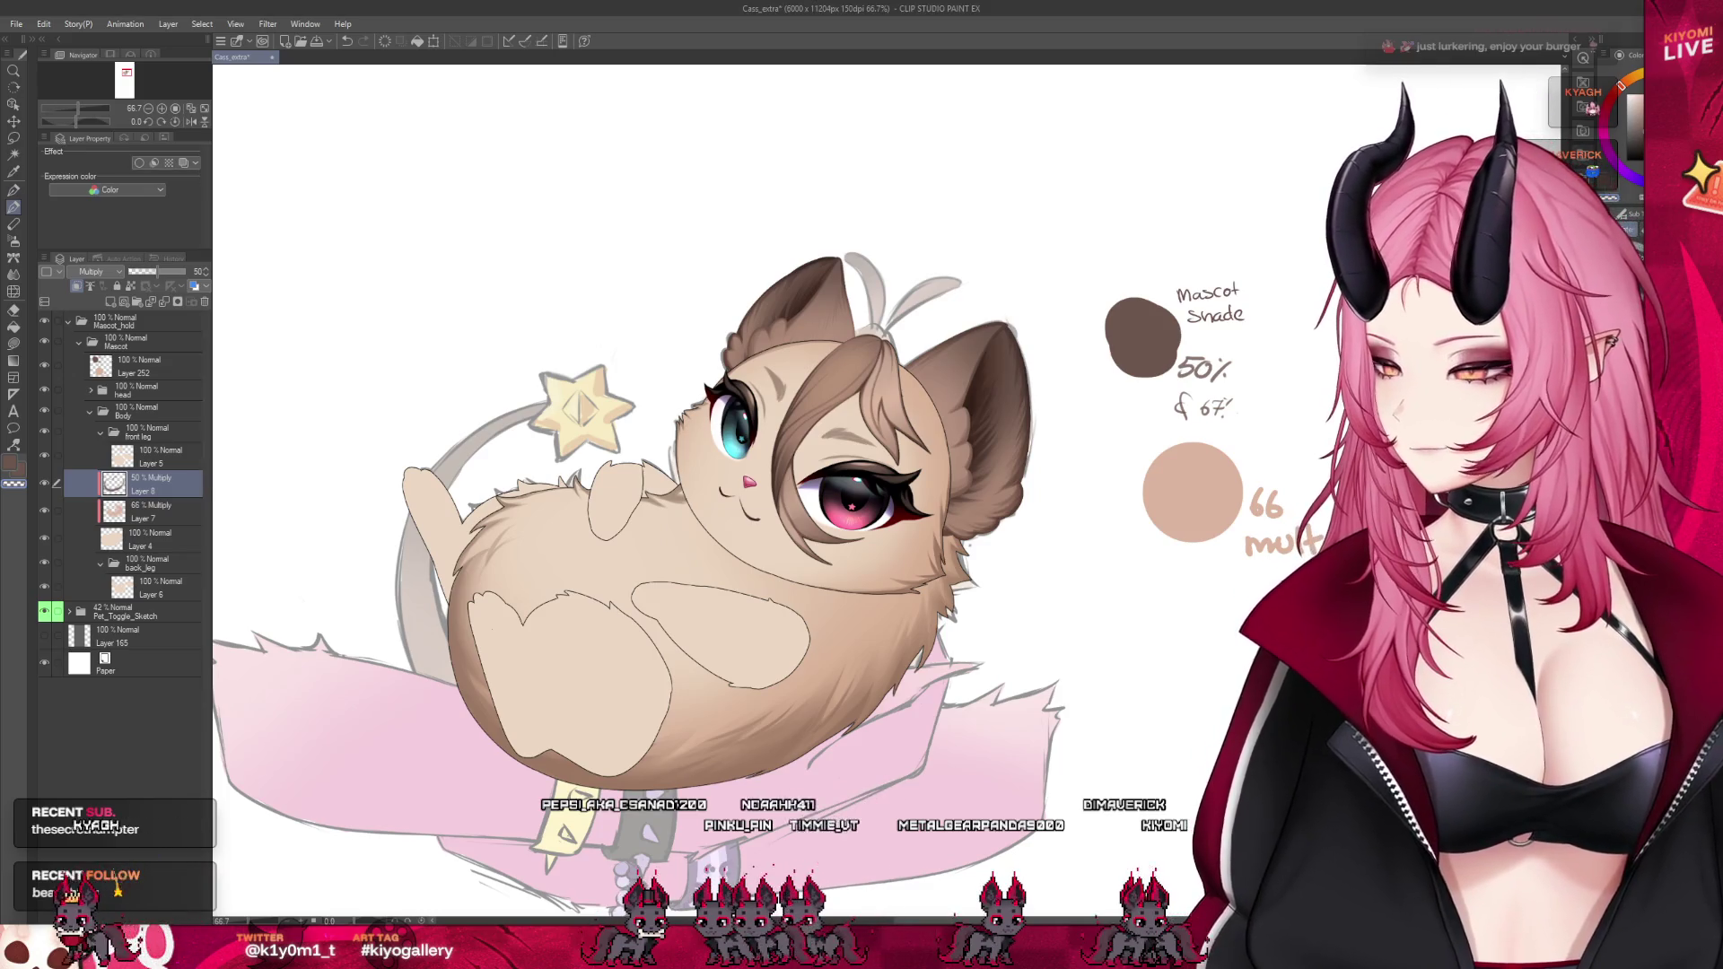
Add Layer 9 above Layer 8 and set its blending mode to Multiply
{"action": "scroll", "coordinate": [646, 538], "scroll_direction": "down", "scroll_amount": 2}
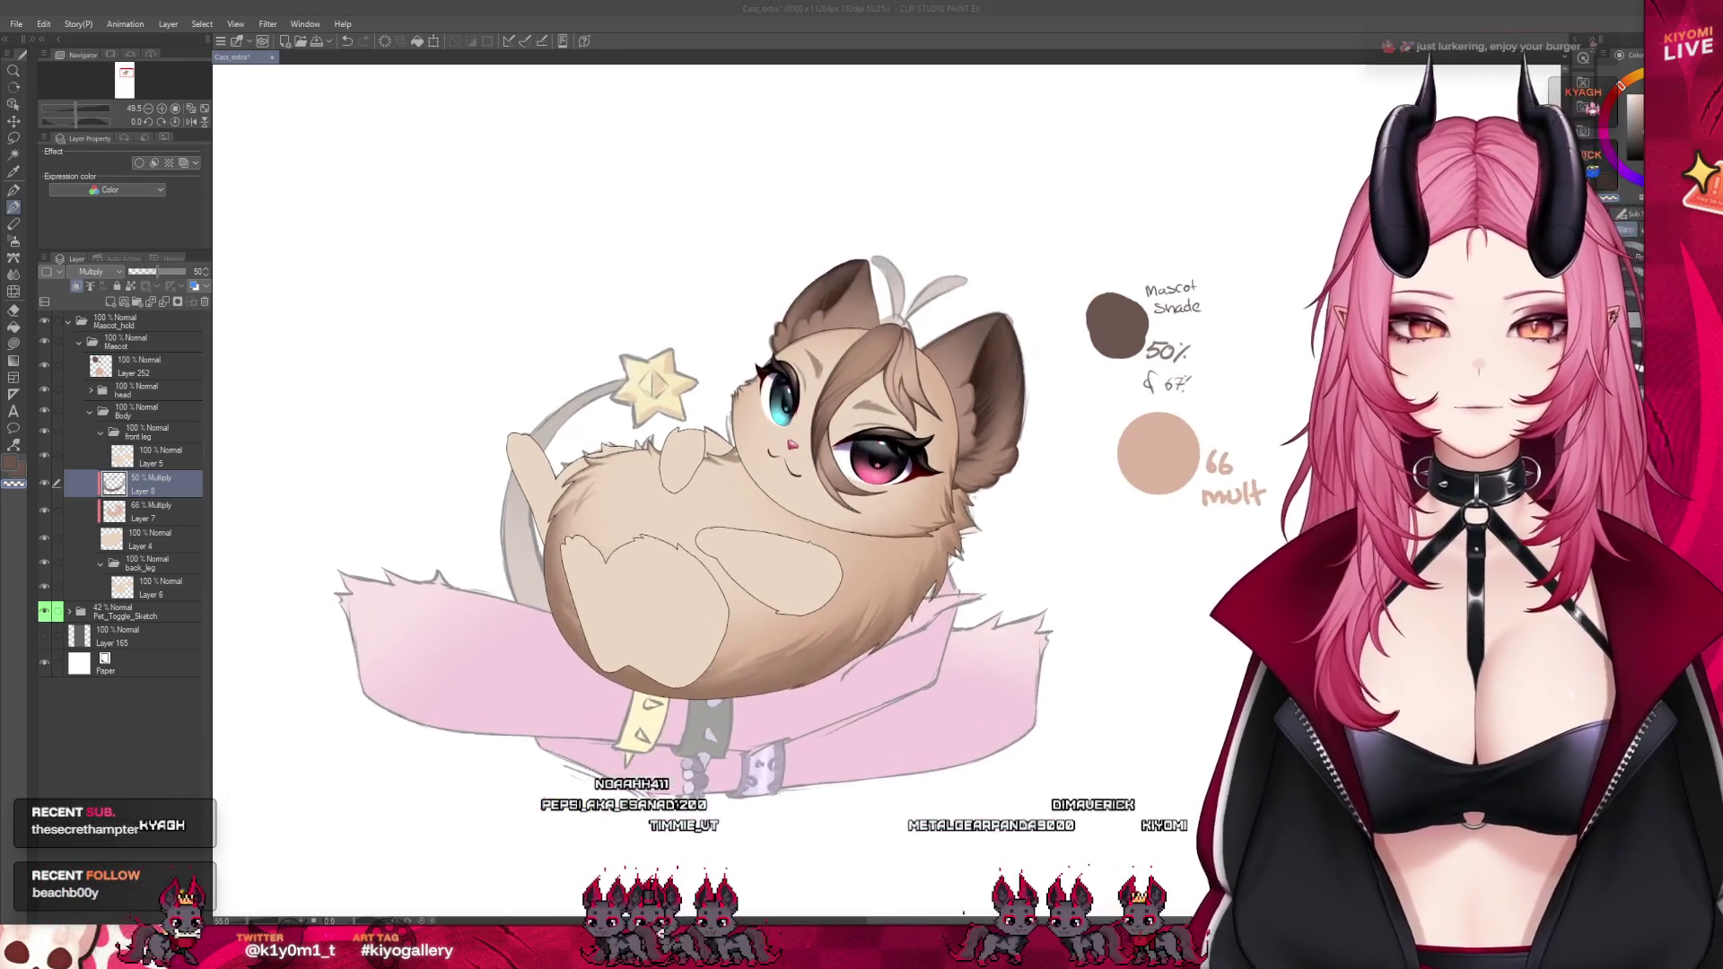
{"action": "left_click", "coordinate": [886, 611]}
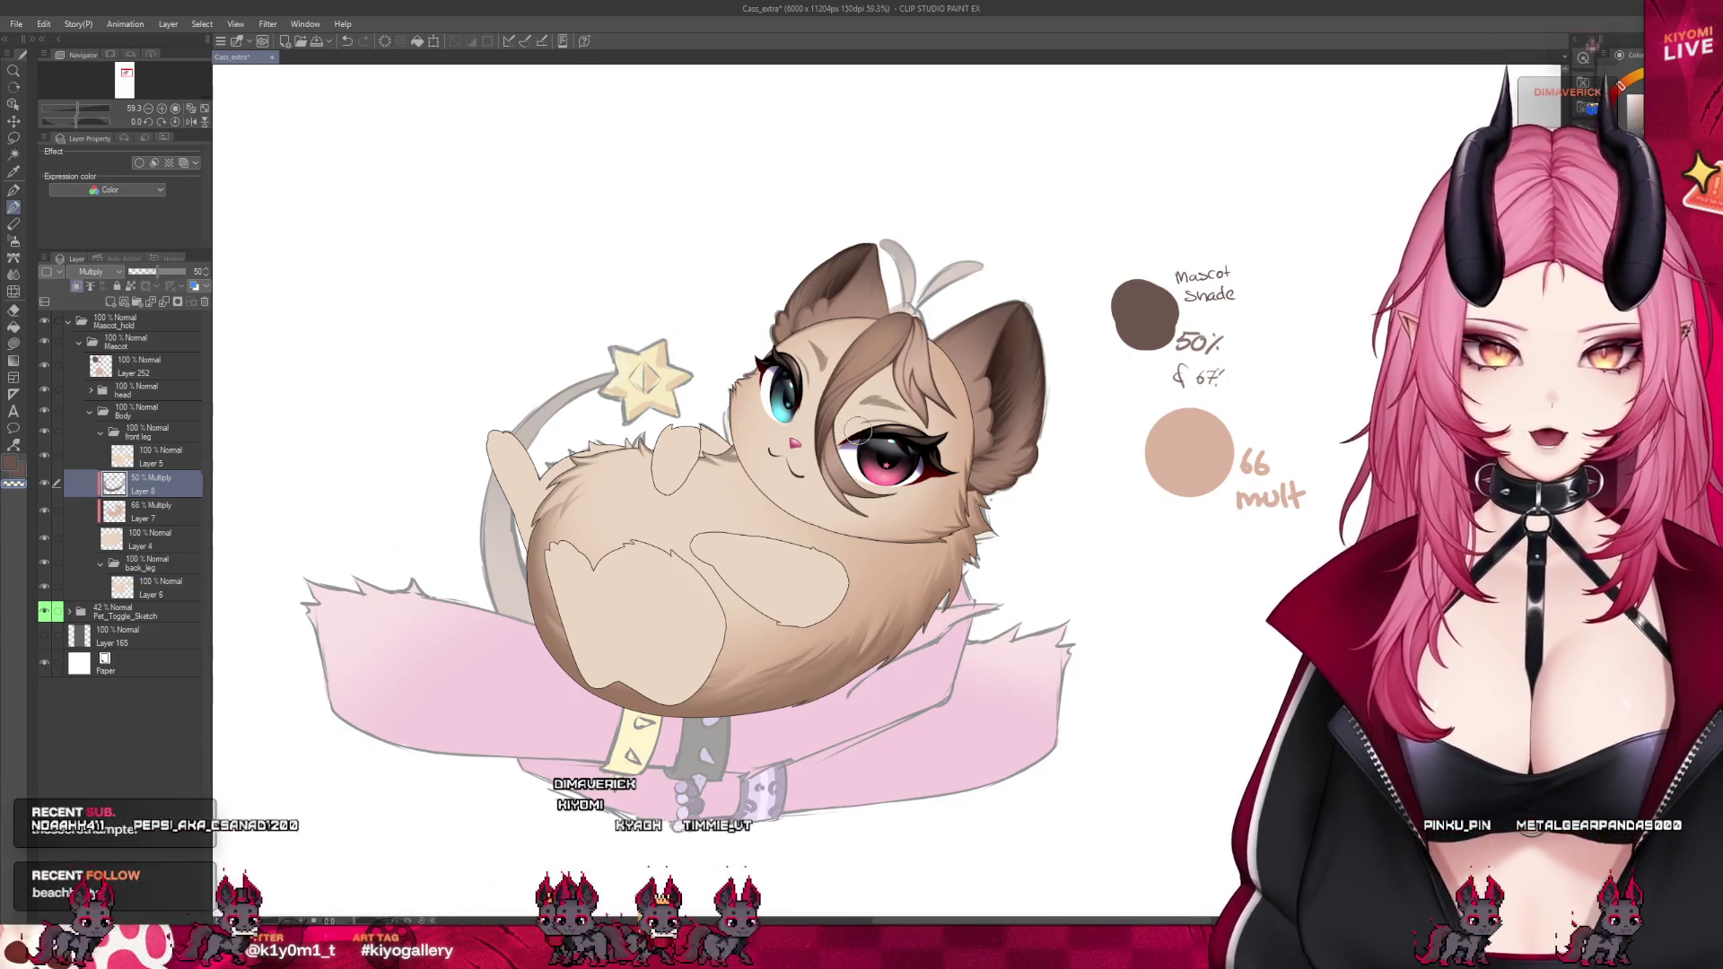
{"action": "scroll", "coordinate": [857, 431], "scroll_direction": "down", "scroll_amount": 2}
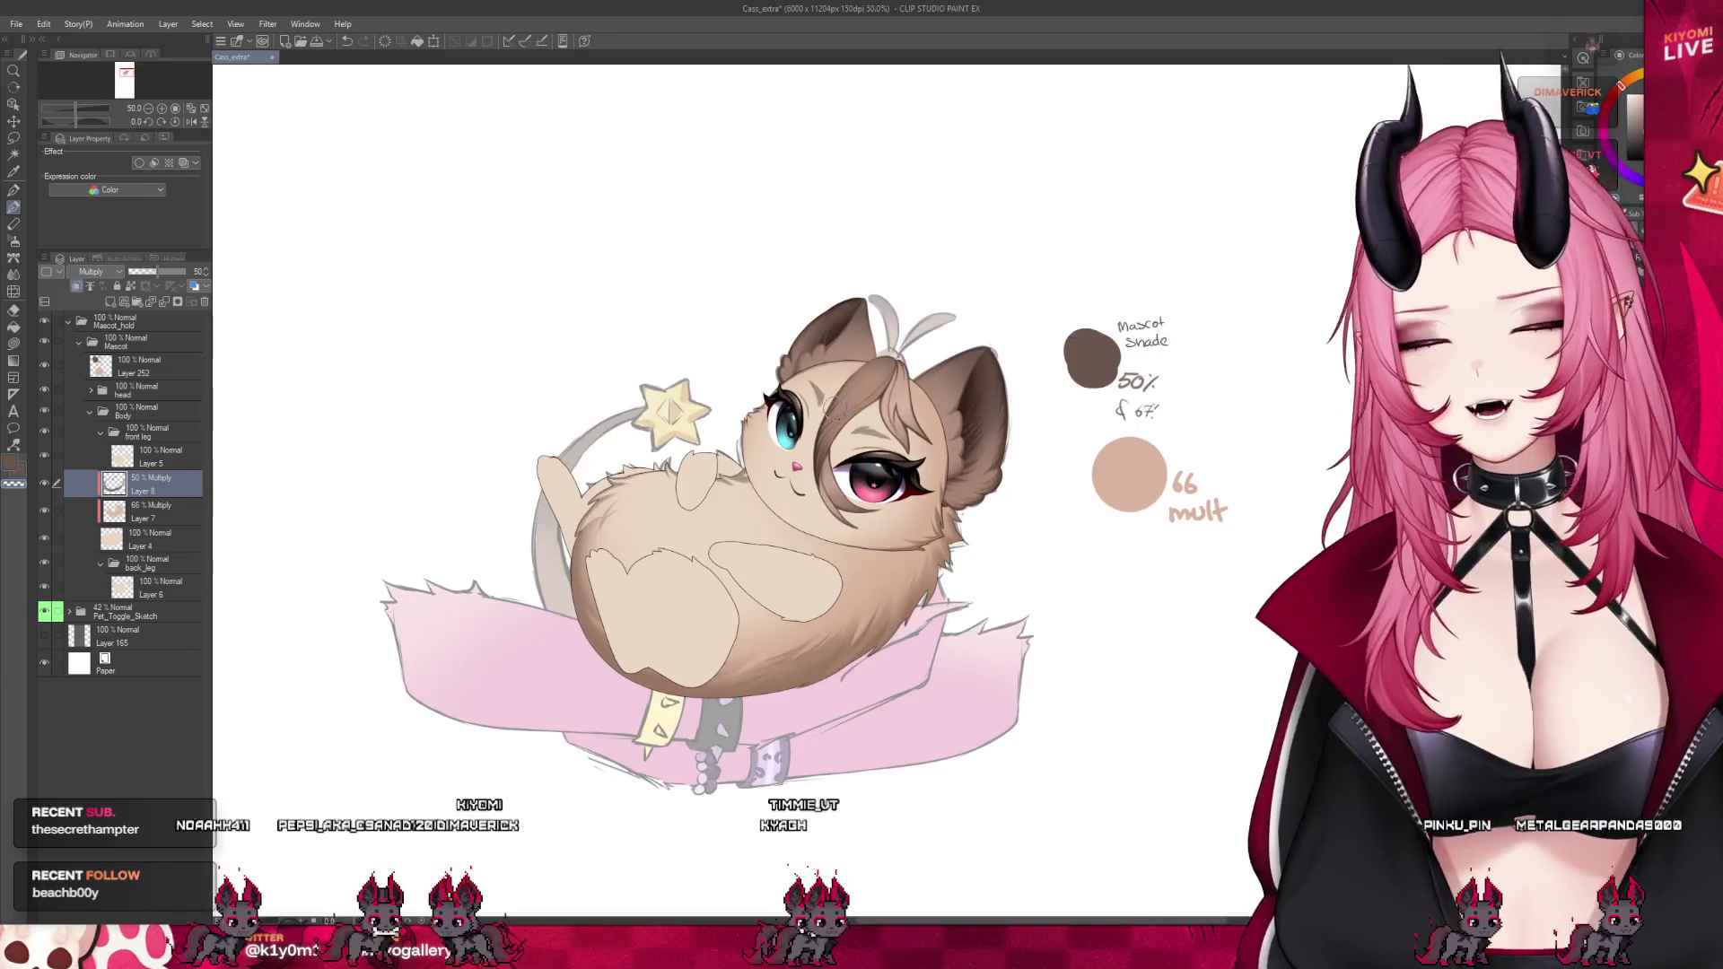
{"action": "scroll", "coordinate": [836, 427], "scroll_direction": "up", "scroll_amount": 1}
{"action": "left_click", "coordinate": [110, 302]}
{"action": "left_click", "coordinate": [91, 271]}
{"action": "left_click", "coordinate": [91, 296]}
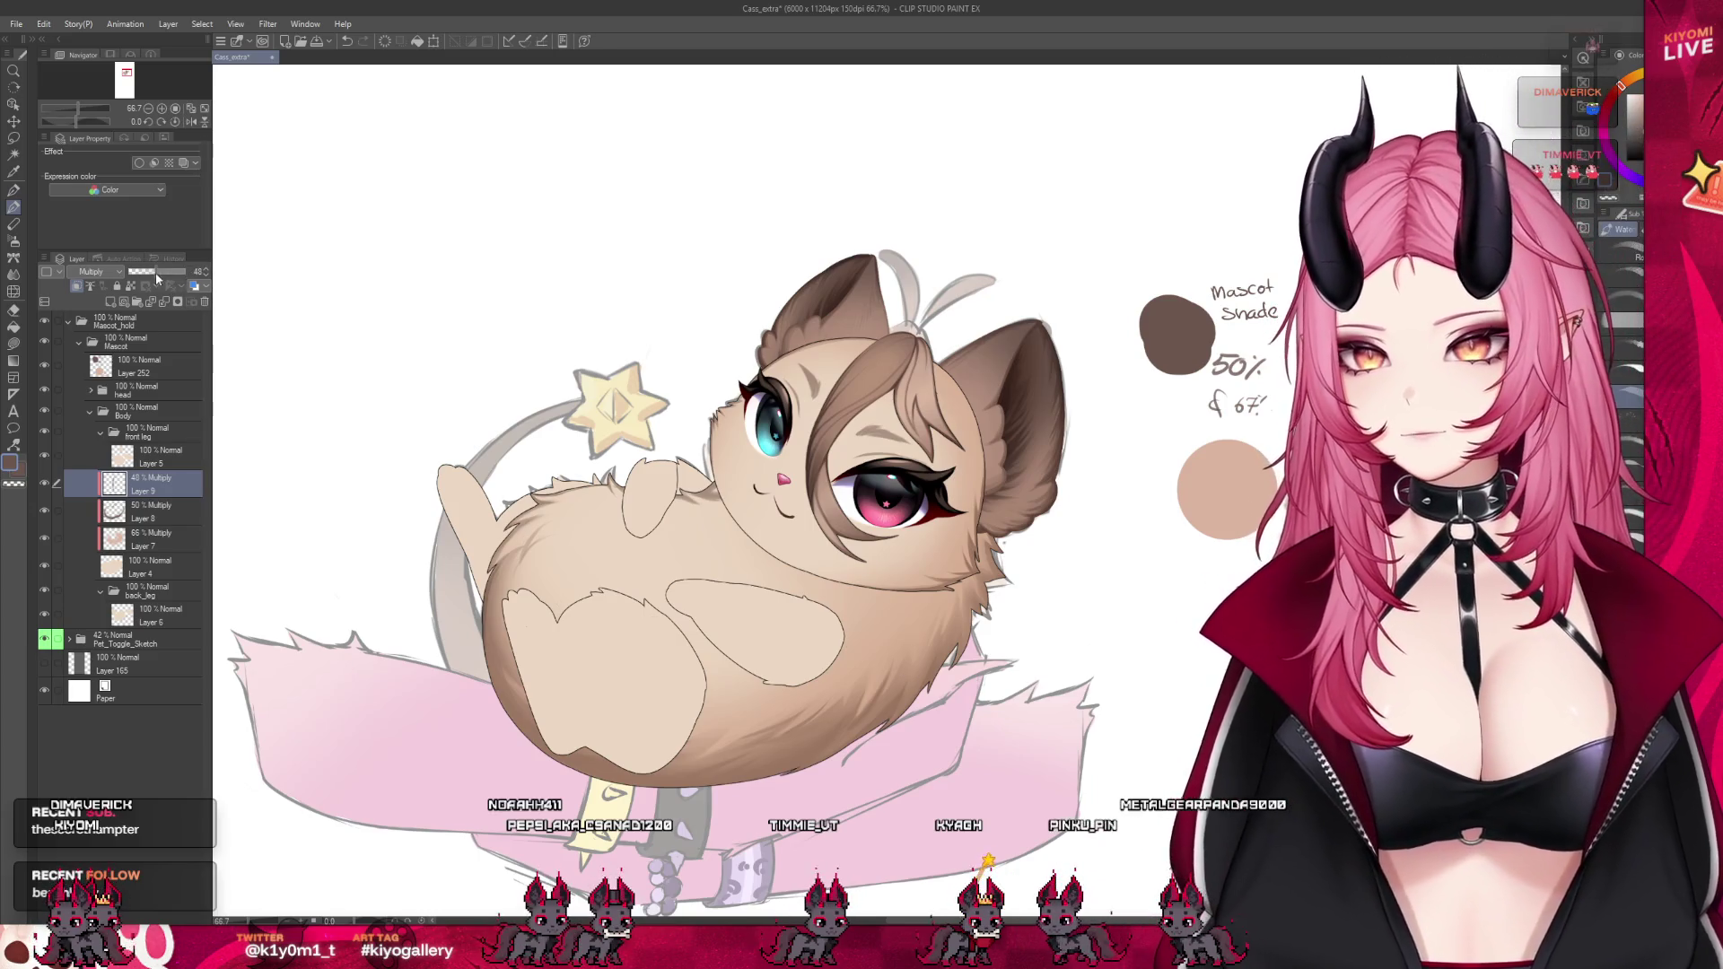
Set Layer 9's opacity to 50% and switch to the Pen tool for shading
{"action": "left_click_drag", "start_coordinate": [157, 279], "coordinate": [159, 279]}
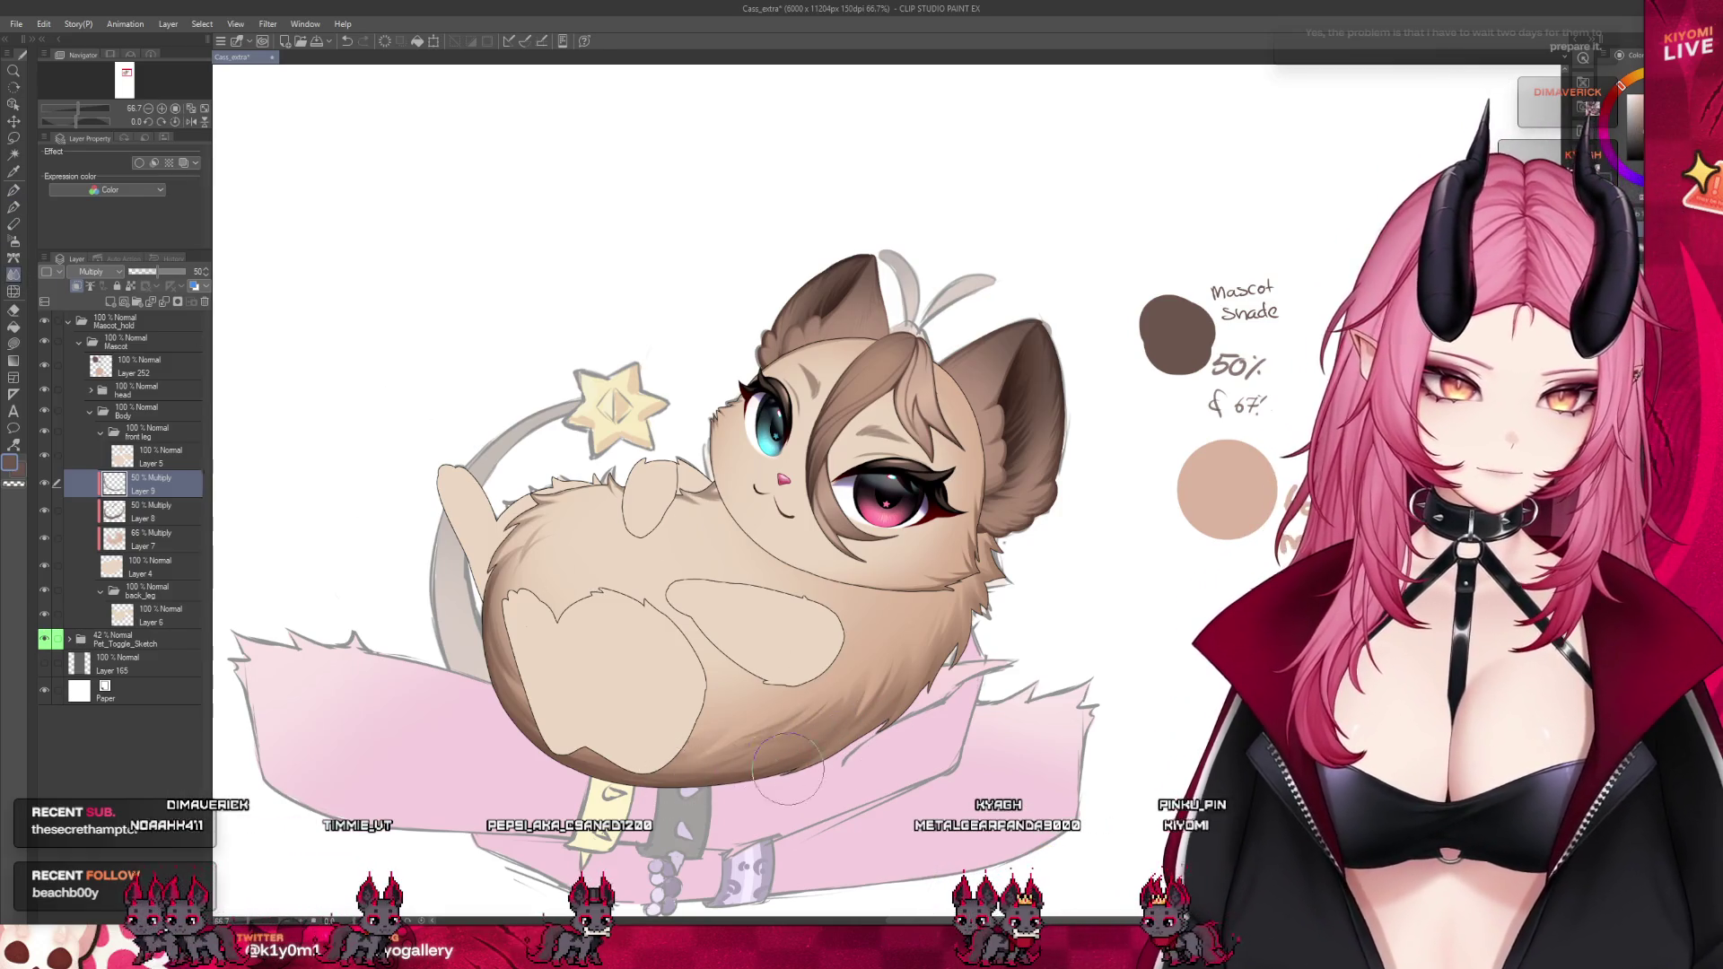
{"action": "key", "text": "p"}
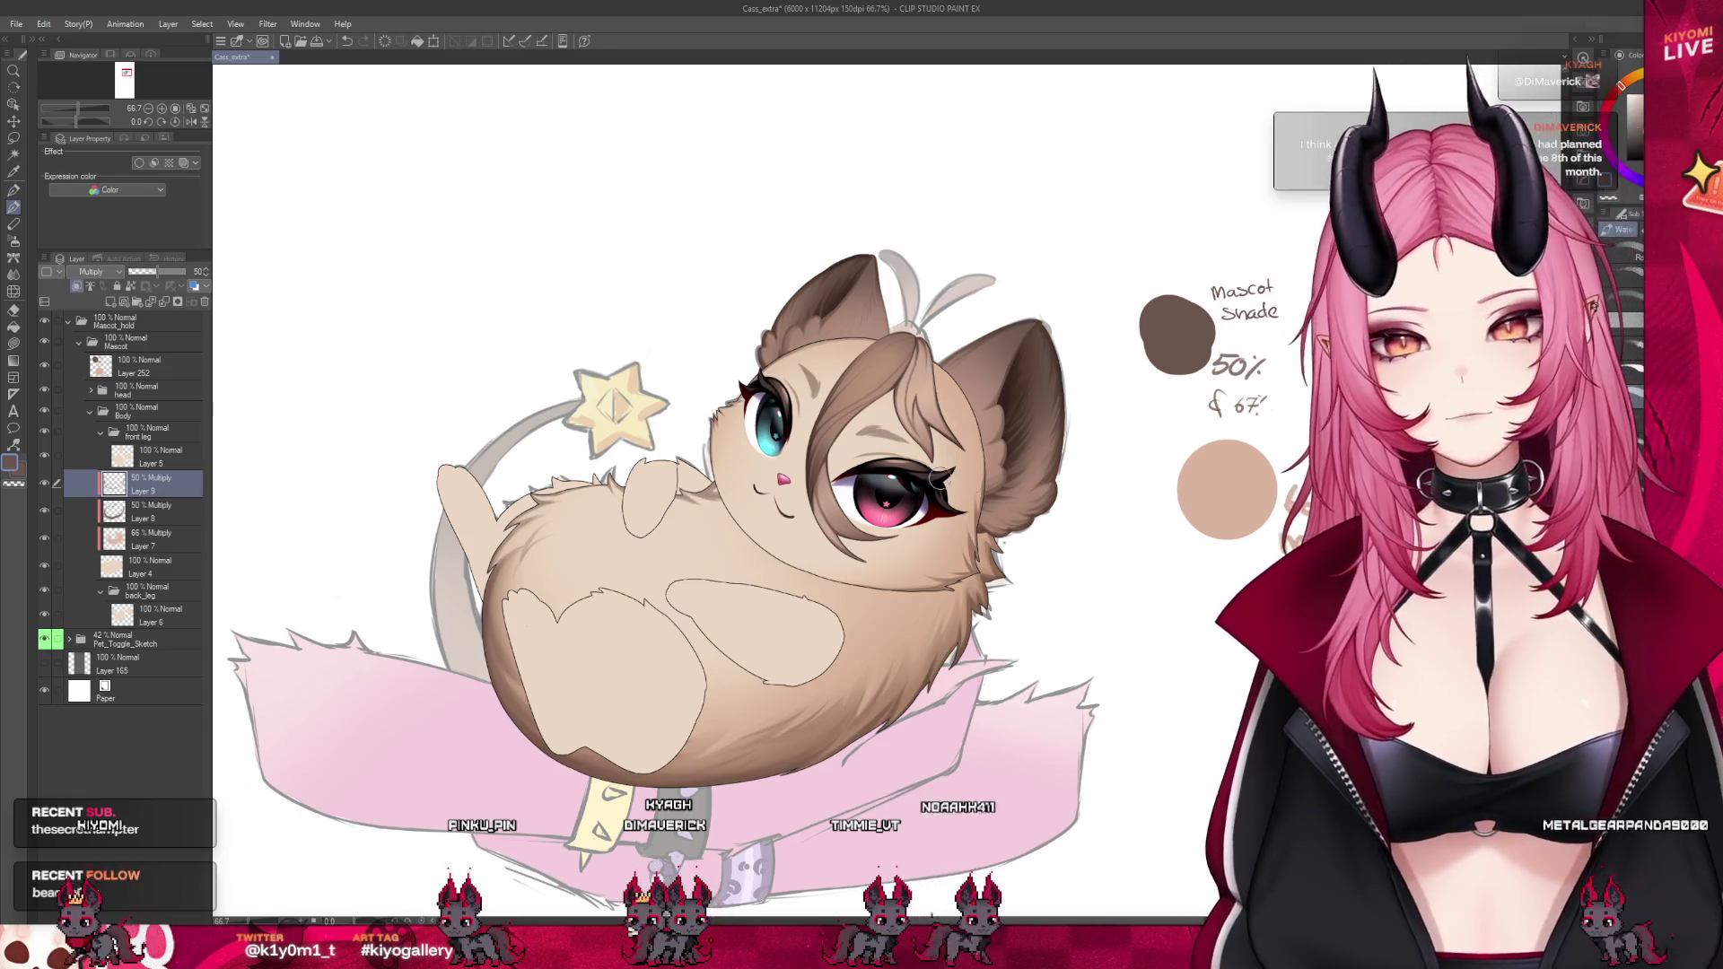
{"action": "scroll", "coordinate": [799, 532], "scroll_direction": "down", "scroll_amount": 2}
{"action": "scroll", "coordinate": [958, 492], "scroll_direction": "up", "scroll_amount": 1}
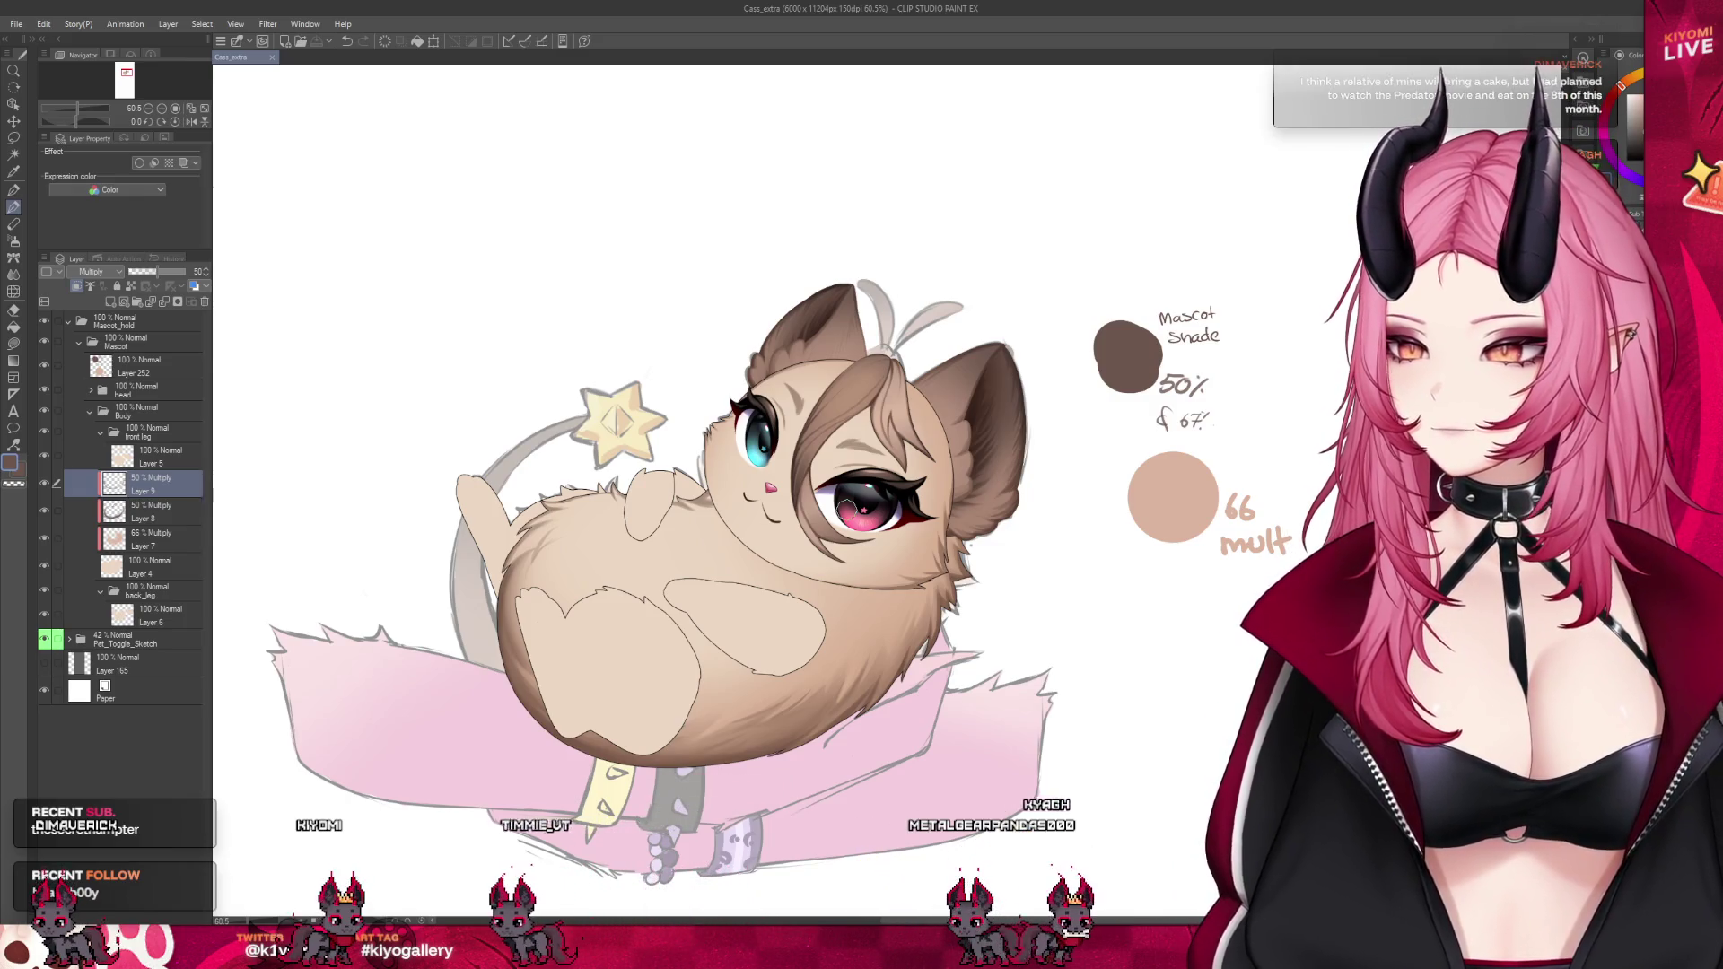
{"action": "scroll", "coordinate": [906, 485], "scroll_direction": "down", "scroll_amount": 4}
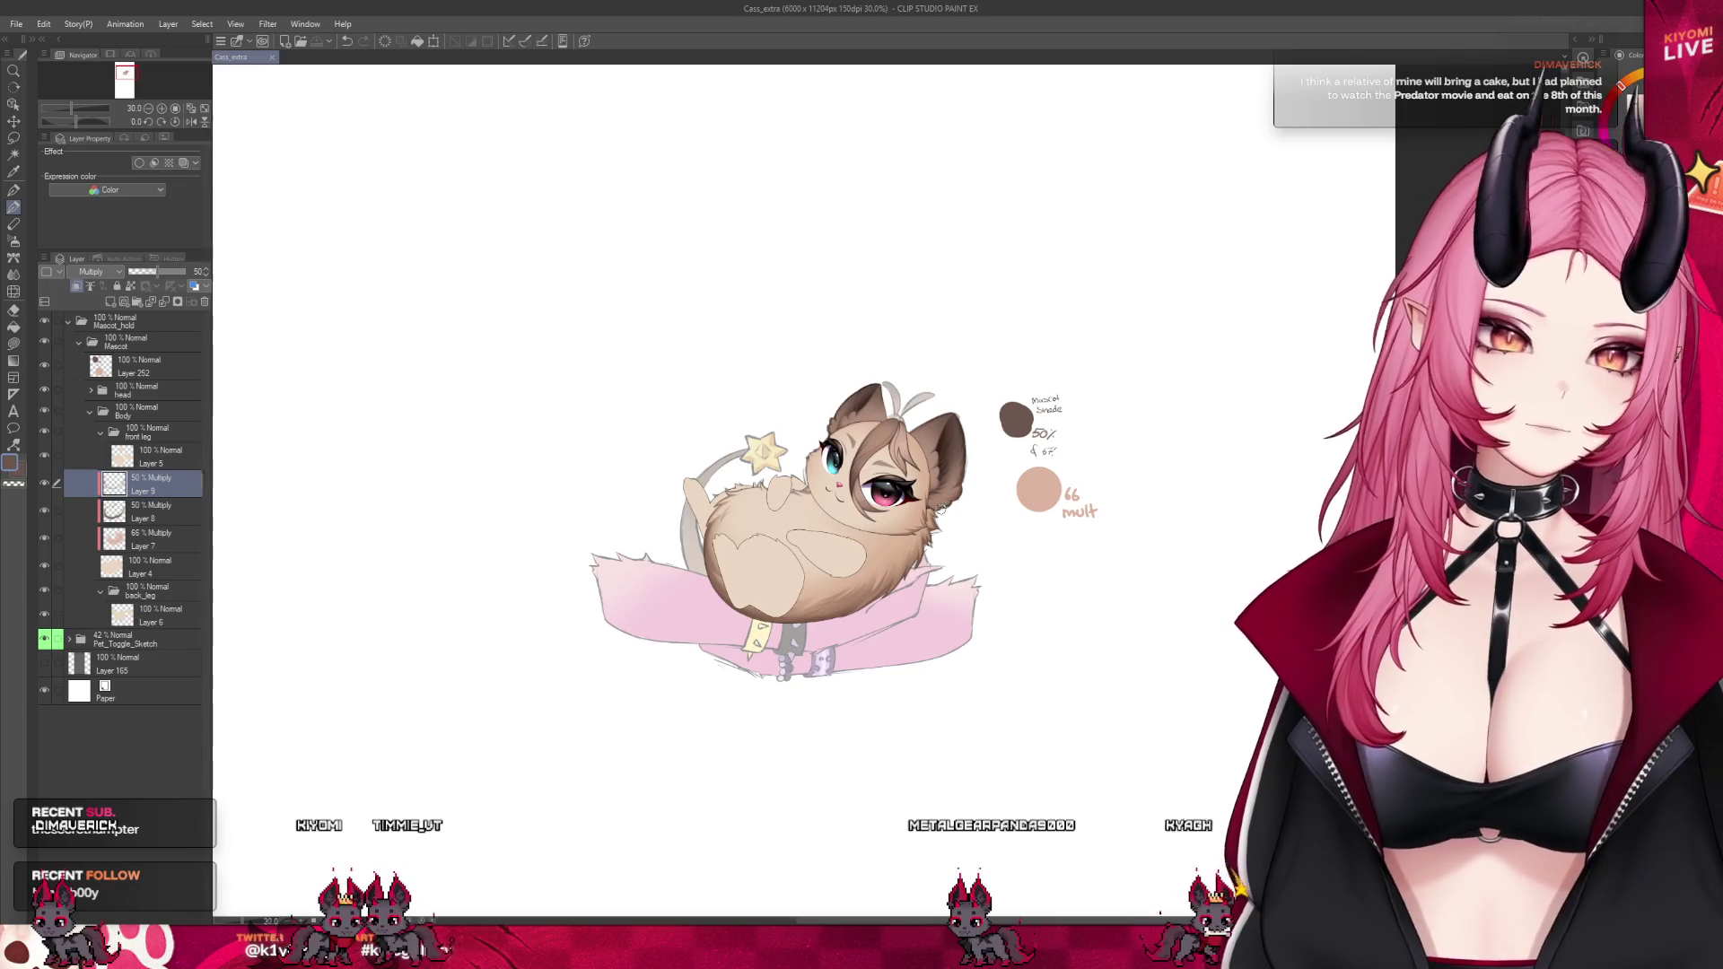
Select Layer 5, expand the head folder, peek into the Face folder, then choose head_base
{"action": "scroll", "coordinate": [870, 463], "scroll_direction": "up", "scroll_amount": 6}
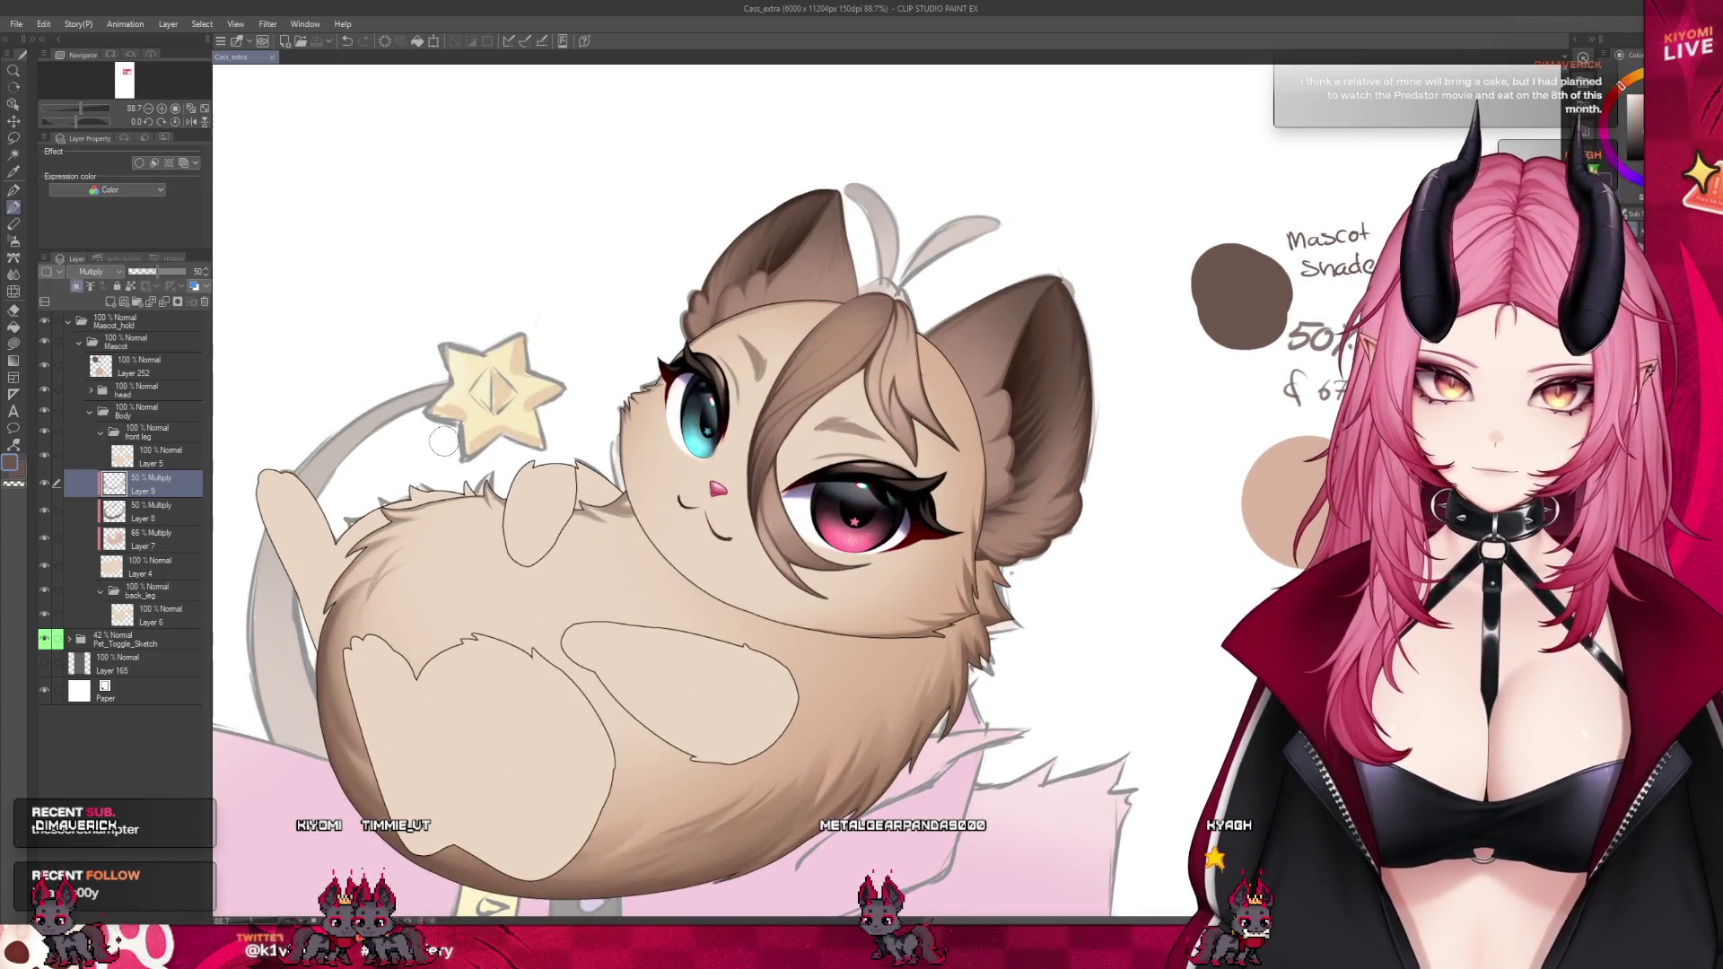
{"action": "left_click", "coordinate": [151, 457]}
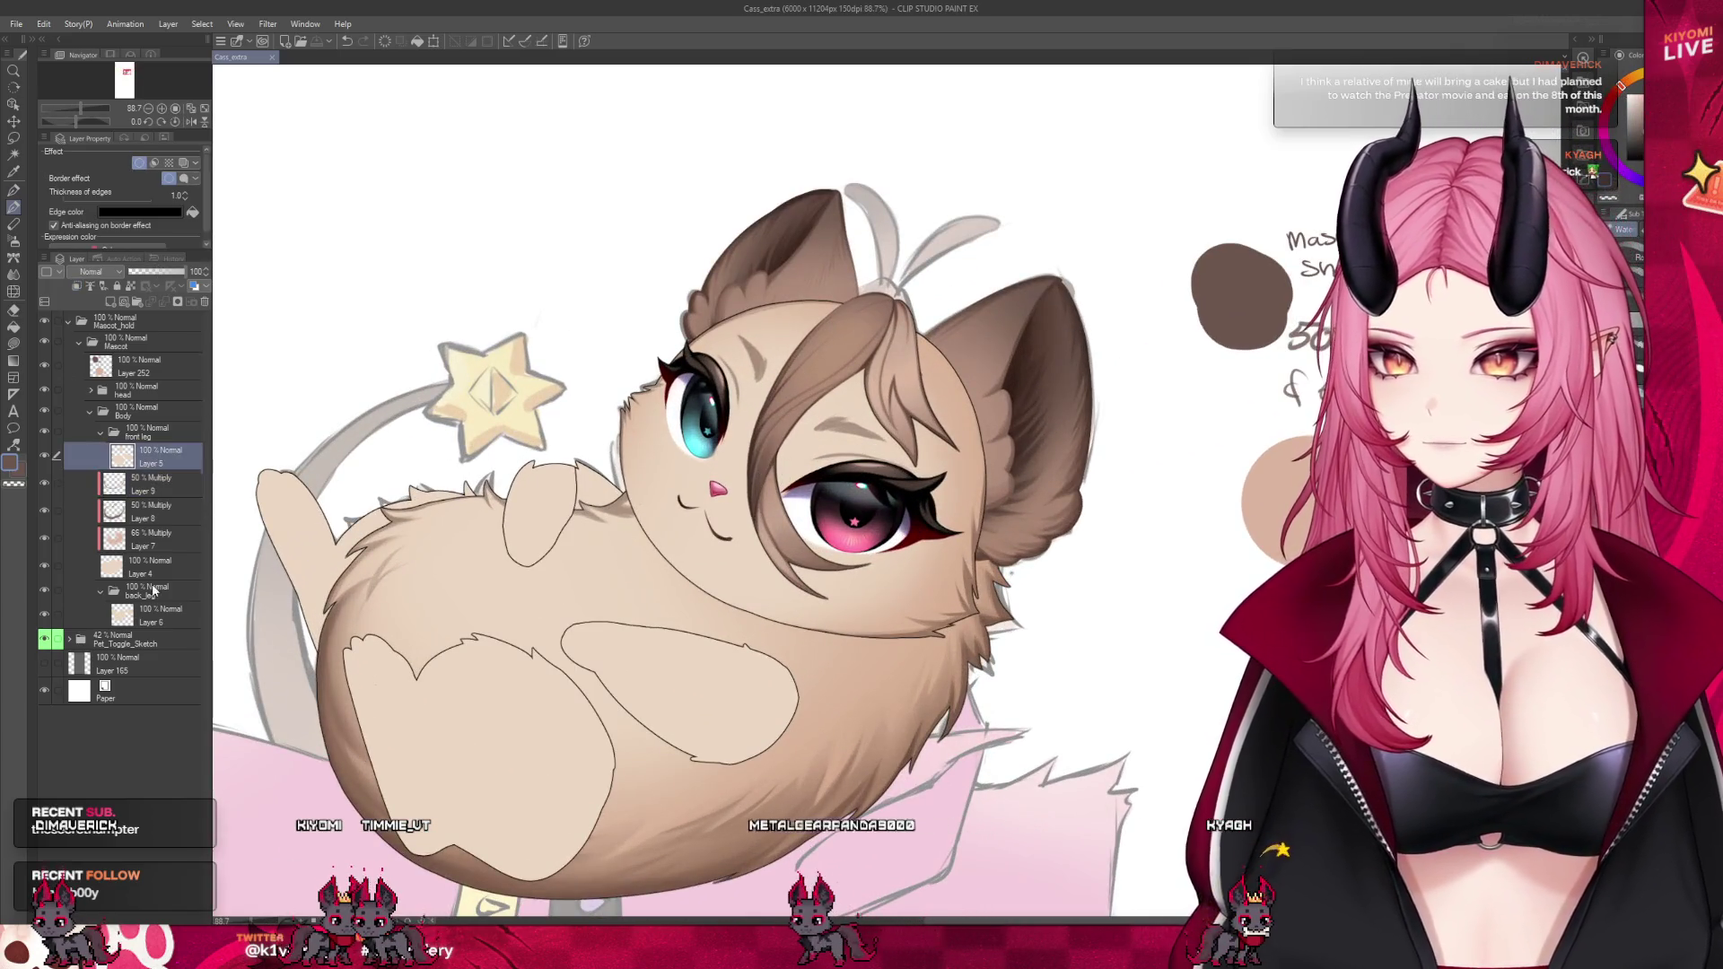
{"action": "left_click", "coordinate": [91, 391]}
{"action": "left_click", "coordinate": [135, 521]}
{"action": "left_click", "coordinate": [101, 520]}
{"action": "left_click", "coordinate": [111, 709]}
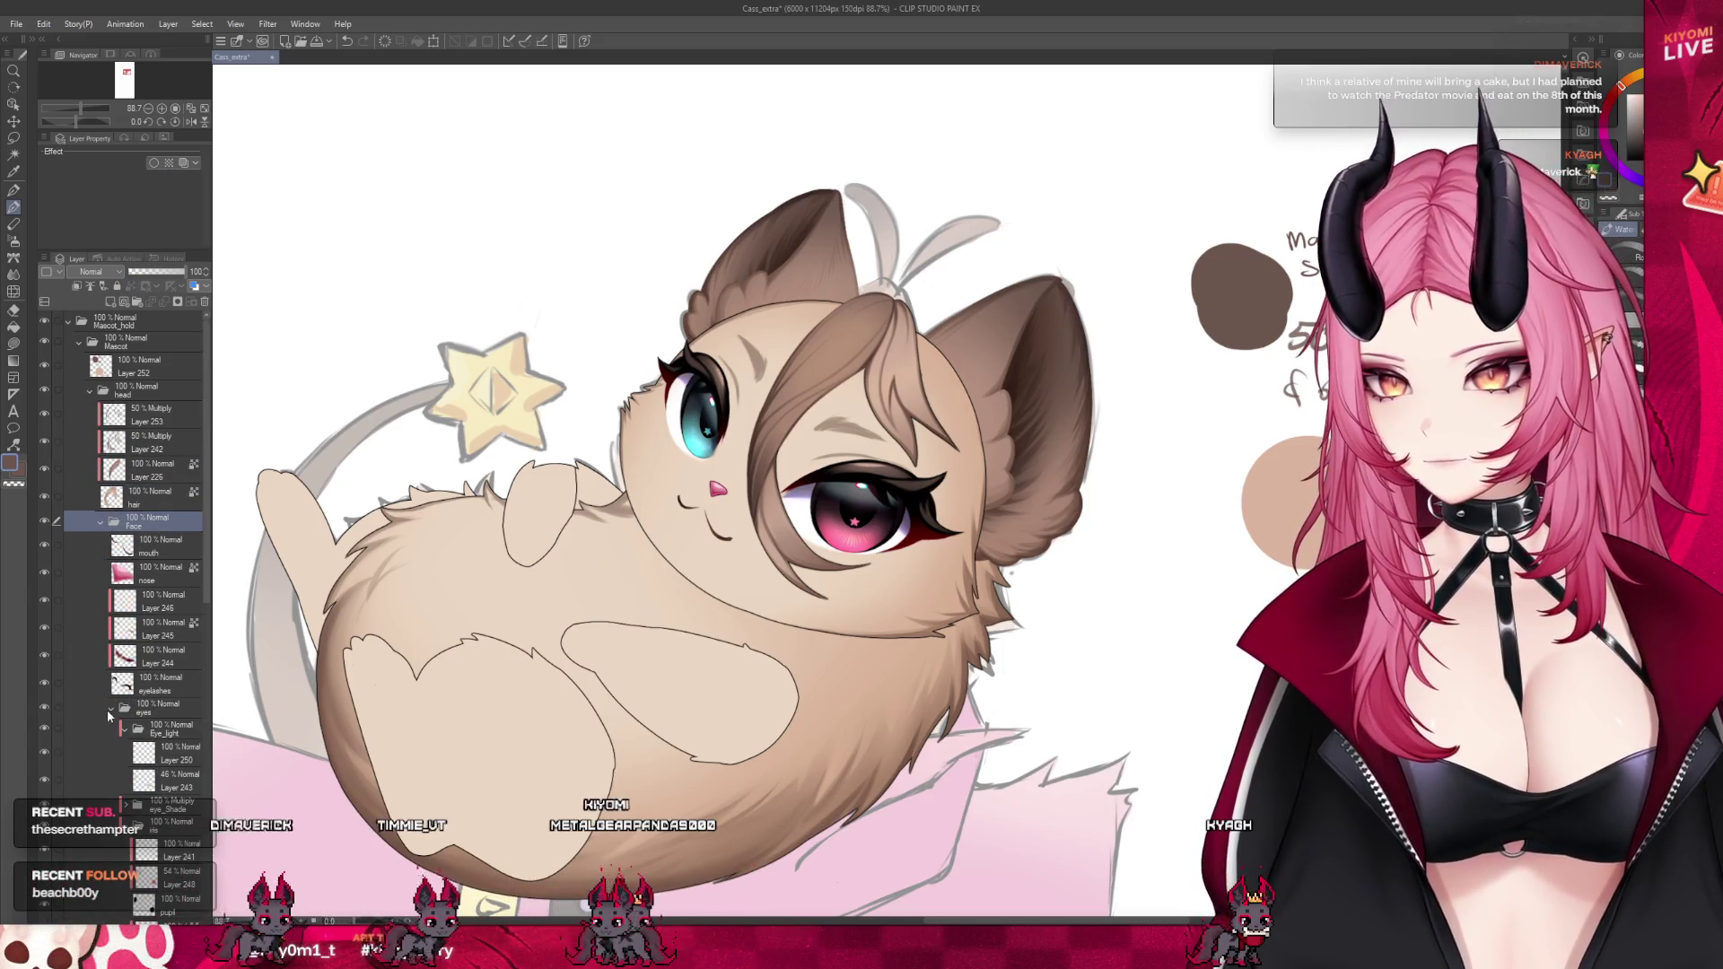
{"action": "left_click", "coordinate": [102, 520]}
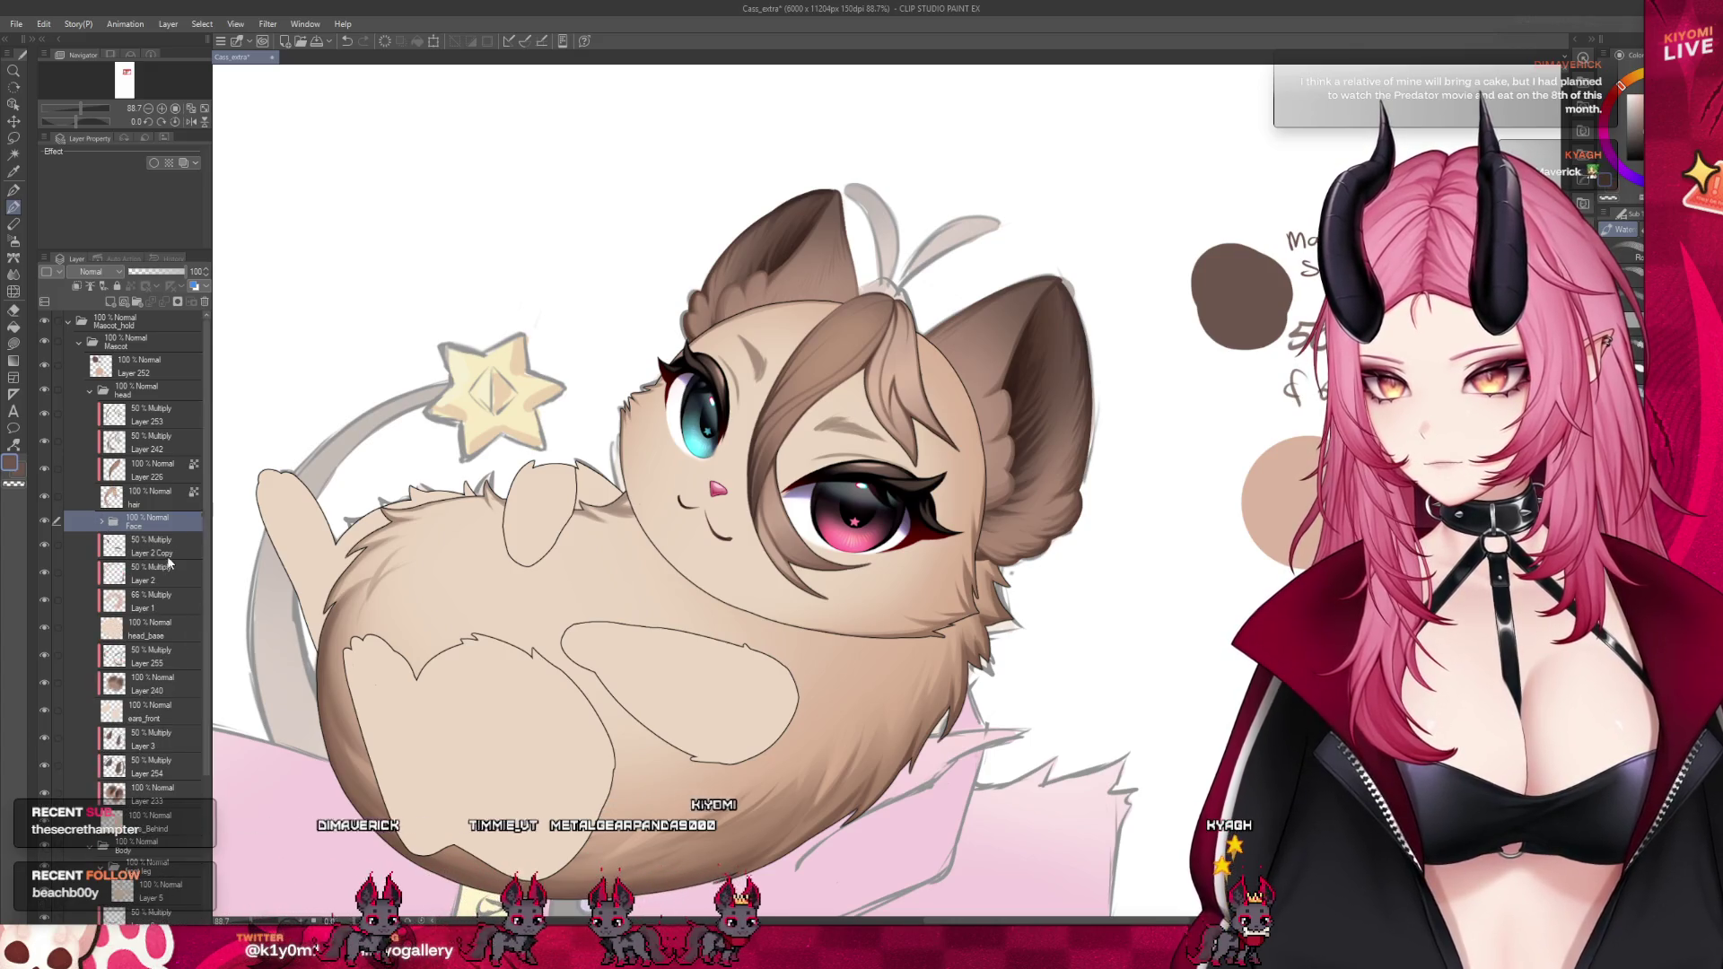
{"action": "left_click", "coordinate": [153, 631]}
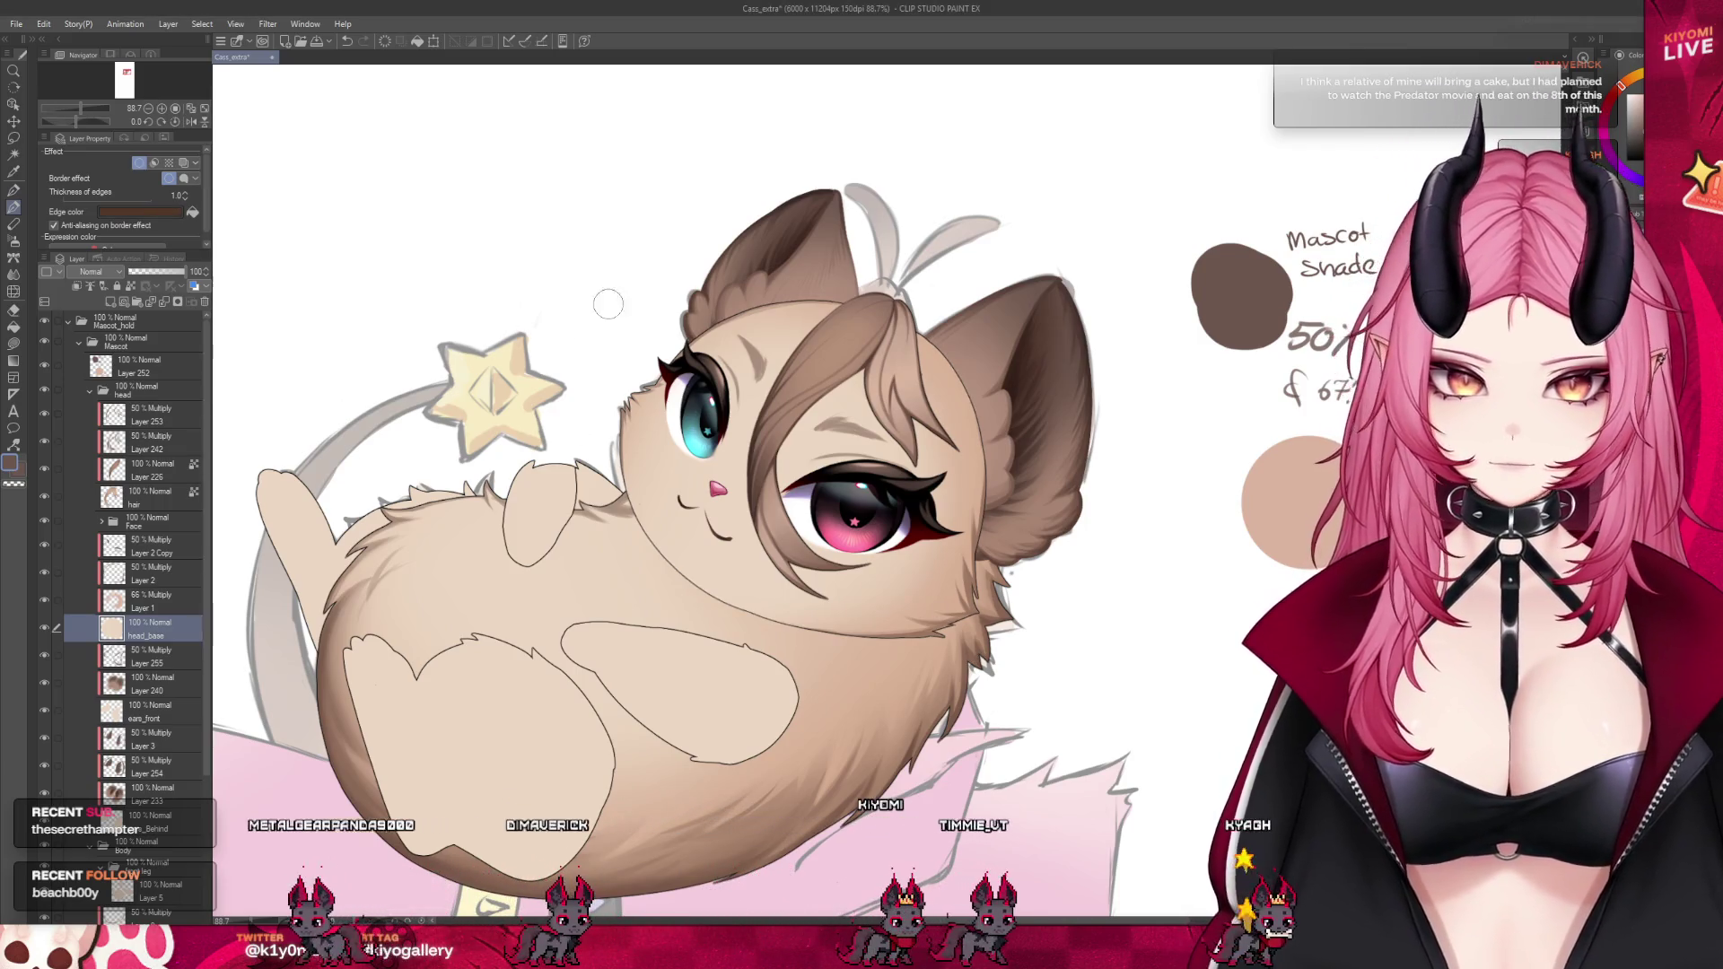
Select Layer 1, then Layer 2, inside the head folder
{"action": "scroll", "coordinate": [810, 390], "scroll_direction": "down", "scroll_amount": 3}
{"action": "scroll", "coordinate": [810, 390], "scroll_direction": "up", "scroll_amount": 3}
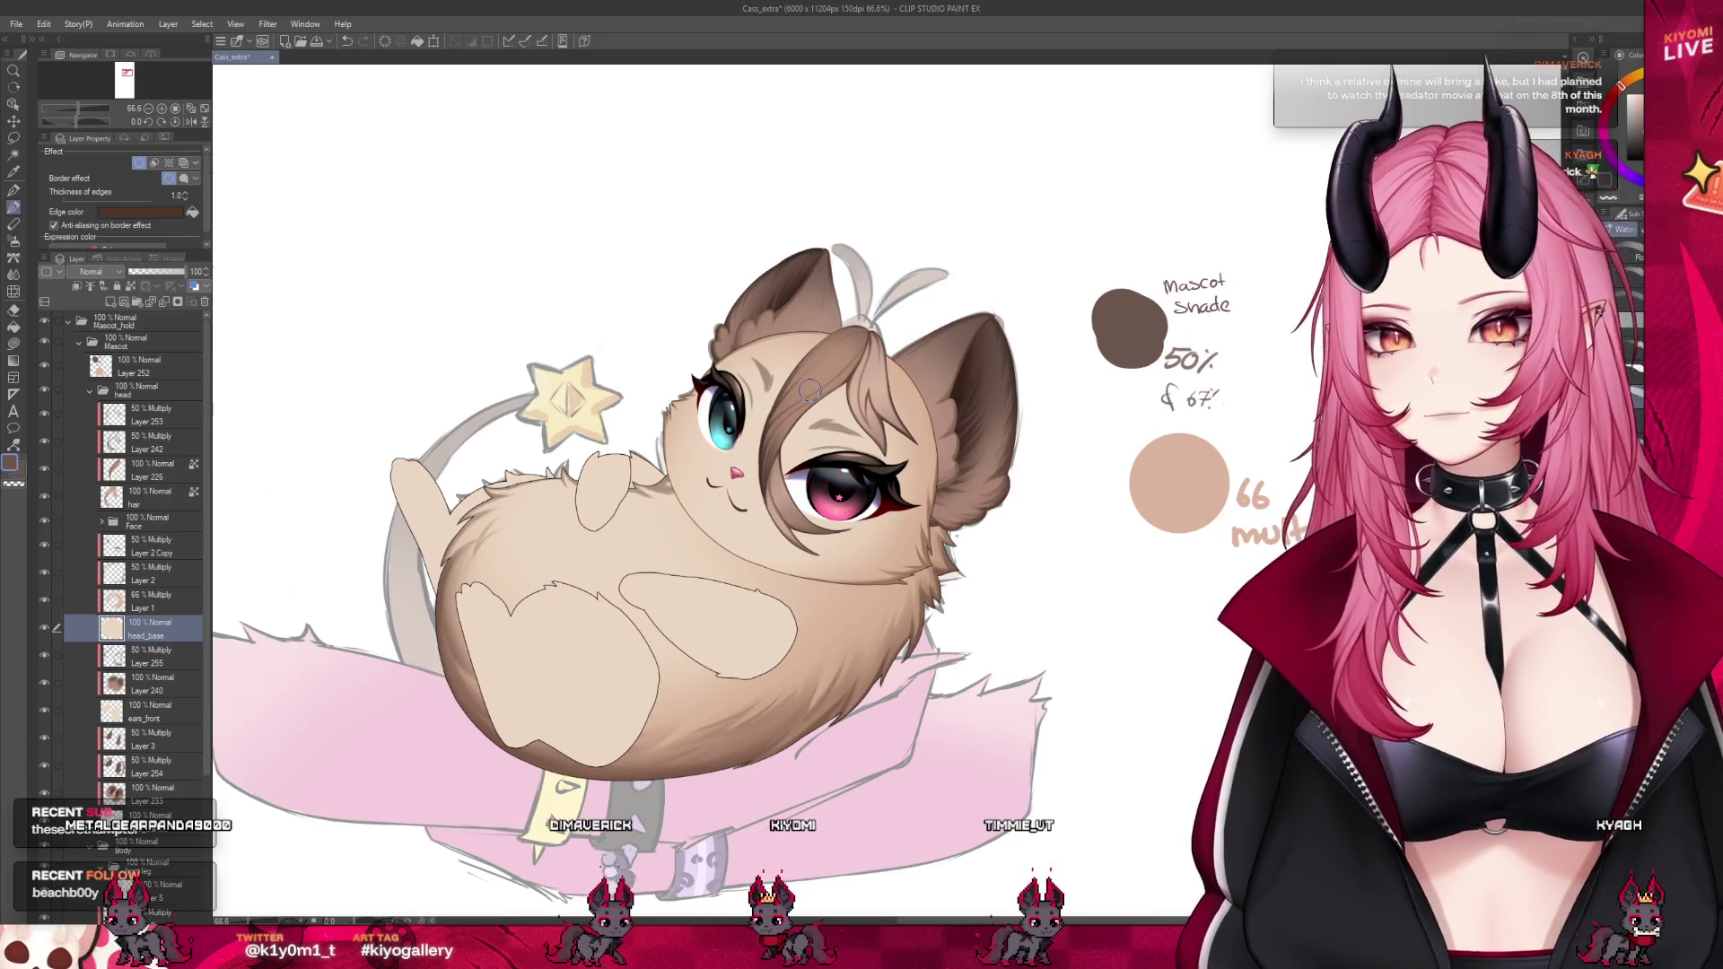
{"action": "scroll", "coordinate": [754, 369], "scroll_direction": "down", "scroll_amount": 2}
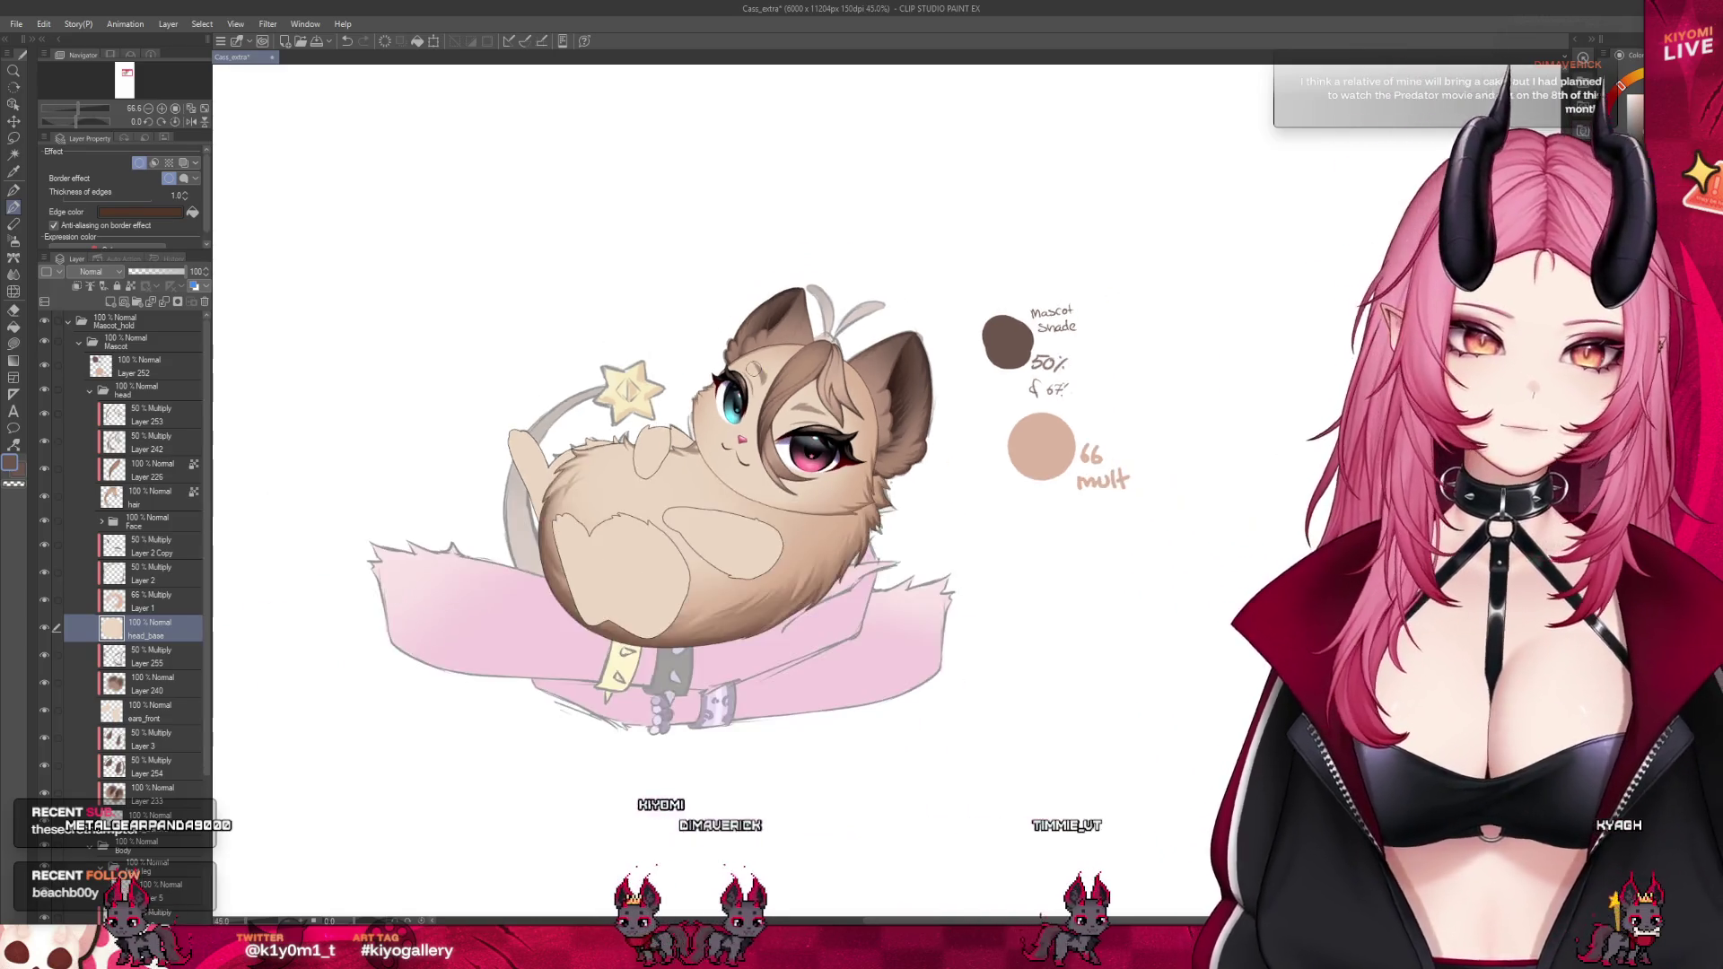
{"action": "scroll", "coordinate": [754, 369], "scroll_direction": "up", "scroll_amount": 3}
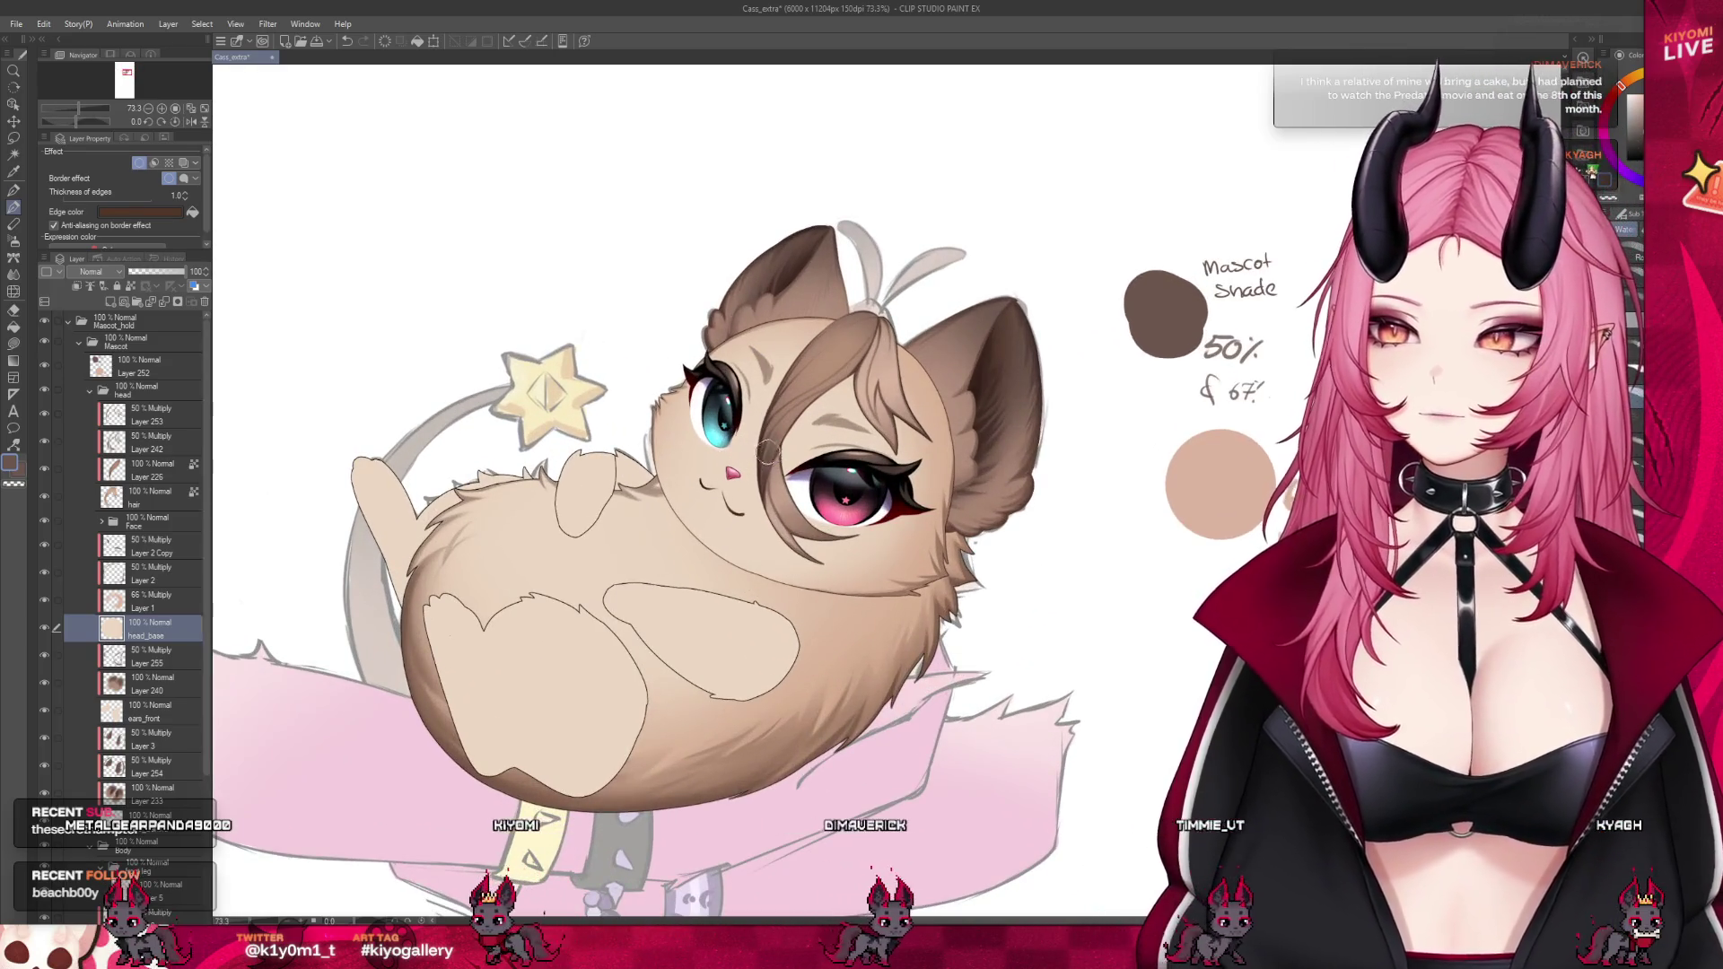
{"action": "scroll", "coordinate": [769, 451], "scroll_direction": "down", "scroll_amount": 2}
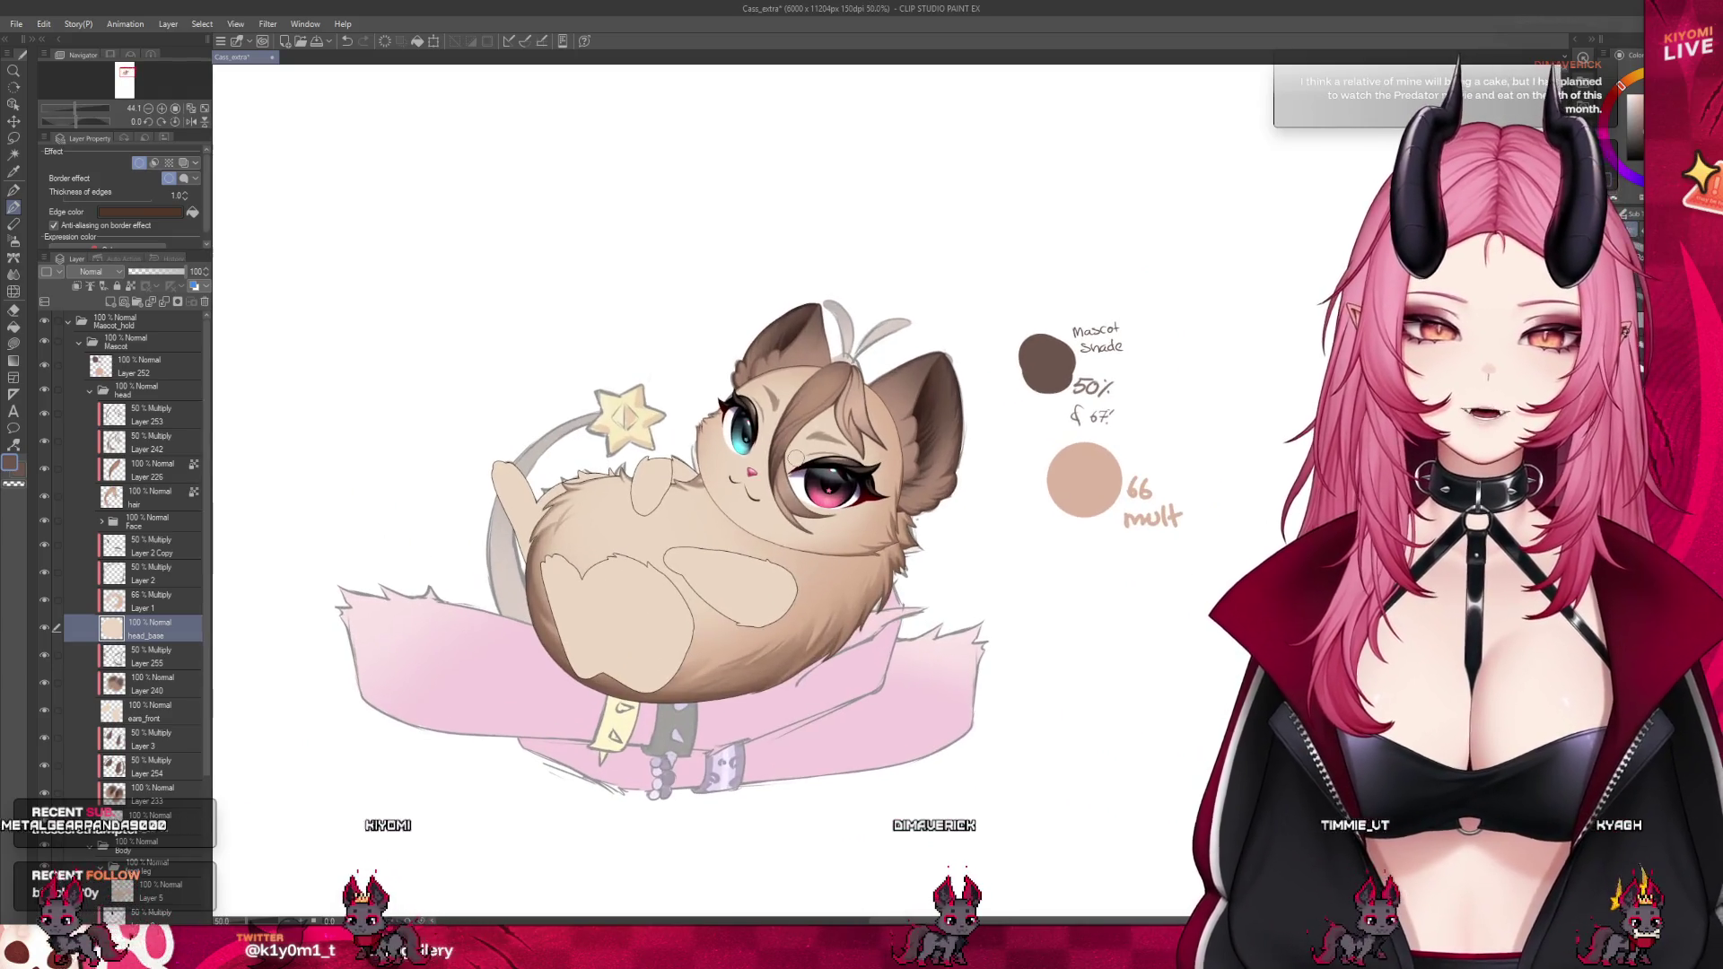
{"action": "scroll", "coordinate": [798, 454], "scroll_direction": "up", "scroll_amount": 2}
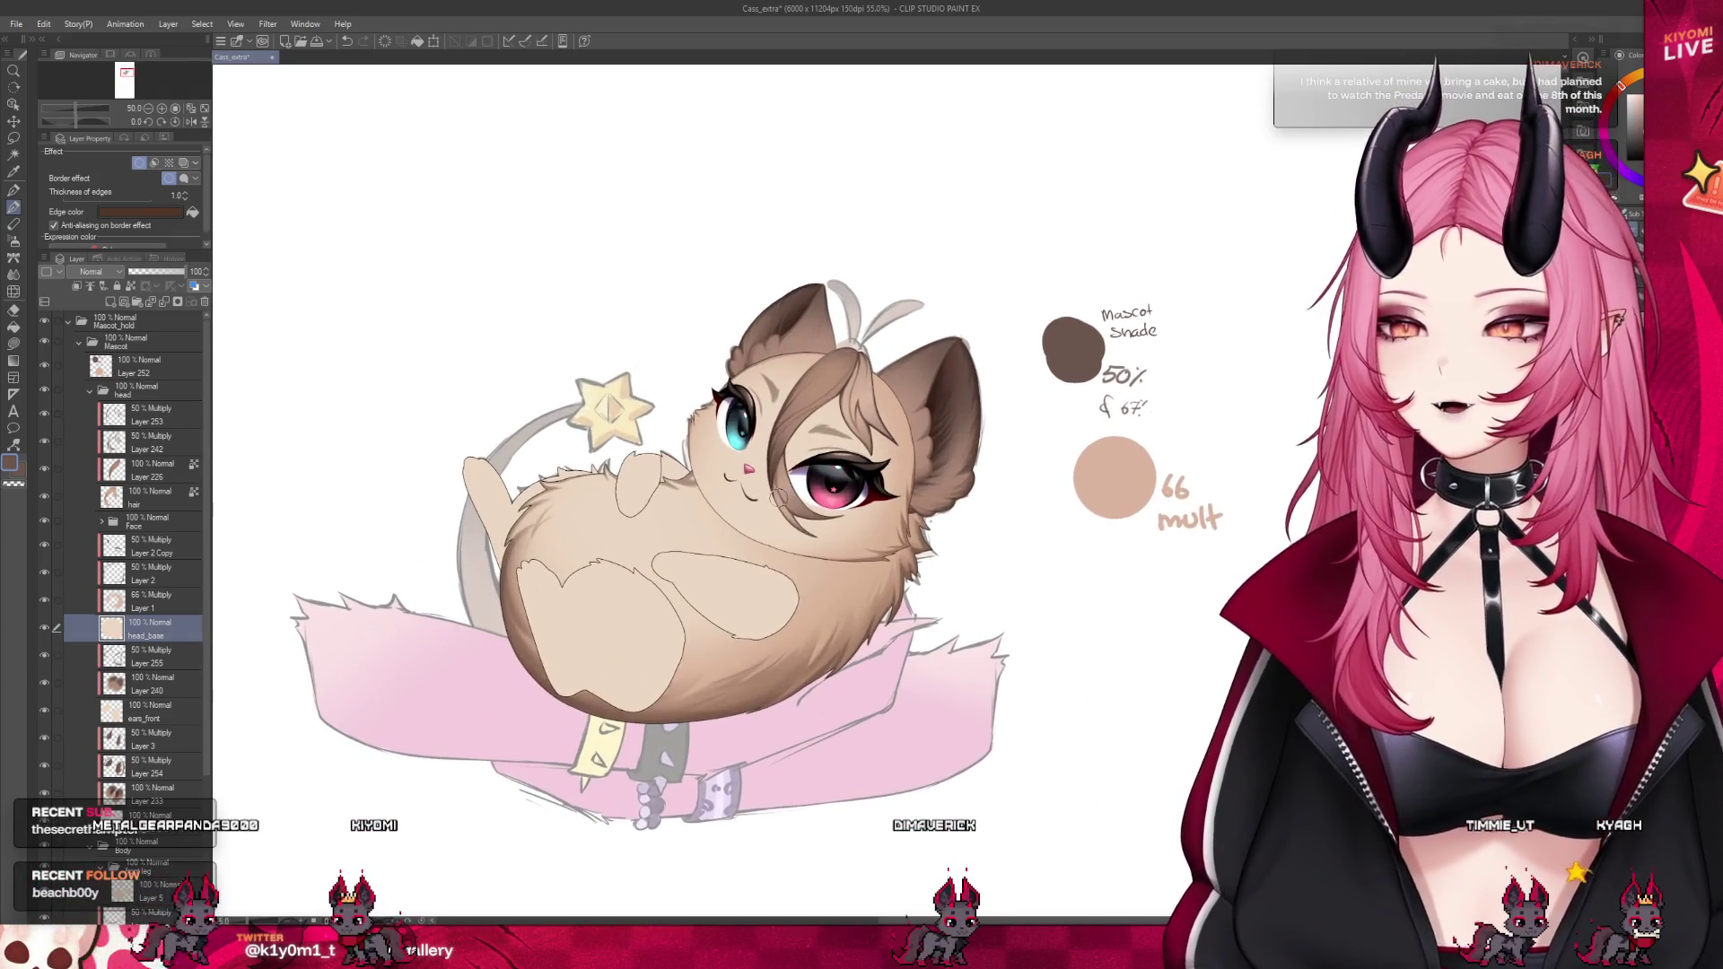
{"action": "left_click", "coordinate": [43, 608]}
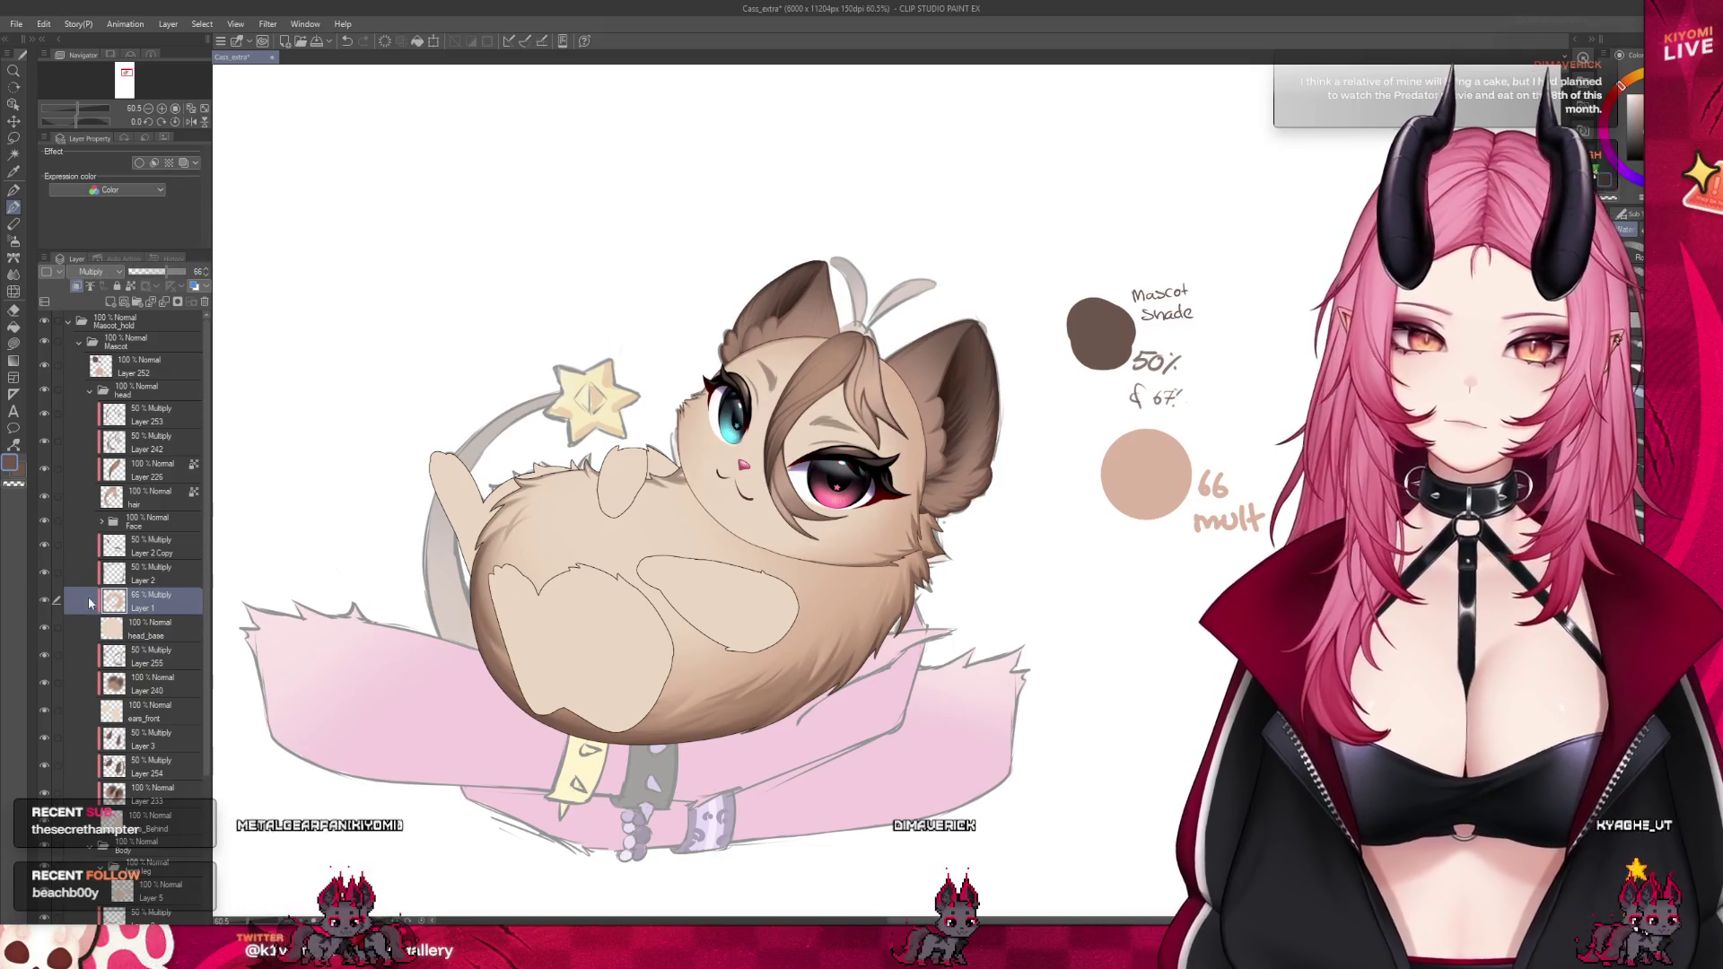
{"action": "scroll", "coordinate": [898, 387], "scroll_direction": "up", "scroll_amount": 3}
{"action": "left_click", "coordinate": [53, 571]}
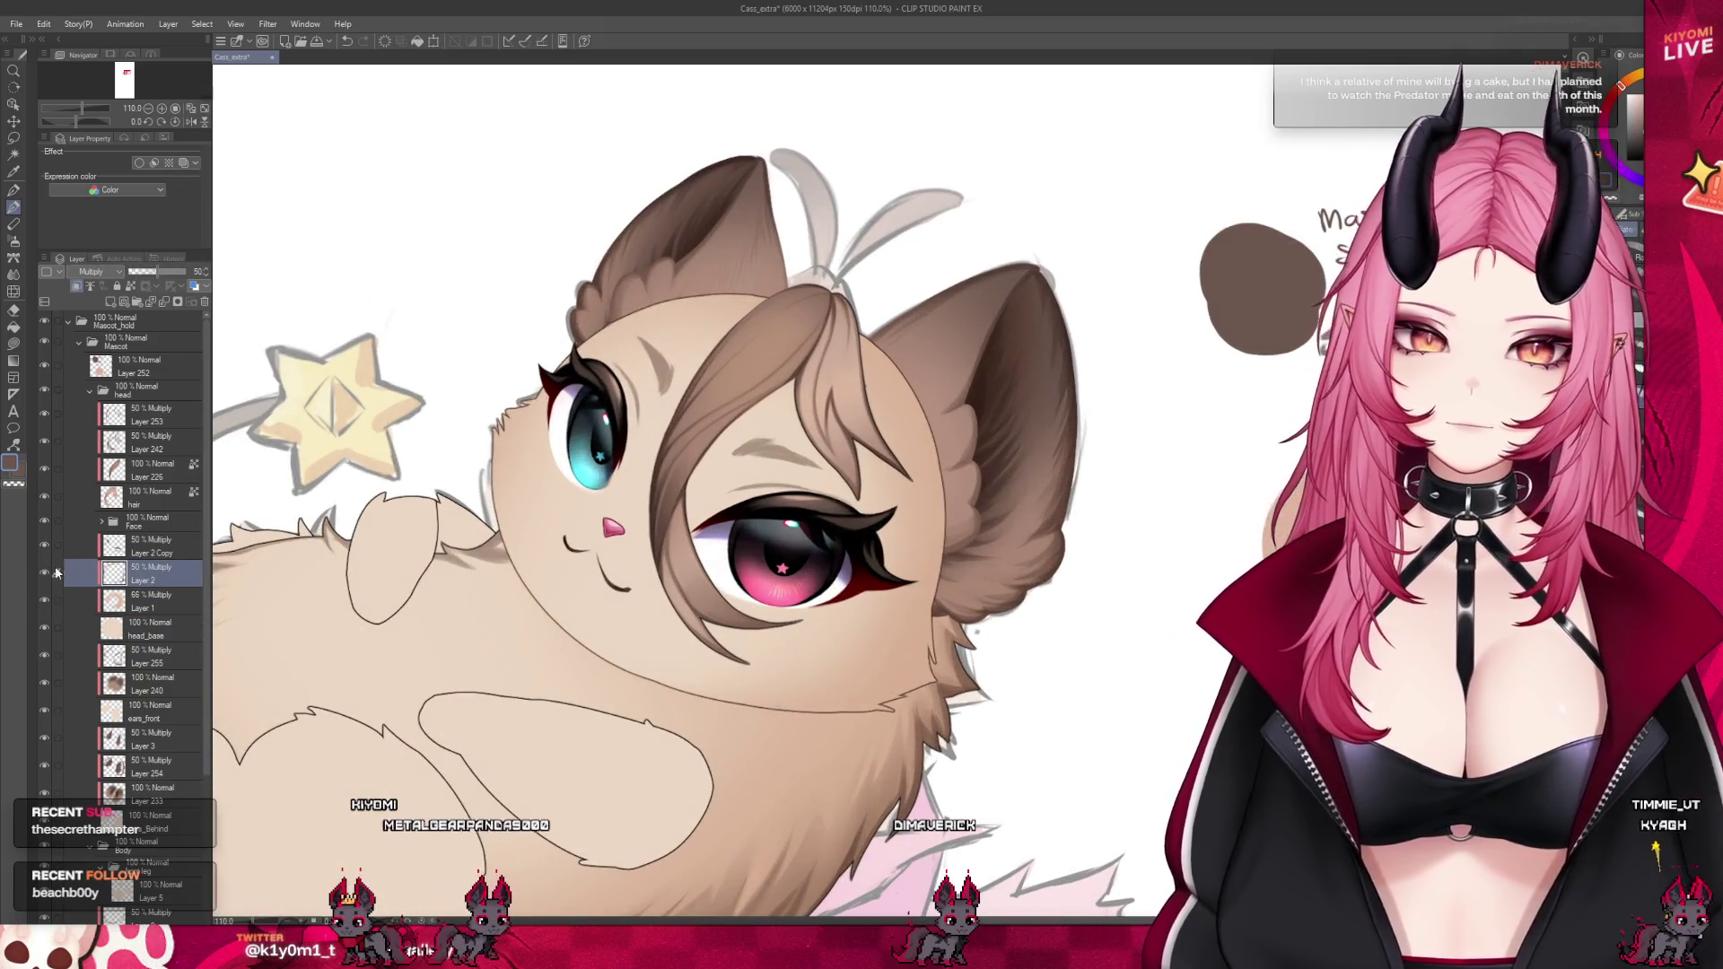
Rename the Layer 2 Copy layer to 'brows', then reselect Layer 2
{"action": "scroll", "coordinate": [839, 591], "scroll_direction": "up", "scroll_amount": 1}
{"action": "left_click", "coordinate": [109, 545]}
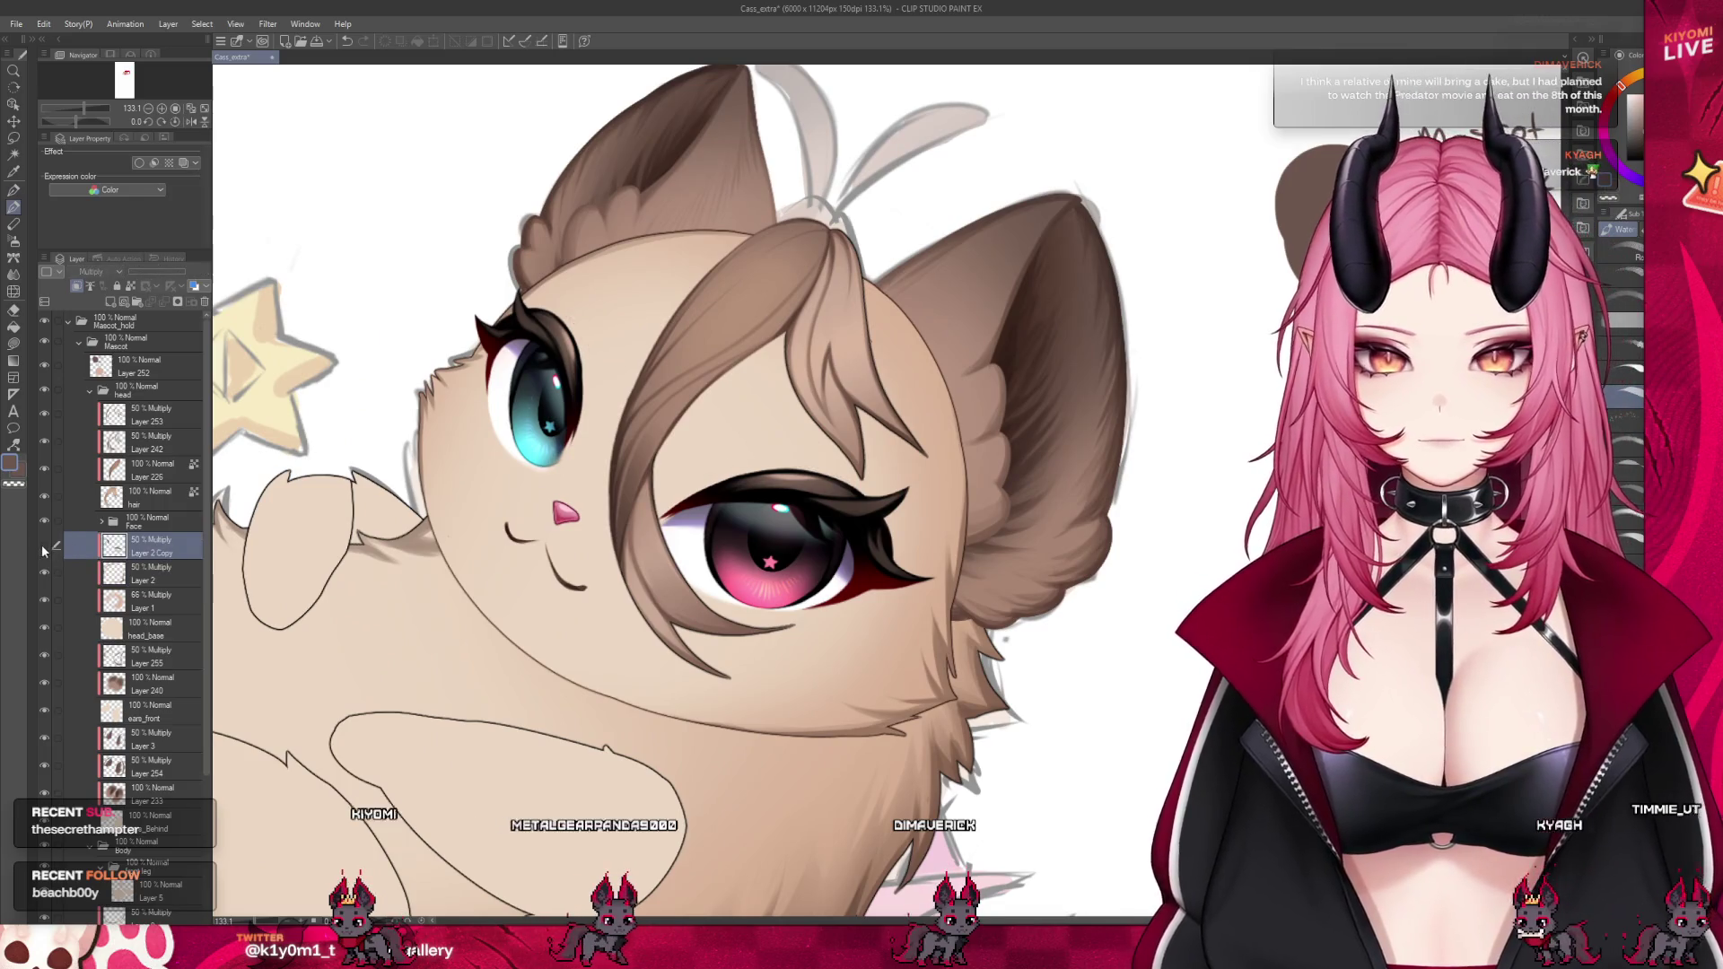
{"action": "double_click", "coordinate": [148, 552]}
{"action": "type", "text": "brows"}
{"action": "key", "text": "Return"}
{"action": "left_click", "coordinate": [175, 576]}
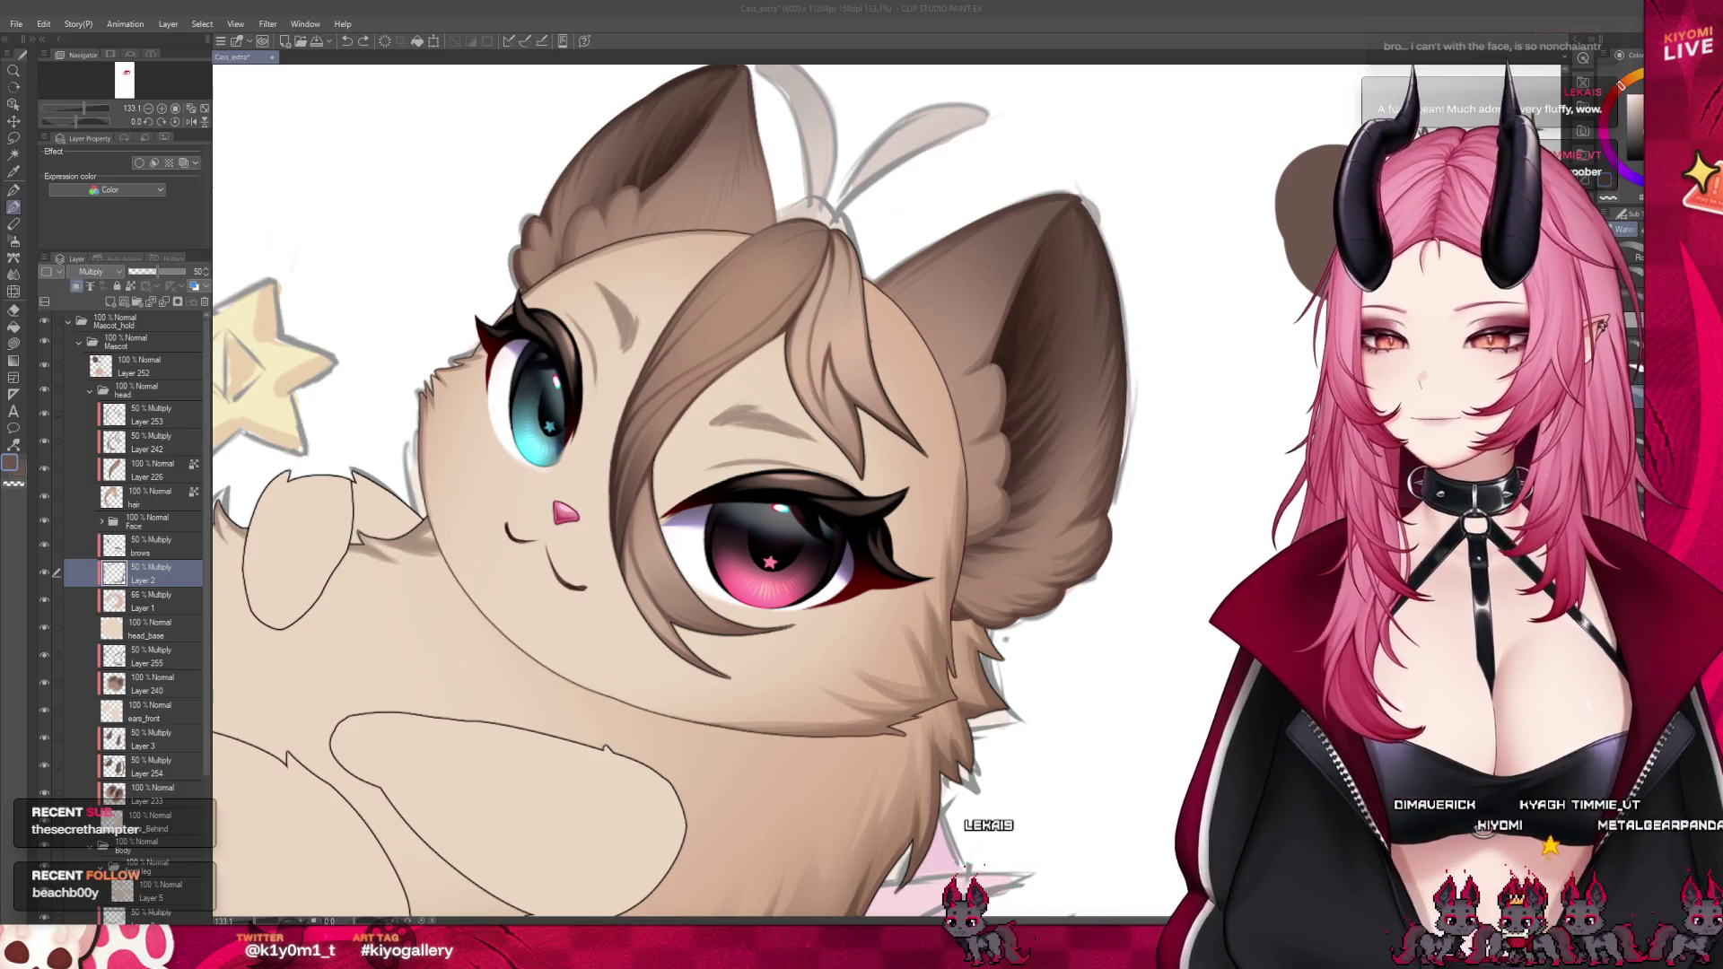
Select the hair strand's layer by picking it from the drawing
{"action": "left_click", "coordinate": [425, 364]}
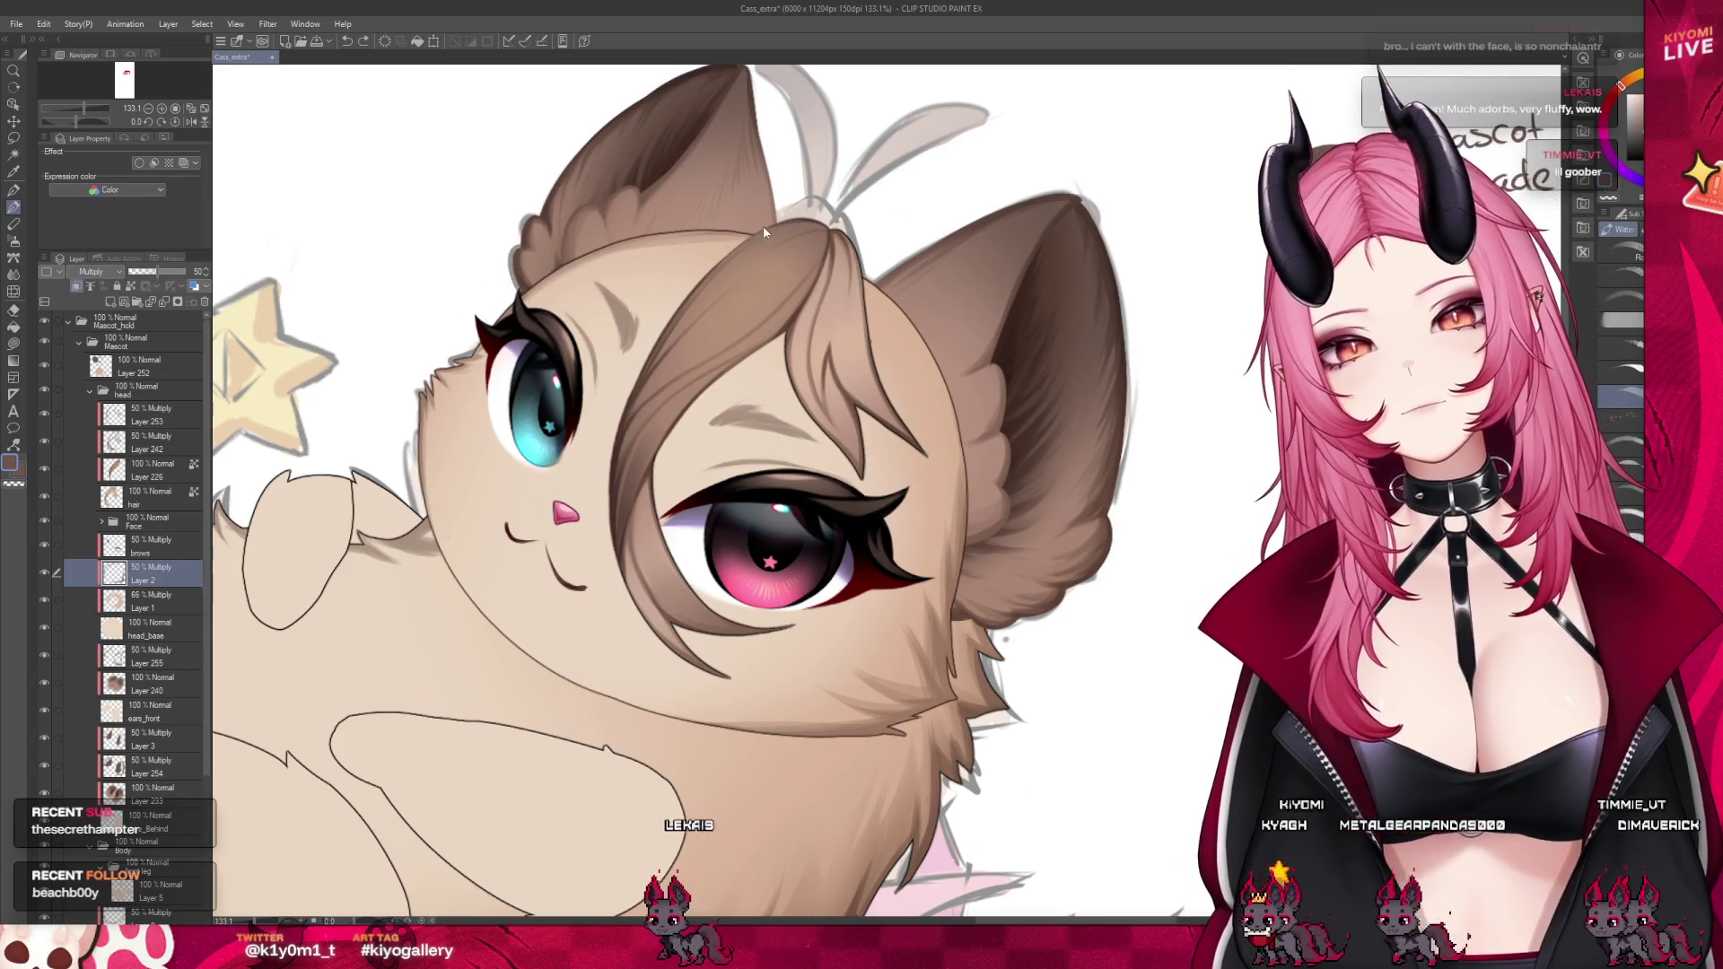
{"action": "left_click", "coordinate": [756, 232], "text": "ctrl+shift"}
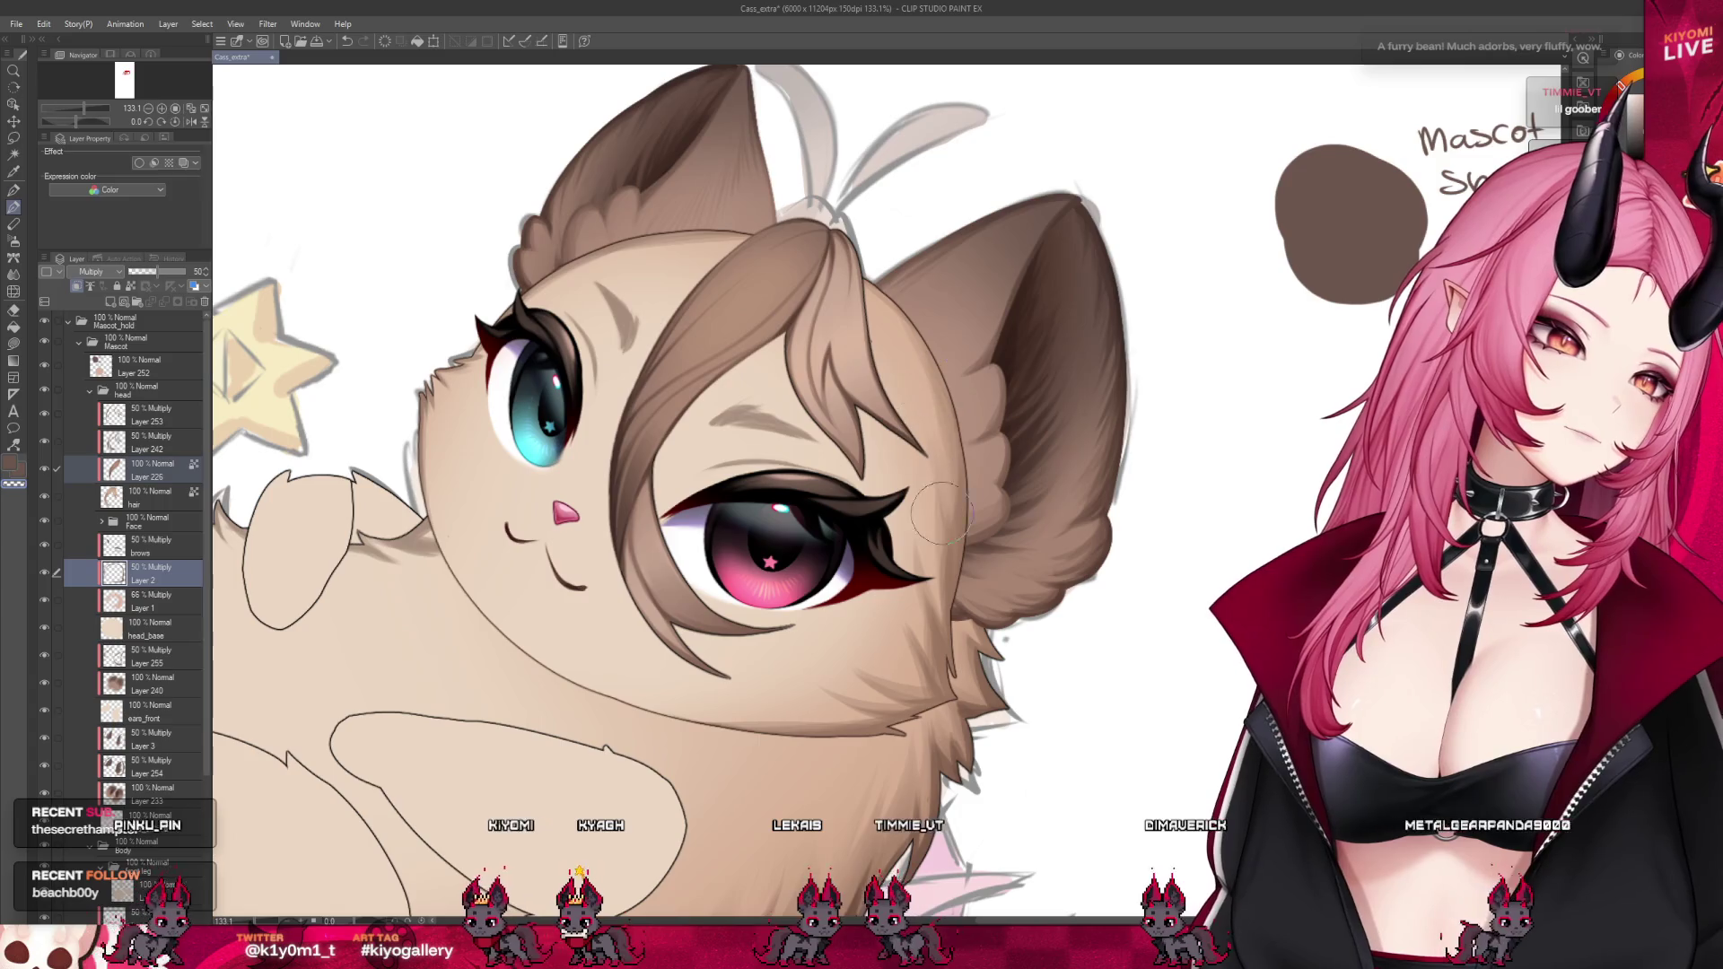
{"action": "scroll", "coordinate": [994, 402], "scroll_direction": "down", "scroll_amount": 5}
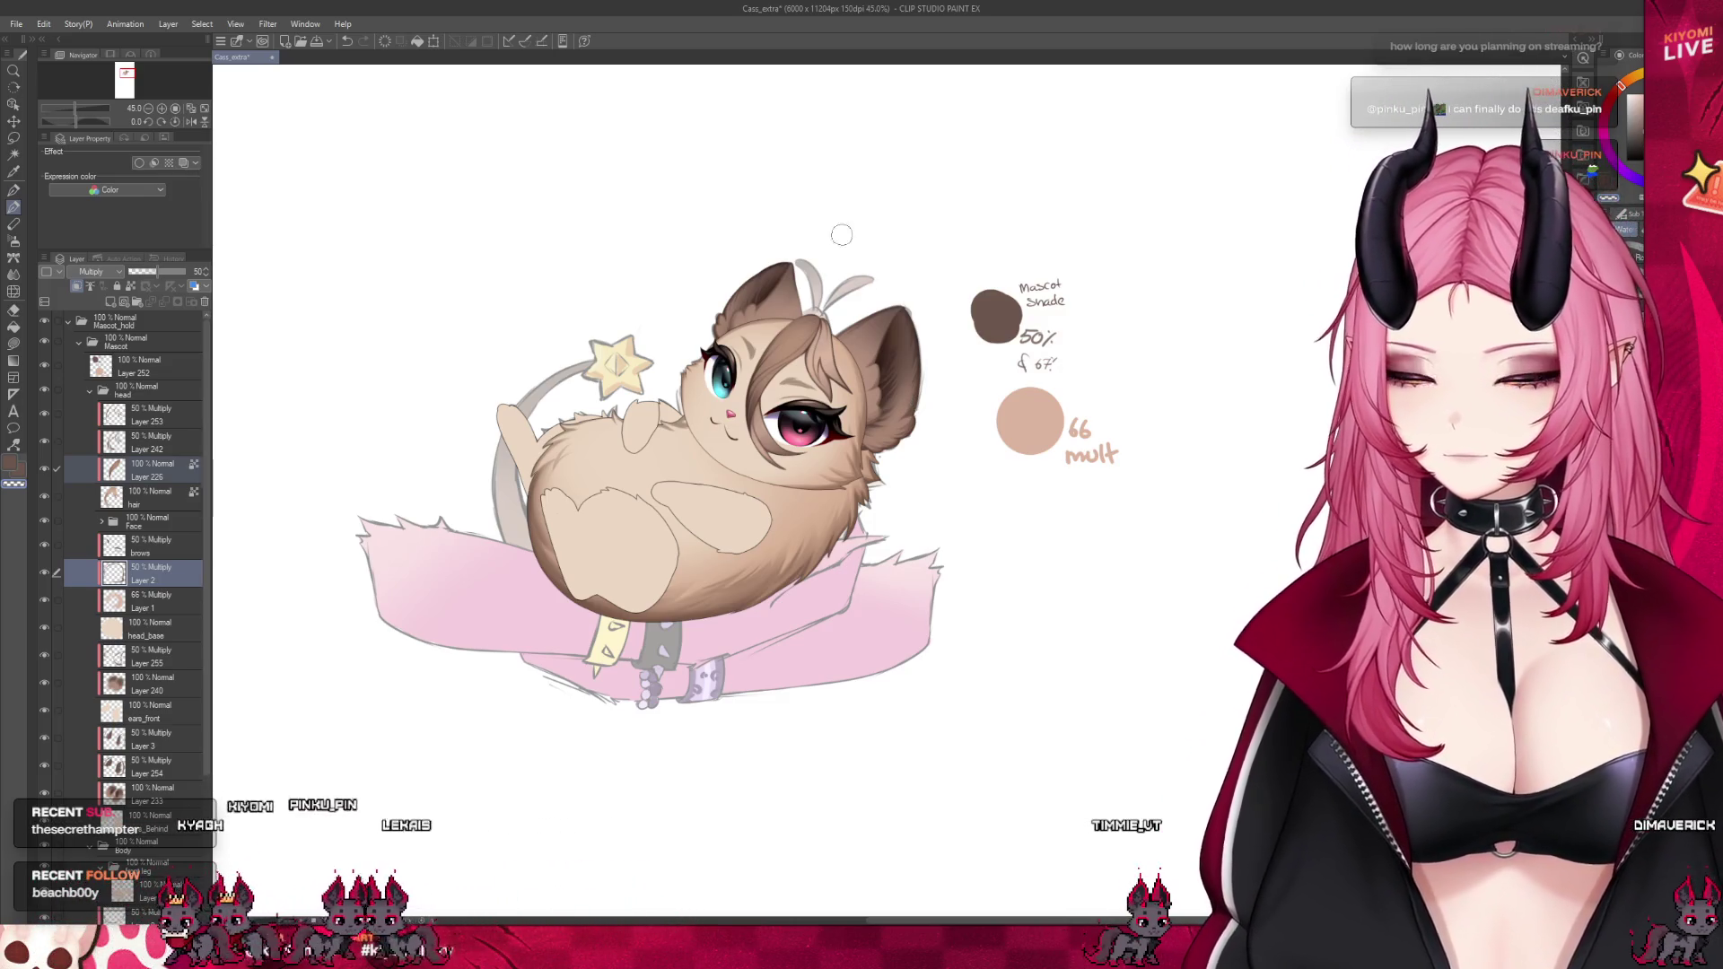
{"action": "scroll", "coordinate": [776, 294], "scroll_direction": "up", "scroll_amount": 4}
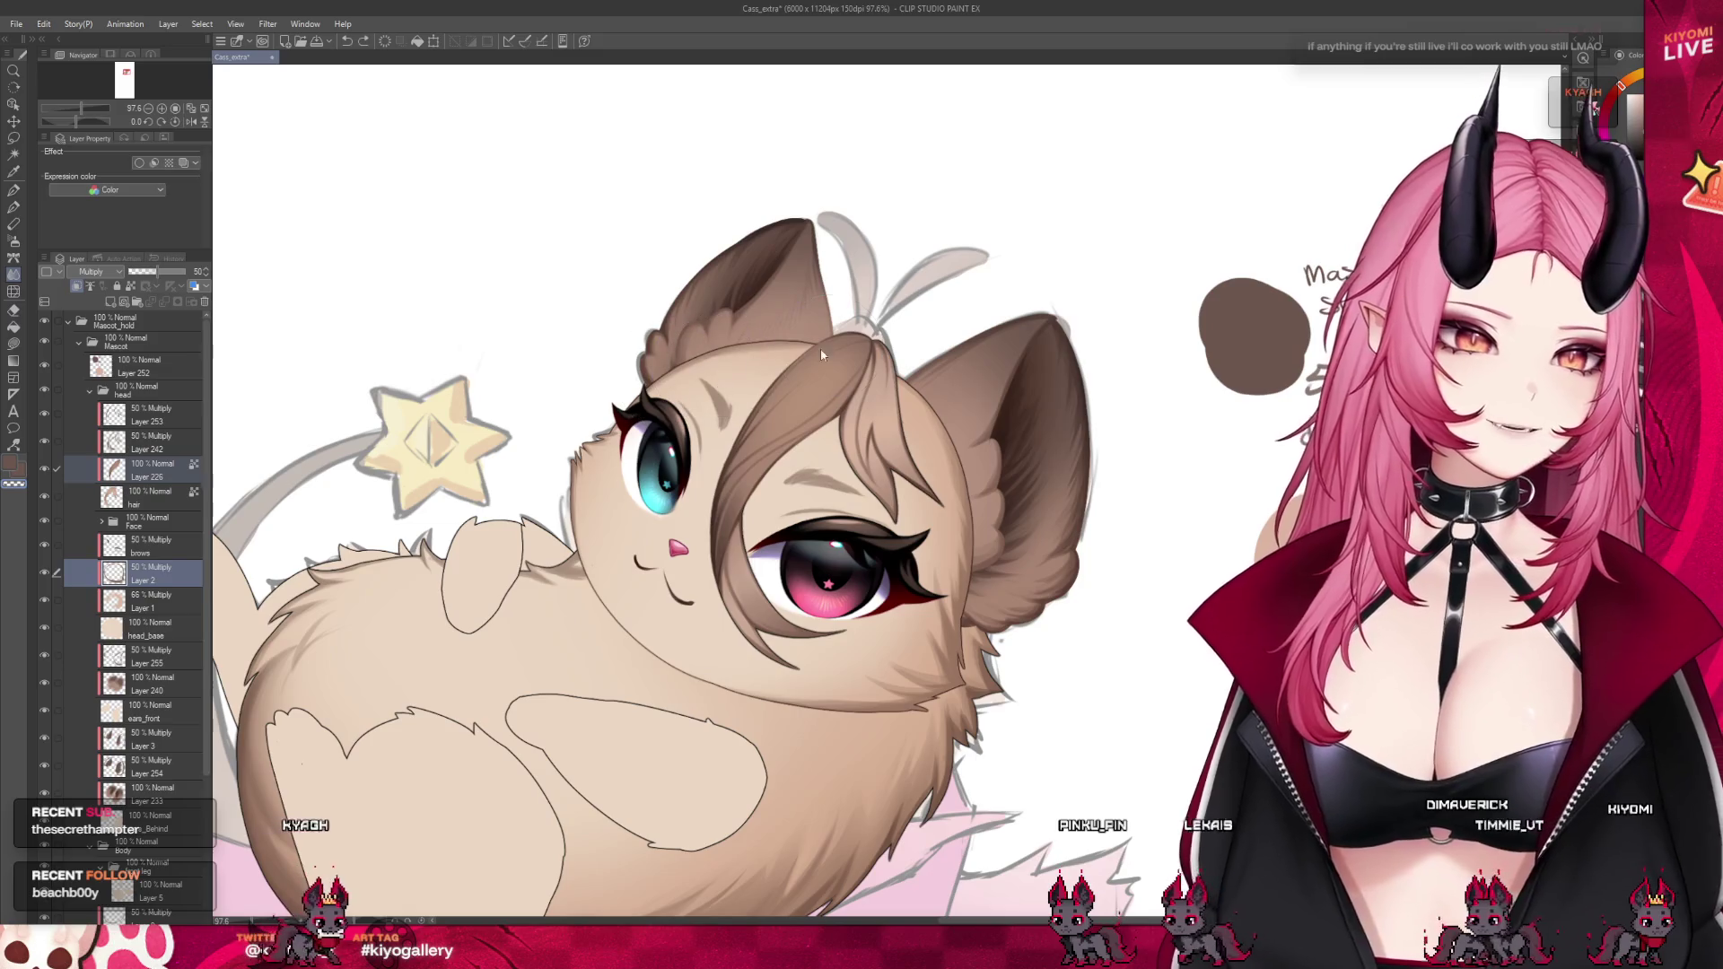
Switch the drawing colour to transparent with C
{"action": "key", "text": "c"}
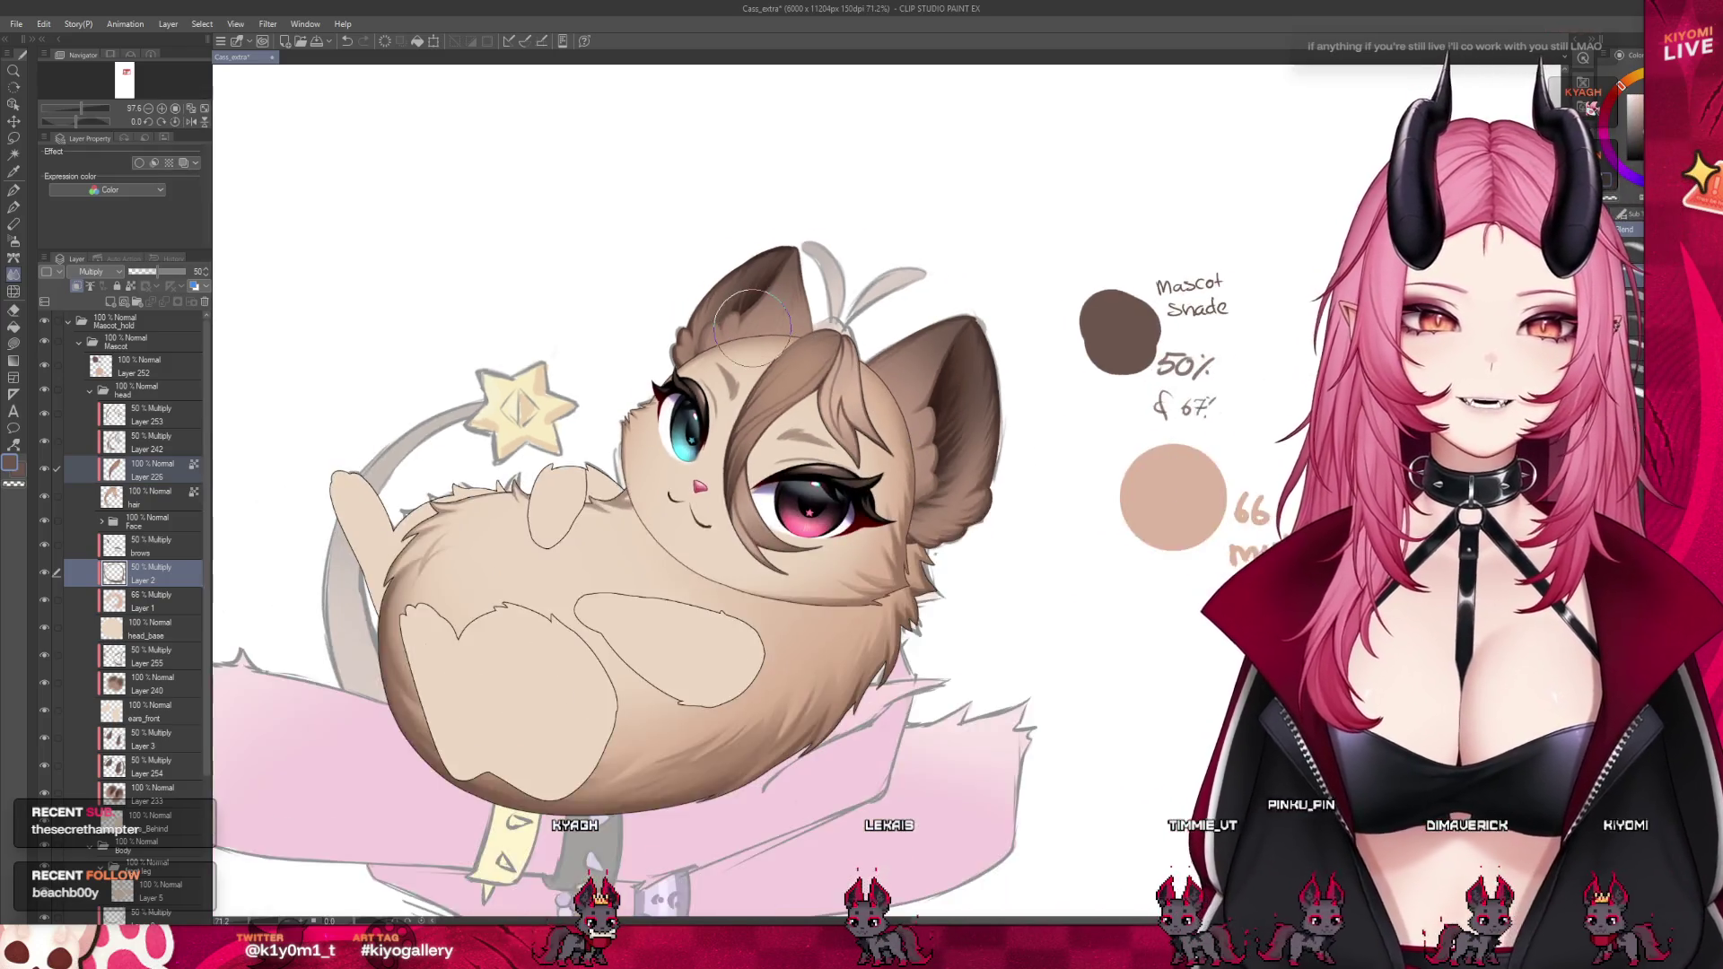
{"action": "scroll", "coordinate": [664, 323], "scroll_direction": "down", "scroll_amount": 4}
{"action": "scroll", "coordinate": [664, 323], "scroll_direction": "up", "scroll_amount": 2}
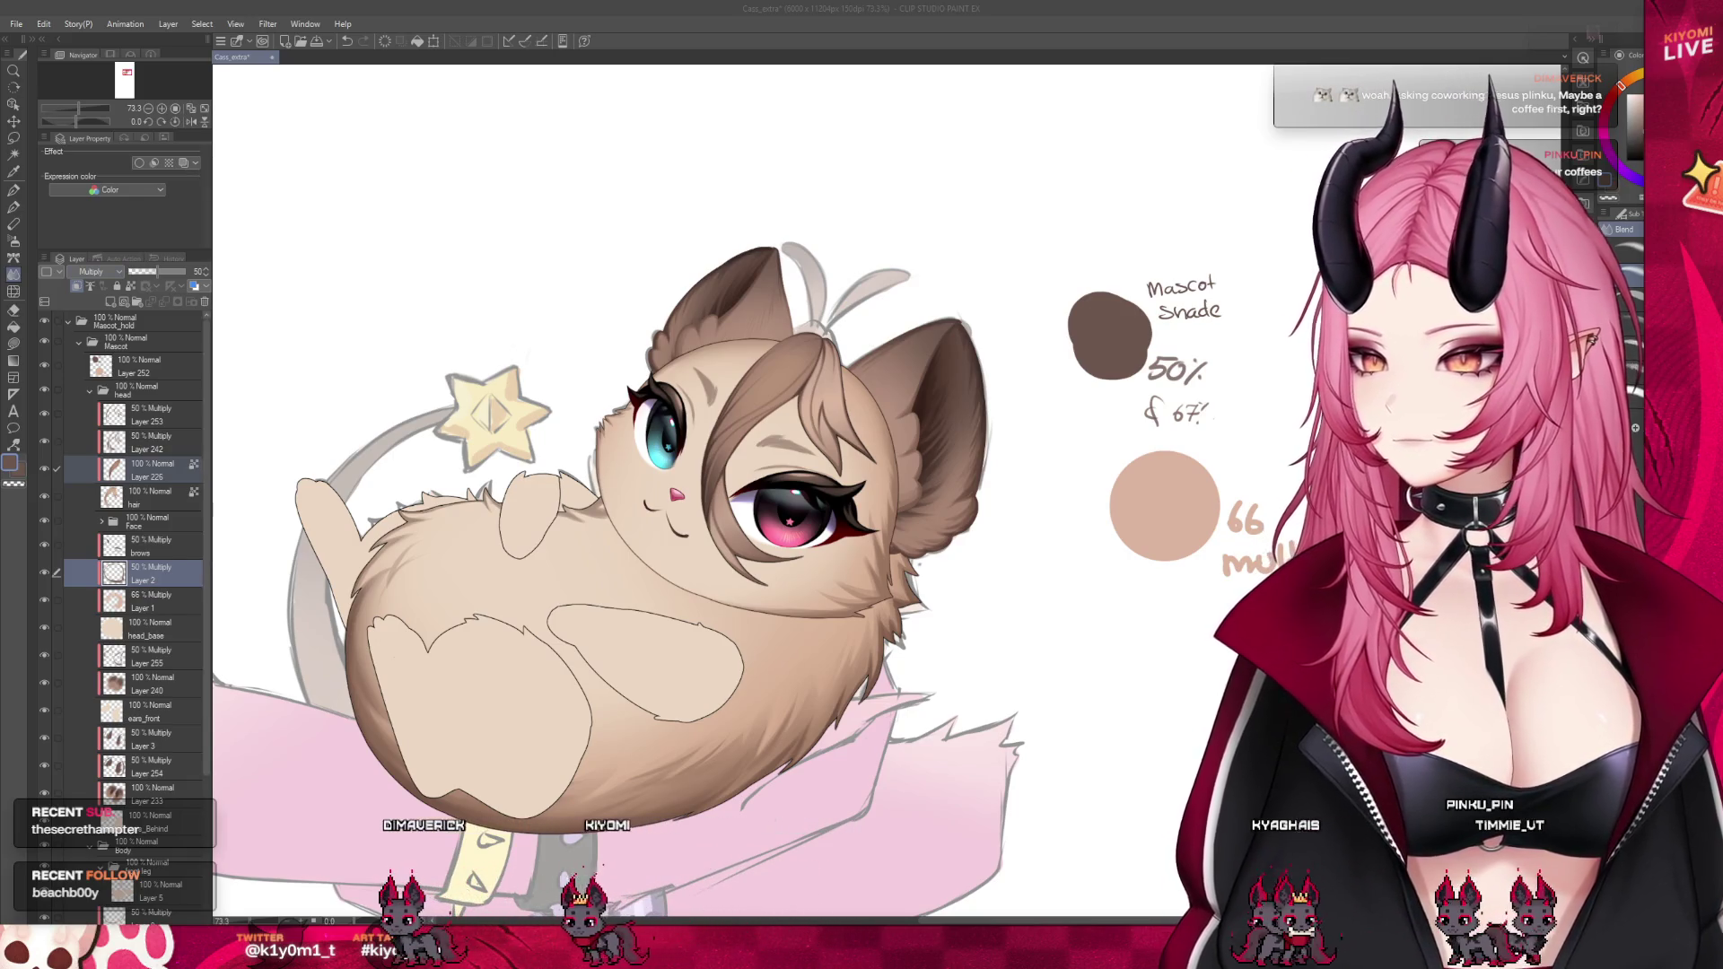
Show the mascot reference sheet in a narrow pane beside the cat drawing
{"action": "left_click", "coordinate": [111, 15]}
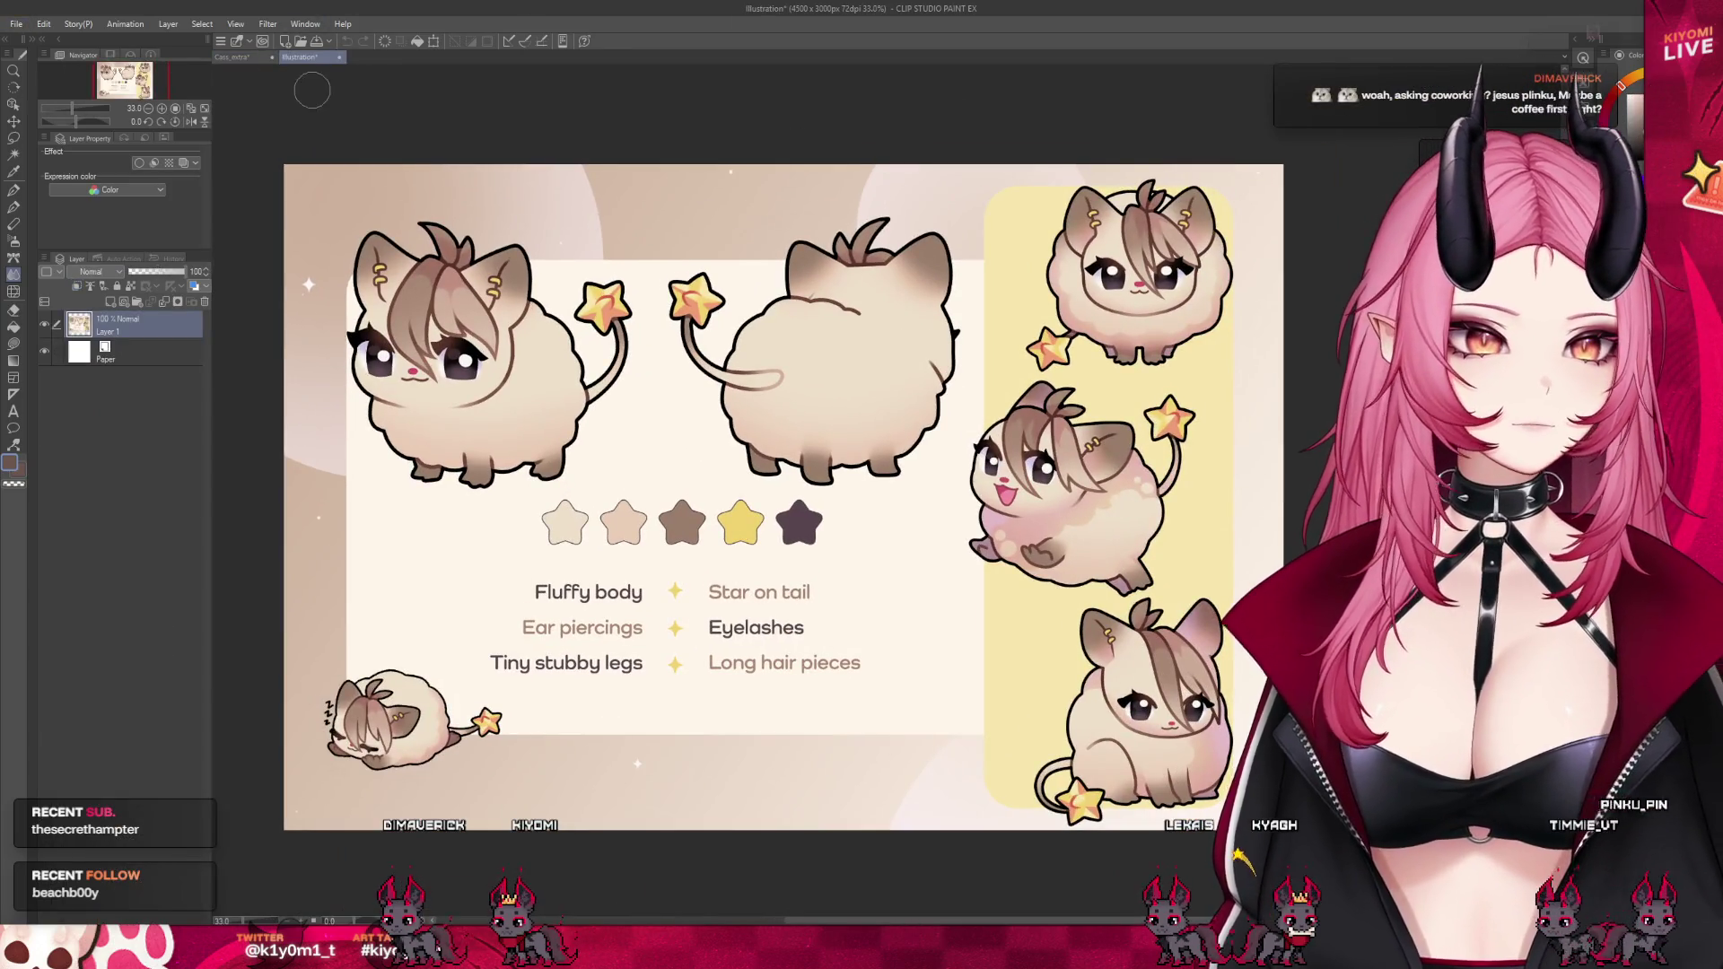
{"action": "left_click_drag", "start_coordinate": [231, 56], "coordinate": [887, 489]}
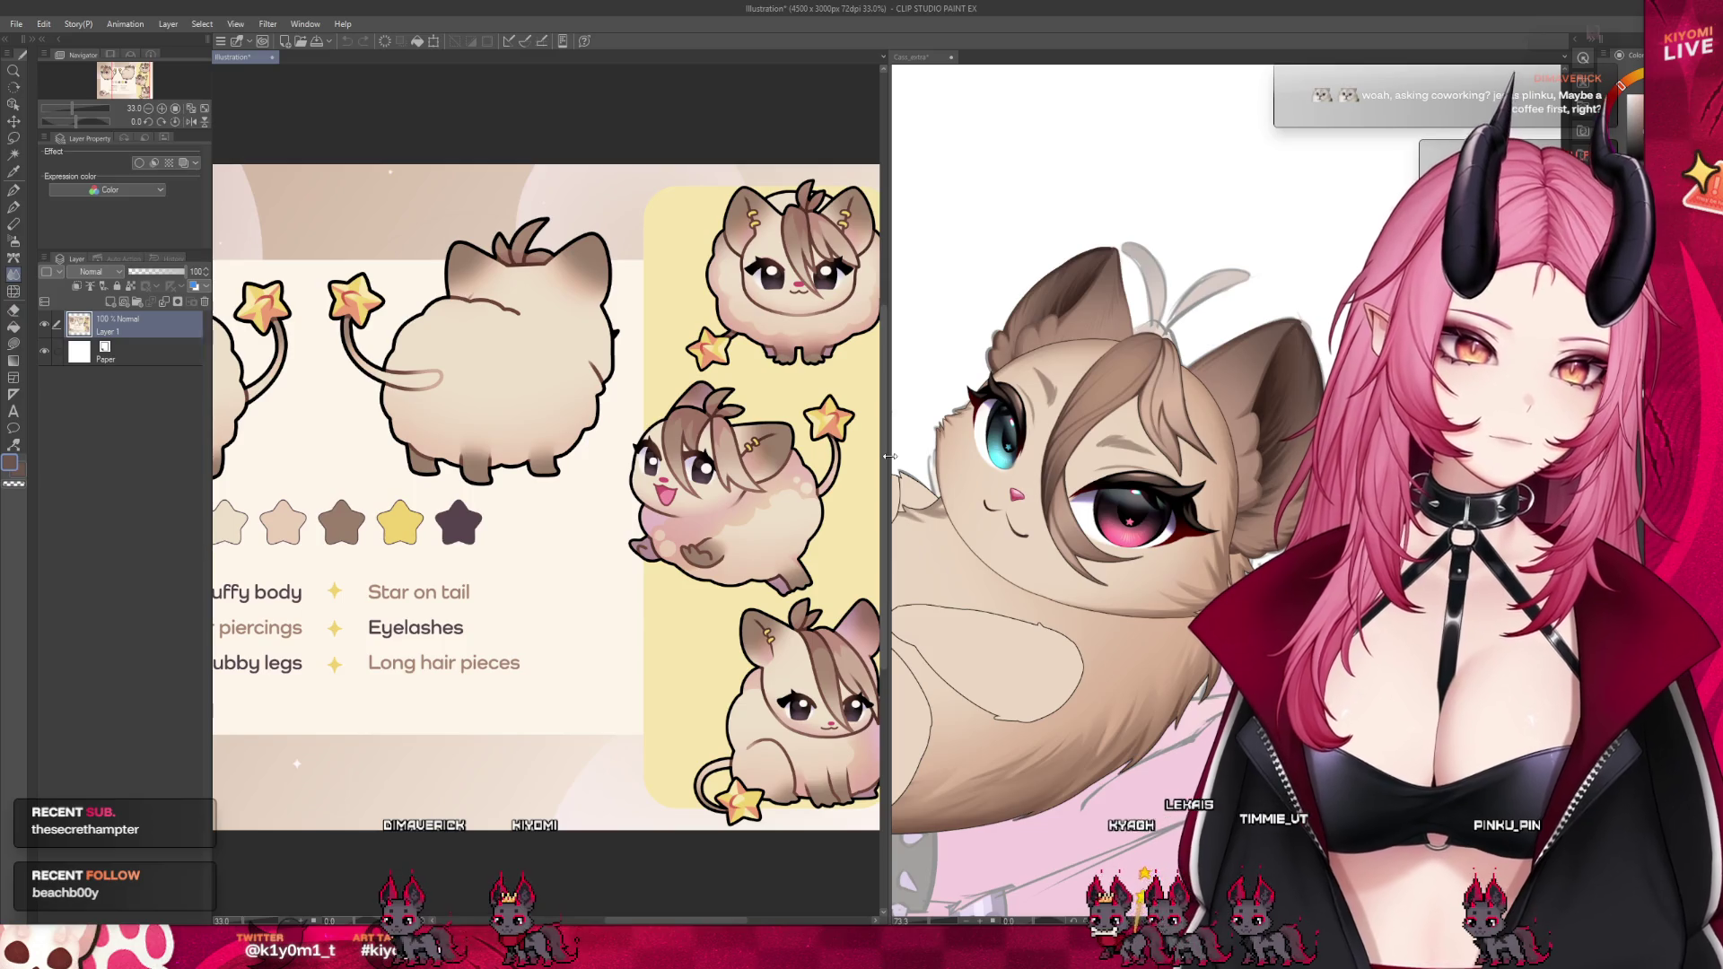
{"action": "double_click", "coordinate": [889, 456]}
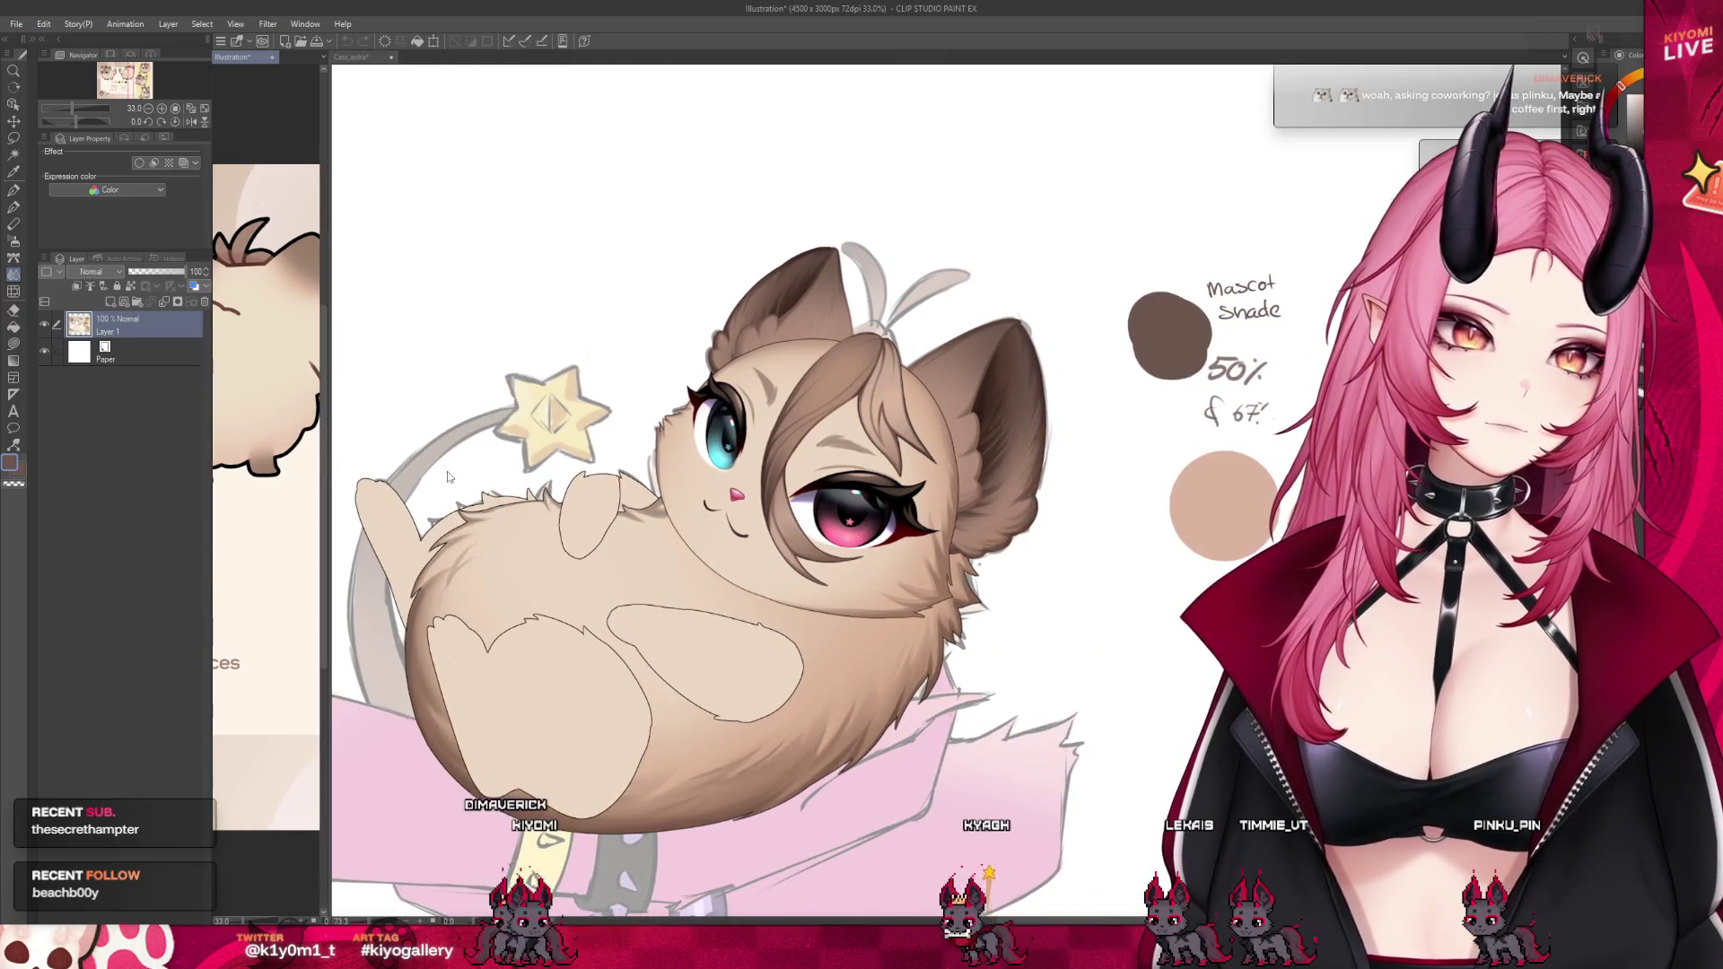
{"action": "left_click", "coordinate": [900, 454]}
Create an empty Layer 10 below the hair layer
{"action": "scroll", "coordinate": [871, 356], "scroll_direction": "down", "scroll_amount": 3}
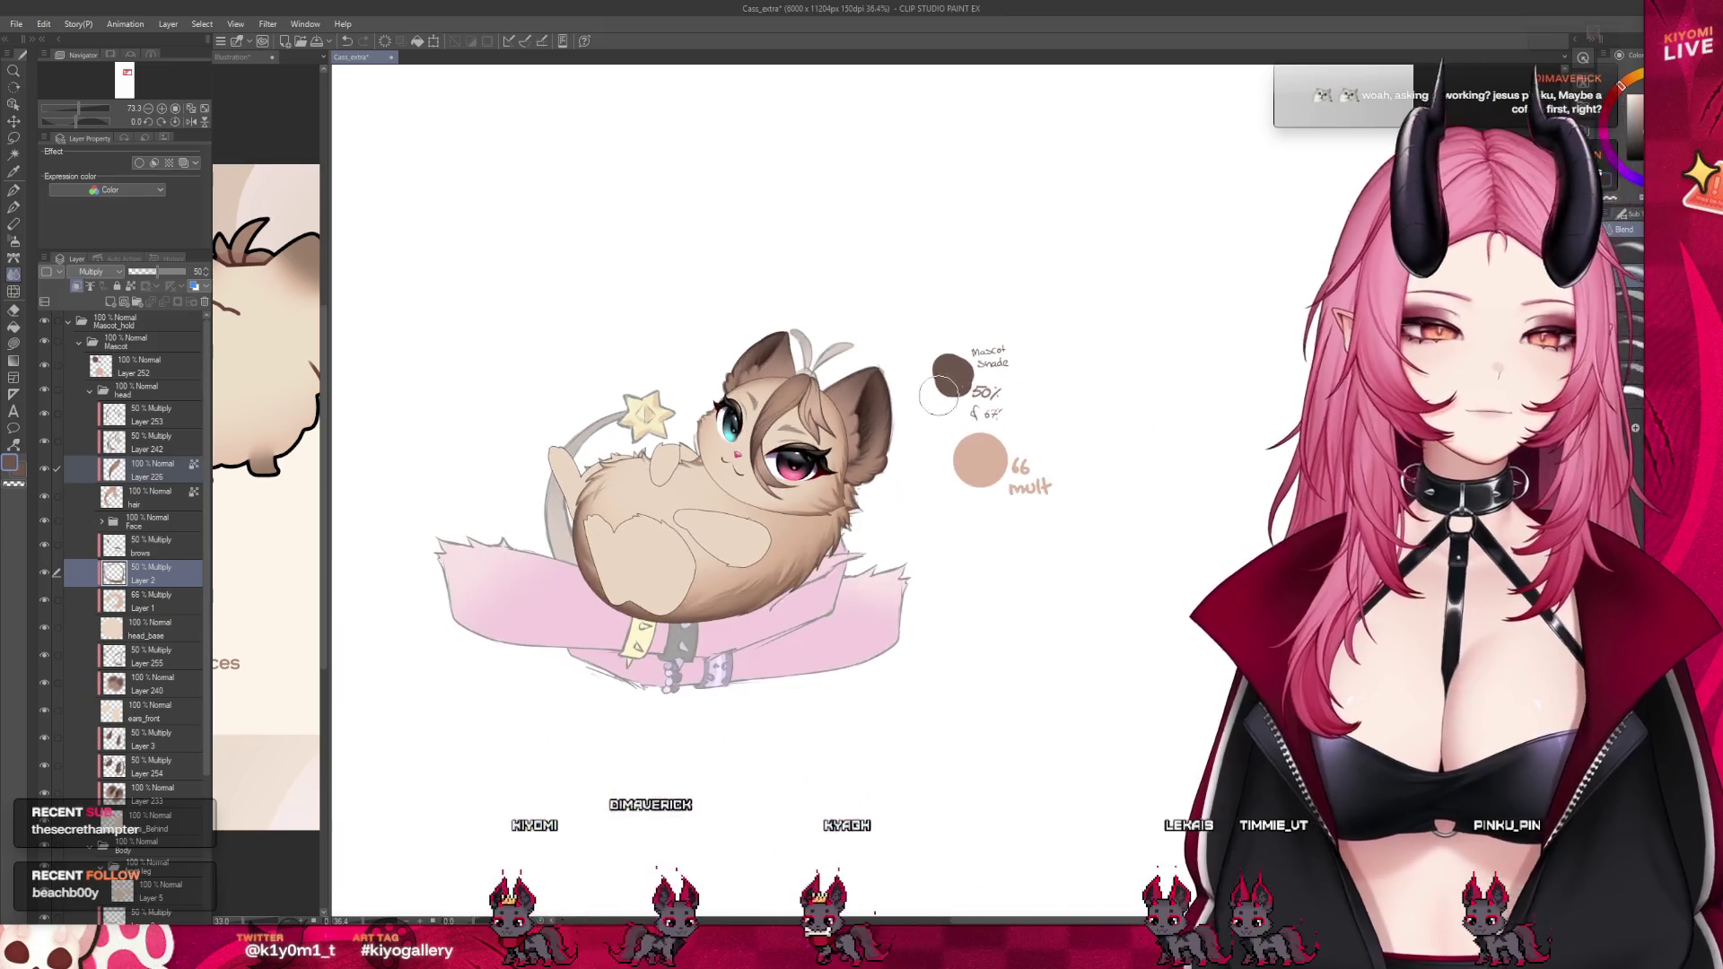
{"action": "scroll", "coordinate": [872, 356], "scroll_direction": "up", "scroll_amount": 2}
{"action": "scroll", "coordinate": [872, 357], "scroll_direction": "up", "scroll_amount": 2}
{"action": "left_click", "coordinate": [139, 498]}
{"action": "key", "text": "ctrl+shift+n"}
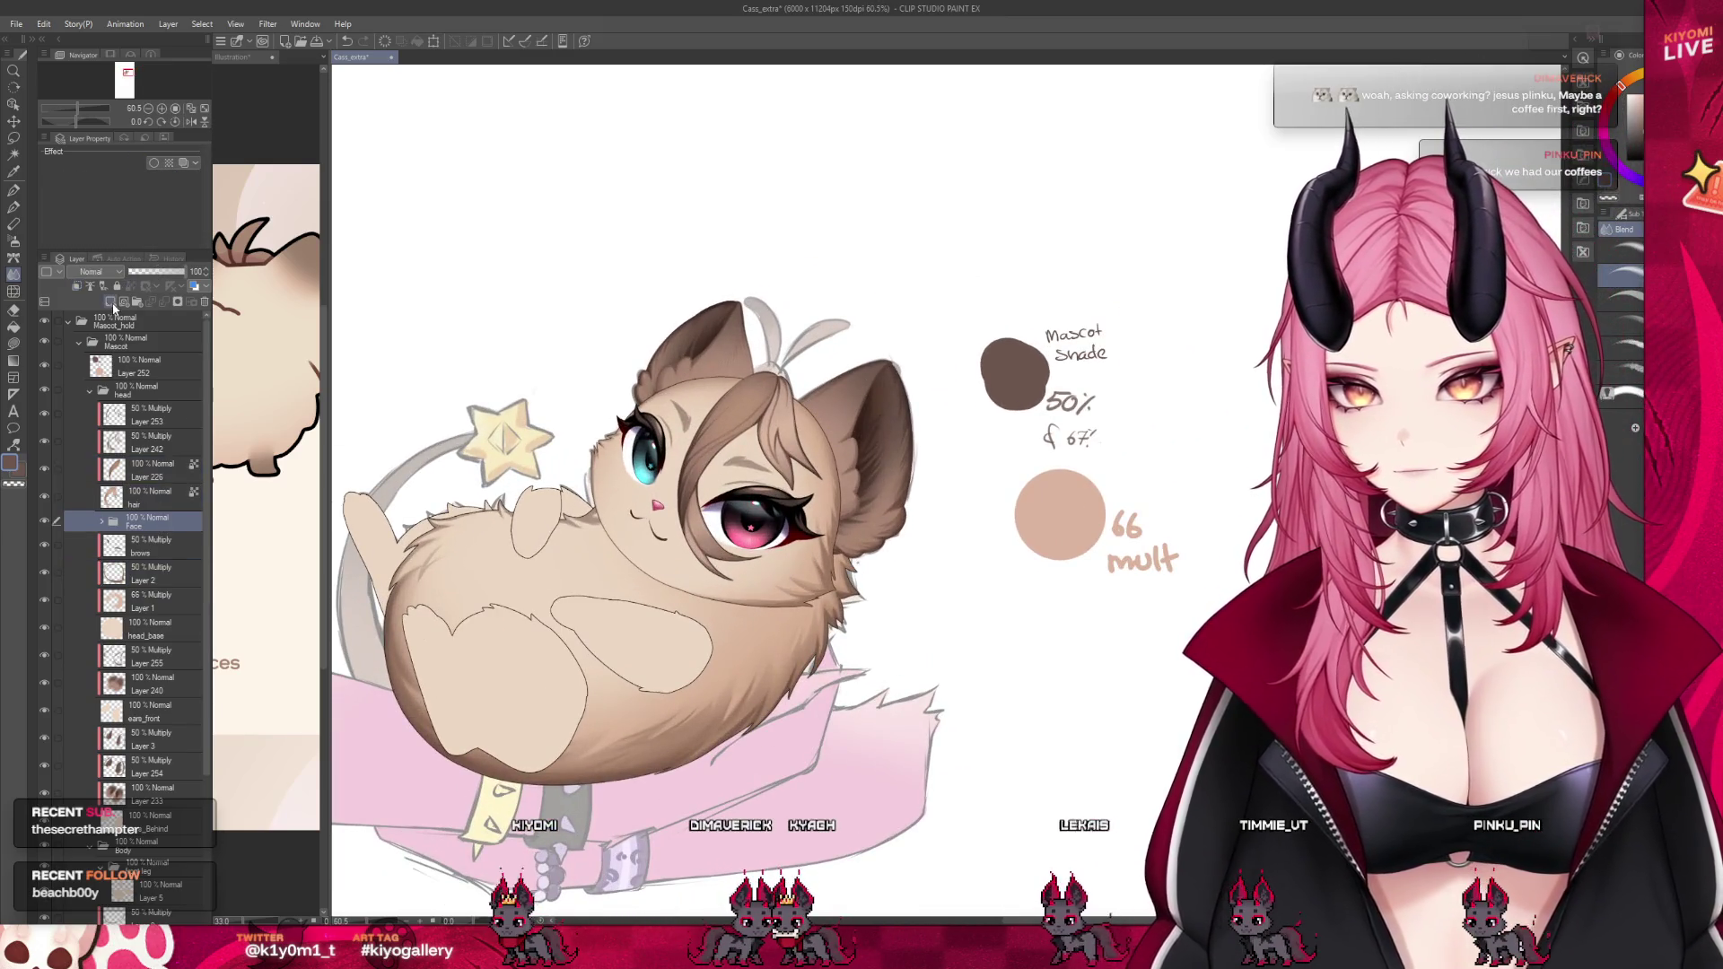
{"action": "left_click", "coordinate": [139, 502]}
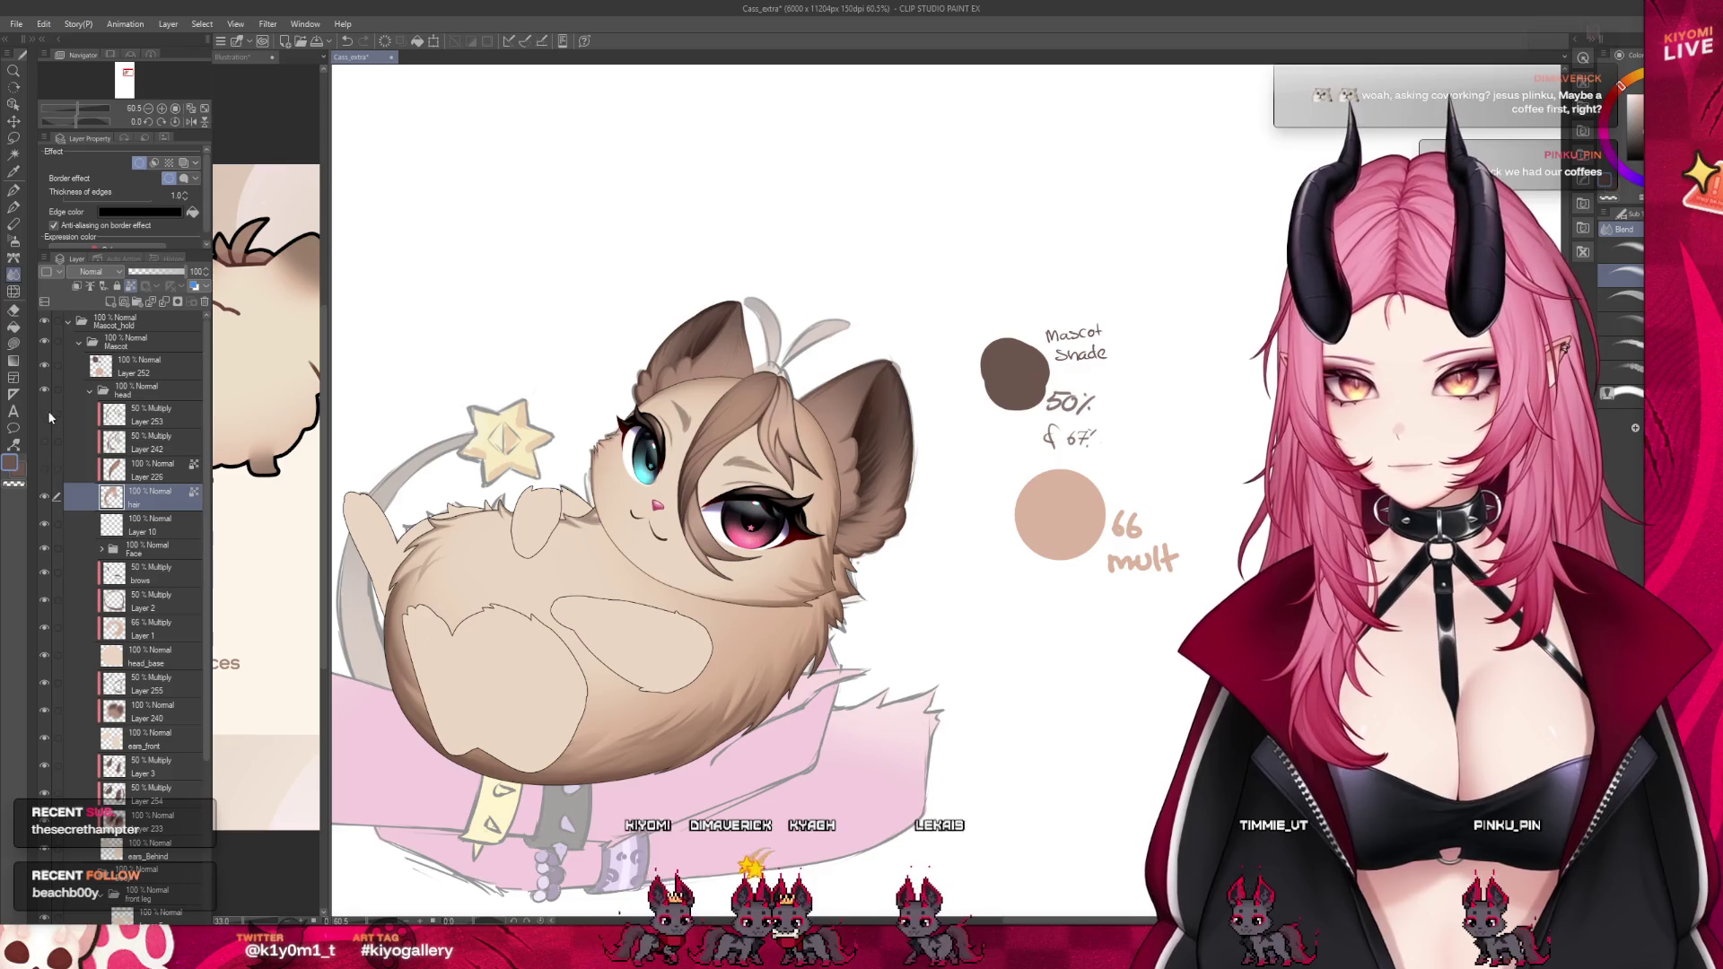
Give Layer 10 a black border effect with 1.0 thickness
{"action": "scroll", "coordinate": [688, 334], "scroll_direction": "up", "scroll_amount": 2}
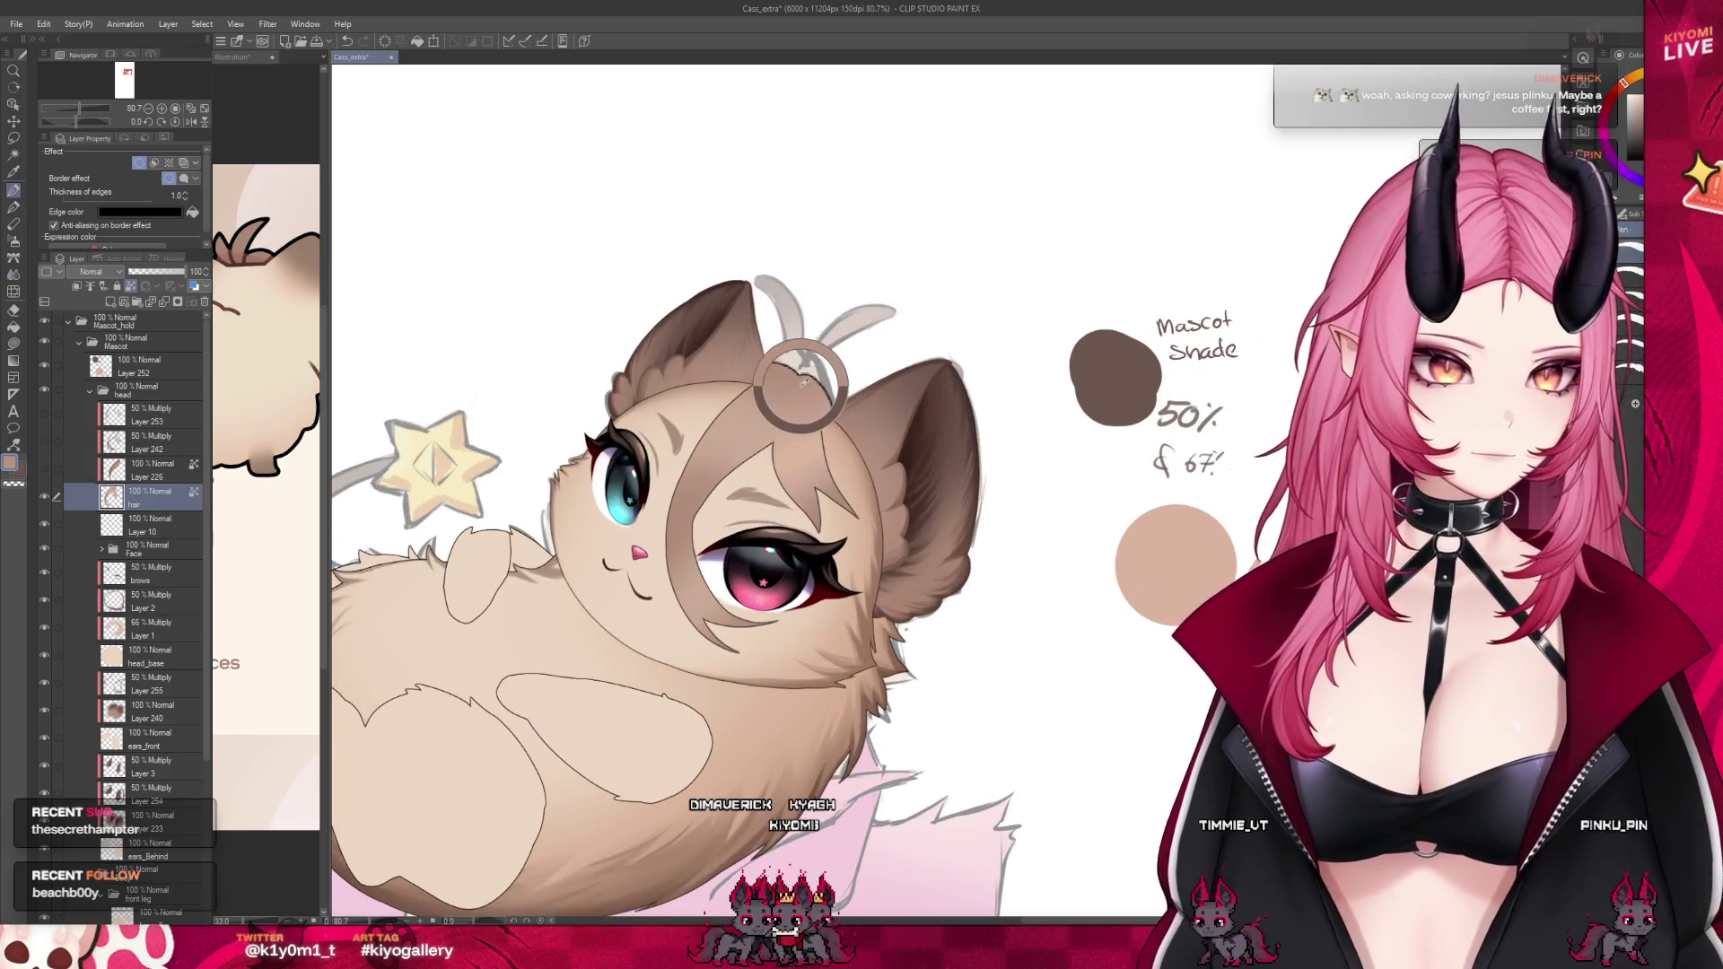
{"action": "scroll", "coordinate": [526, 419], "scroll_direction": "up", "scroll_amount": 2}
{"action": "left_click", "coordinate": [140, 532]}
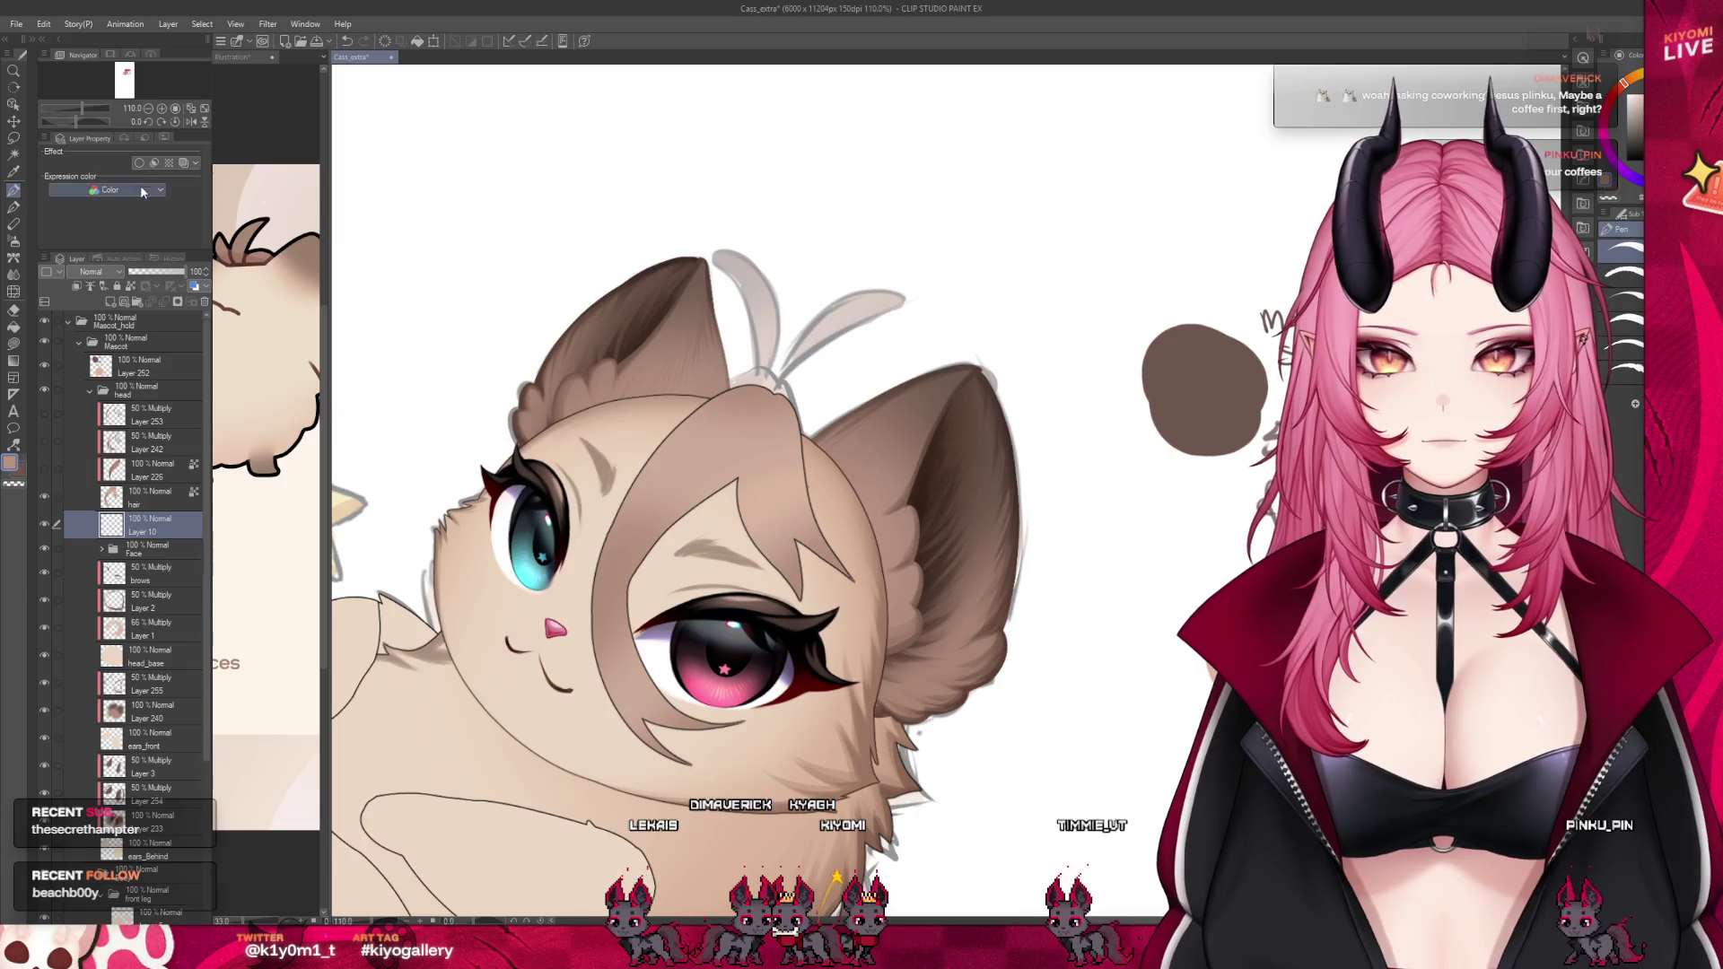
{"action": "left_click", "coordinate": [139, 163]}
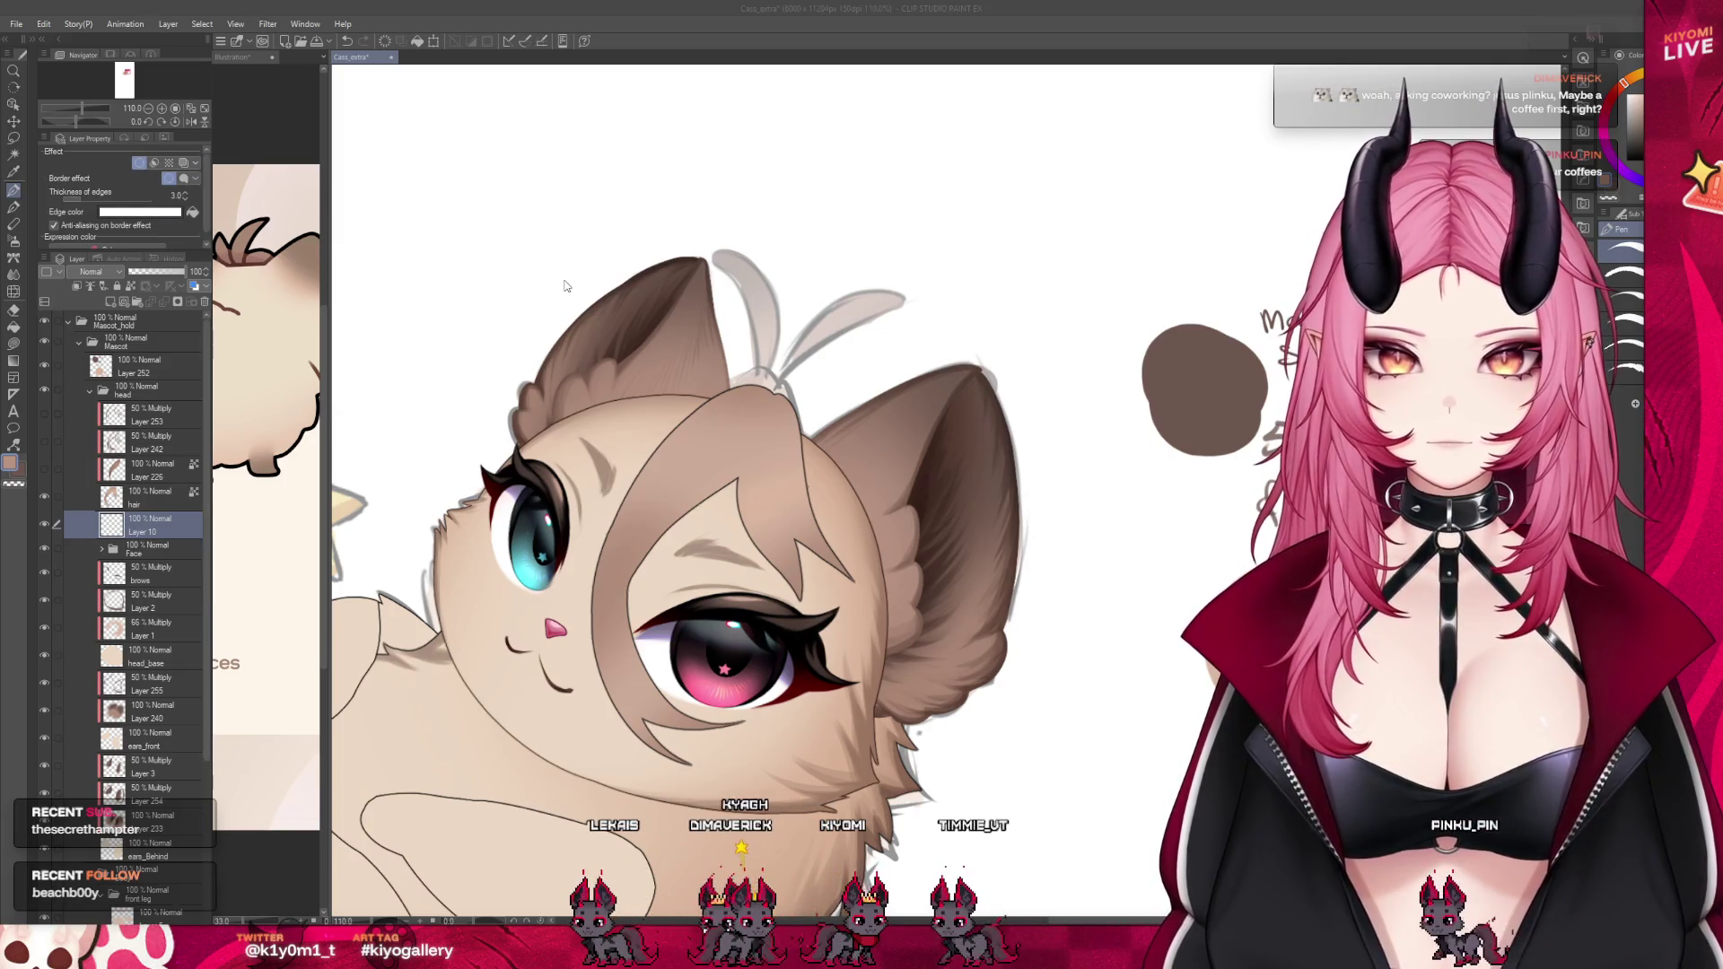
{"action": "key", "text": "Return"}
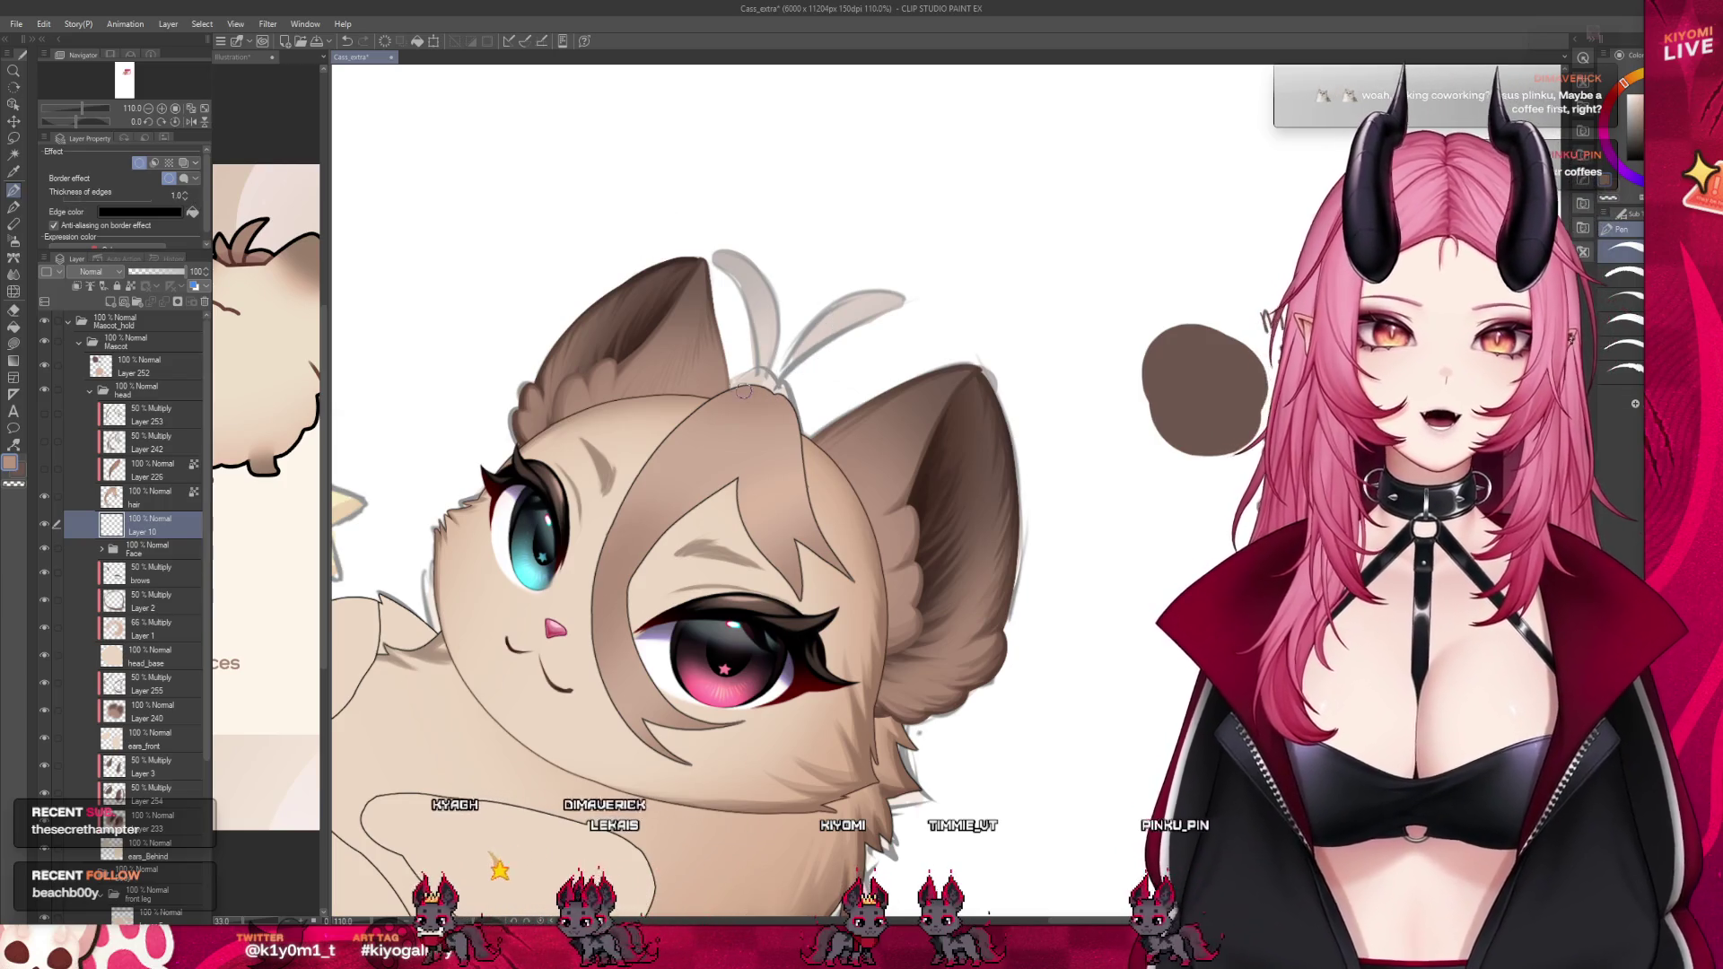
{"action": "left_click", "coordinate": [185, 199]}
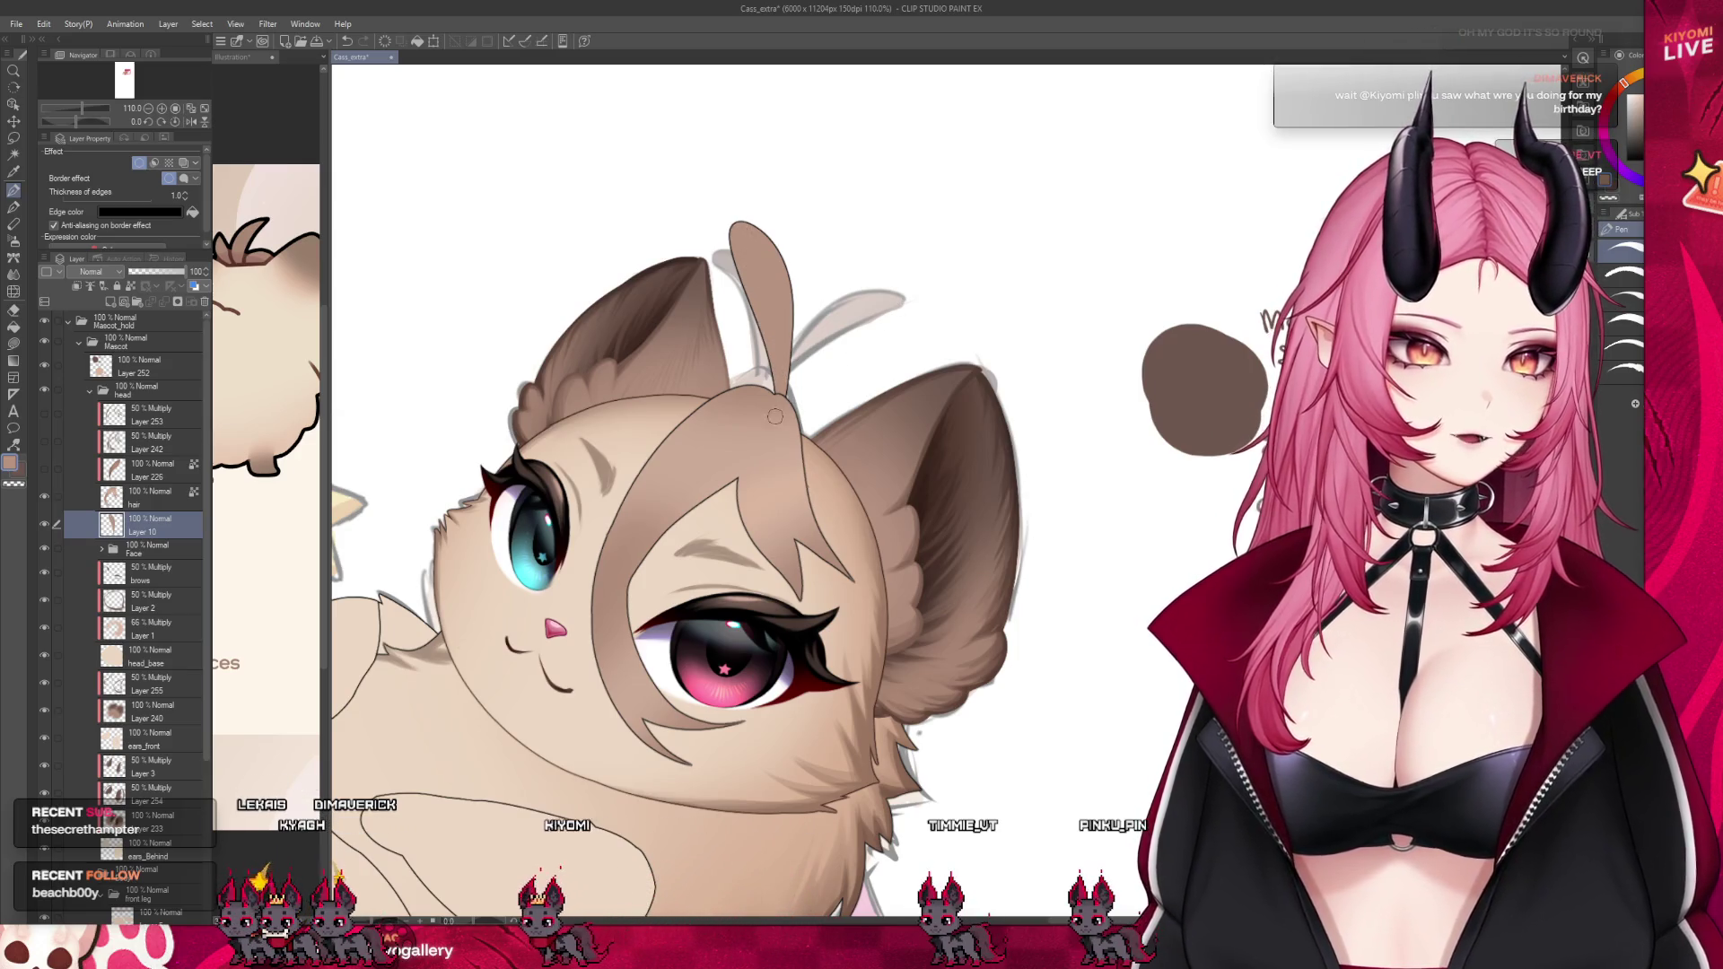
Undo the last tuft stroke and hide the hair layer to judge the new tufts
{"action": "key", "text": "ctrl+z"}
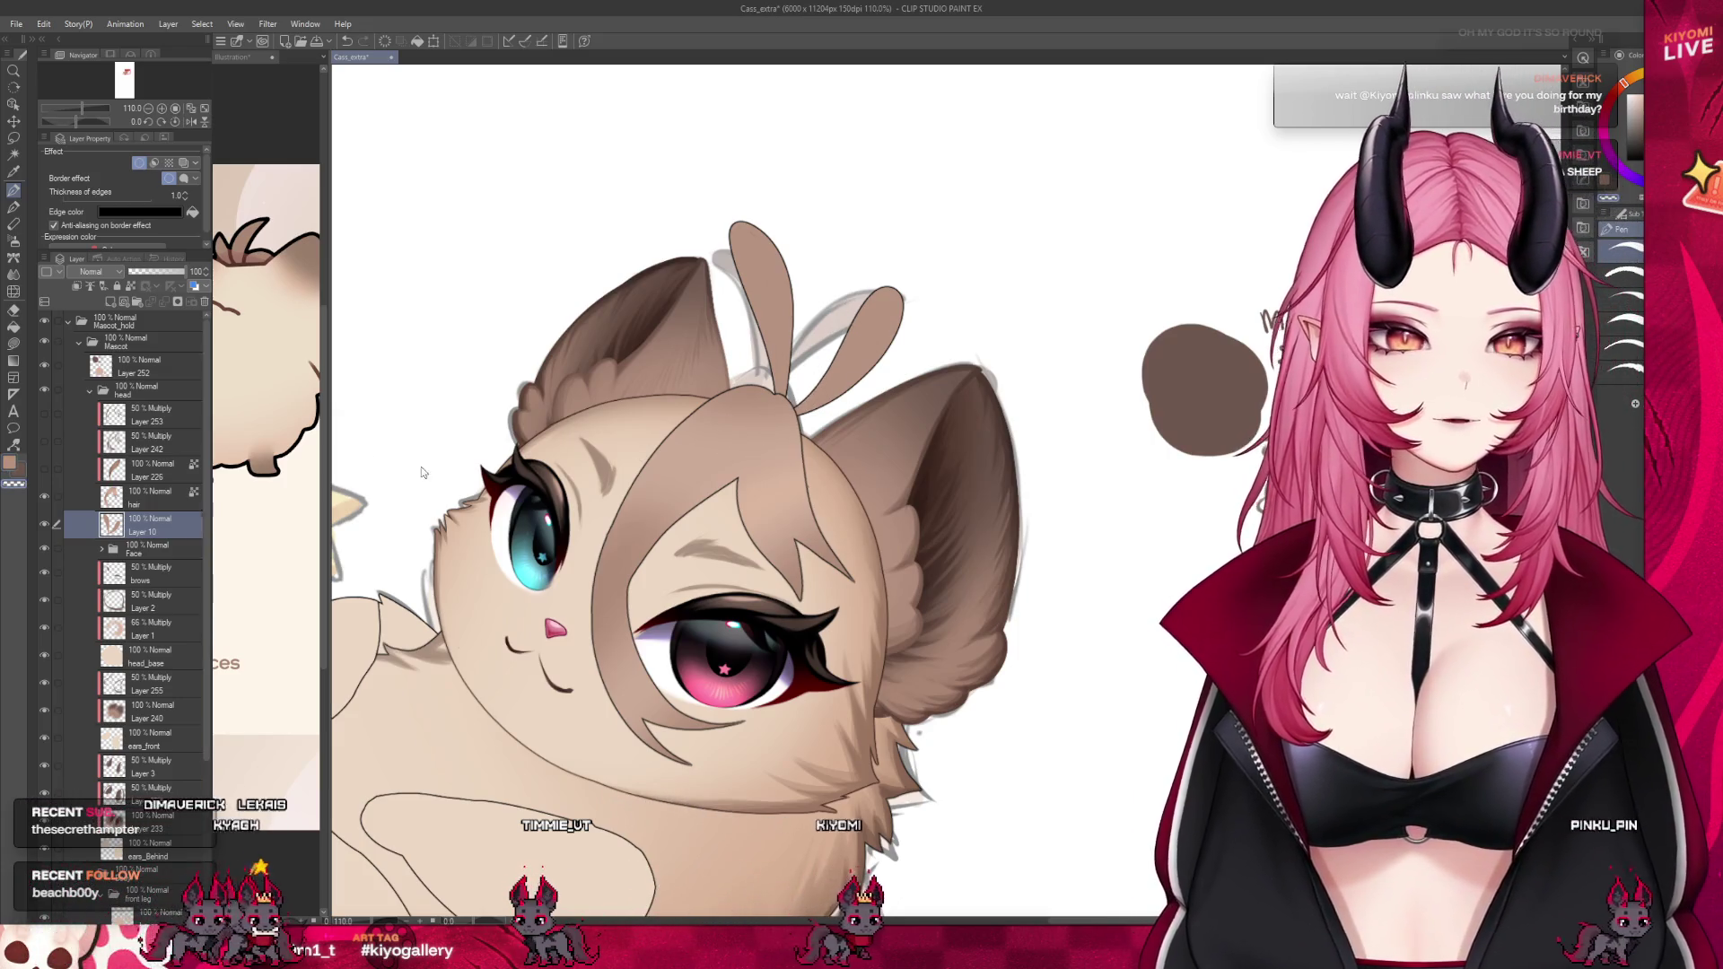
{"action": "left_click", "coordinate": [43, 496]}
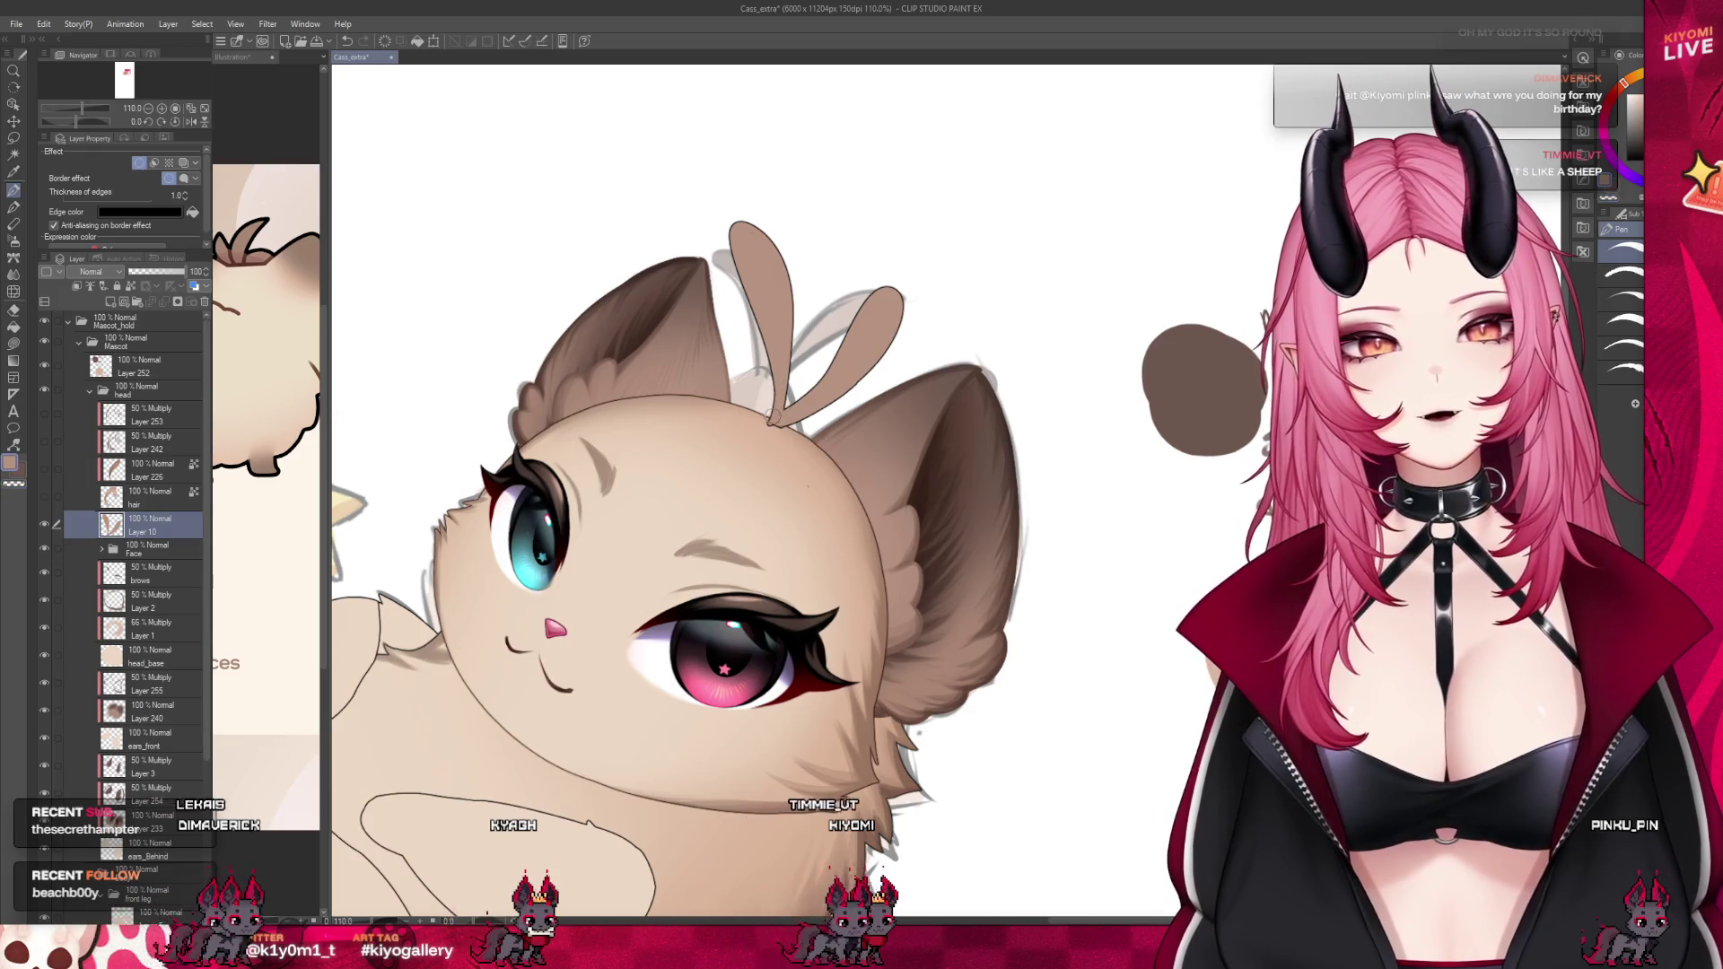
{"action": "scroll", "coordinate": [844, 336], "scroll_direction": "down", "scroll_amount": 4}
{"action": "scroll", "coordinate": [753, 388], "scroll_direction": "up", "scroll_amount": 5}
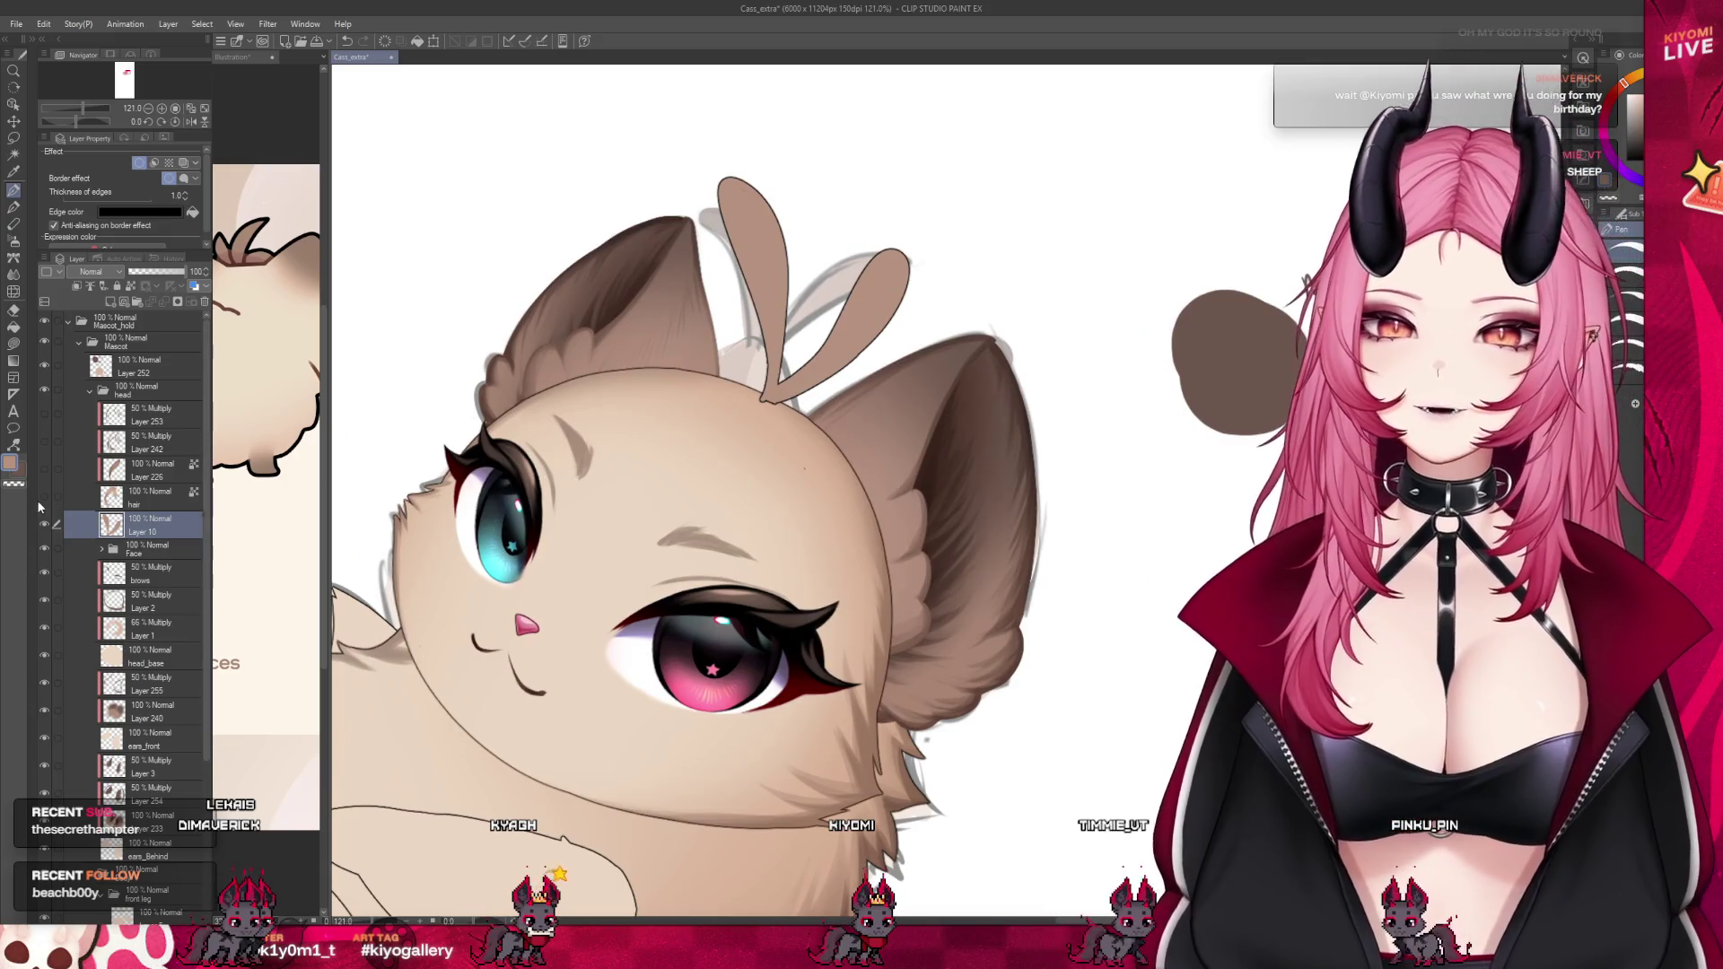
{"action": "scroll", "coordinate": [806, 379], "scroll_direction": "down", "scroll_amount": 6}
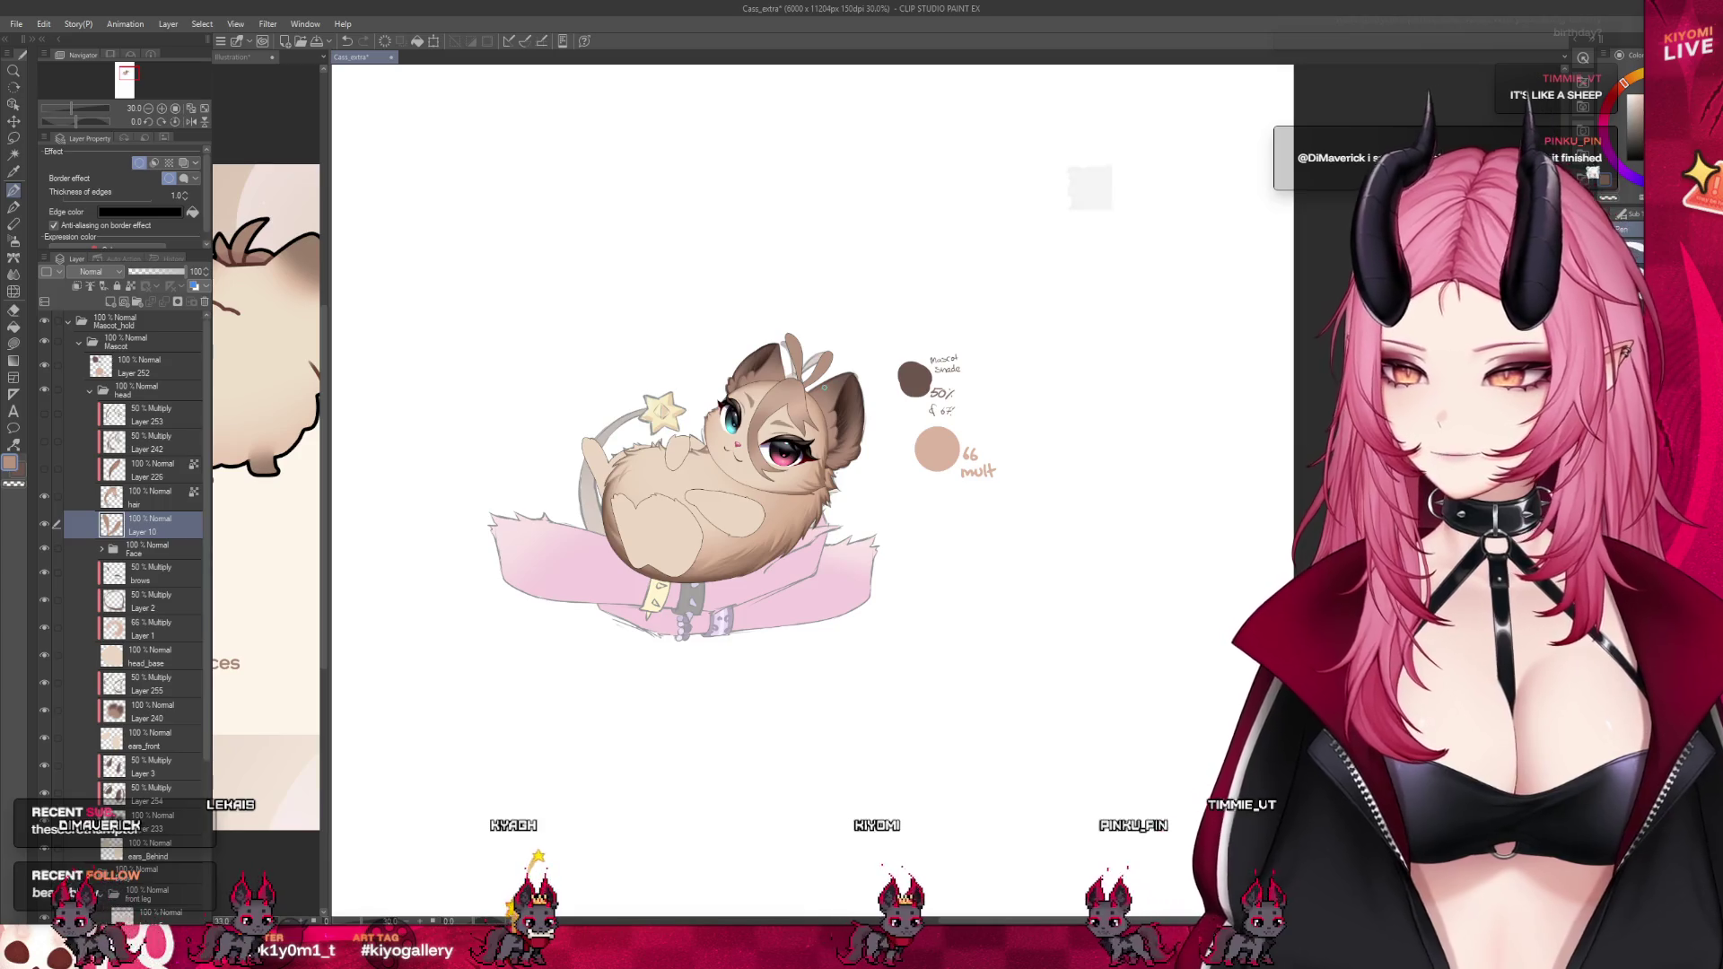
Frame the reference sheet's front view, then narrow its pane so the mascot is larger
{"action": "scroll", "coordinate": [793, 381], "scroll_direction": "up", "scroll_amount": 5}
{"action": "scroll", "coordinate": [869, 302], "scroll_direction": "up", "scroll_amount": 2}
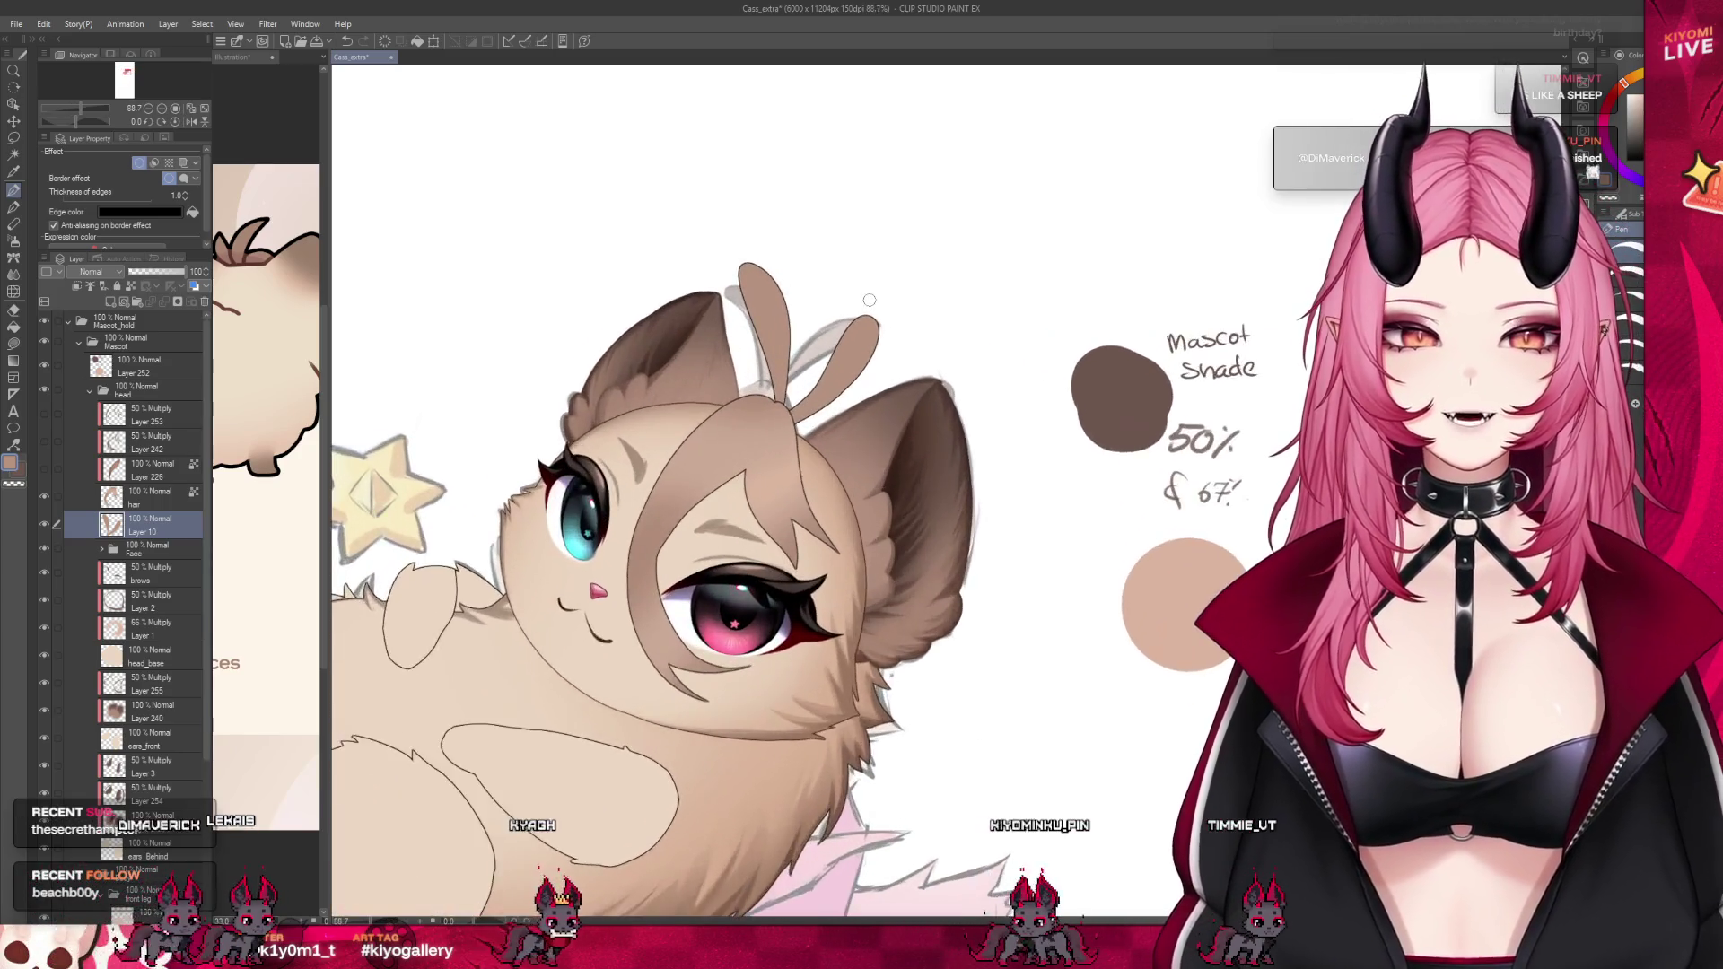
{"action": "left_click", "coordinate": [296, 497]}
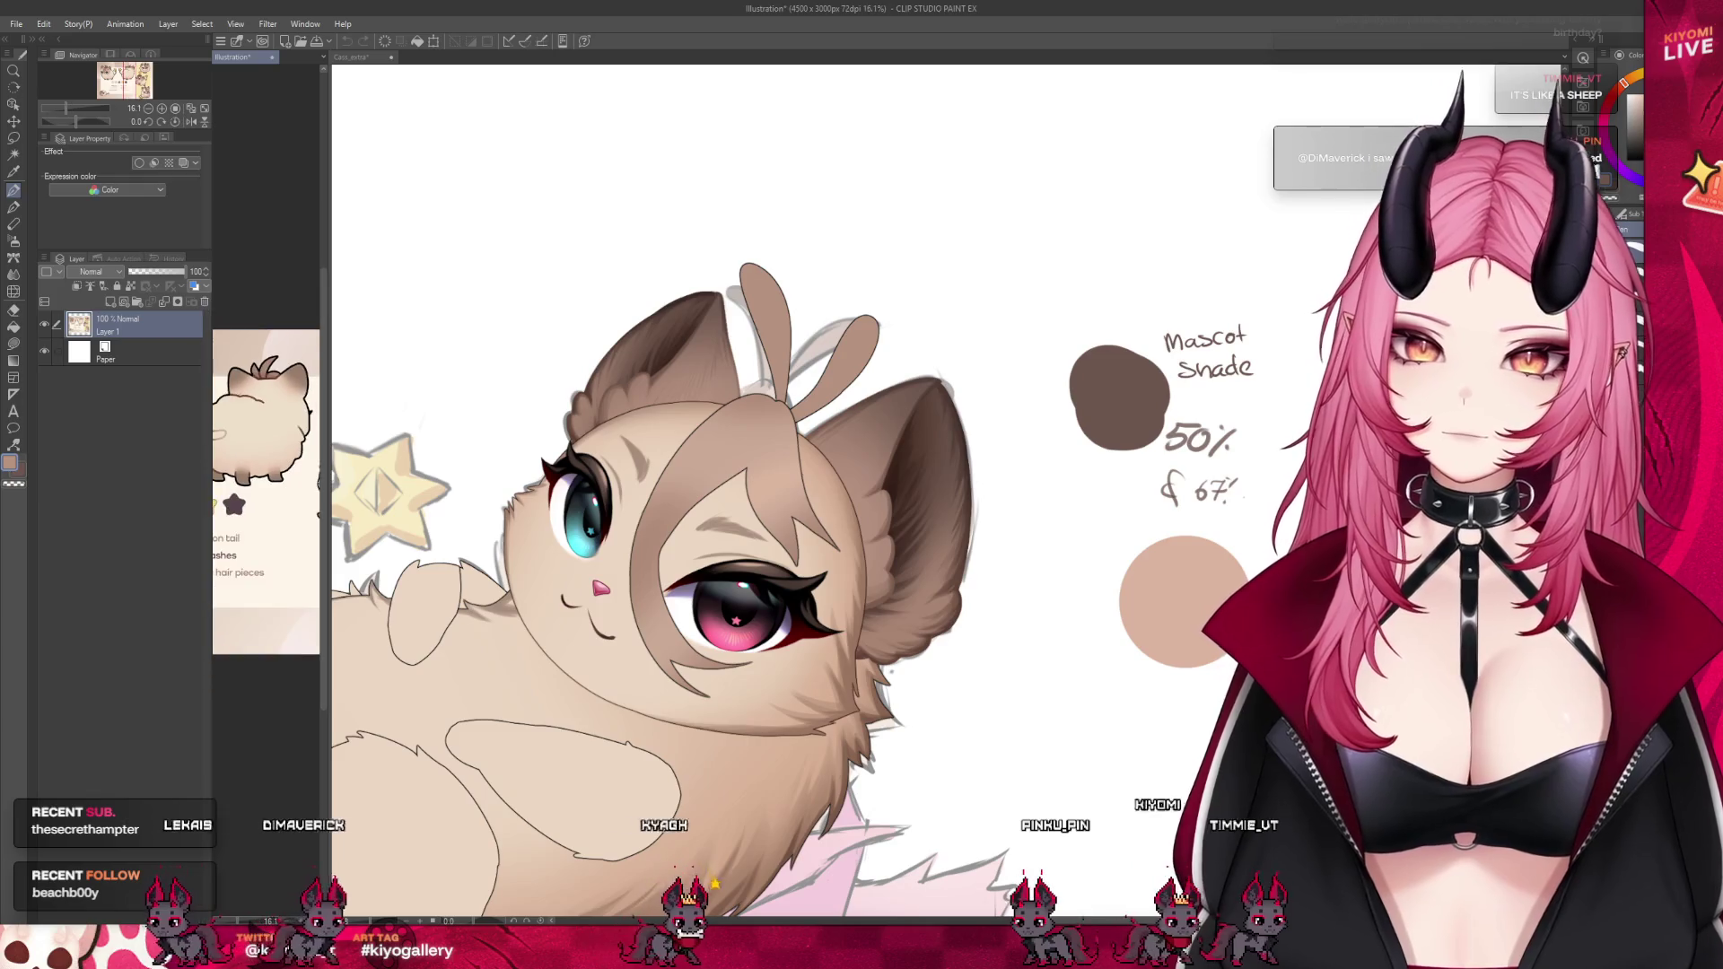
{"action": "left_click_drag", "start_coordinate": [325, 497], "coordinate": [685, 497]}
{"action": "scroll", "coordinate": [448, 494], "scroll_direction": "up", "scroll_amount": 2}
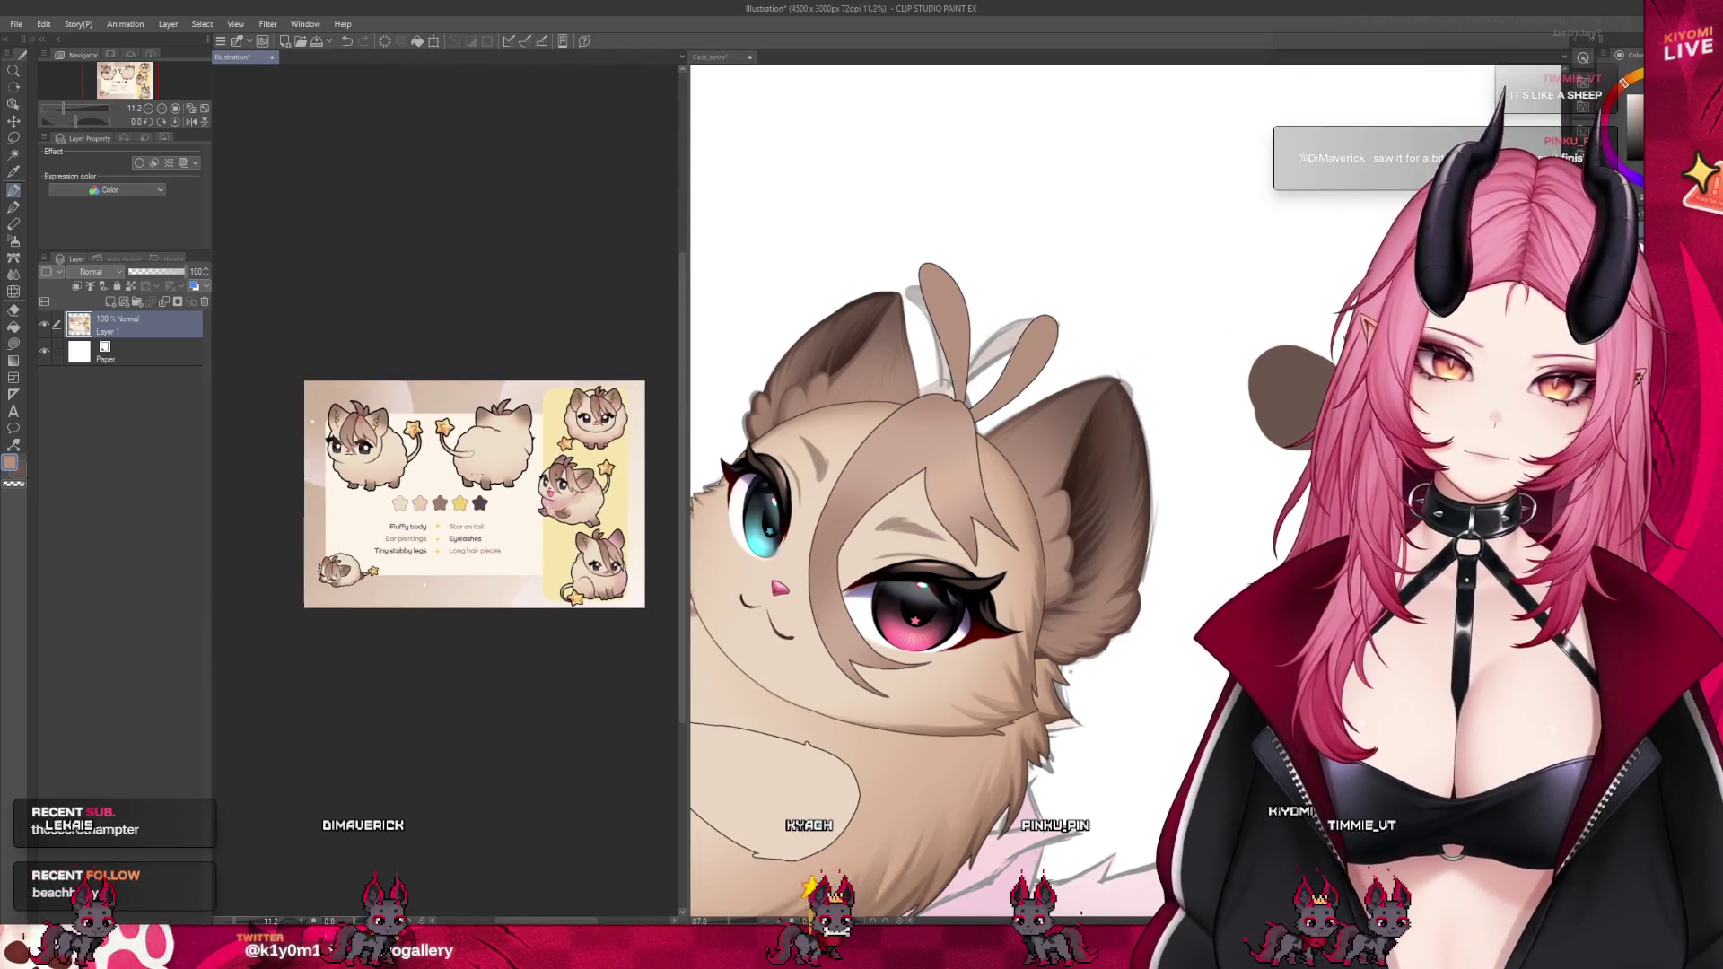
{"action": "left_click_drag", "start_coordinate": [688, 446], "coordinate": [438, 446]}
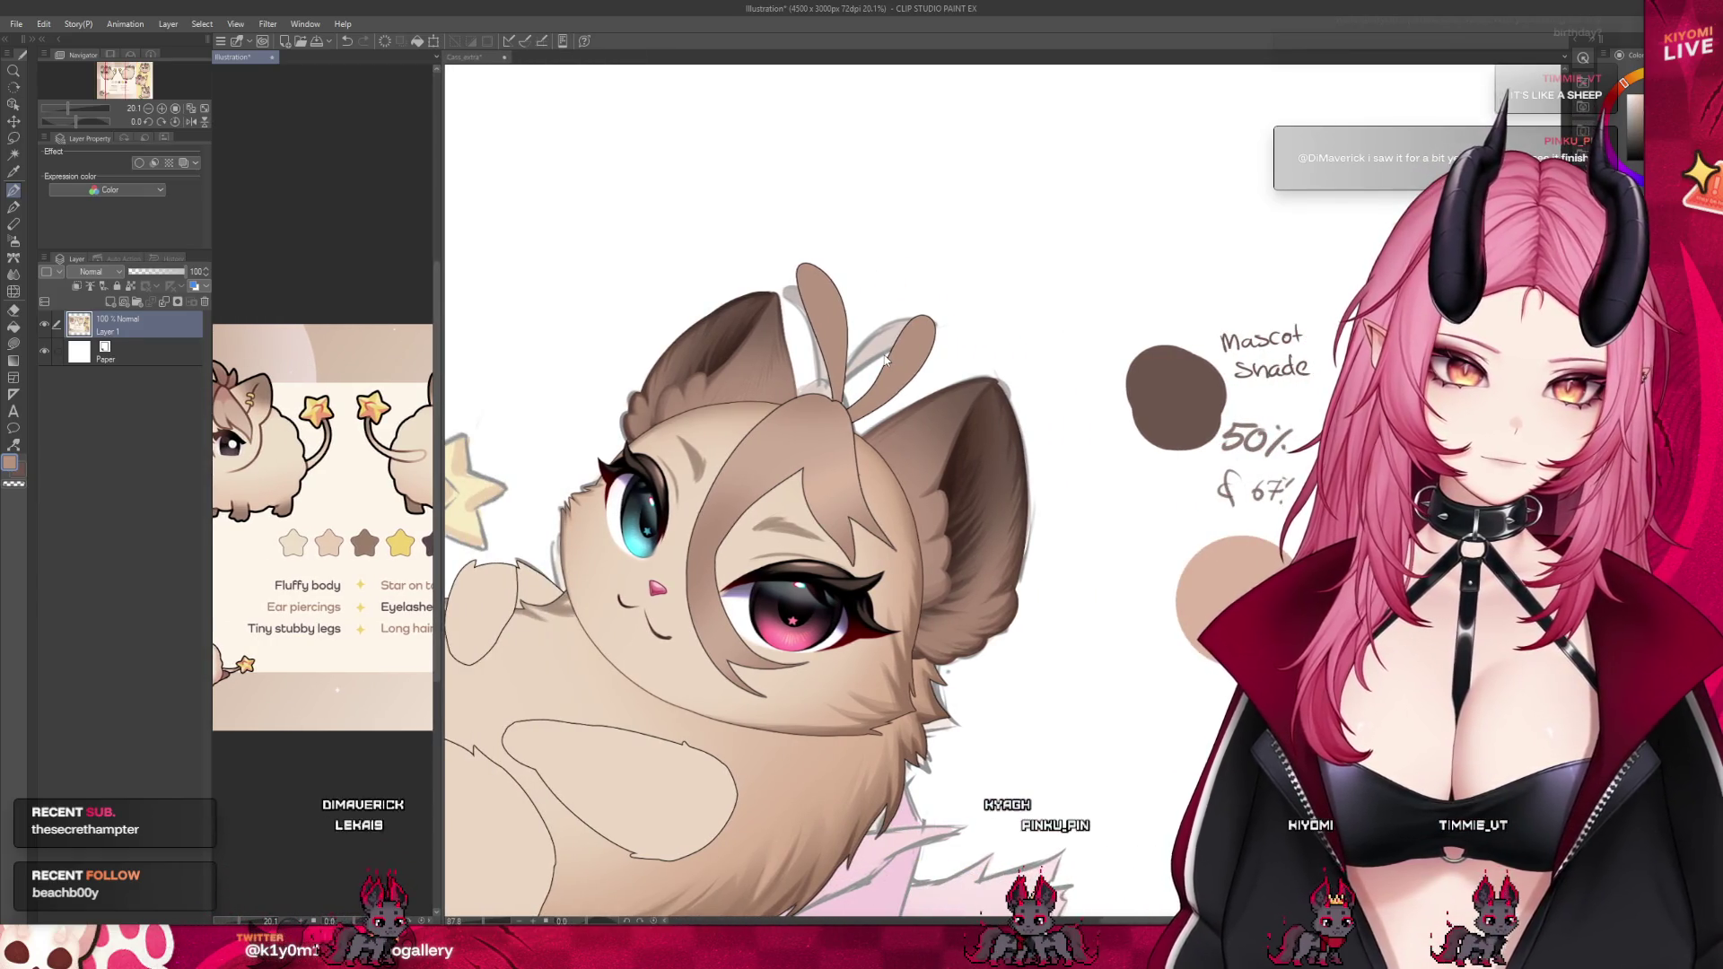
{"action": "scroll", "coordinate": [323, 530], "scroll_direction": "down", "scroll_amount": 1}
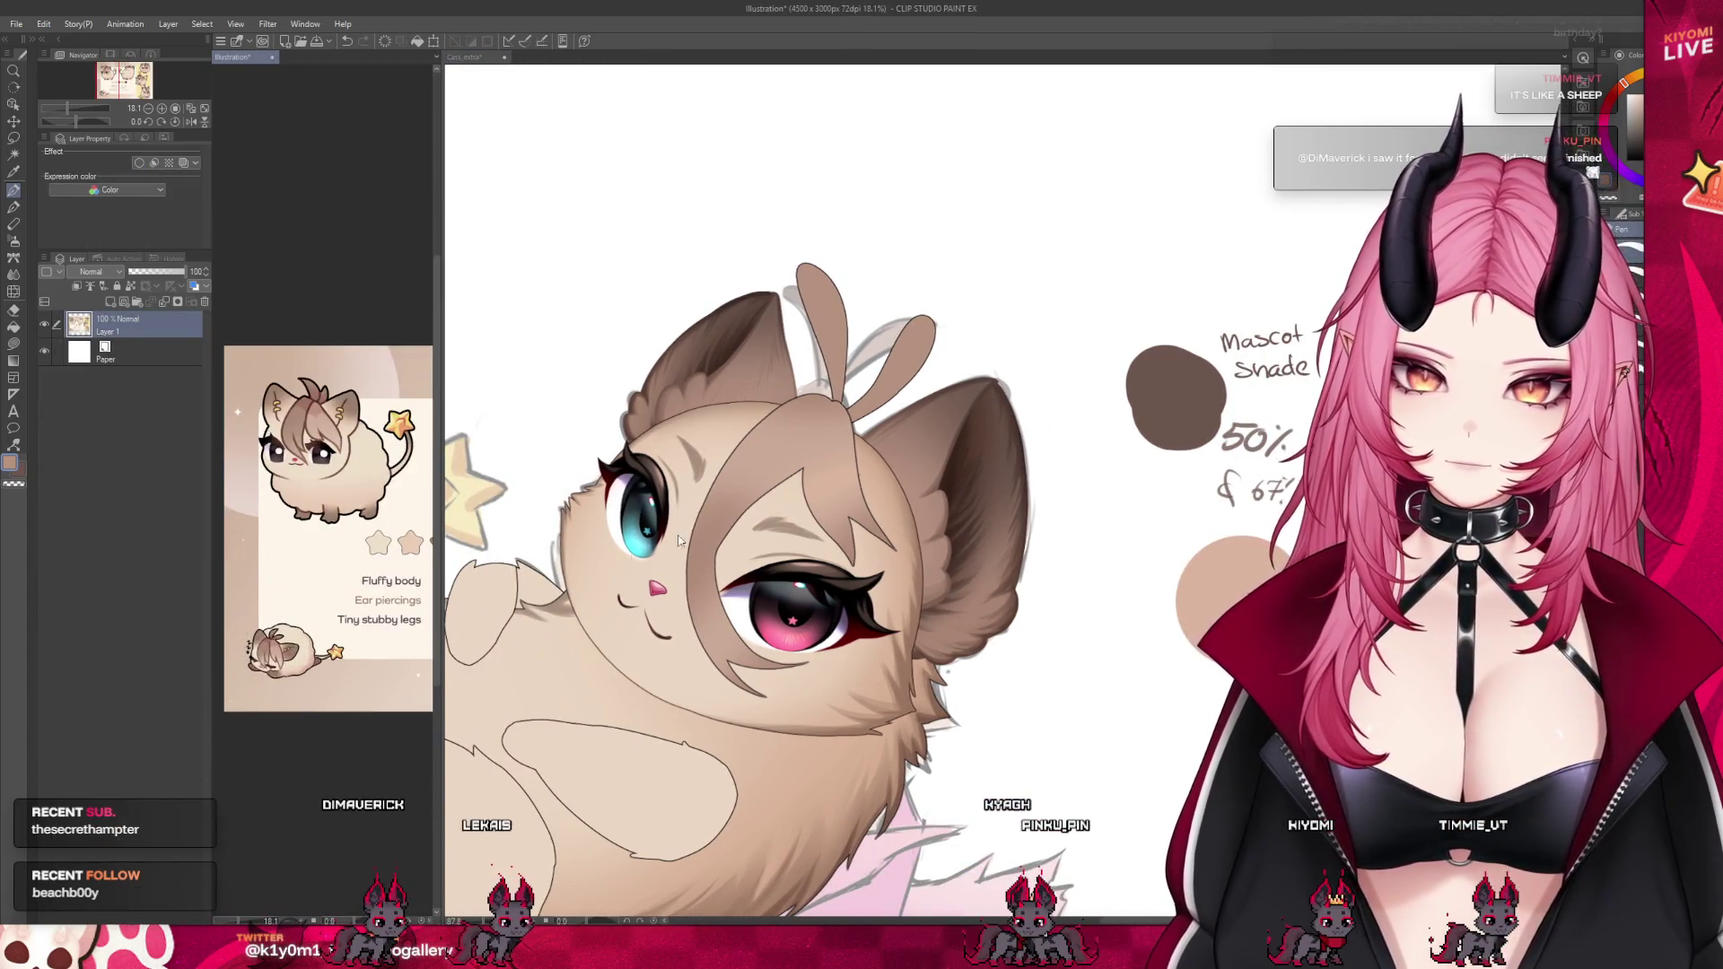
{"action": "scroll", "coordinate": [679, 539], "scroll_direction": "up", "scroll_amount": 2}
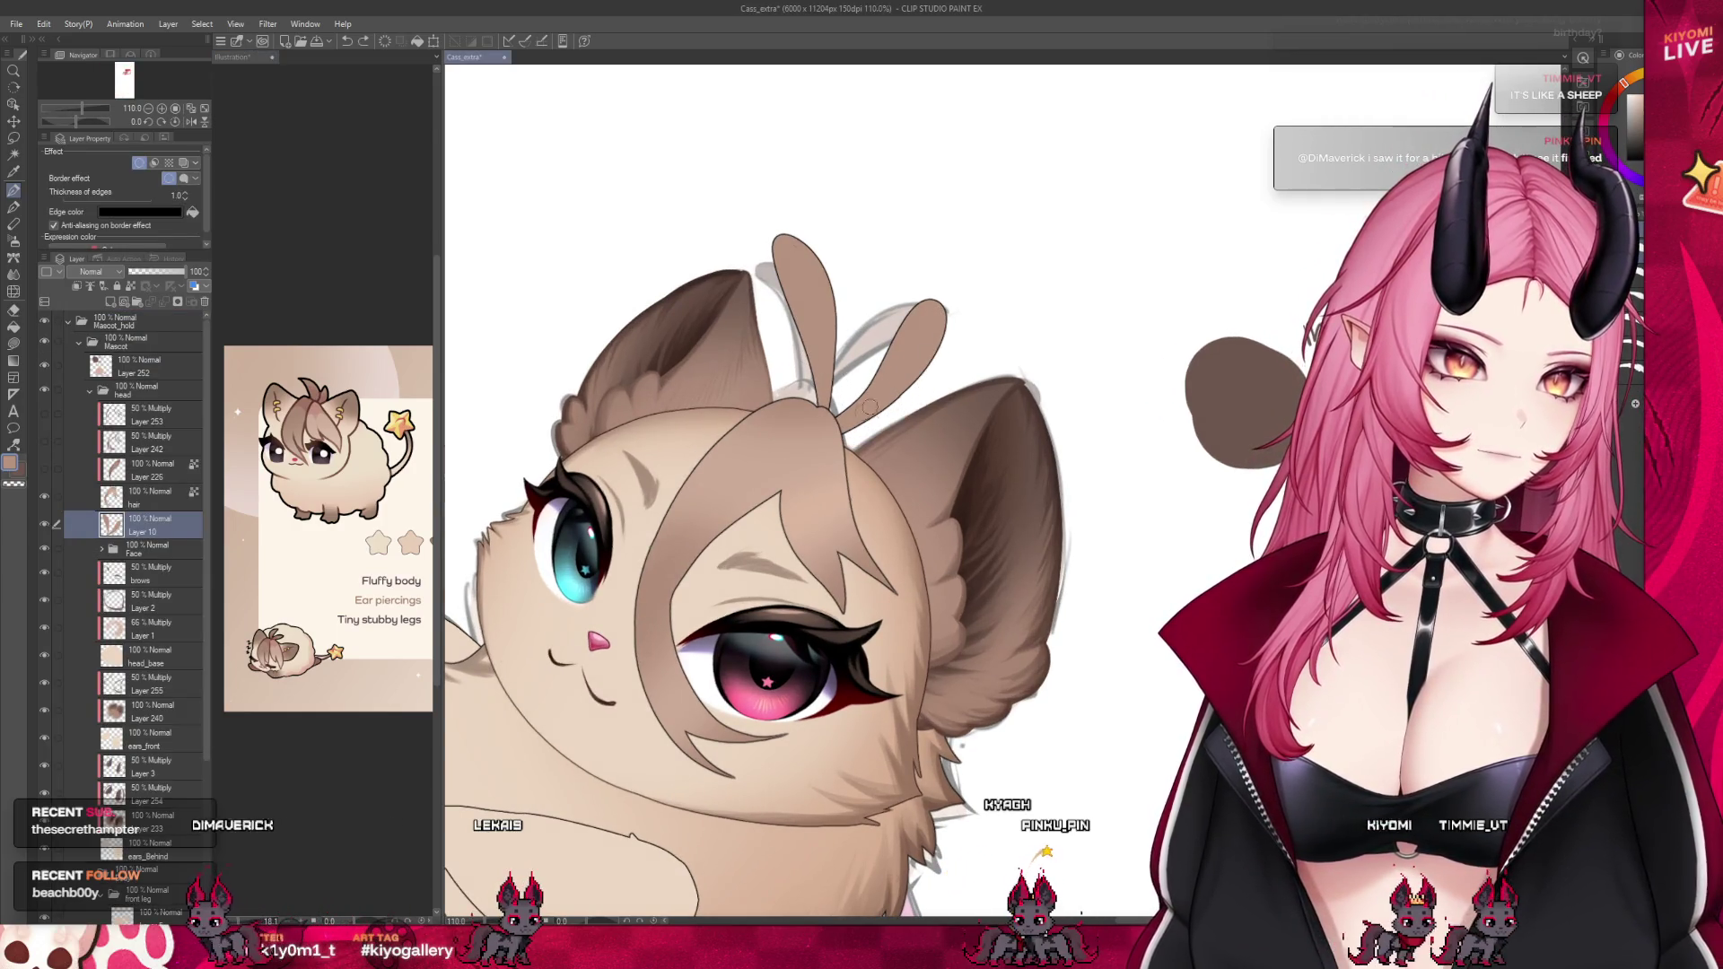
Undo the right hair tuft's strokes and redraw its taller tip and left edge
{"action": "key", "text": "ctrl+z"}
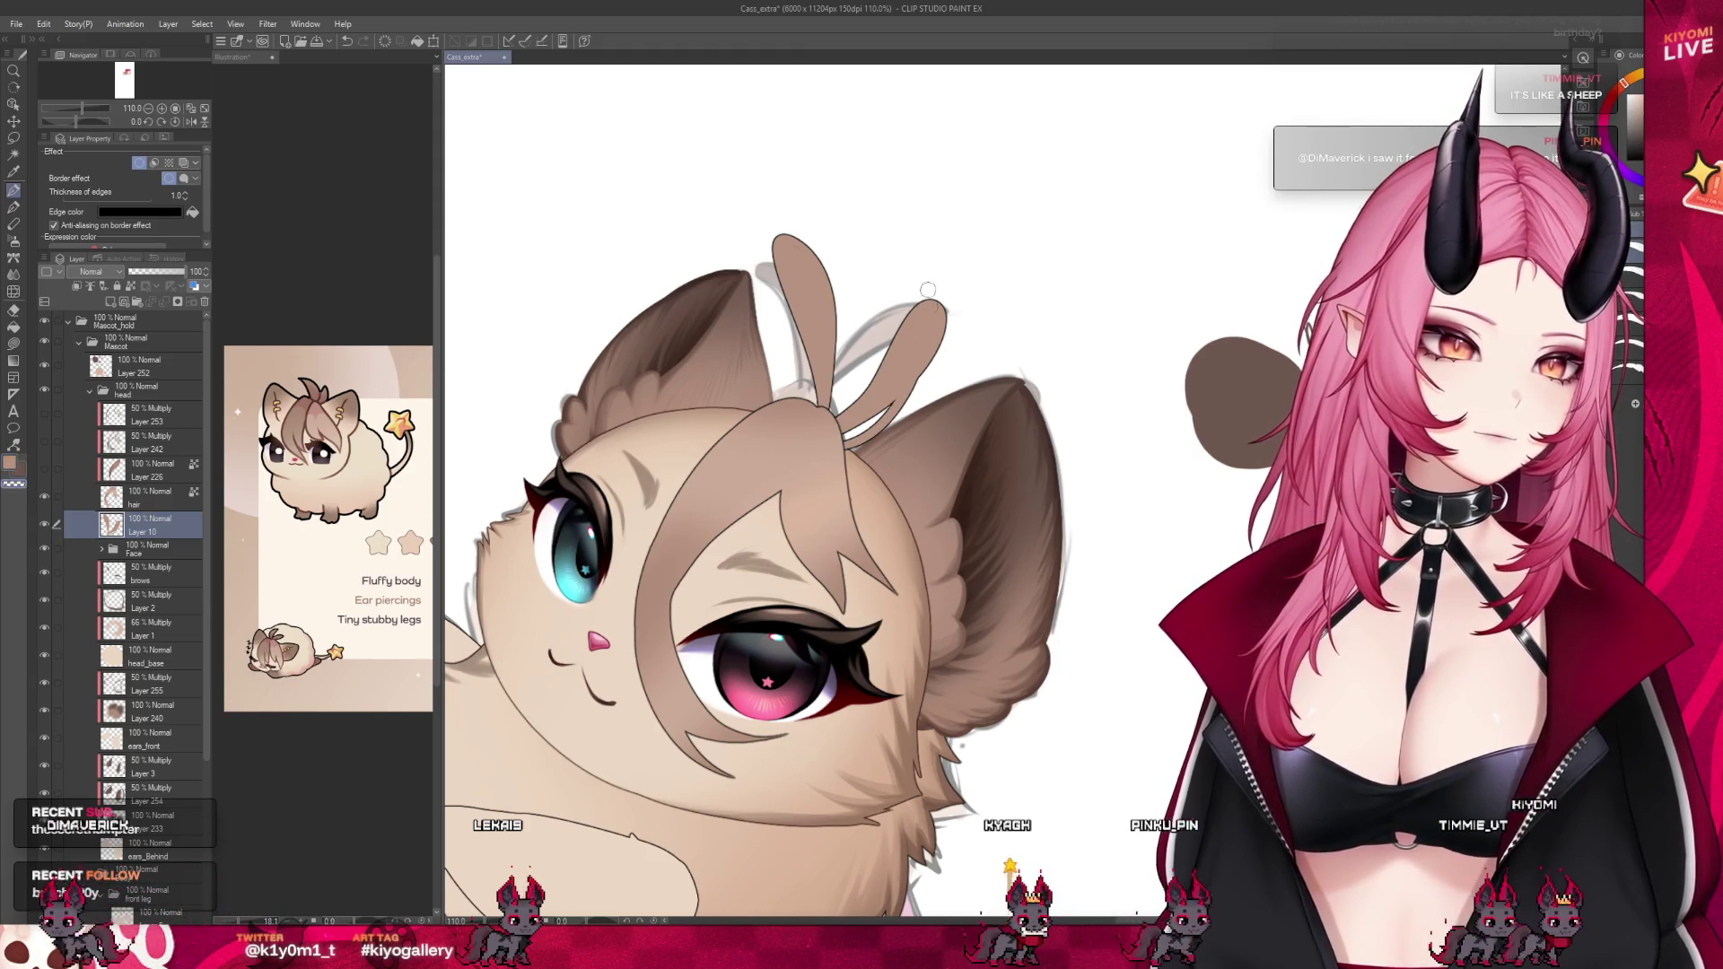
{"action": "key", "text": "ctrl+z"}
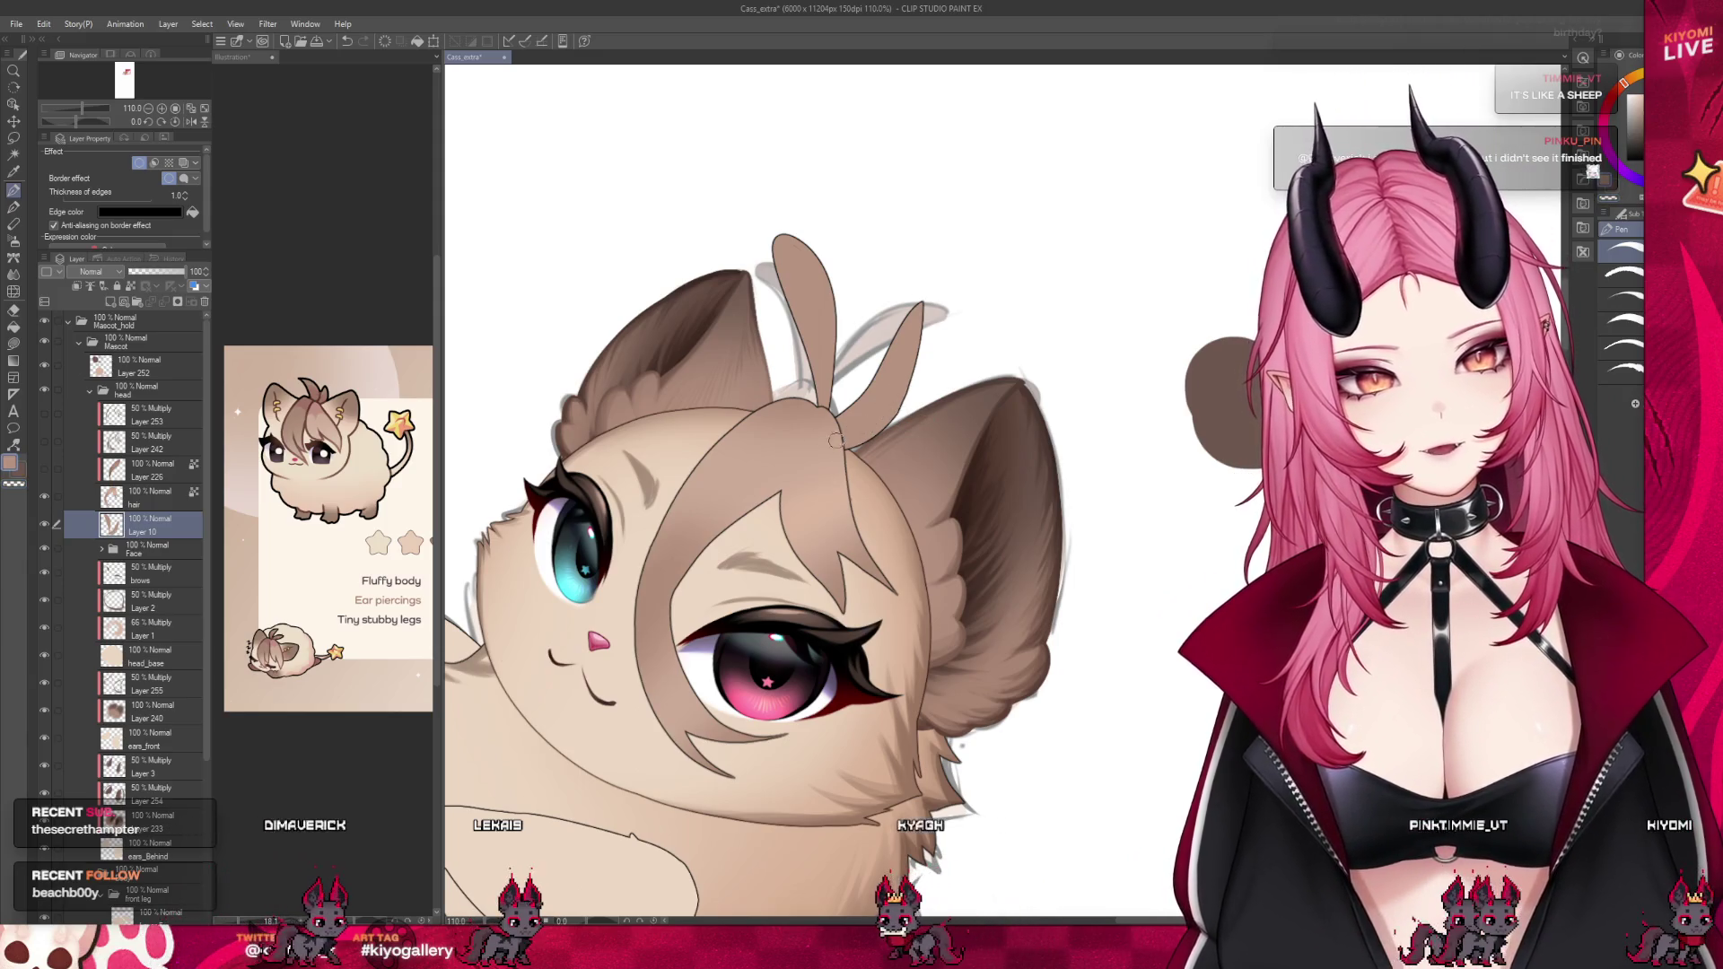
{"action": "key", "text": "ctrl+z"}
{"action": "left_click_drag", "start_coordinate": [912, 309], "coordinate": [906, 364]}
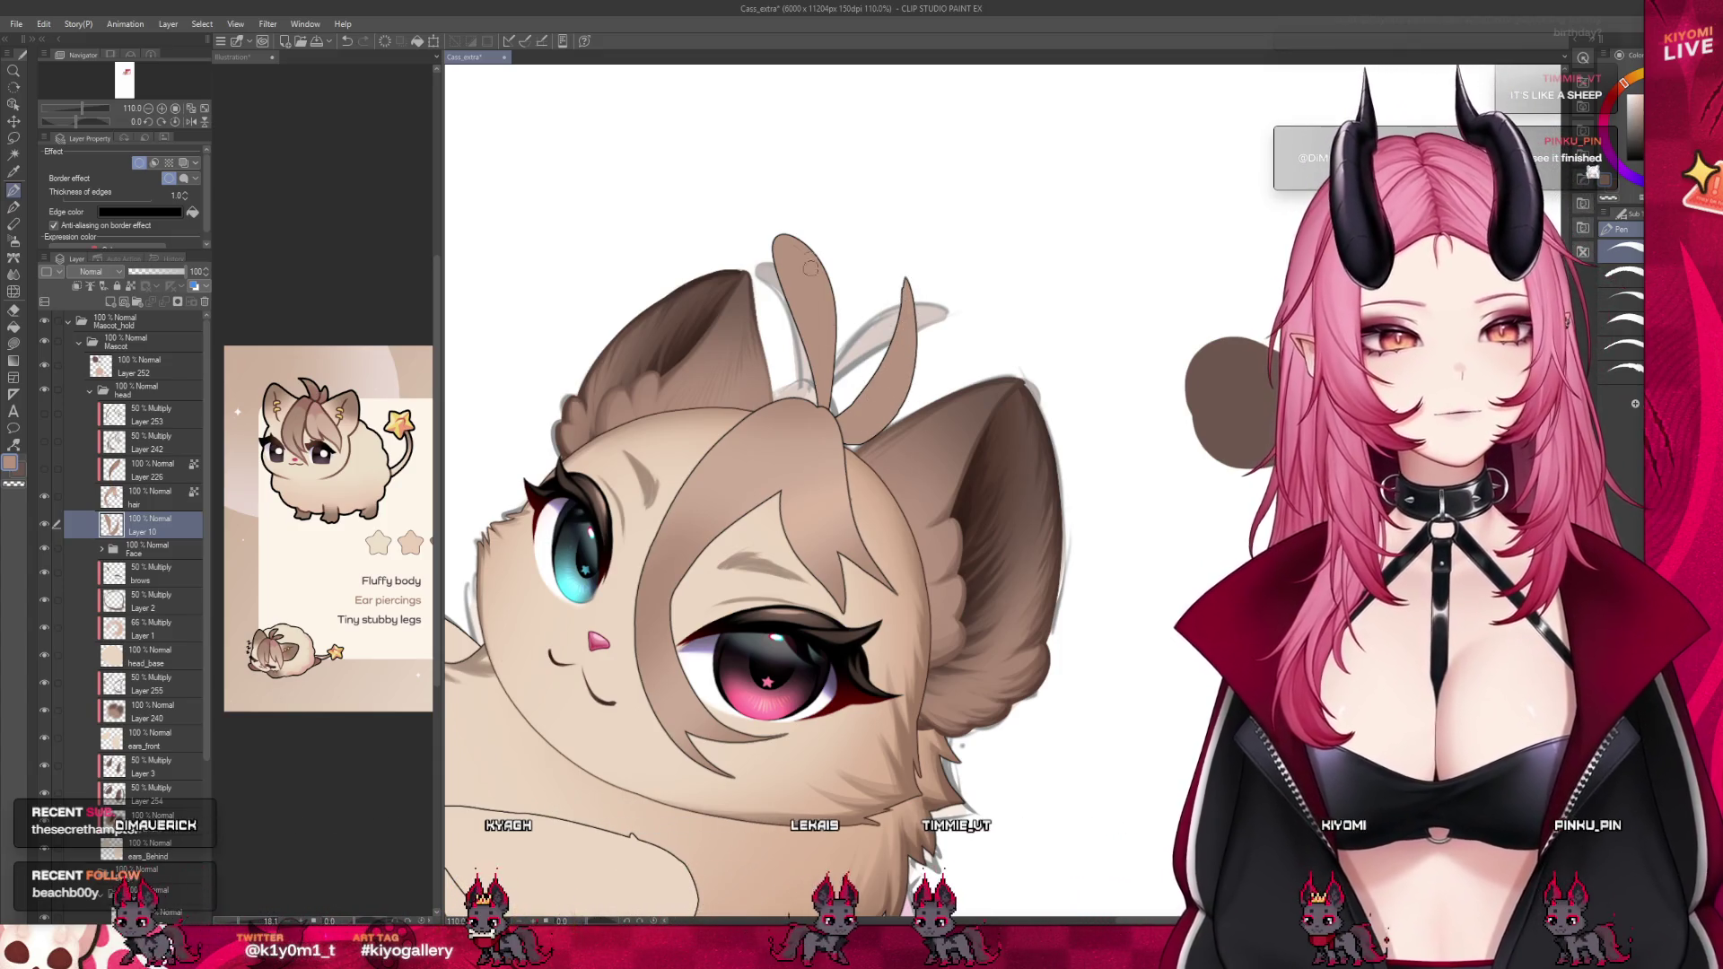
{"action": "mouse_move", "coordinate": [837, 411]}
{"action": "left_mouse_down"}
{"action": "mouse_move", "coordinate": [854, 334]}
{"action": "mouse_move", "coordinate": [770, 218]}
{"action": "left_mouse_up"}
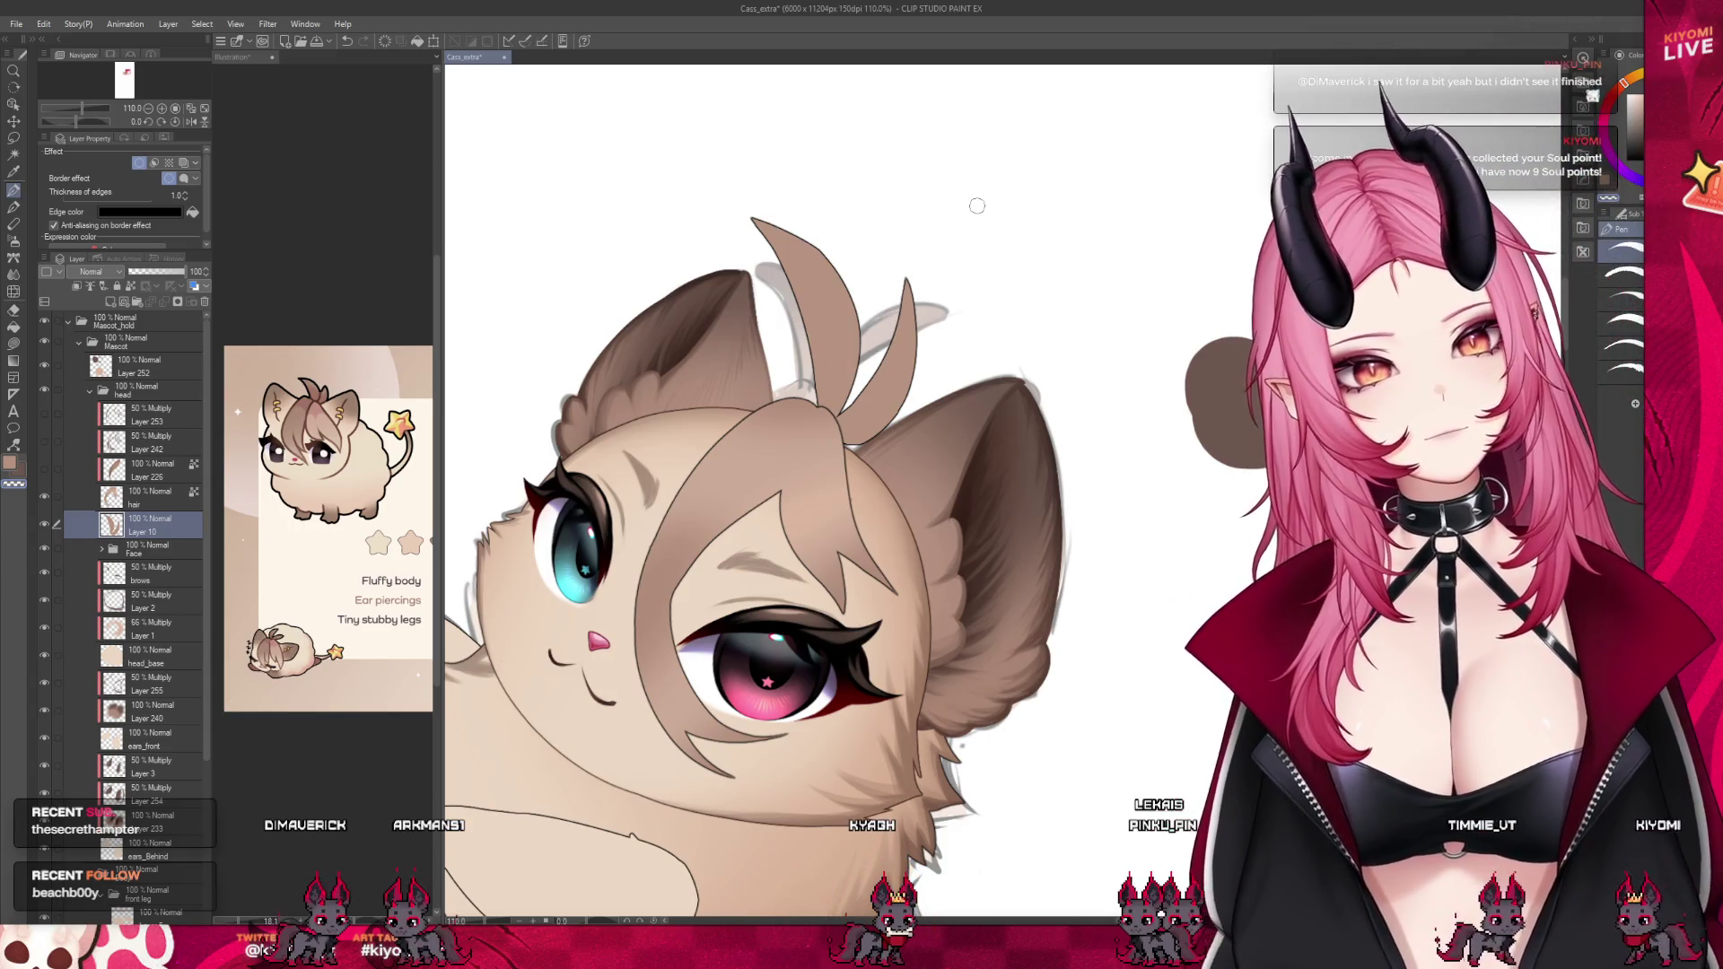
Ink the right edge of the hair strand and add a dark line along it
{"action": "scroll", "coordinate": [977, 206], "scroll_direction": "down", "scroll_amount": 6}
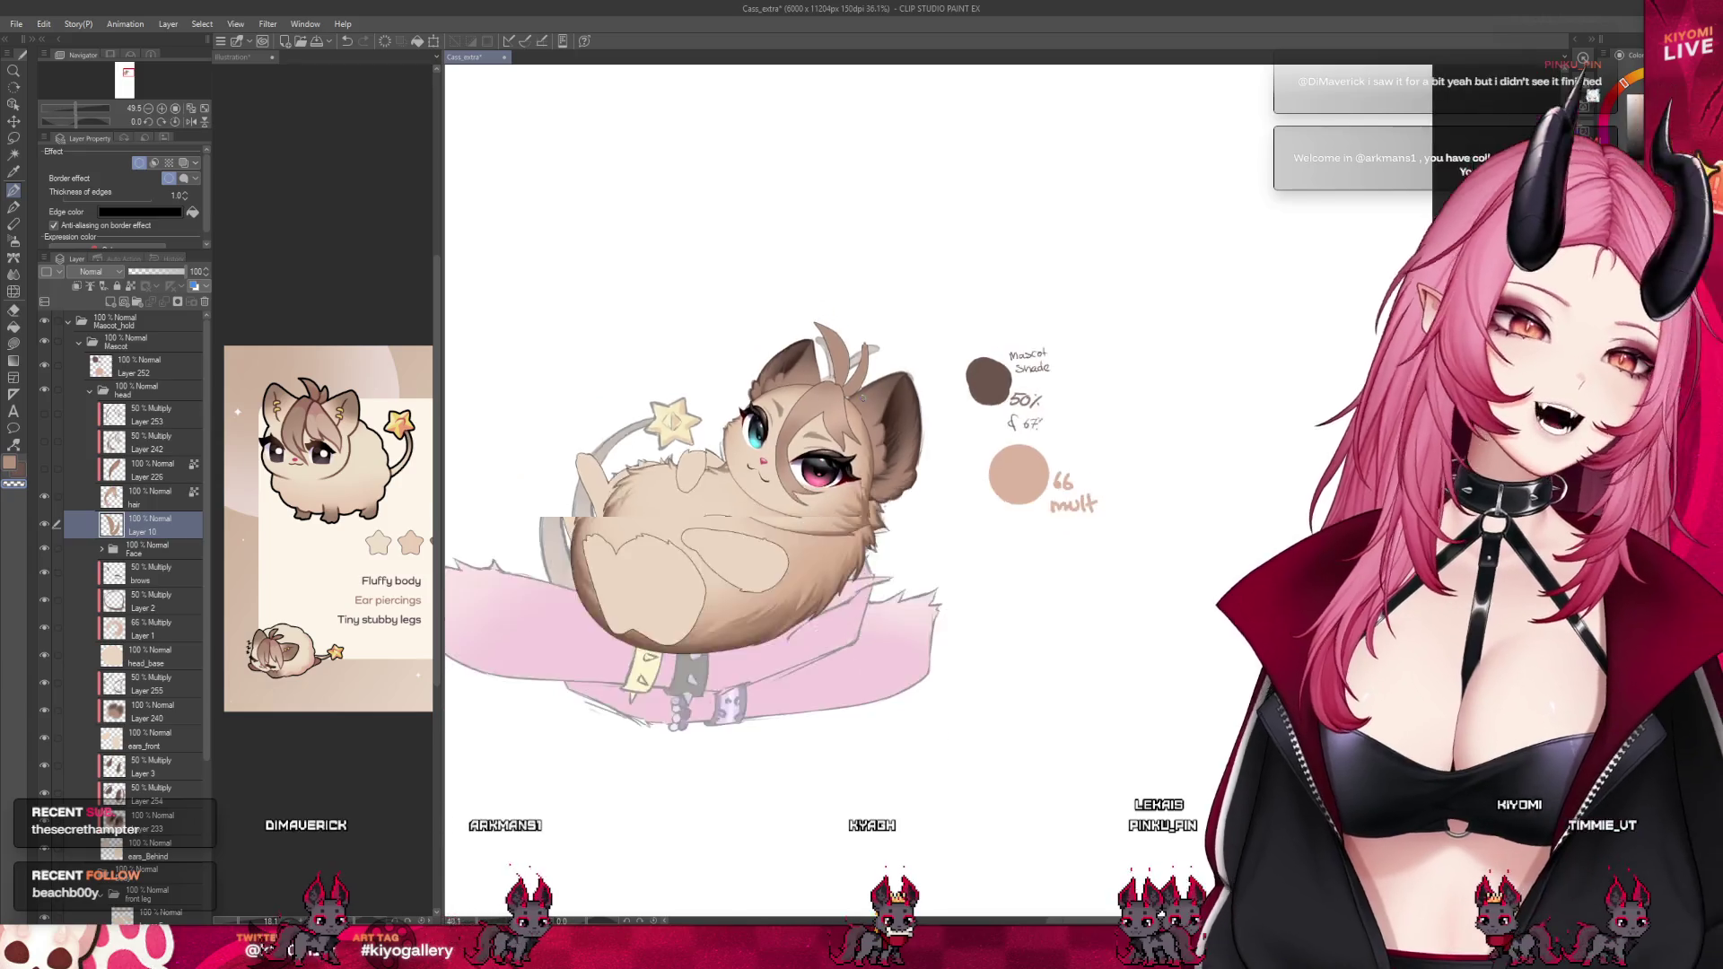
{"action": "scroll", "coordinate": [857, 377], "scroll_direction": "up", "scroll_amount": 2}
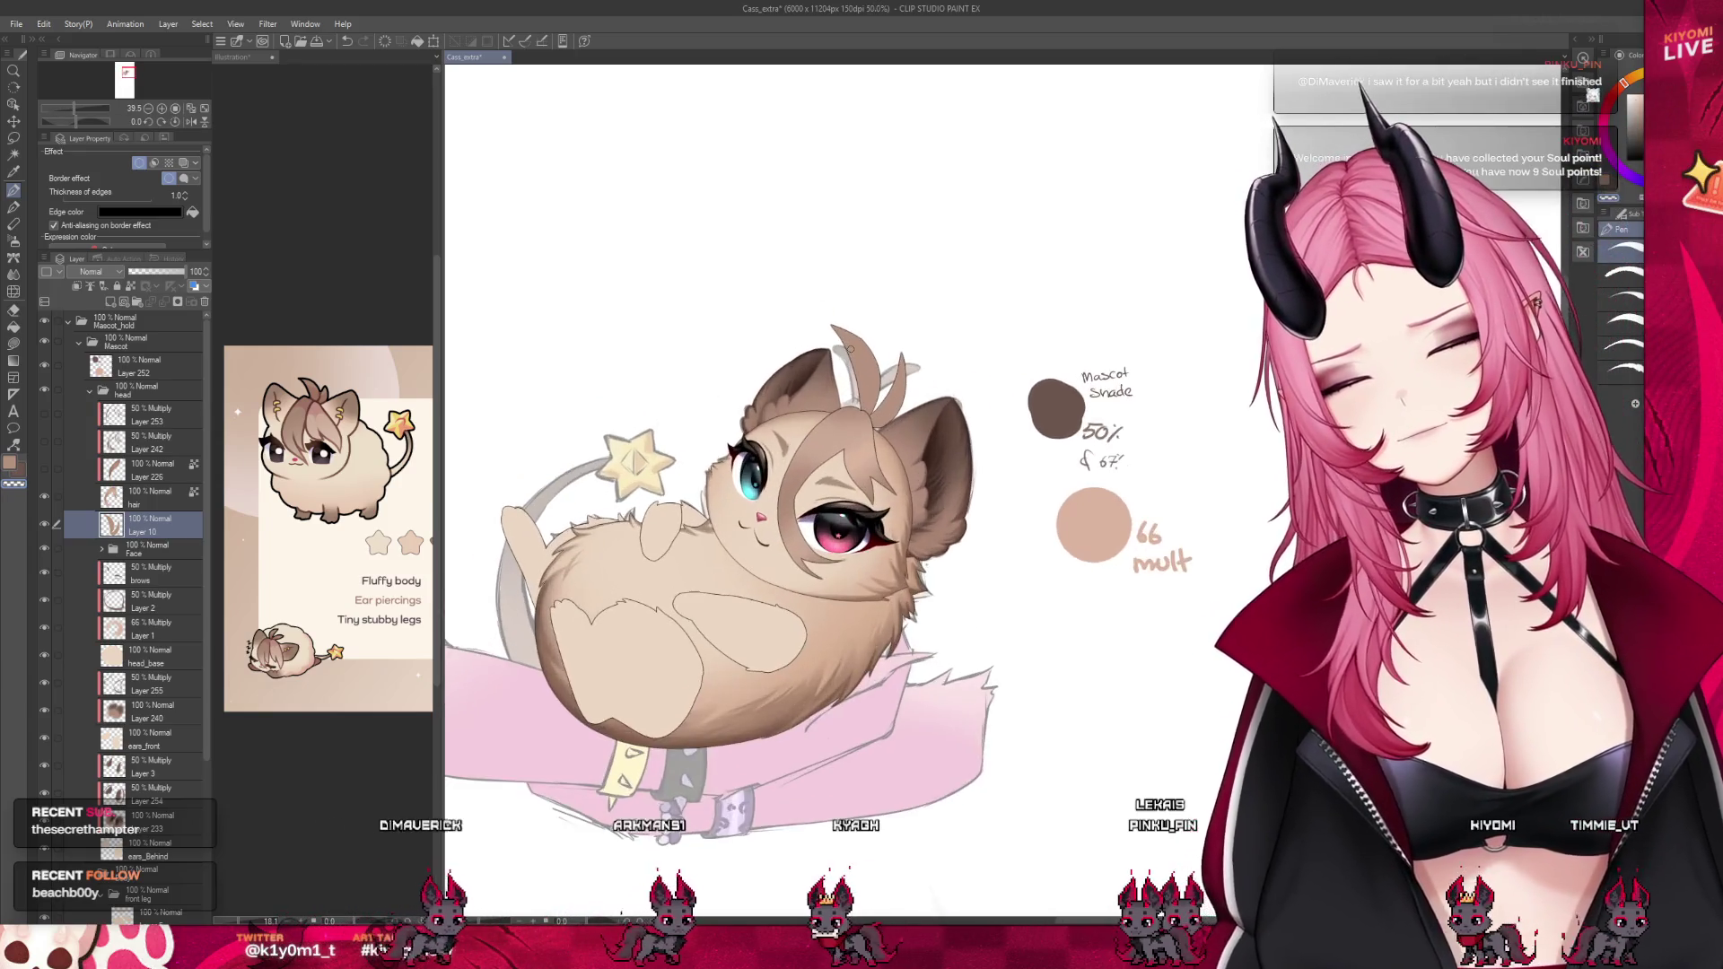
{"action": "scroll", "coordinate": [848, 348], "scroll_direction": "up", "scroll_amount": 5}
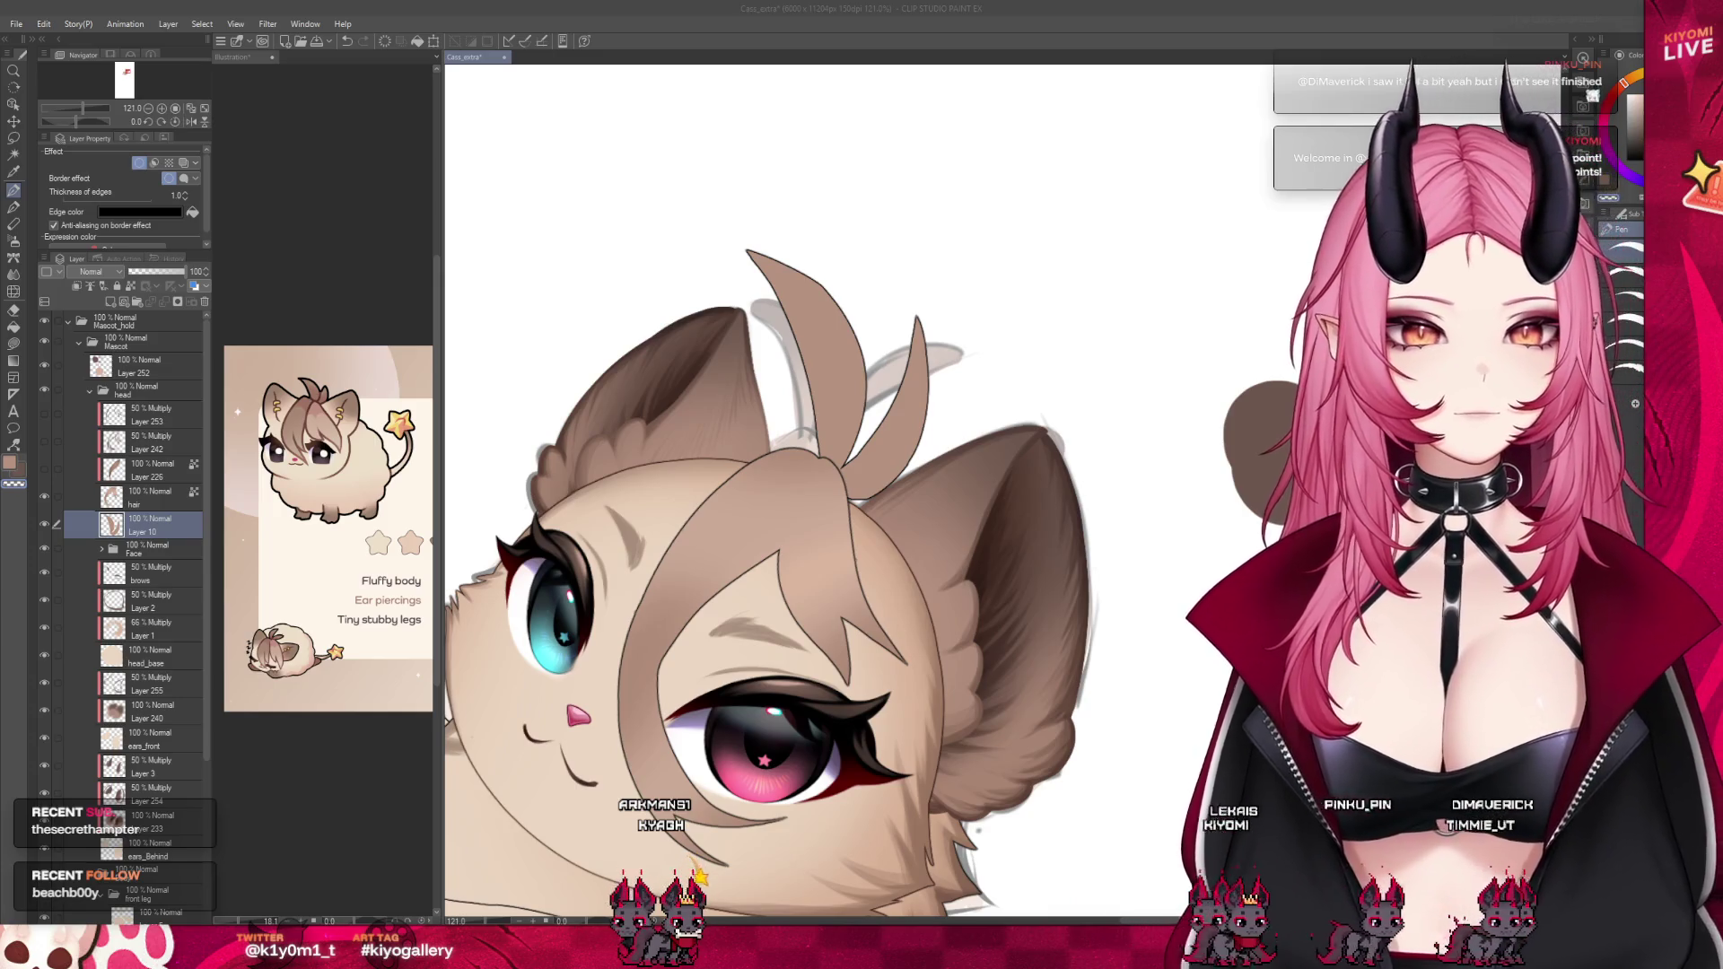
{"action": "left_click", "coordinate": [739, 246]}
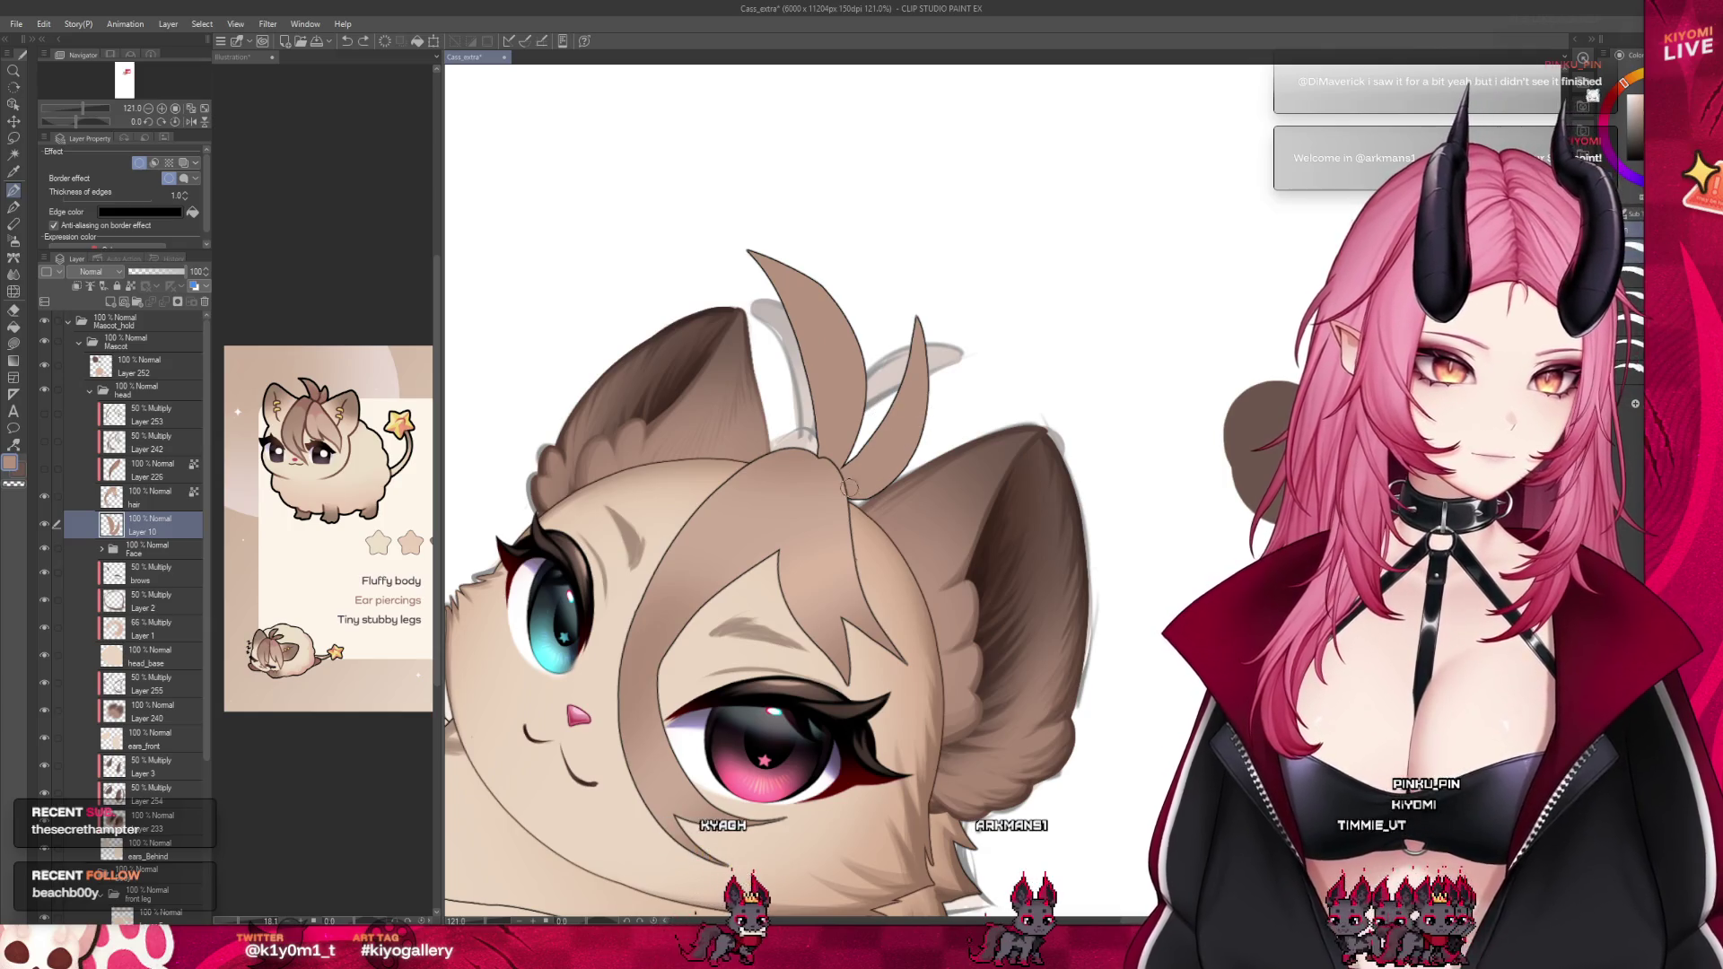
{"action": "left_click_drag", "start_coordinate": [921, 357], "coordinate": [864, 482]}
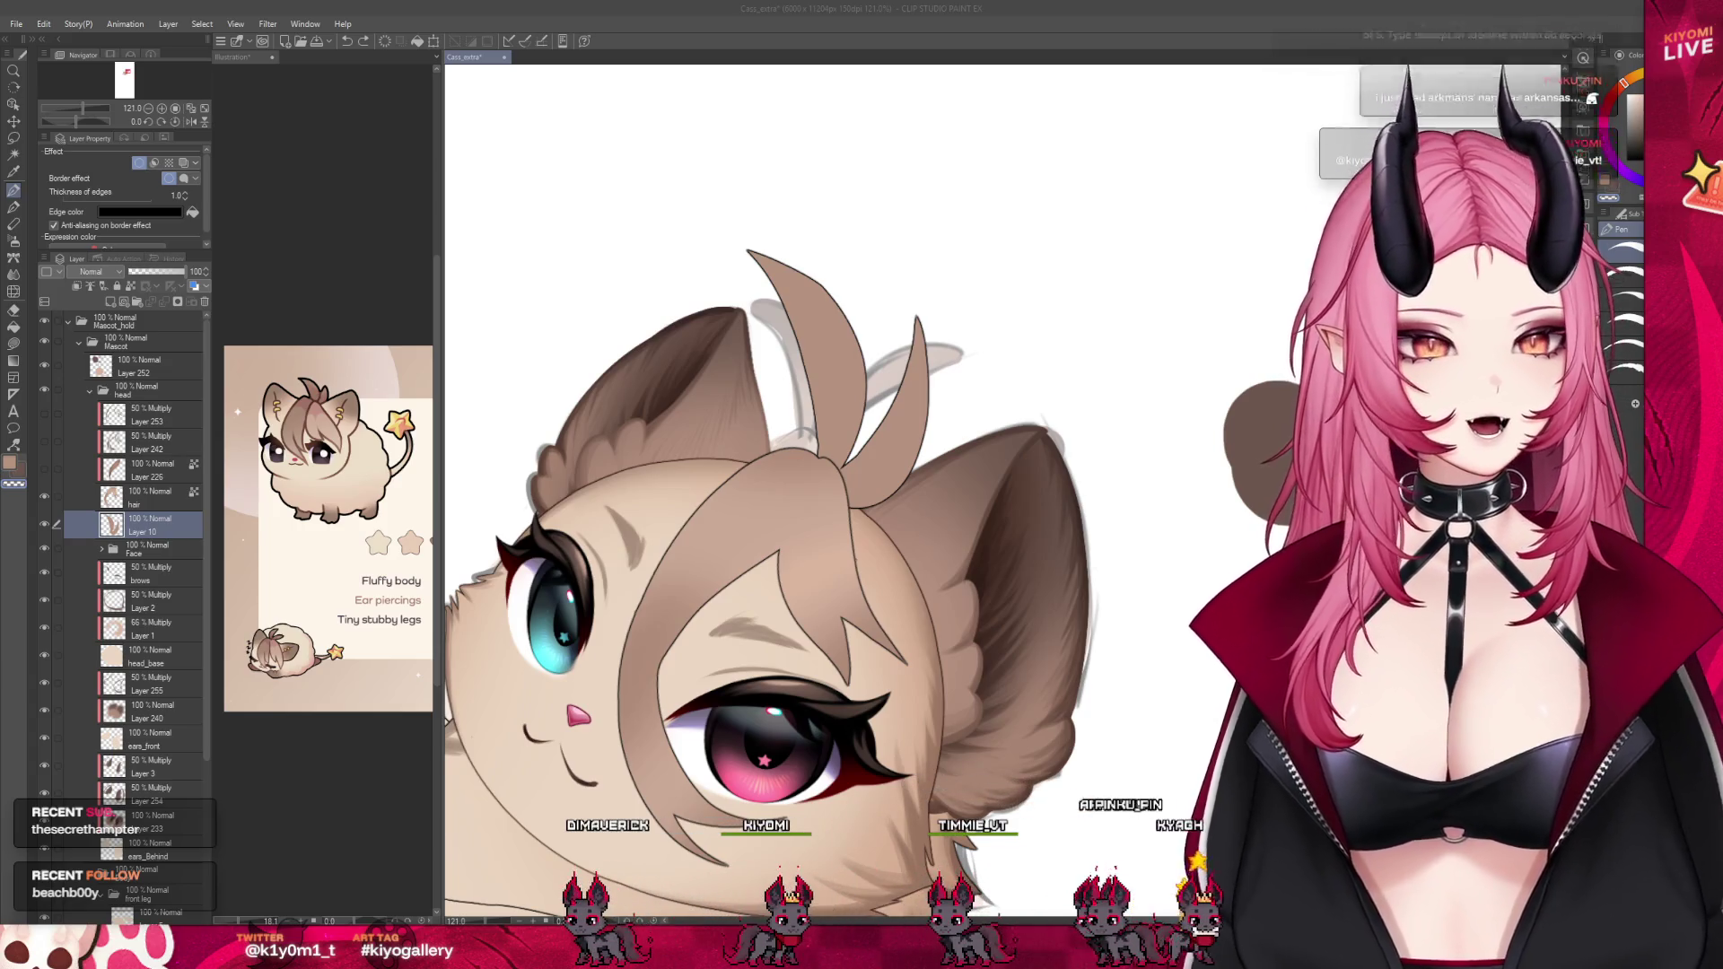
{"action": "left_click_drag", "start_coordinate": [808, 278], "coordinate": [832, 303]}
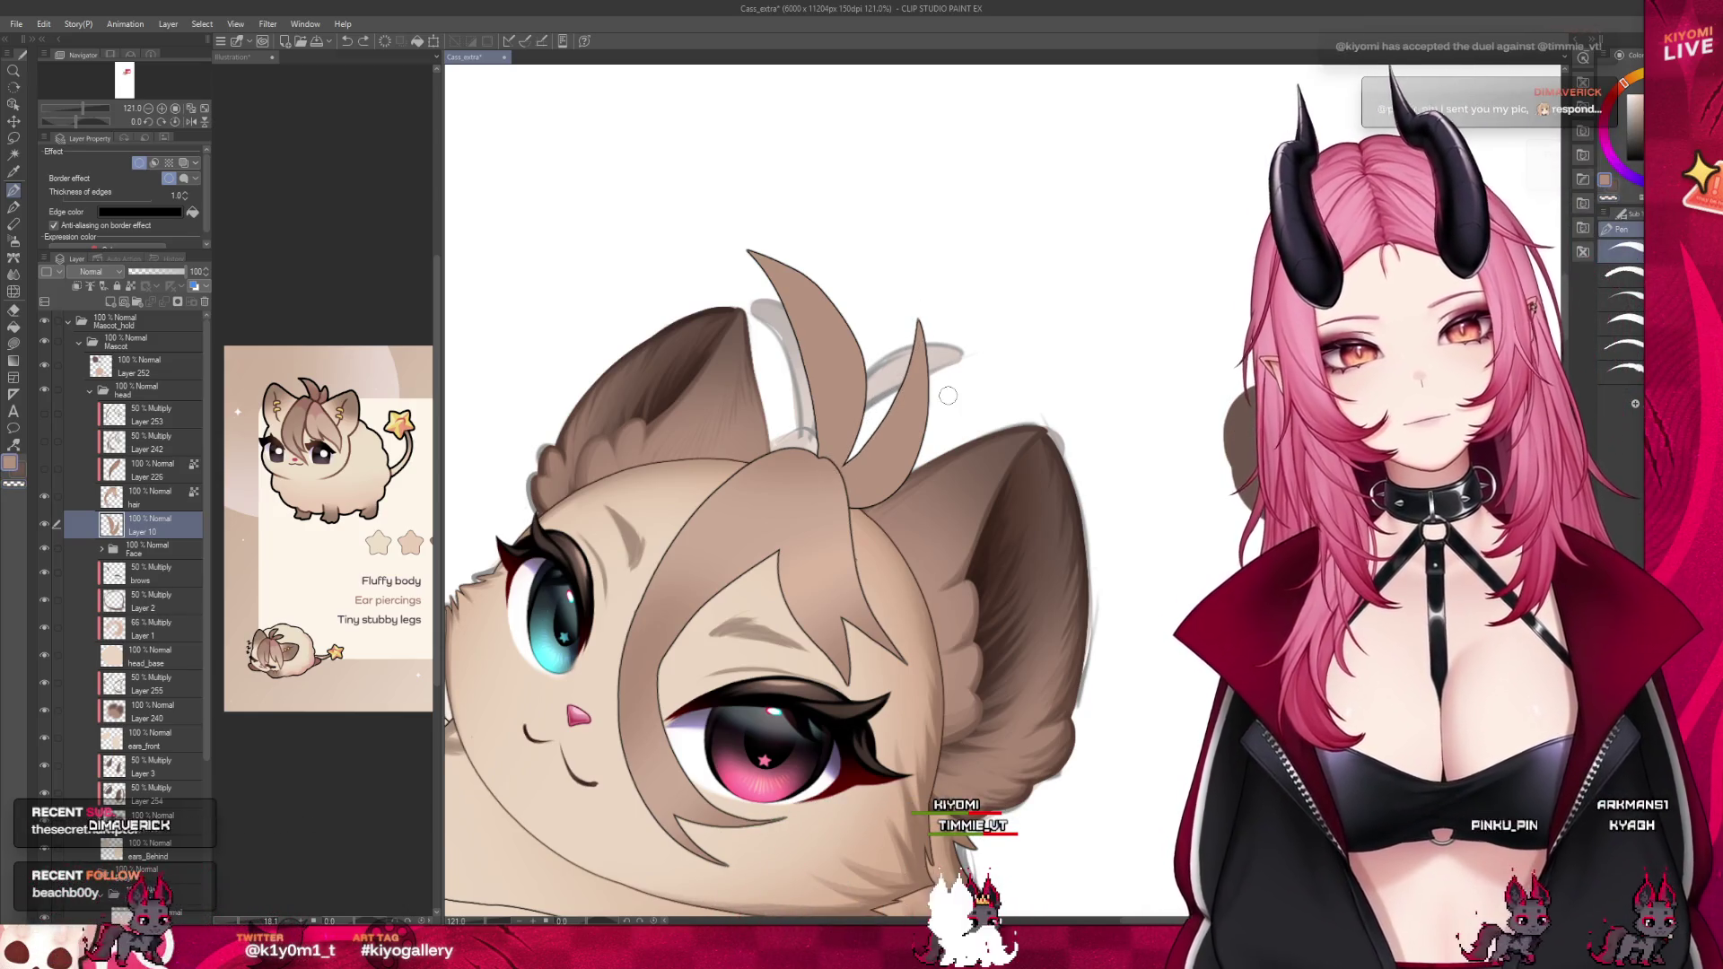
{"action": "scroll", "coordinate": [813, 231], "scroll_direction": "down", "scroll_amount": 1}
{"action": "scroll", "coordinate": [813, 231], "scroll_direction": "down", "scroll_amount": 3}
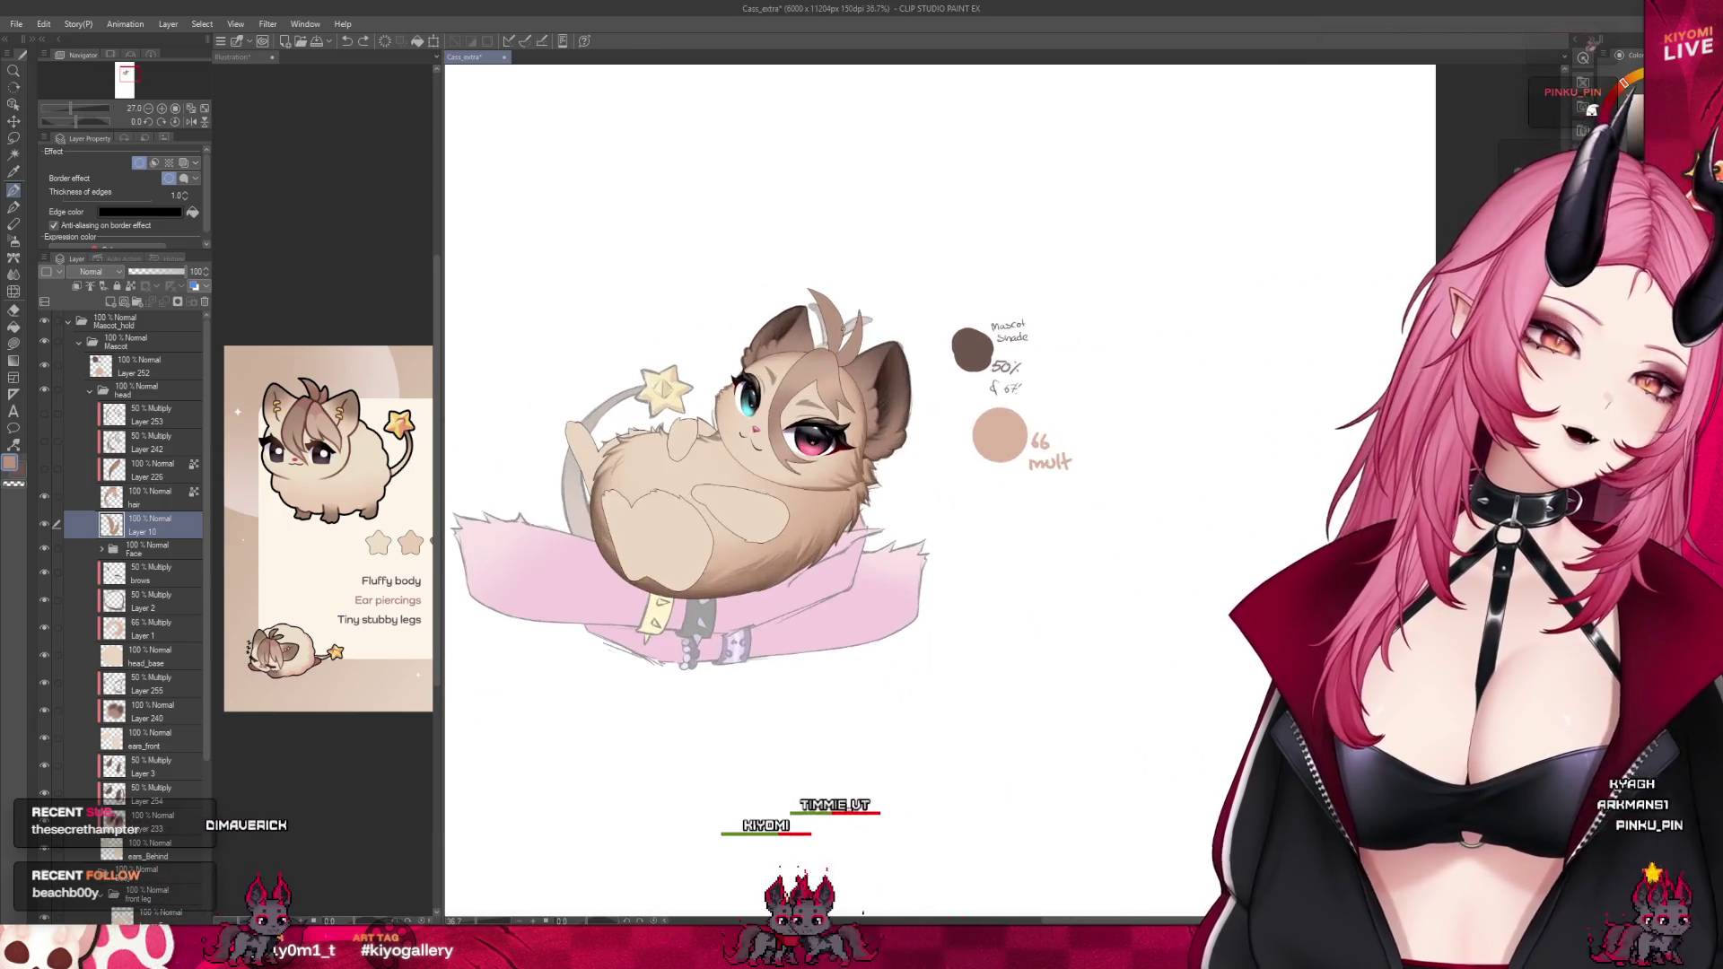
{"action": "scroll", "coordinate": [812, 323], "scroll_direction": "up", "scroll_amount": 1}
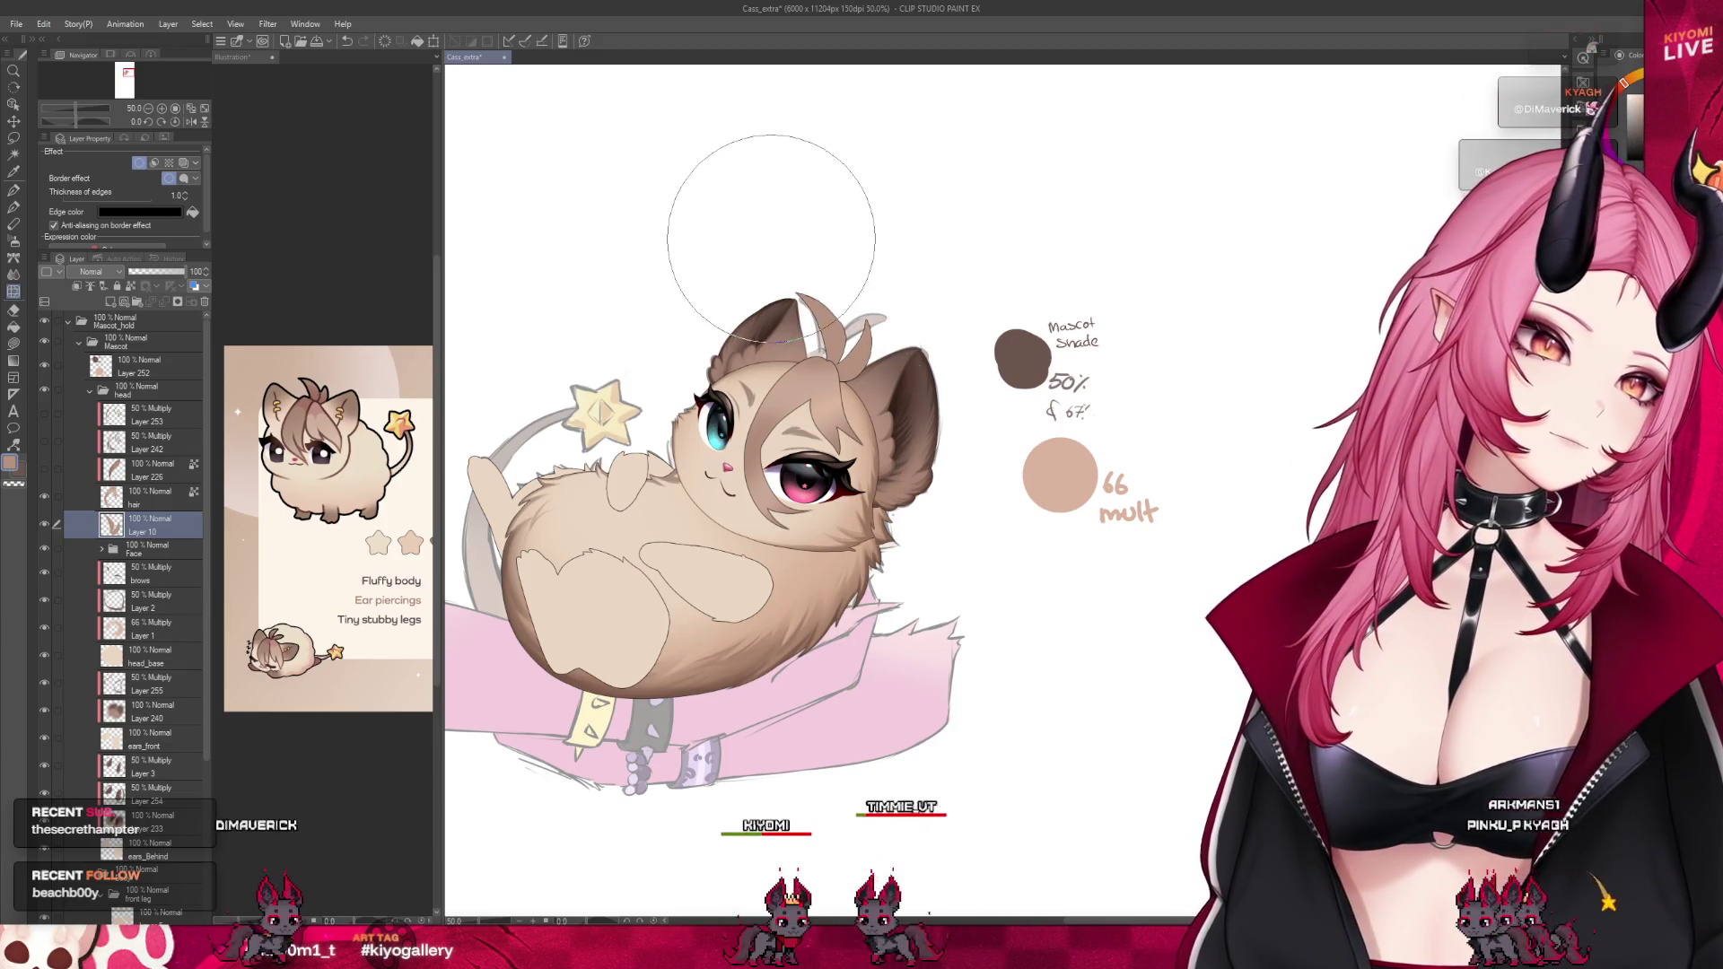
{"action": "scroll", "coordinate": [772, 234], "scroll_direction": "down", "scroll_amount": 3}
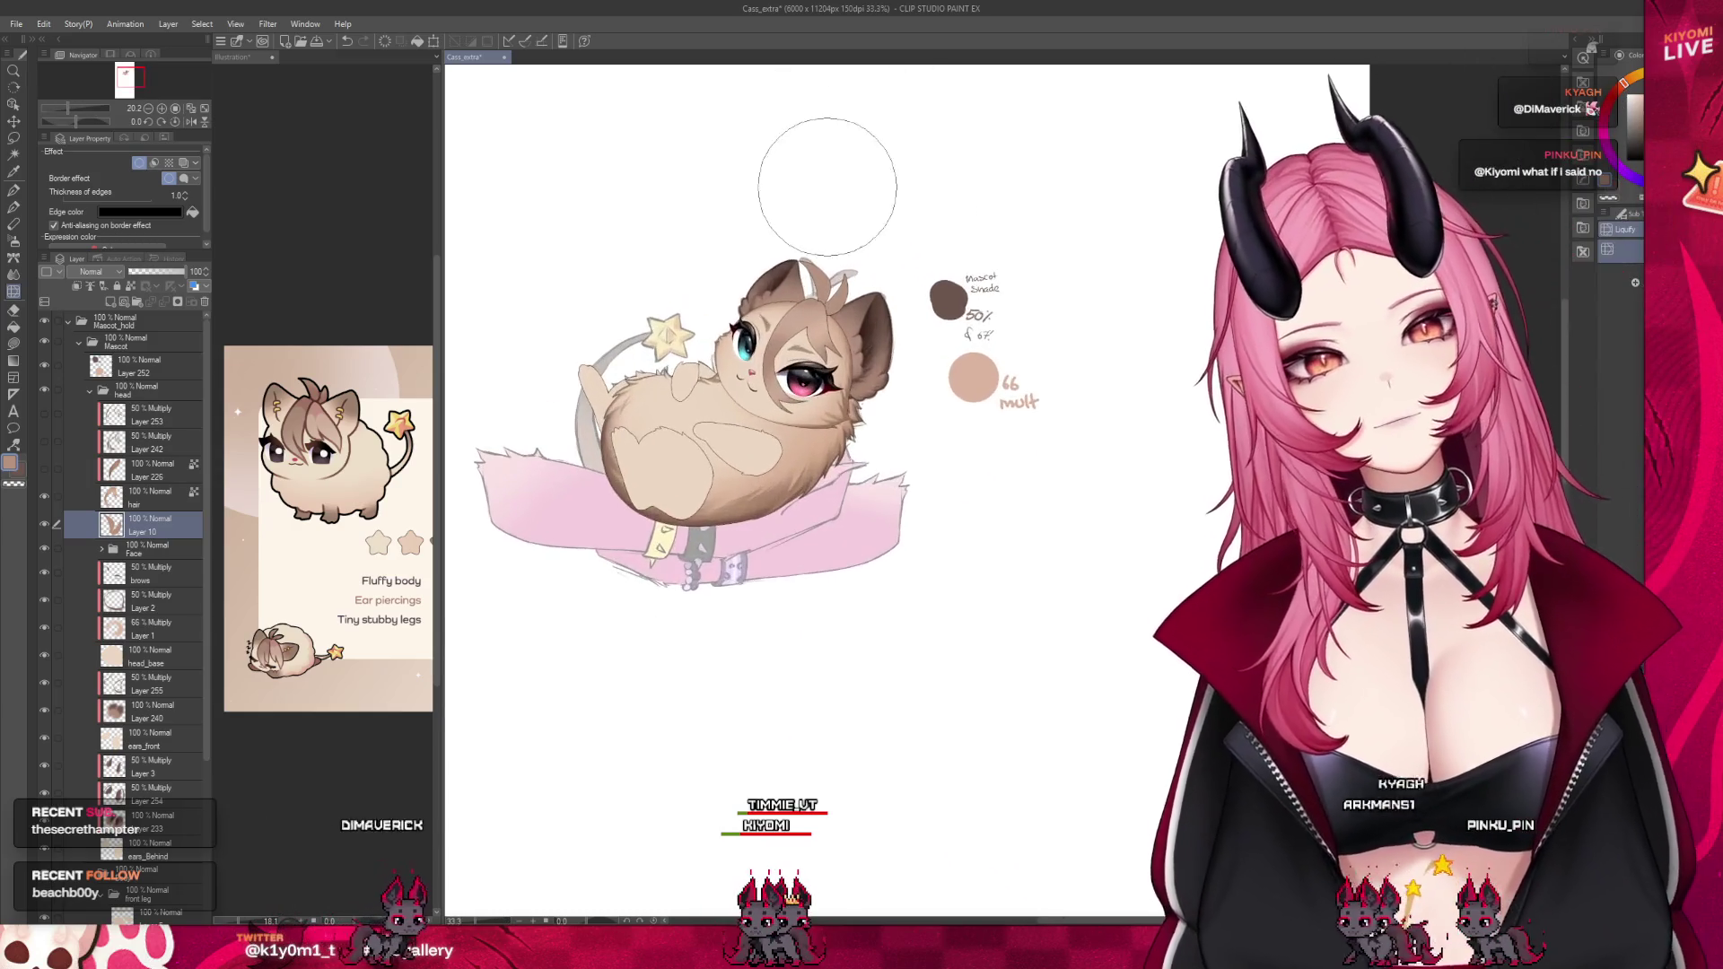
{"action": "scroll", "coordinate": [827, 187], "scroll_direction": "up", "scroll_amount": 5}
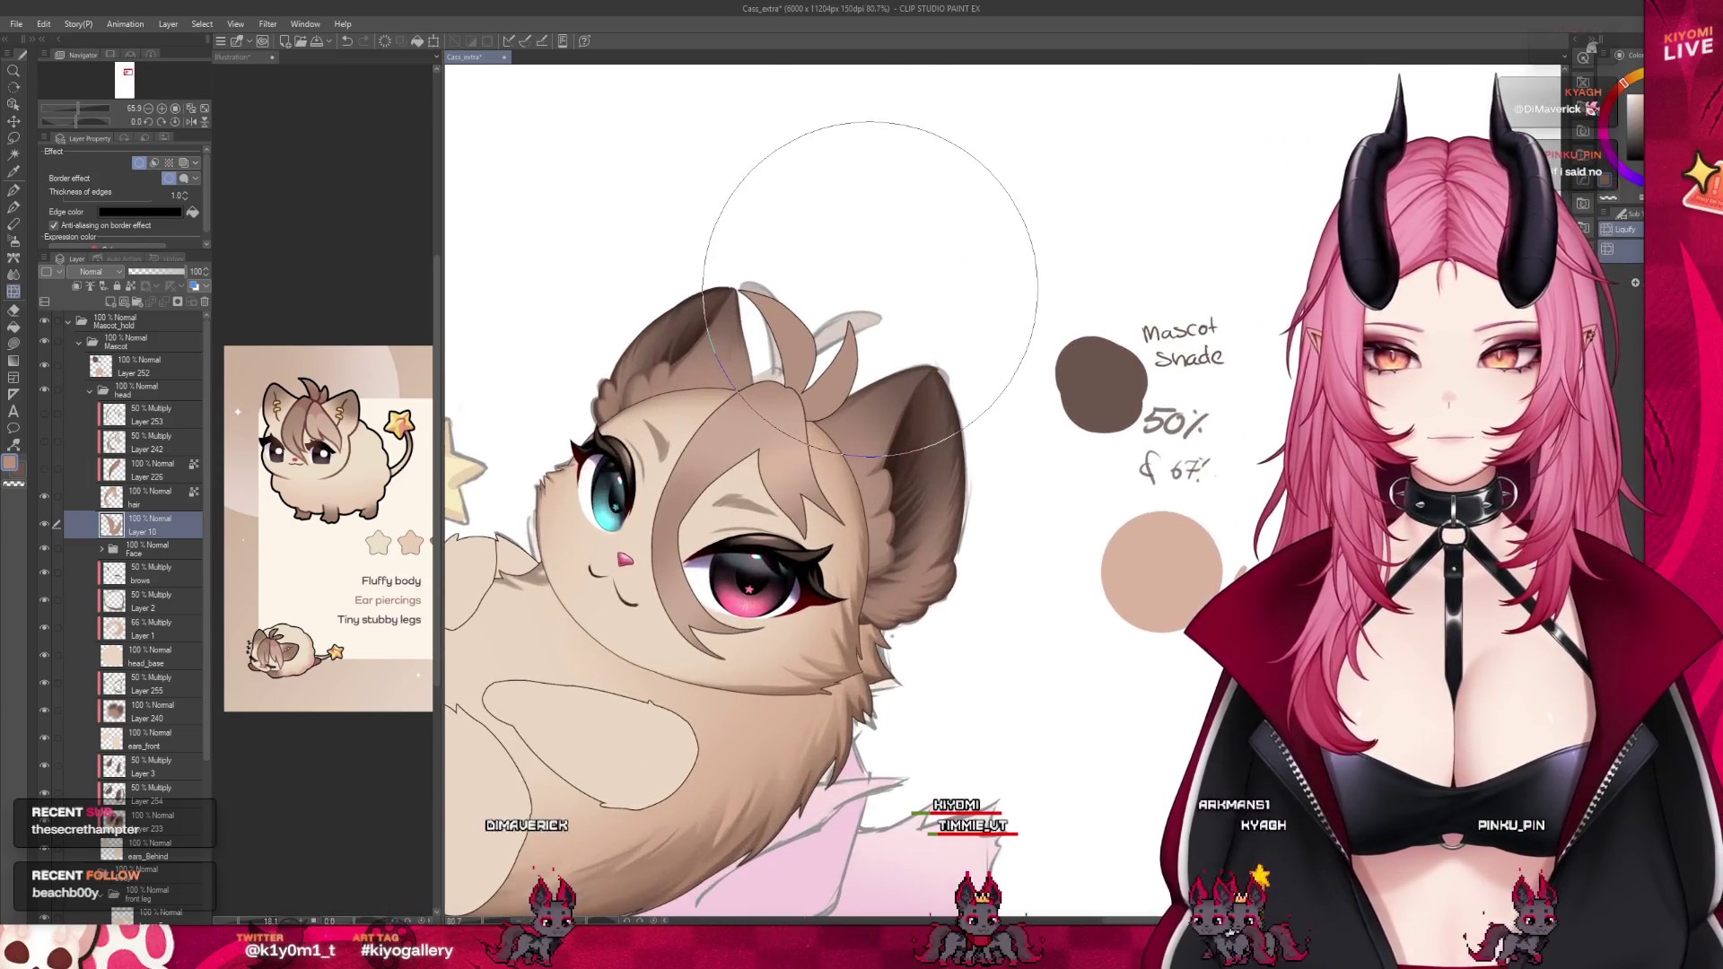
{"action": "scroll", "coordinate": [871, 289], "scroll_direction": "up", "scroll_amount": 2}
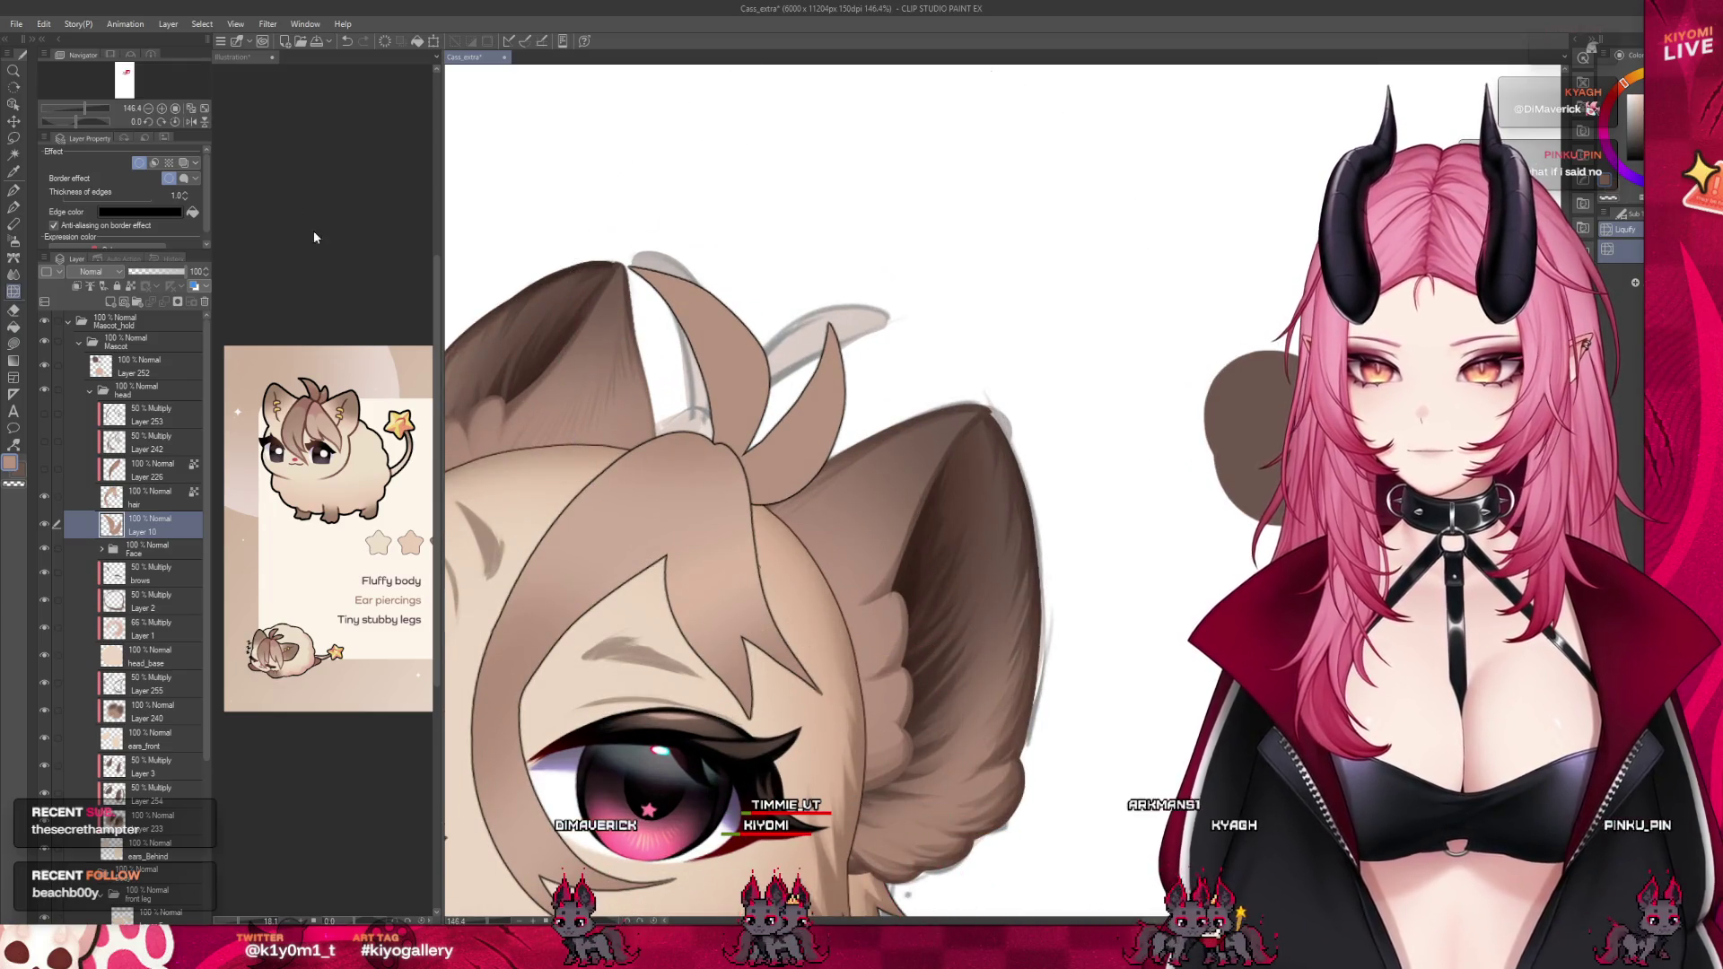
With the pen, redraw the hair tuft's left edge while the front bangs are temporarily hidden
{"action": "left_click", "coordinate": [15, 192]}
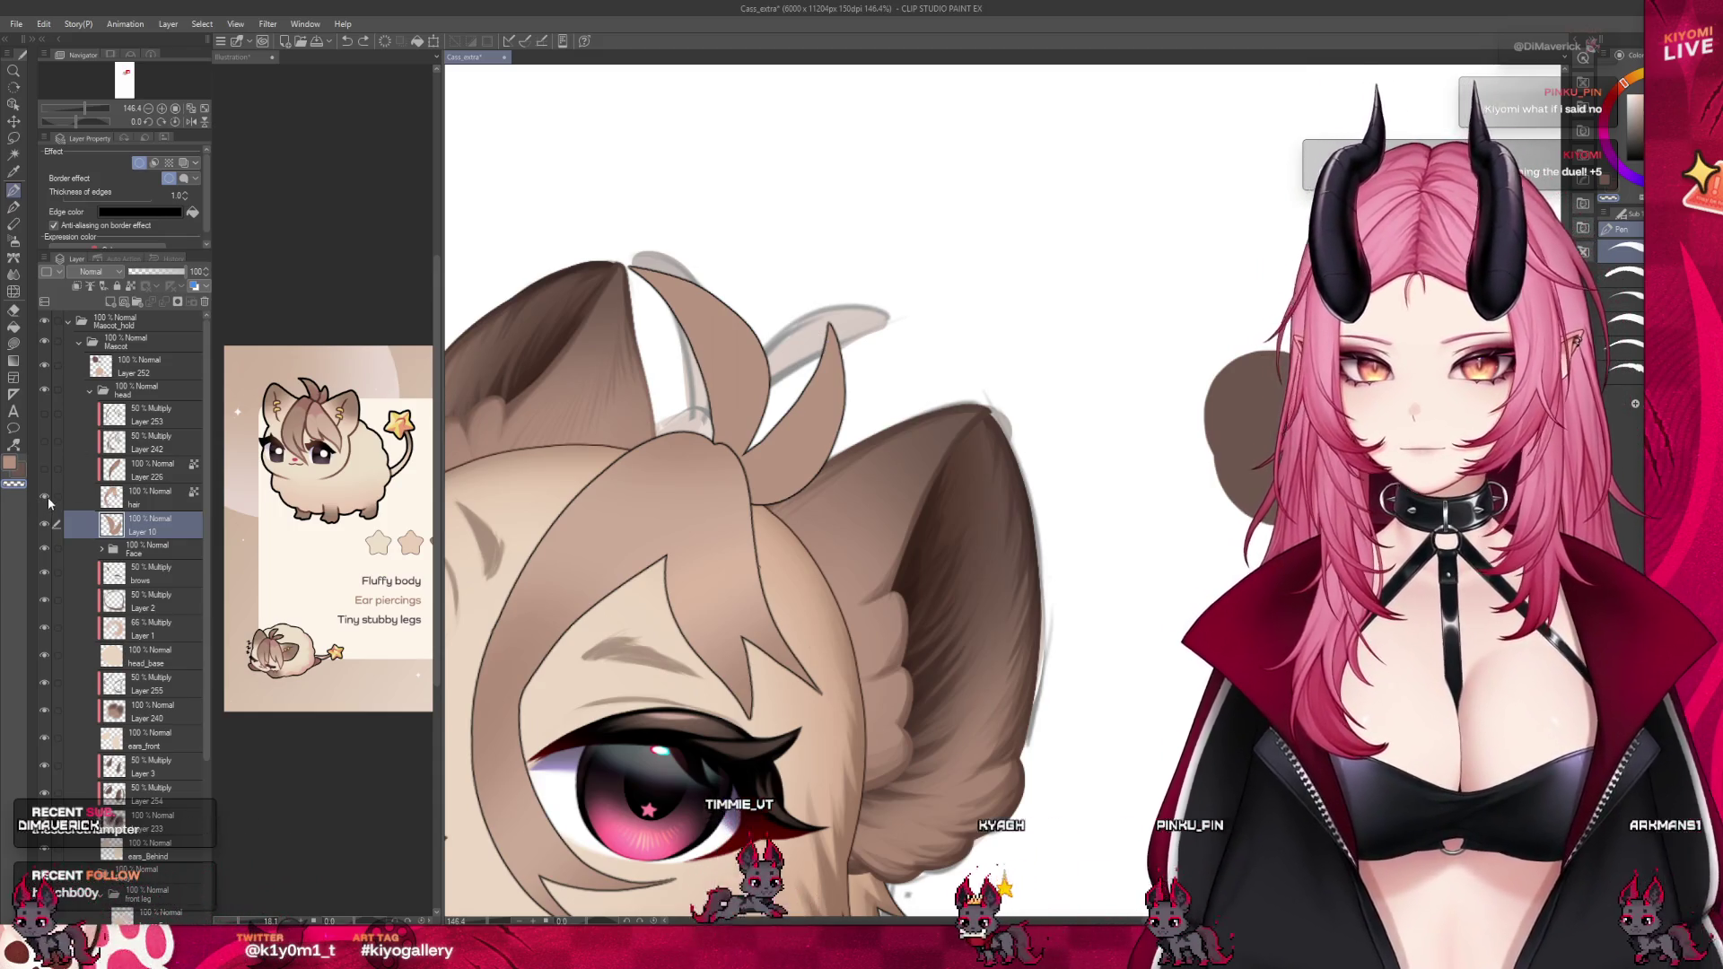
{"action": "left_click", "coordinate": [44, 497]}
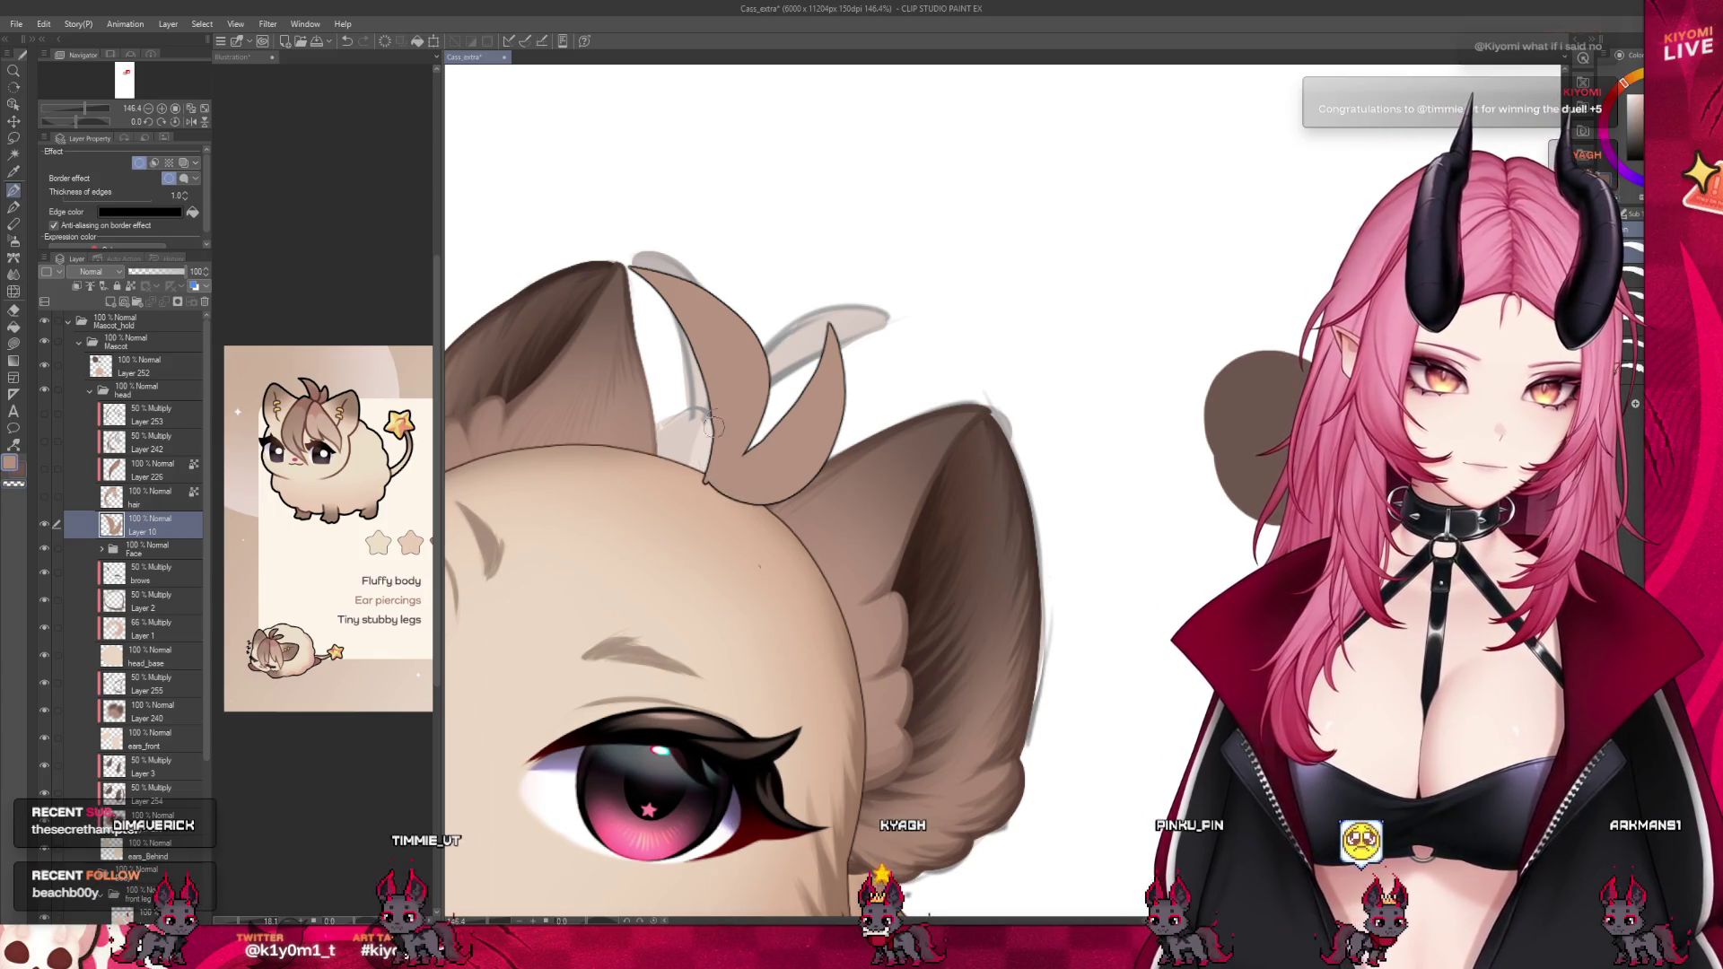
{"action": "left_click_drag", "start_coordinate": [718, 395], "coordinate": [705, 480]}
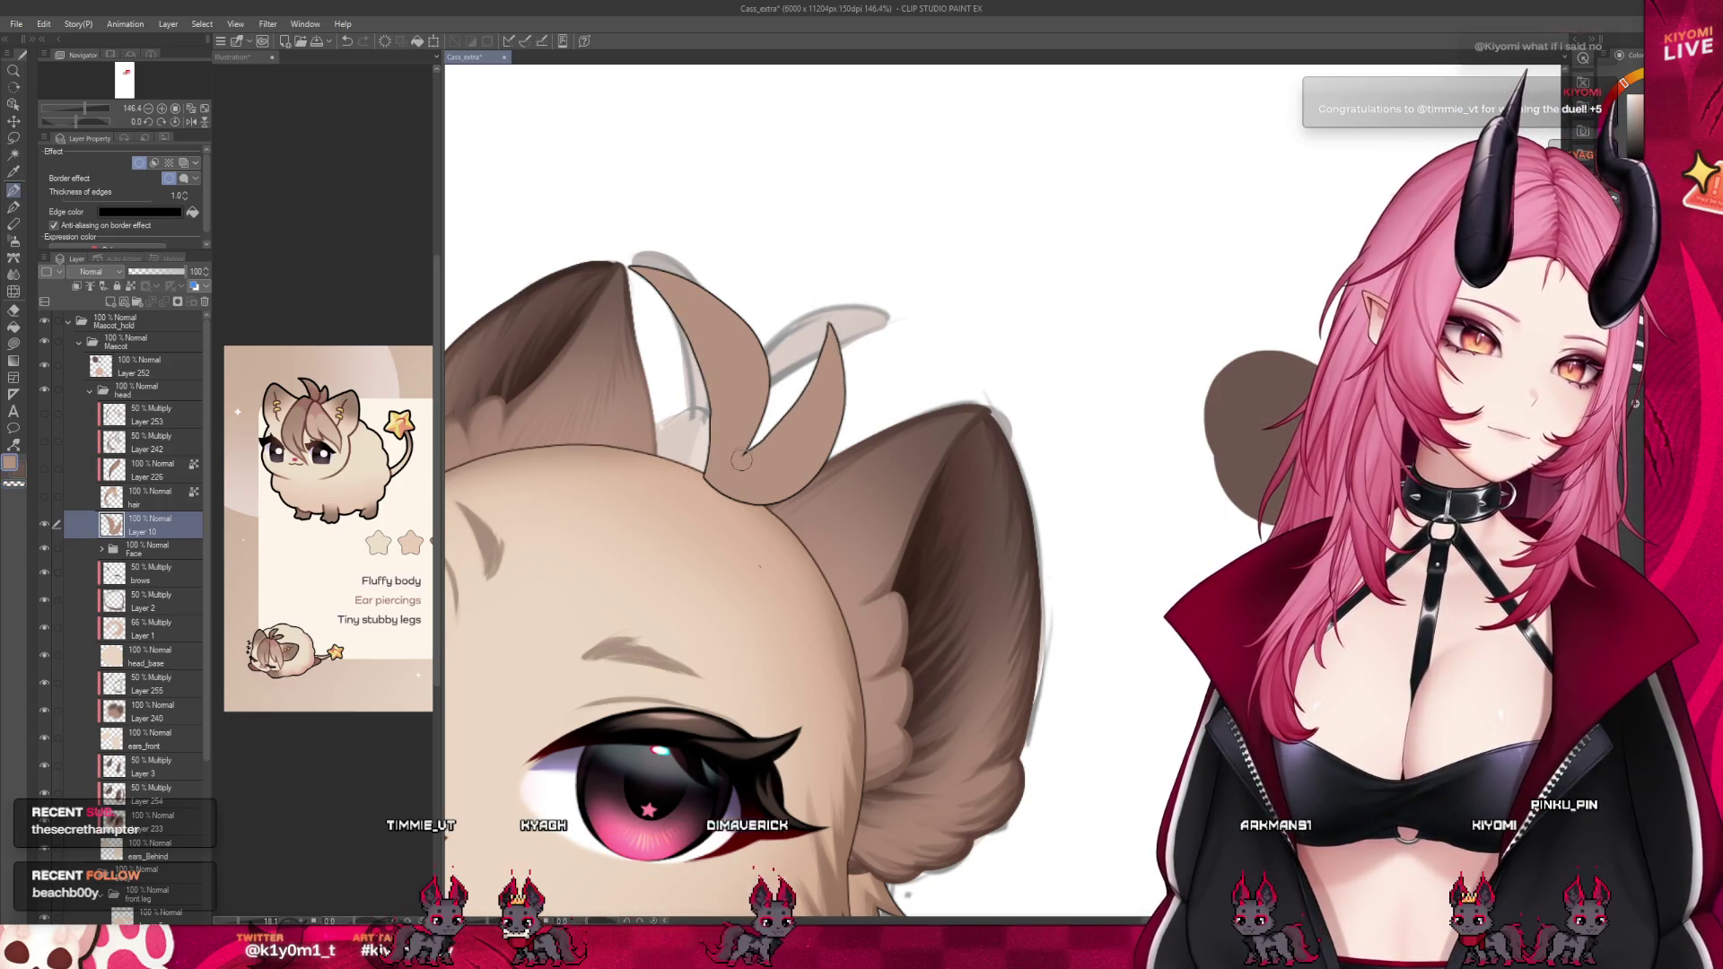
{"action": "left_click", "coordinate": [45, 499]}
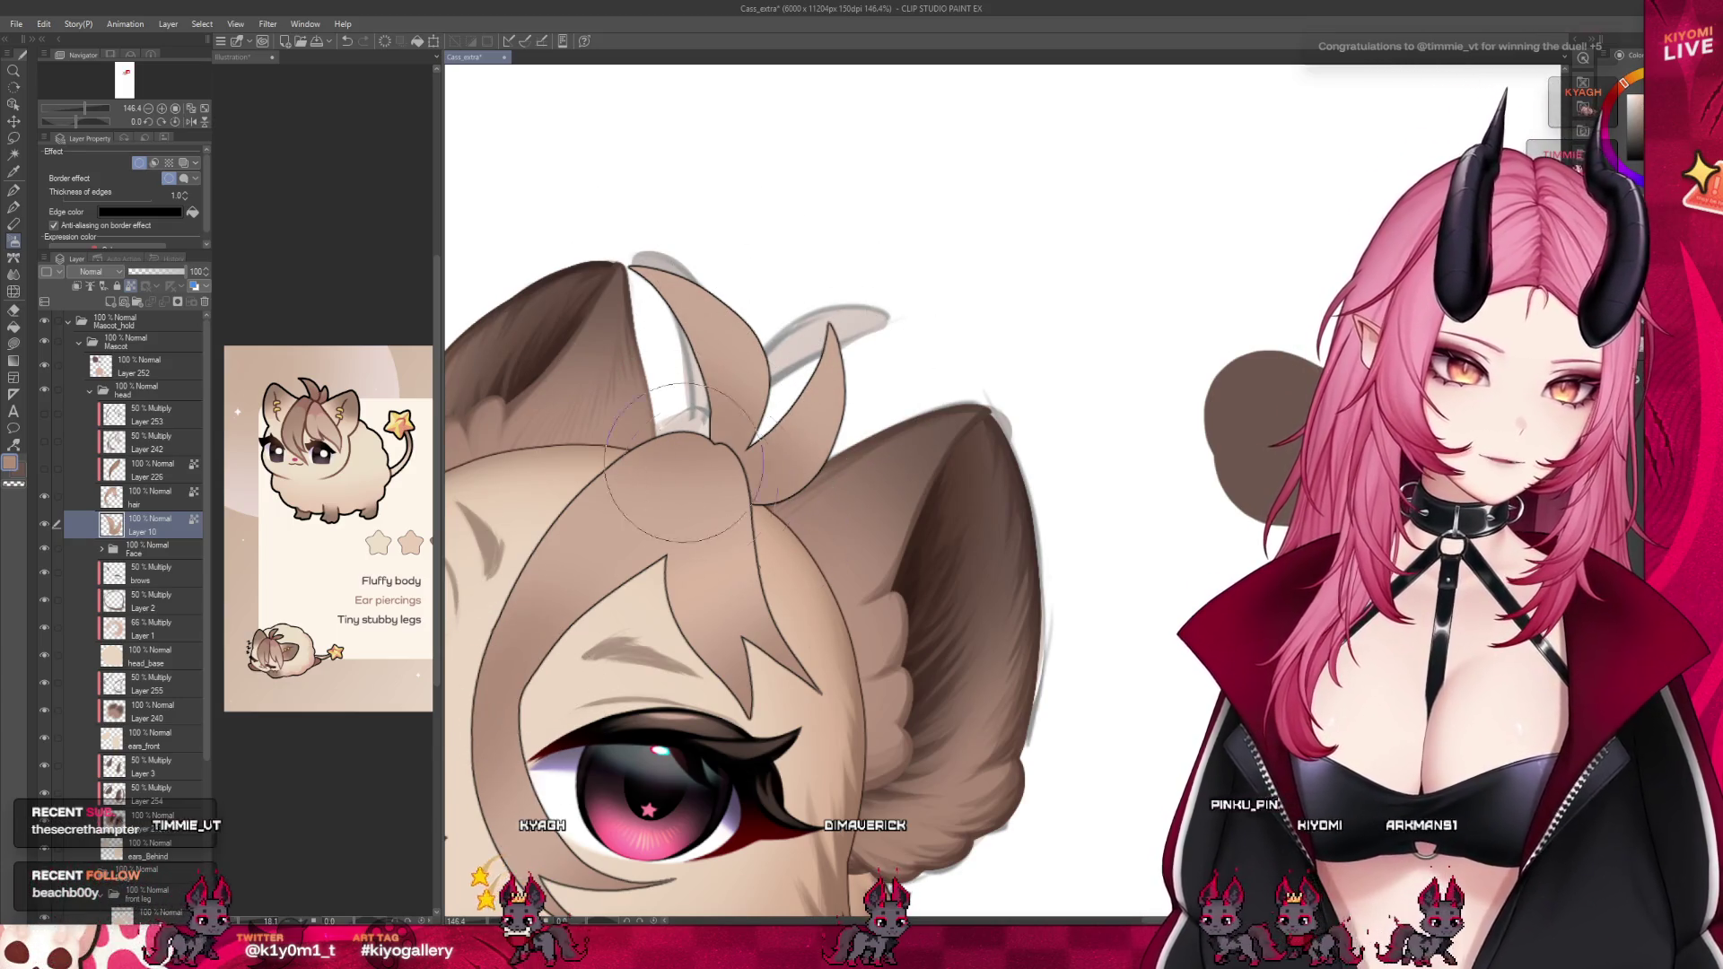
Select the tufts' Layer 10 in the head group and add a new raster layer above it
{"action": "scroll", "coordinate": [797, 301], "scroll_direction": "down", "scroll_amount": 4}
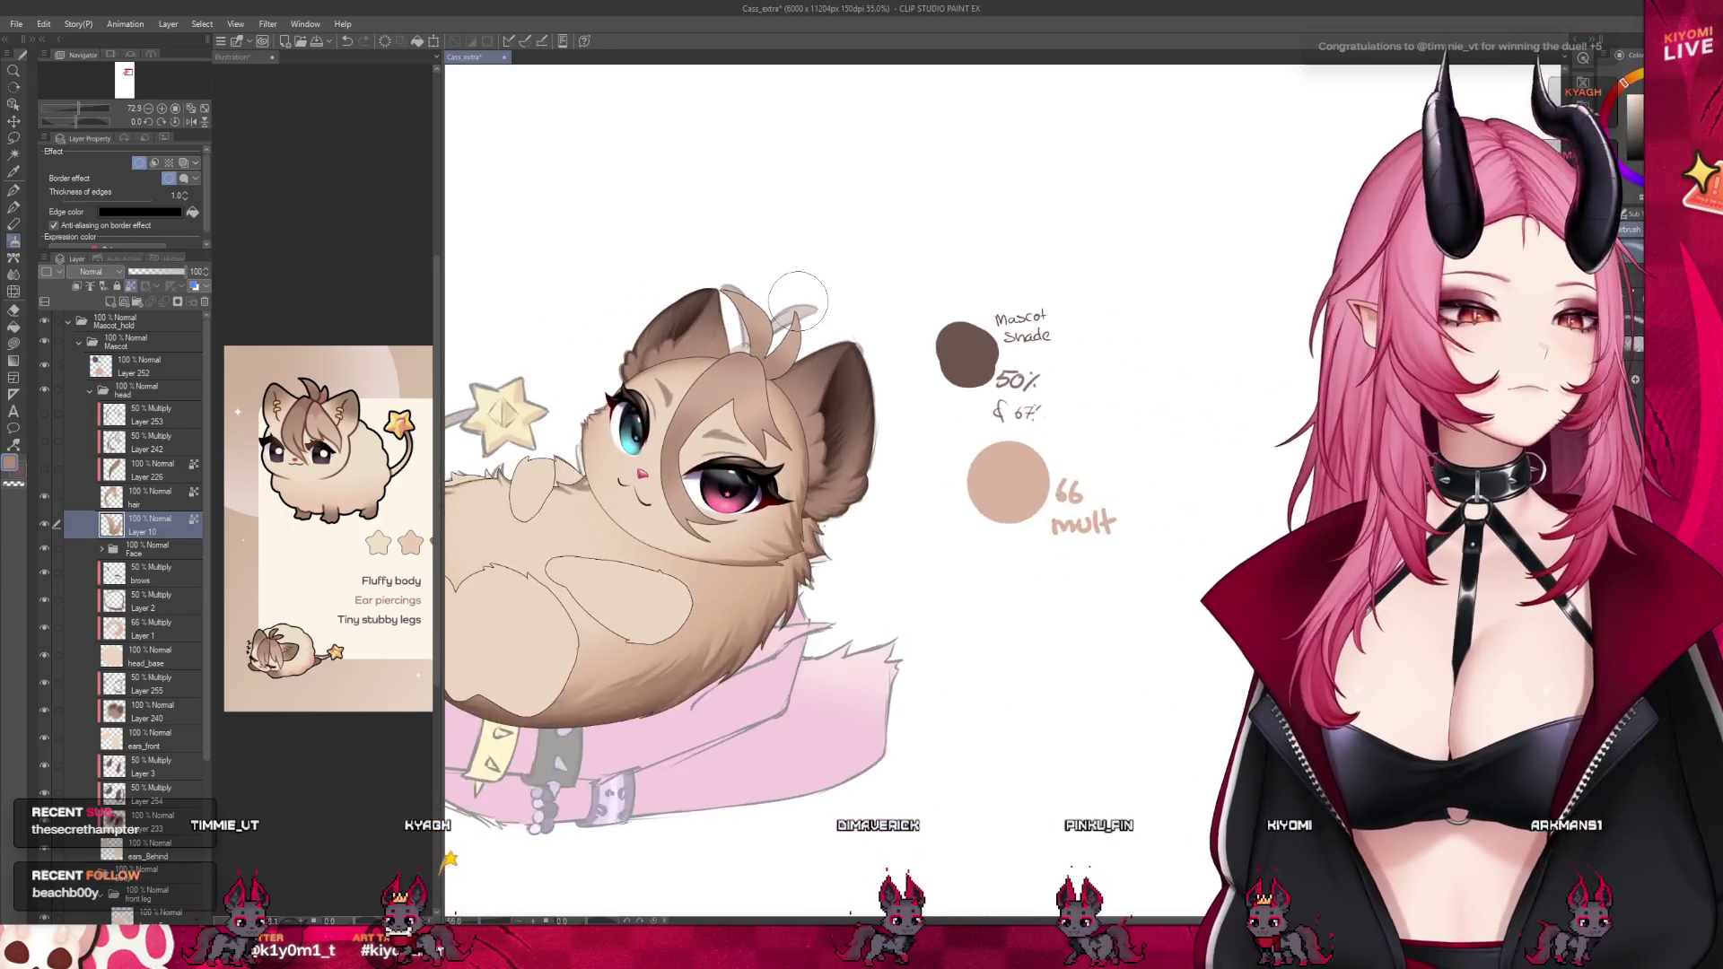
{"action": "scroll", "coordinate": [680, 389], "scroll_direction": "up", "scroll_amount": 1}
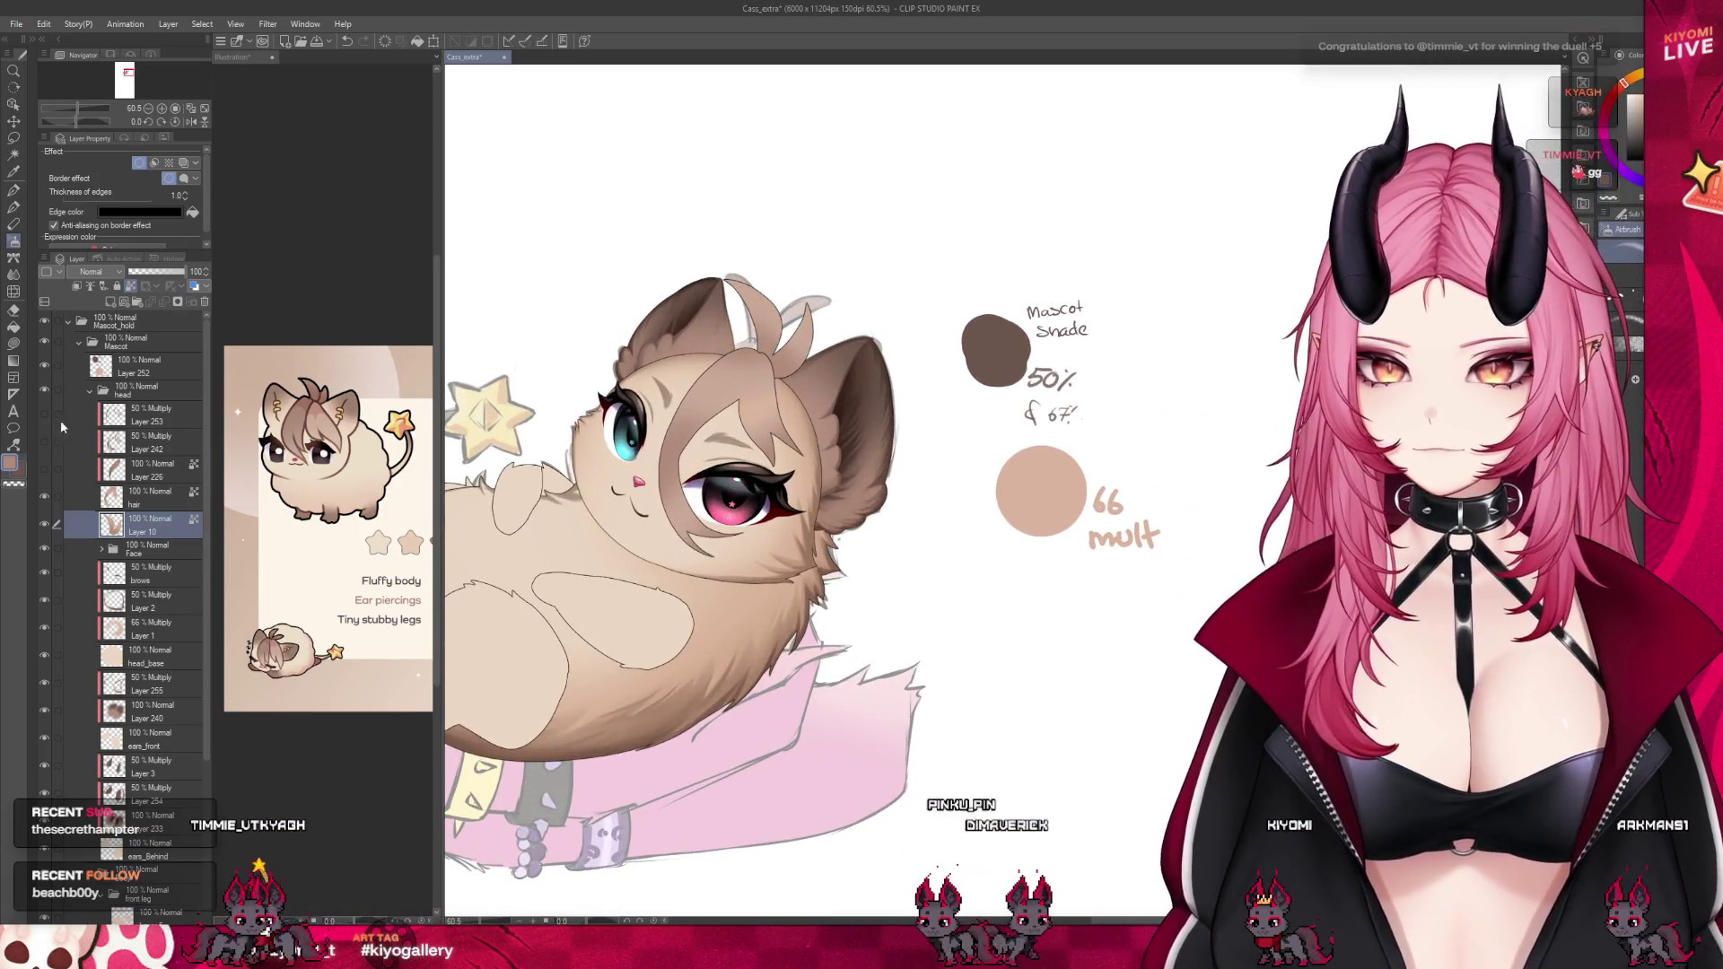
{"action": "left_click", "coordinate": [132, 479]}
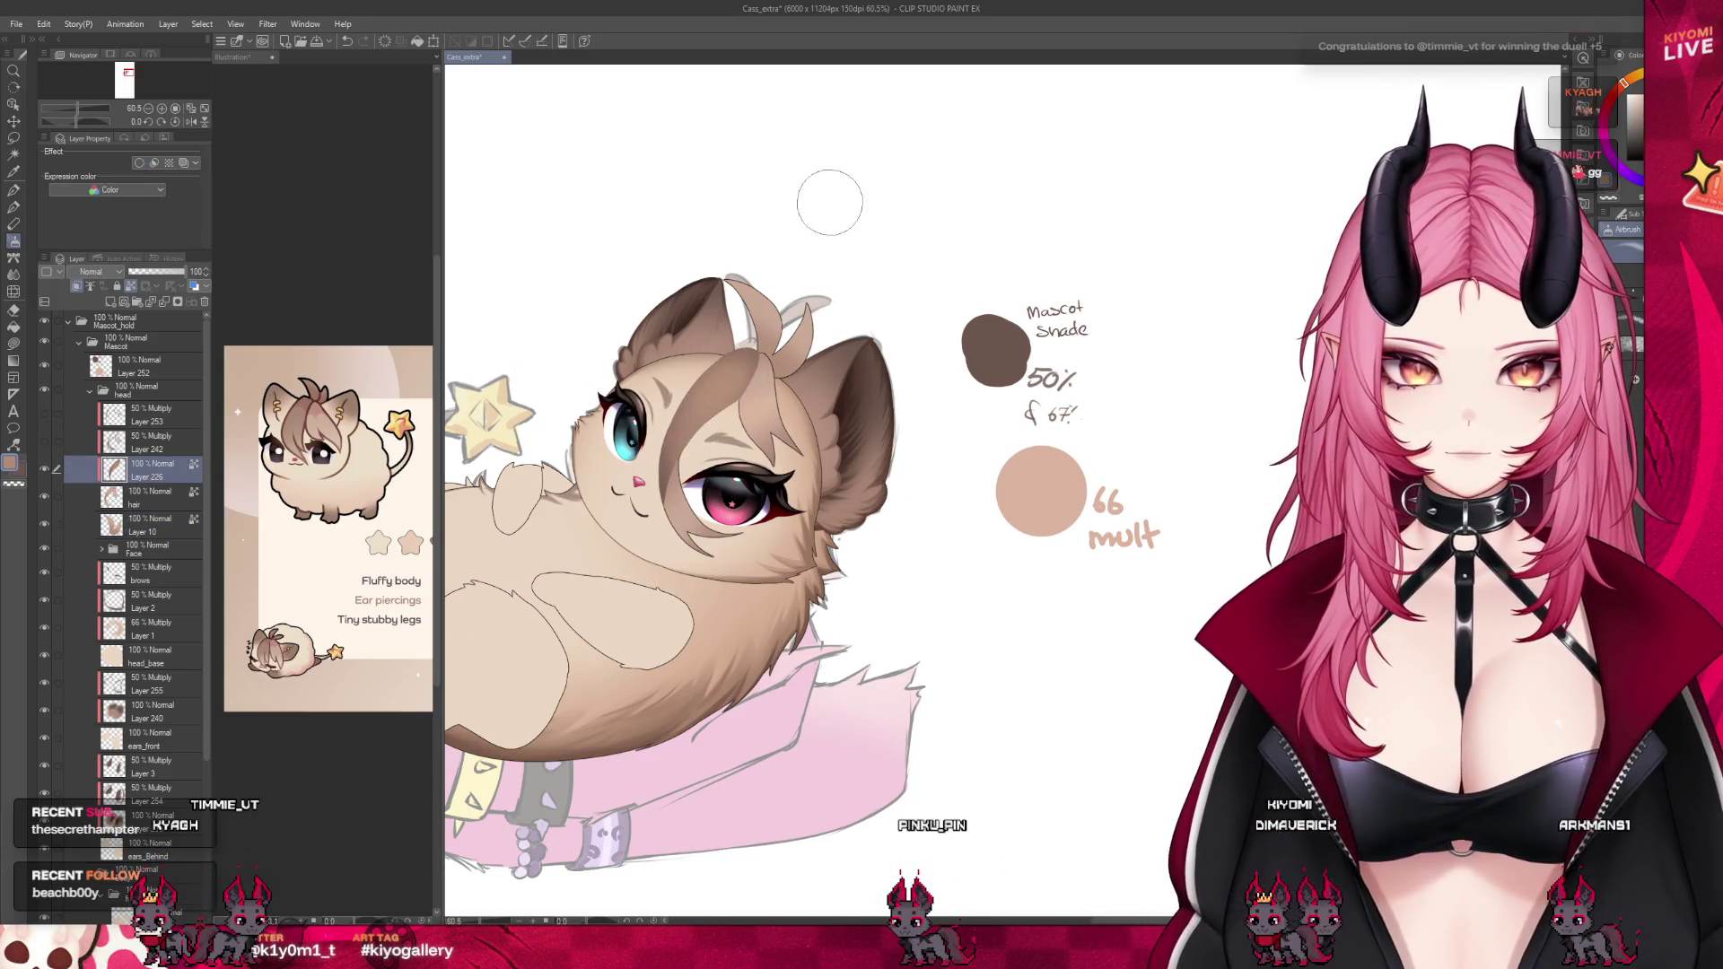
{"action": "scroll", "coordinate": [814, 276], "scroll_direction": "up", "scroll_amount": 6}
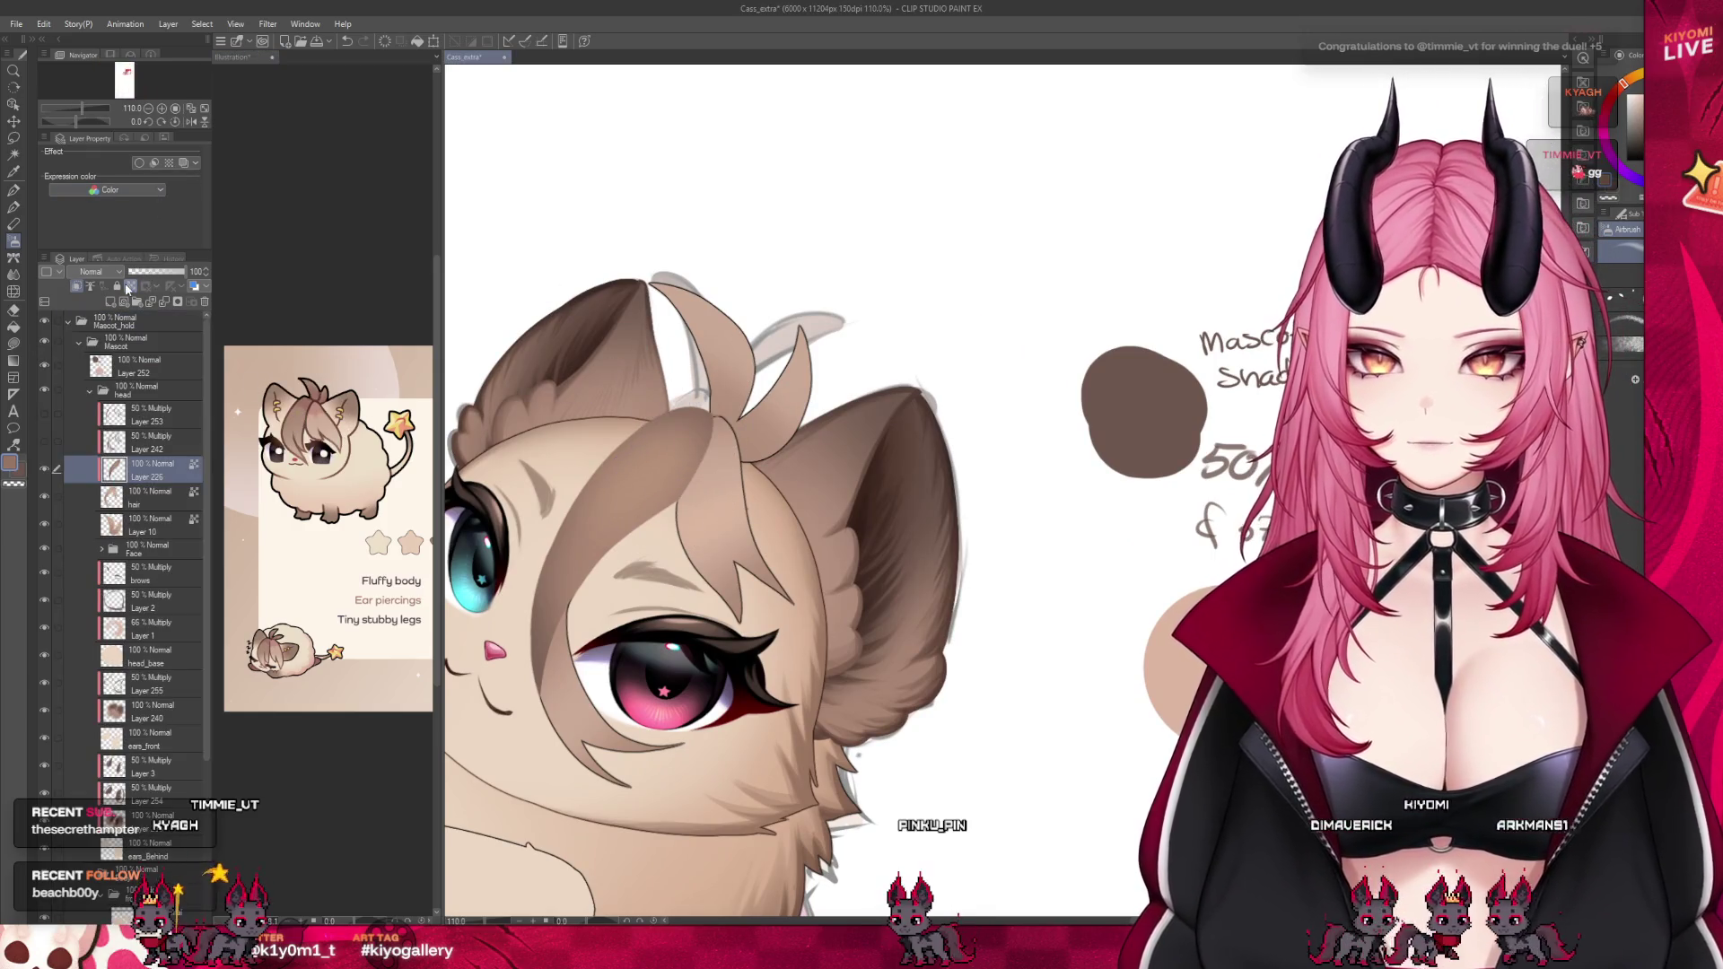
{"action": "left_click", "coordinate": [127, 523]}
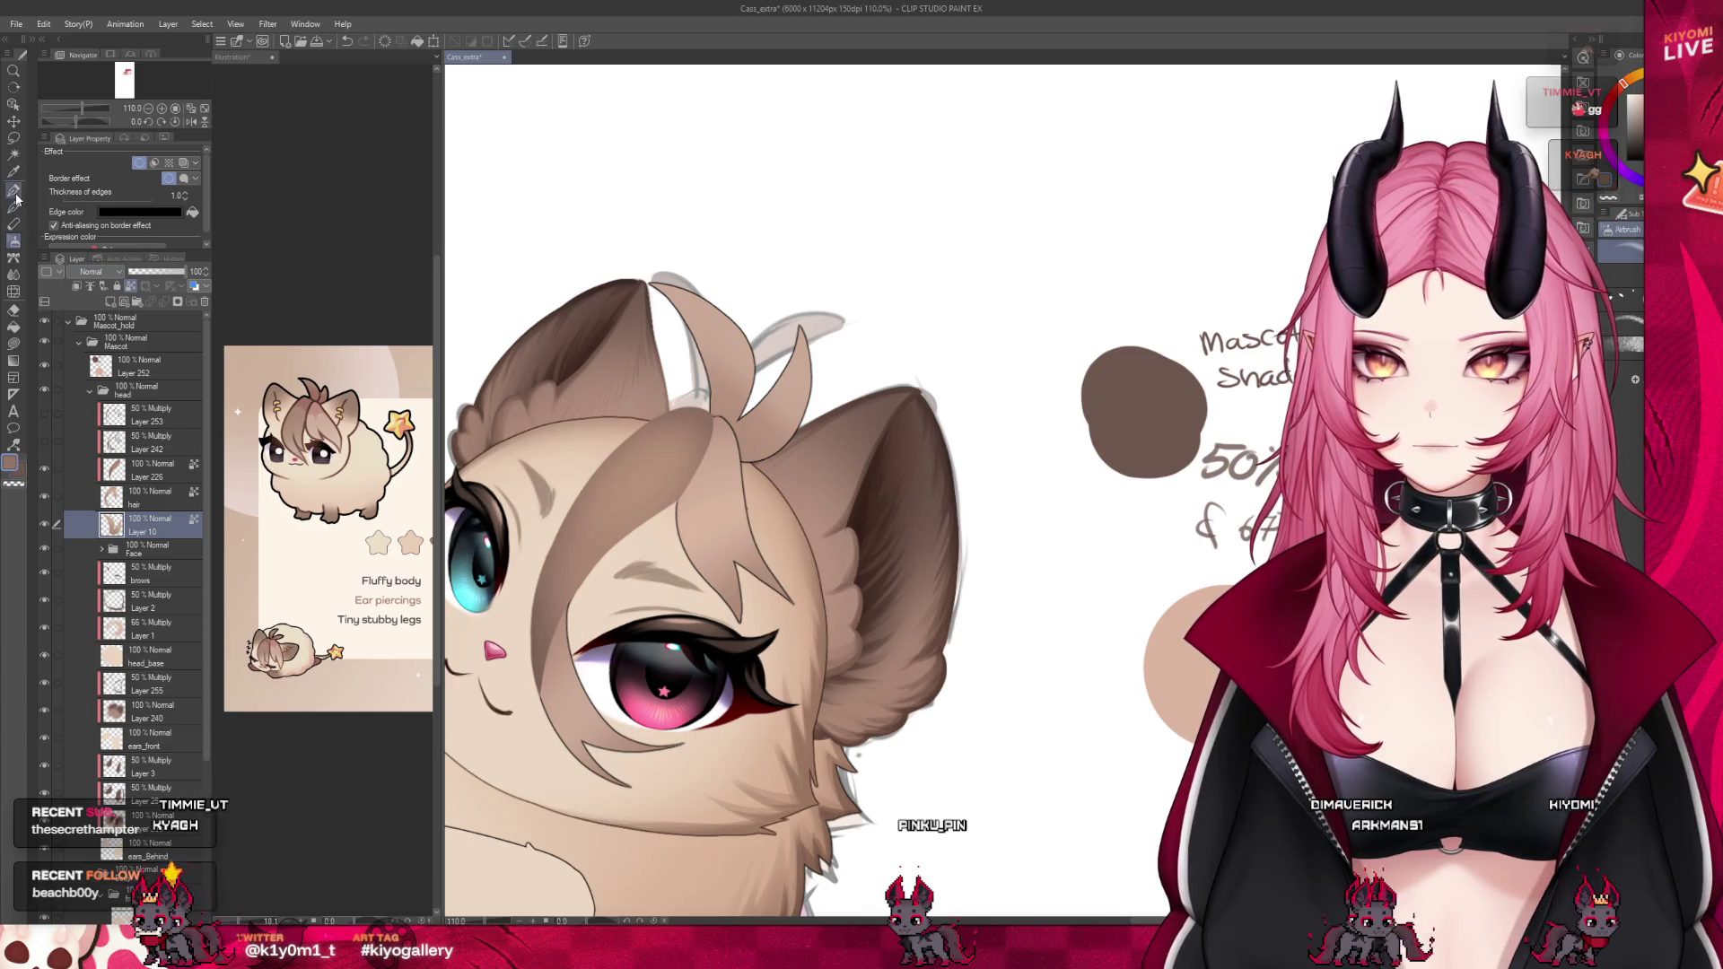
{"action": "left_click", "coordinate": [14, 191]}
{"action": "scroll", "coordinate": [747, 369], "scroll_direction": "up", "scroll_amount": 1}
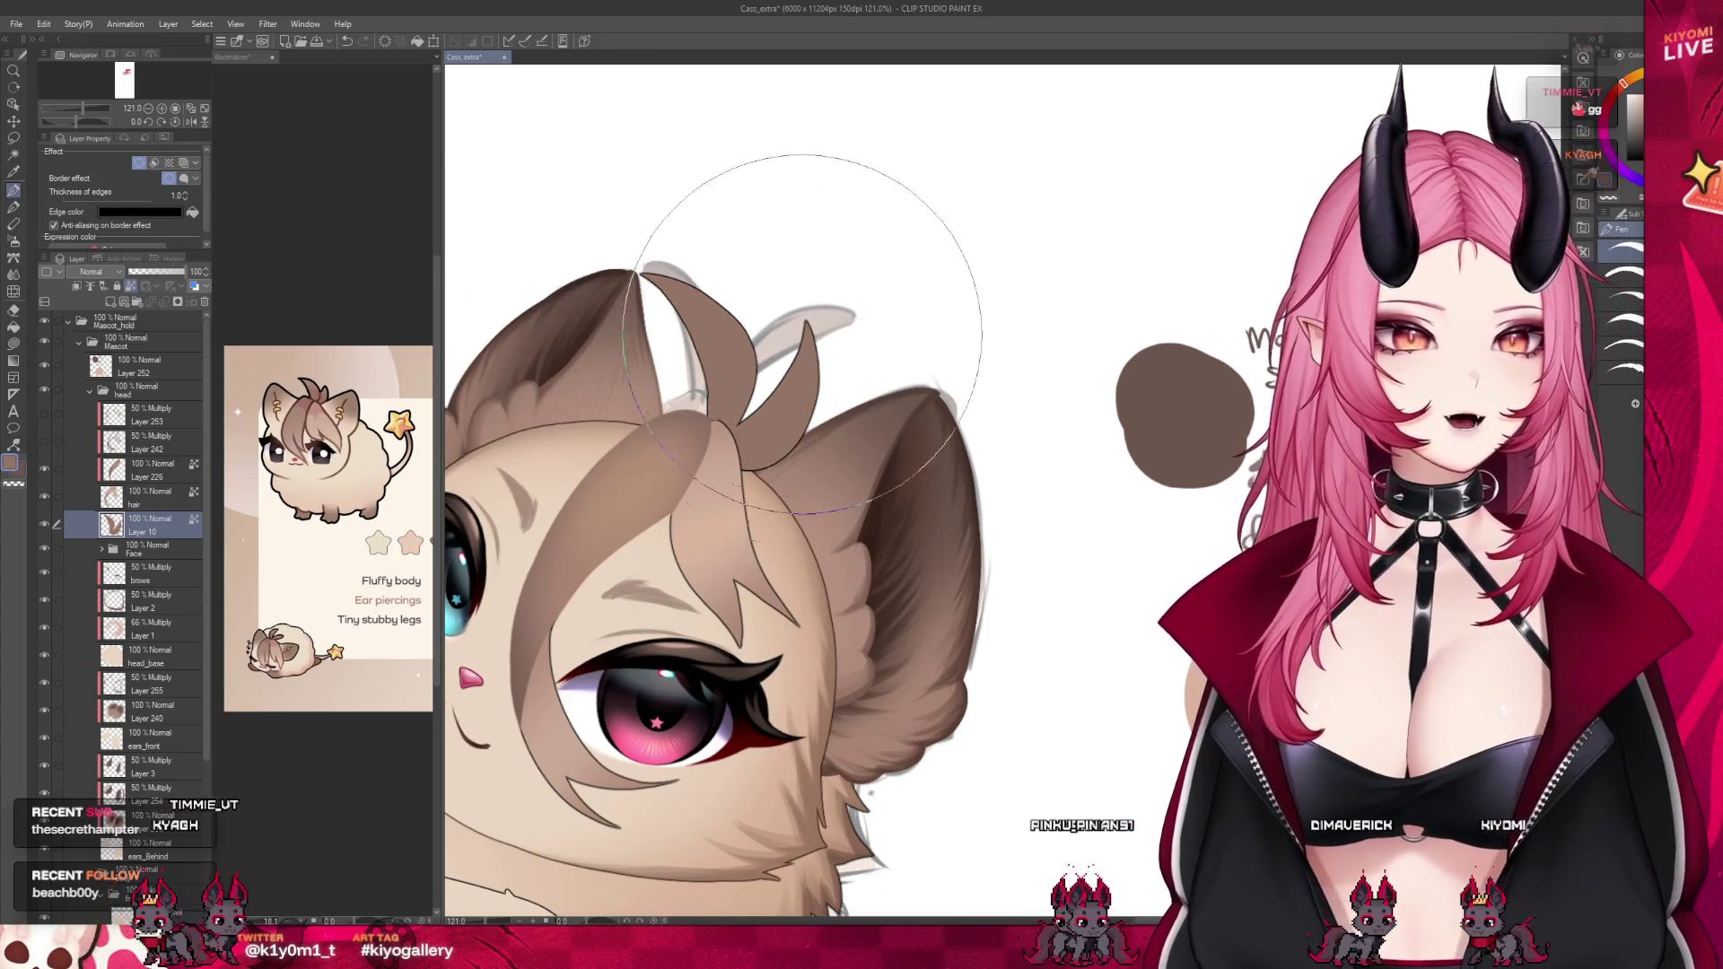
{"action": "key", "text": "b"}
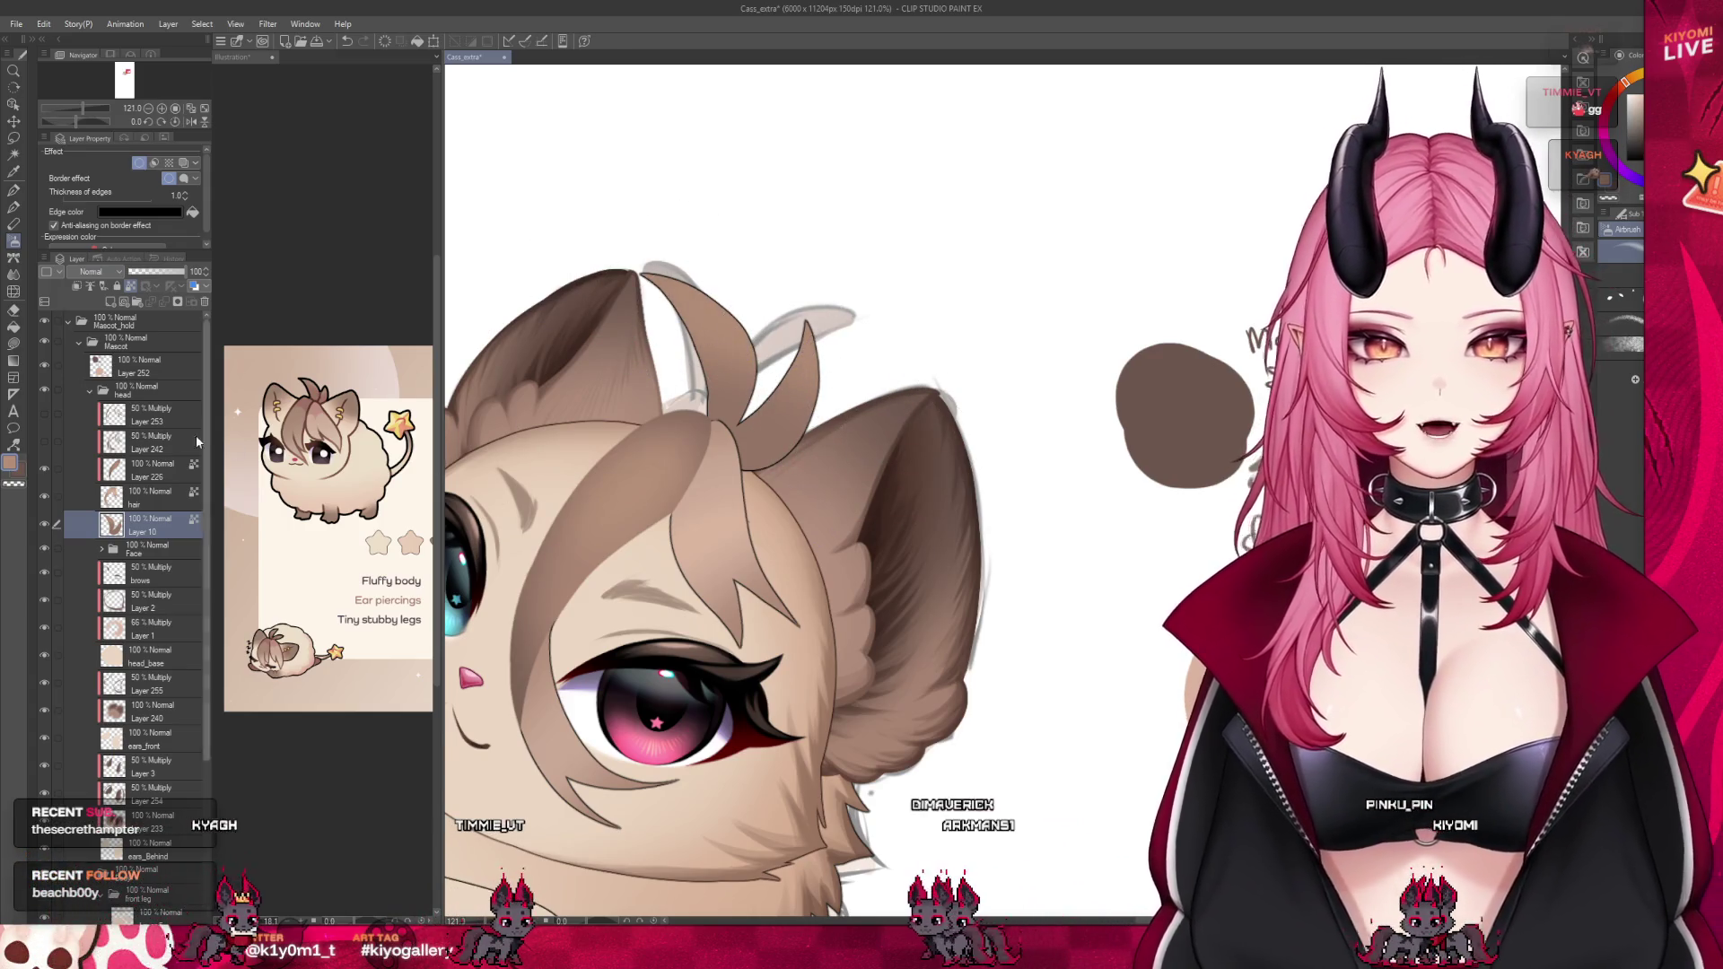
{"action": "left_click", "coordinate": [109, 302]}
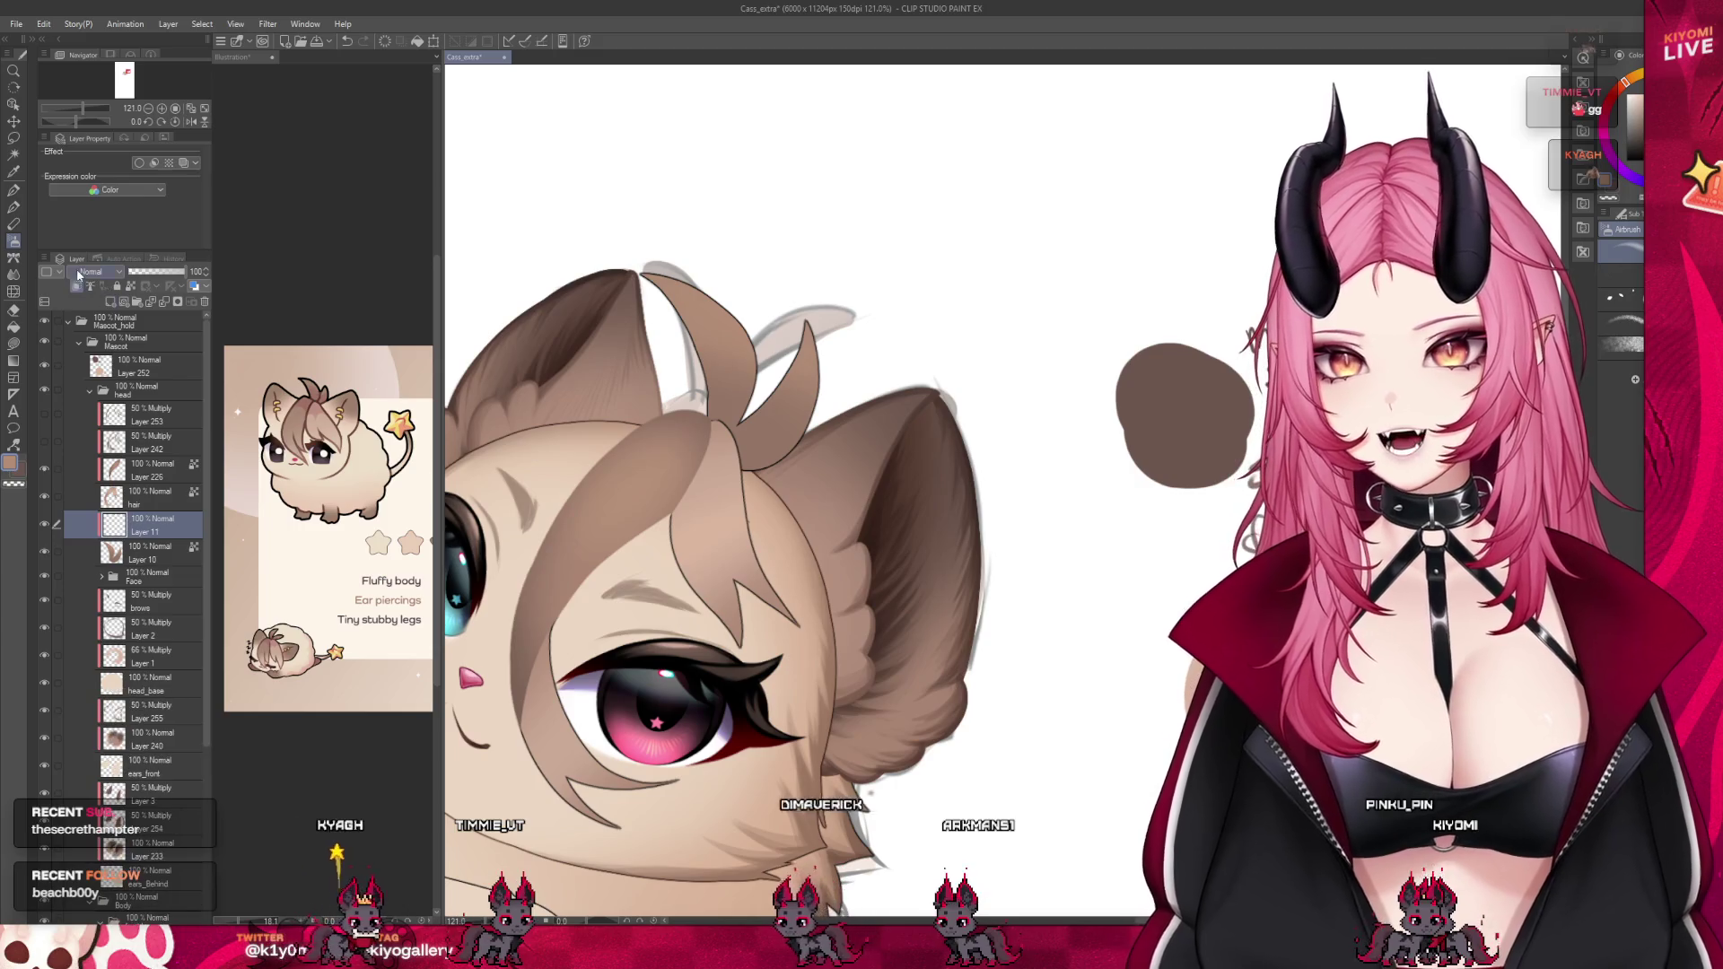
Give Layer 11 Multiply blending and 50 opacity for shading the hair tufts
{"action": "left_click", "coordinate": [14, 209]}
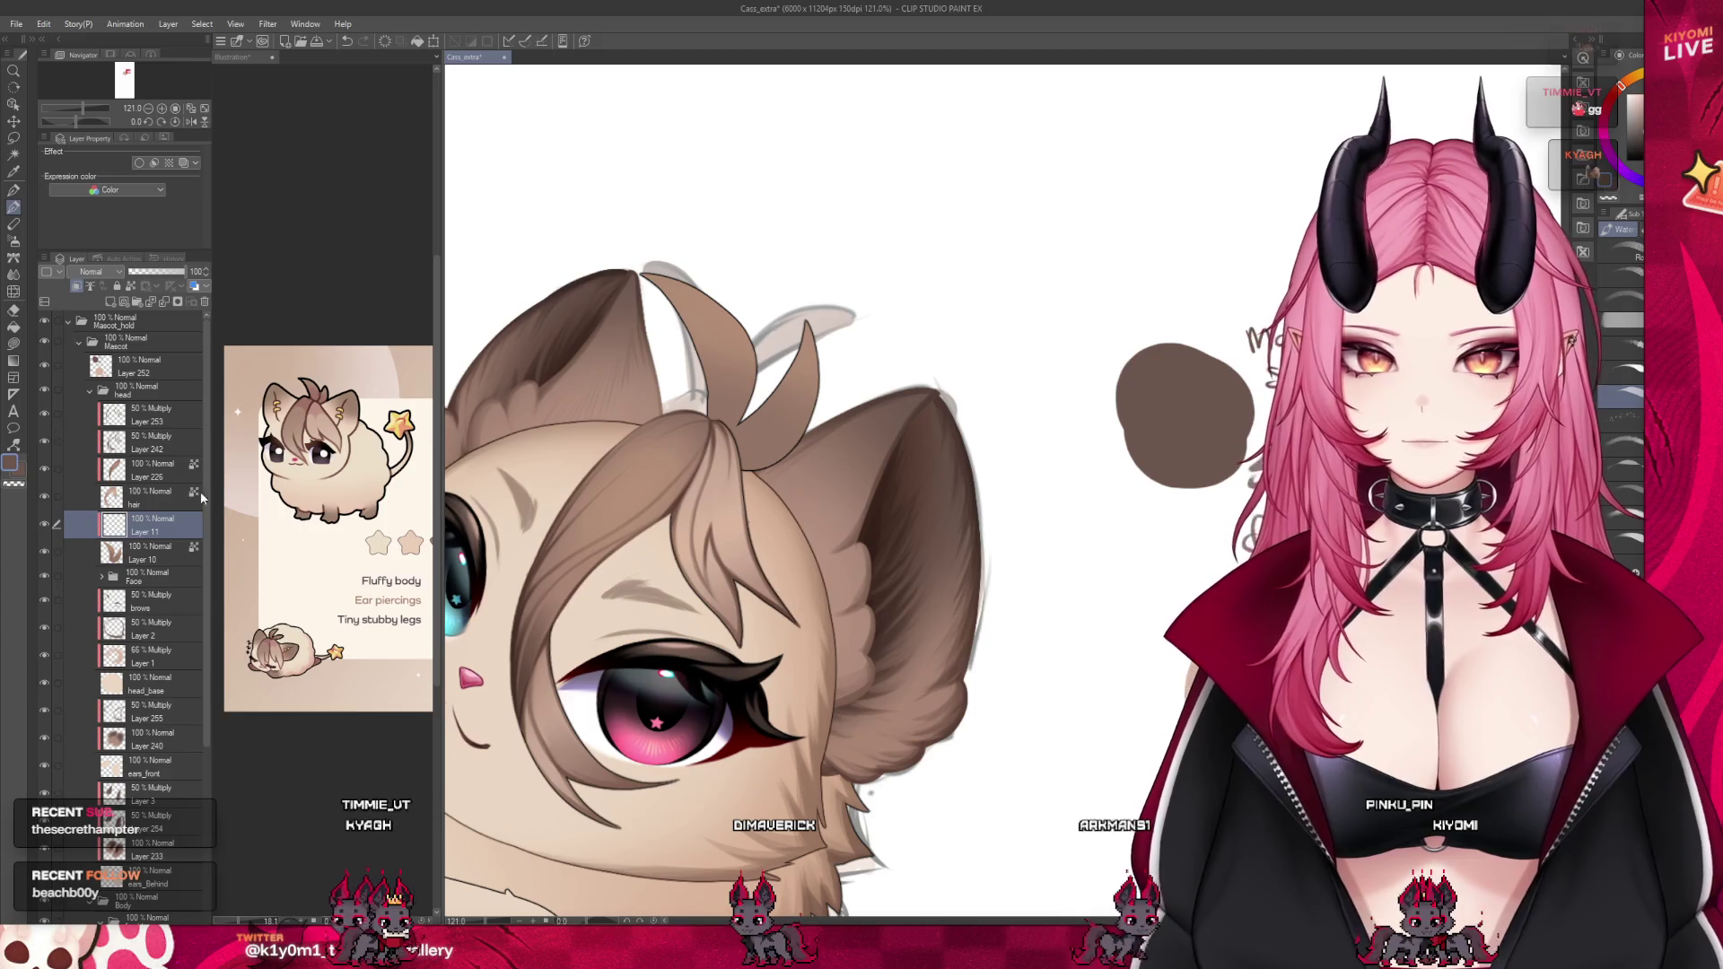
{"action": "left_click", "coordinate": [109, 271]}
{"action": "left_click", "coordinate": [95, 303]}
{"action": "left_click", "coordinate": [157, 271]}
{"action": "left_click", "coordinate": [205, 275]}
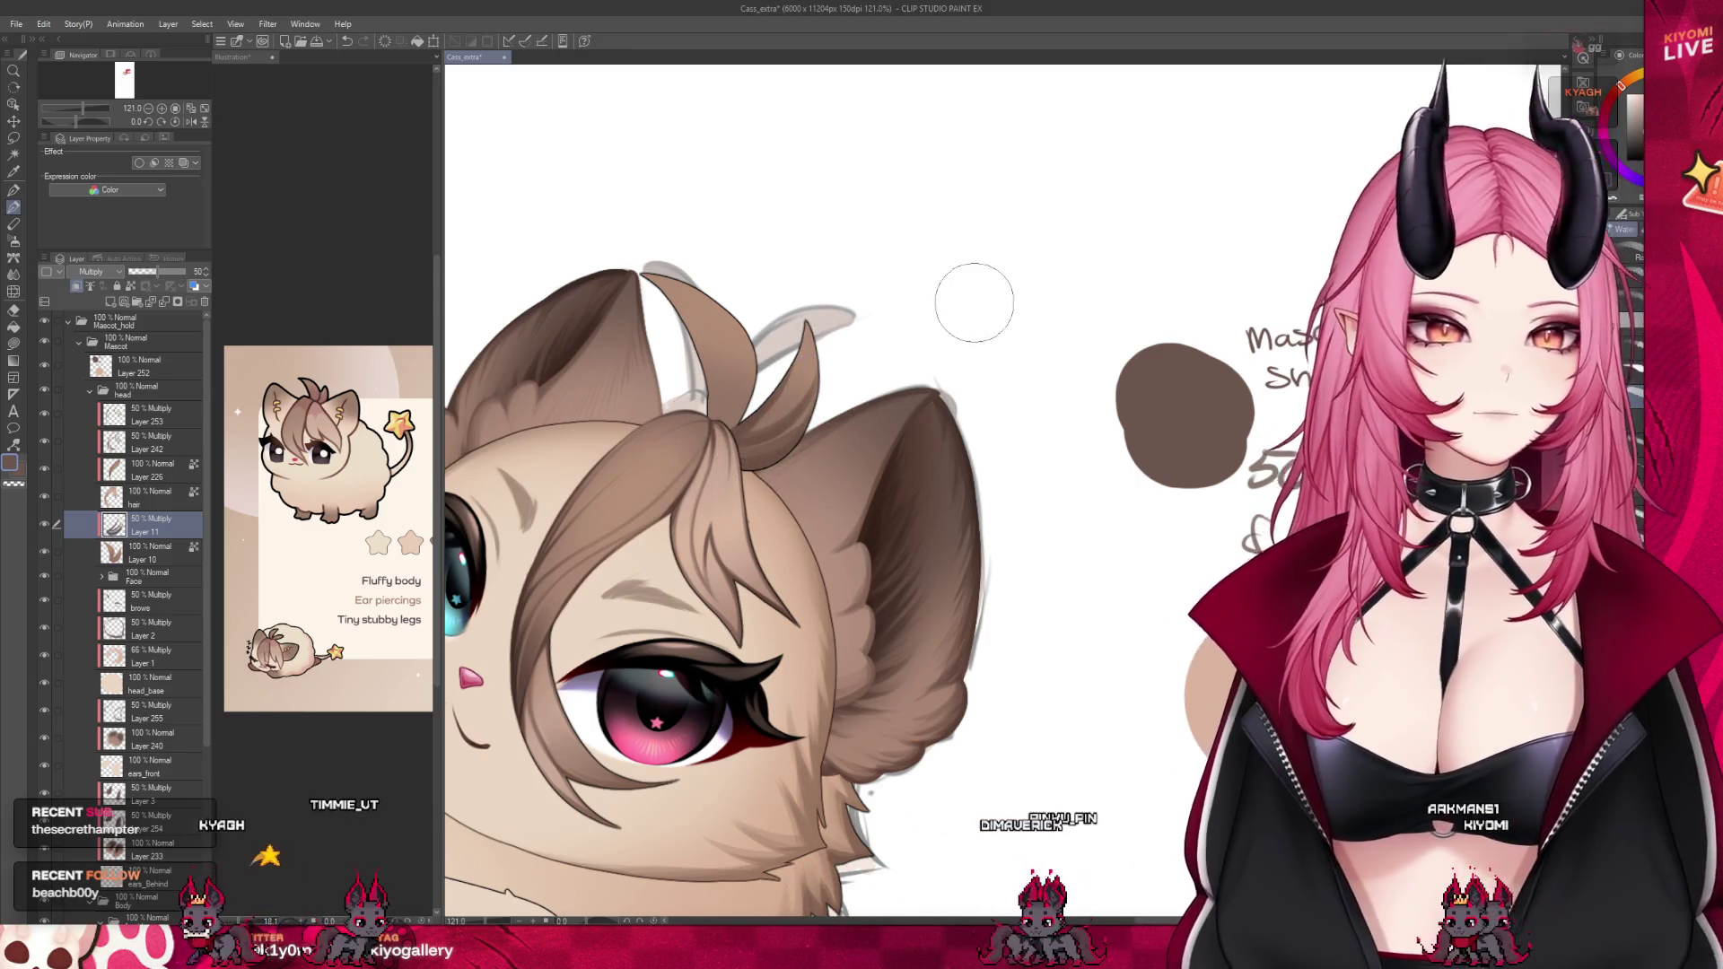
{"action": "scroll", "coordinate": [974, 303], "scroll_direction": "down", "scroll_amount": 5}
{"action": "scroll", "coordinate": [914, 305], "scroll_direction": "up", "scroll_amount": 8}
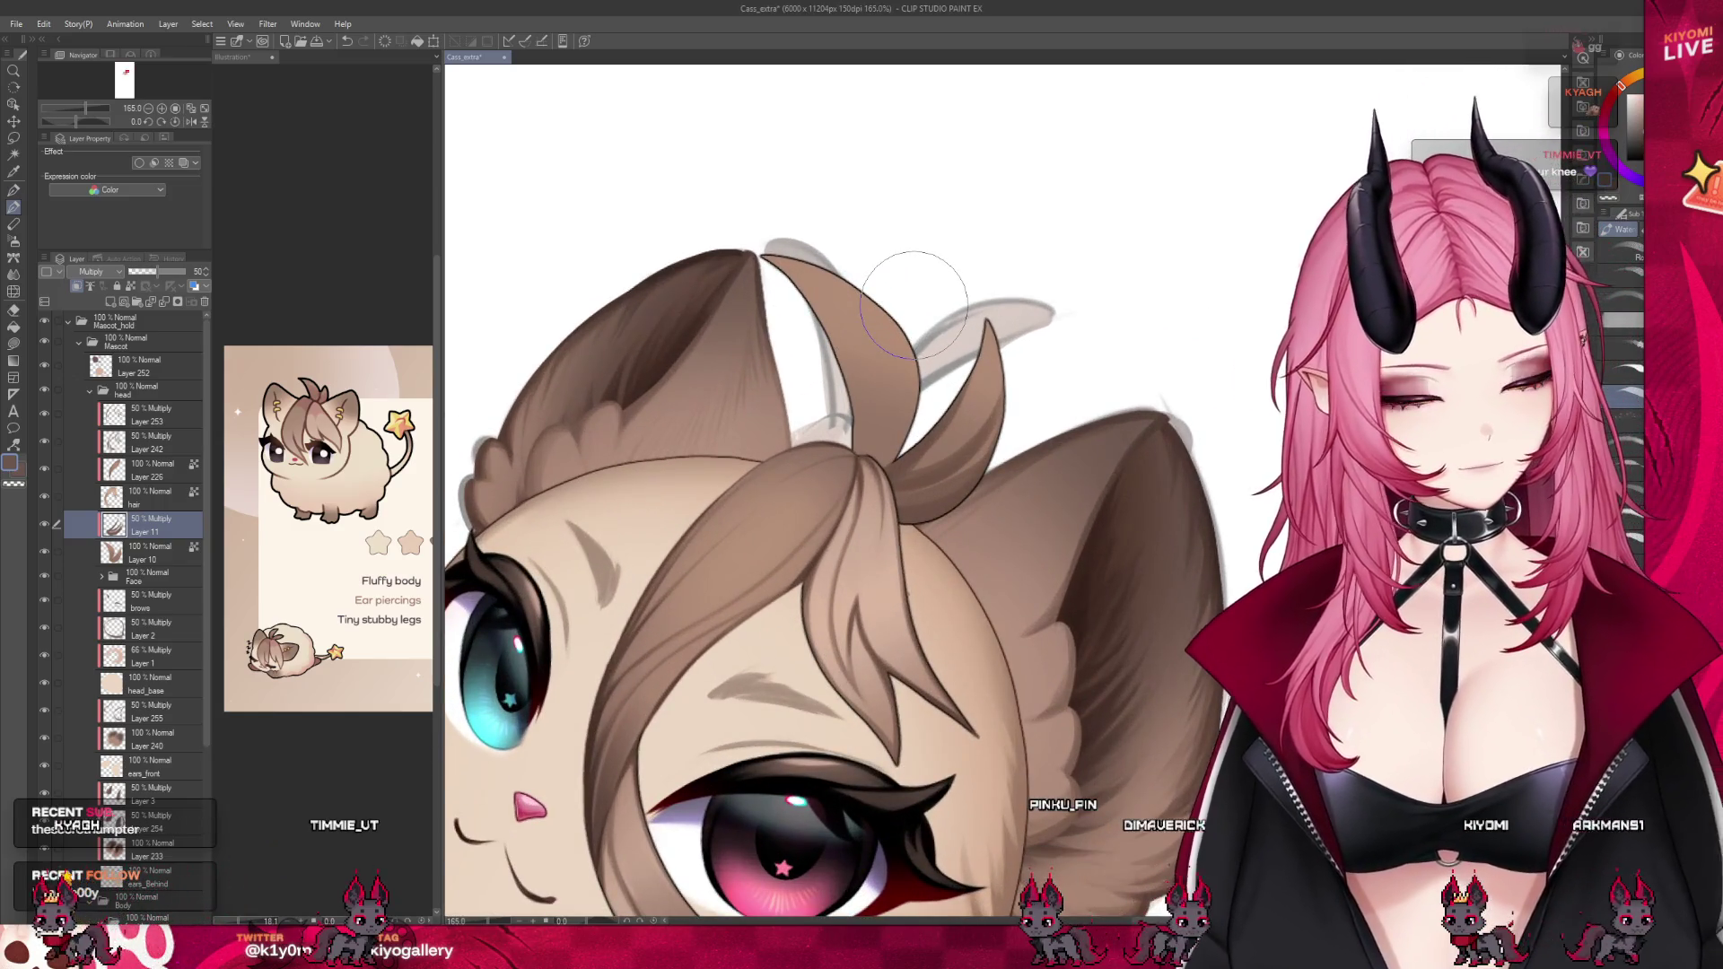
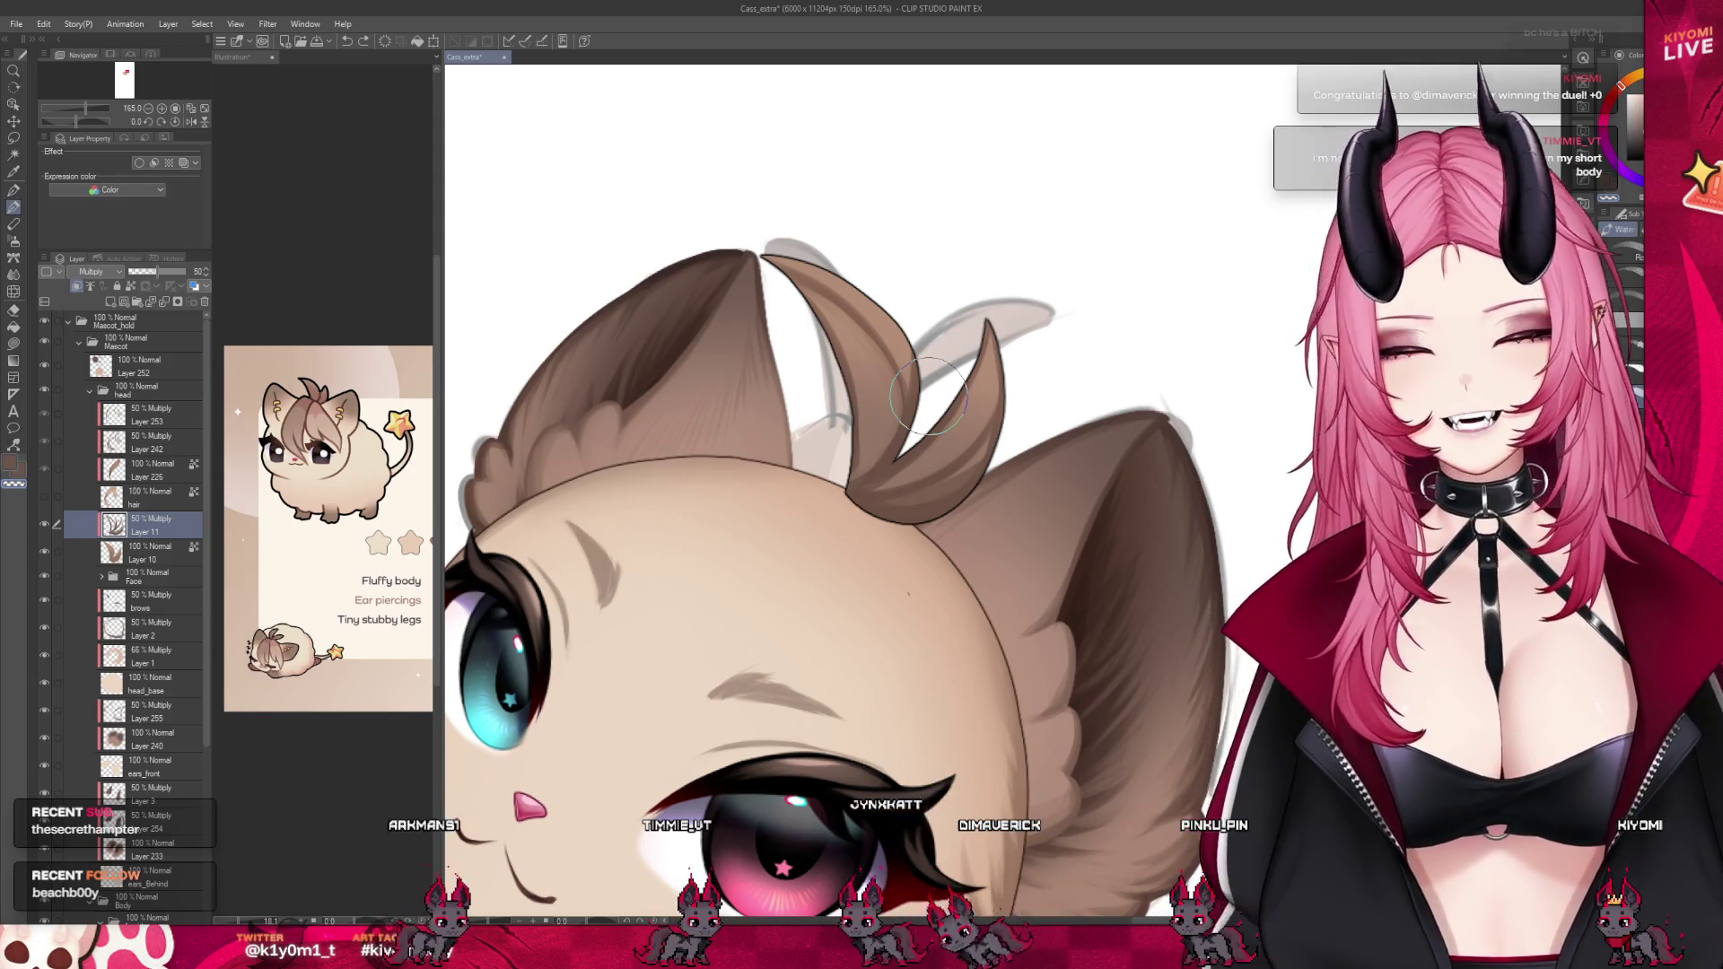
Flip the canvas horizontally, then sample the hair-tuft brown with the Watercolor brush
{"action": "left_click", "coordinate": [191, 121]}
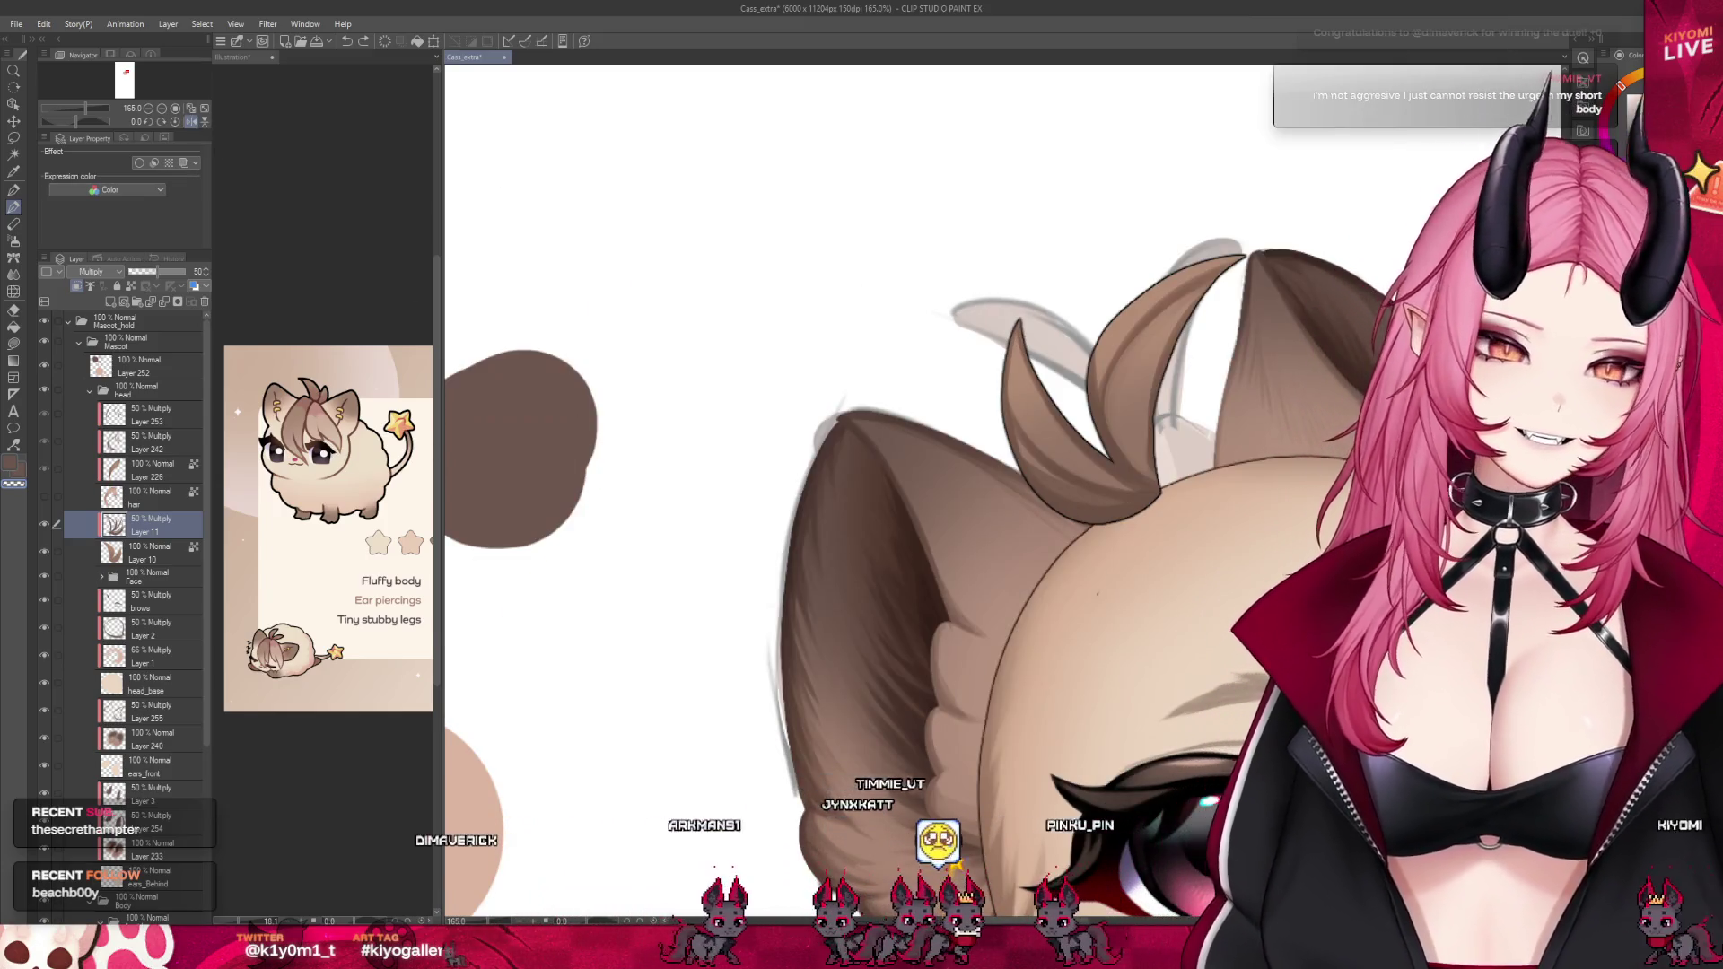
{"action": "scroll", "coordinate": [538, 368], "scroll_direction": "down", "scroll_amount": 4}
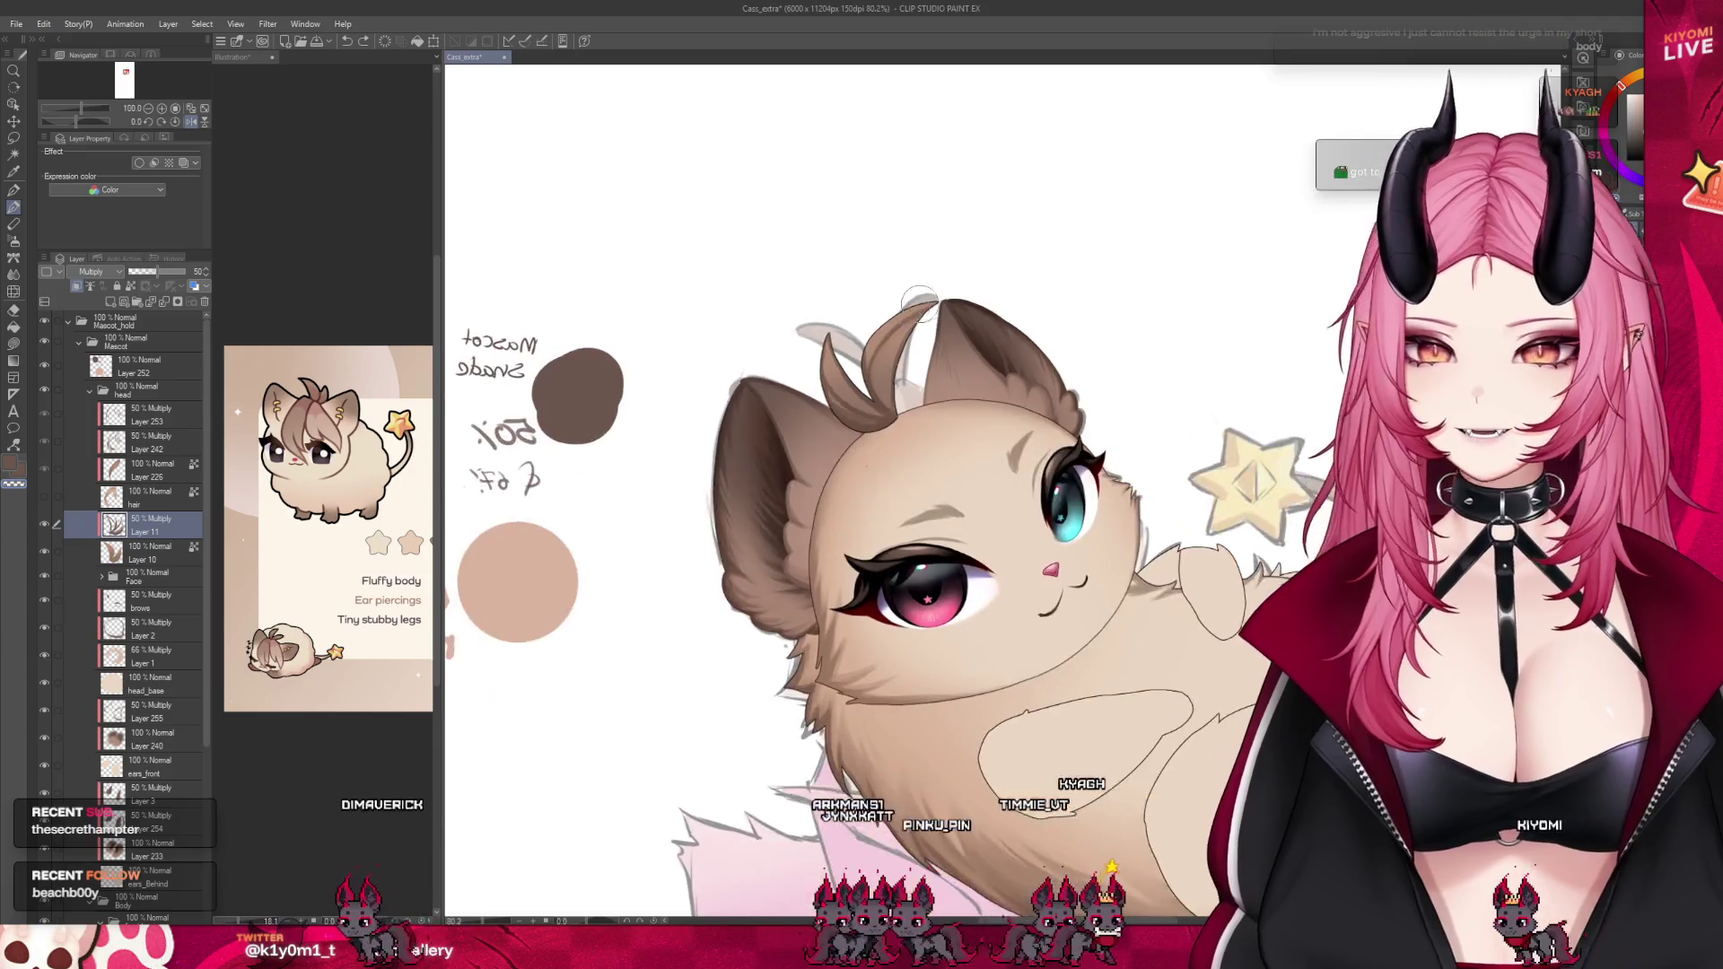
{"action": "scroll", "coordinate": [952, 295], "scroll_direction": "up", "scroll_amount": 5}
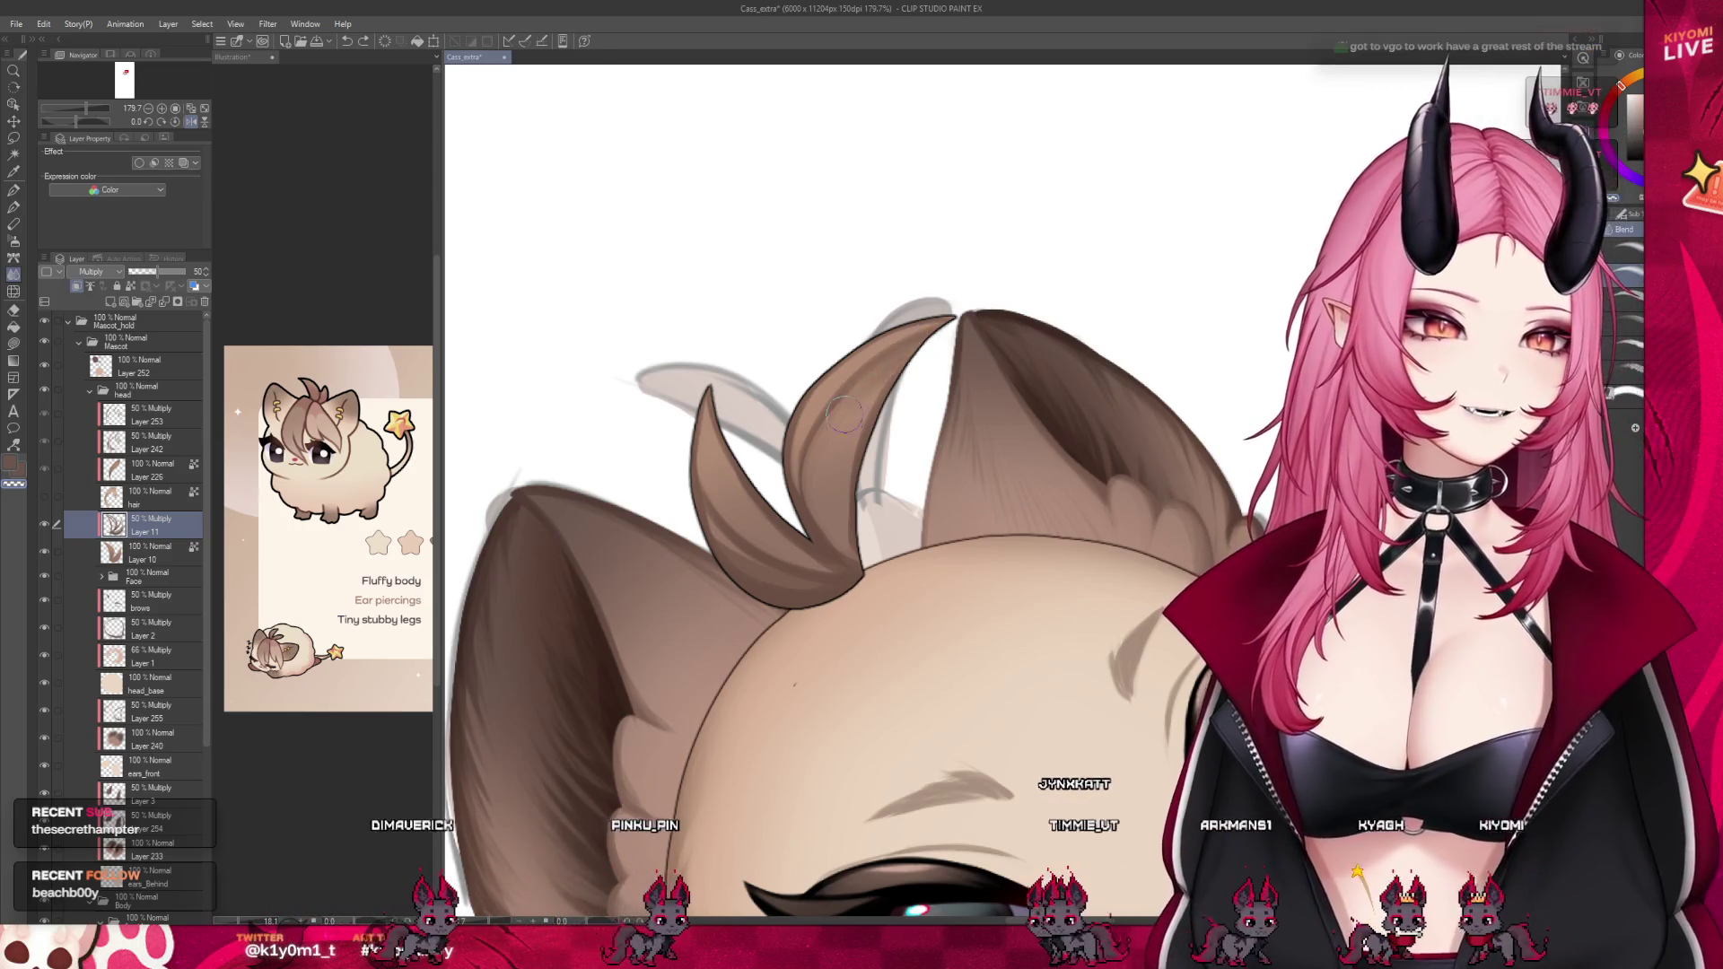
{"action": "key", "text": "b"}
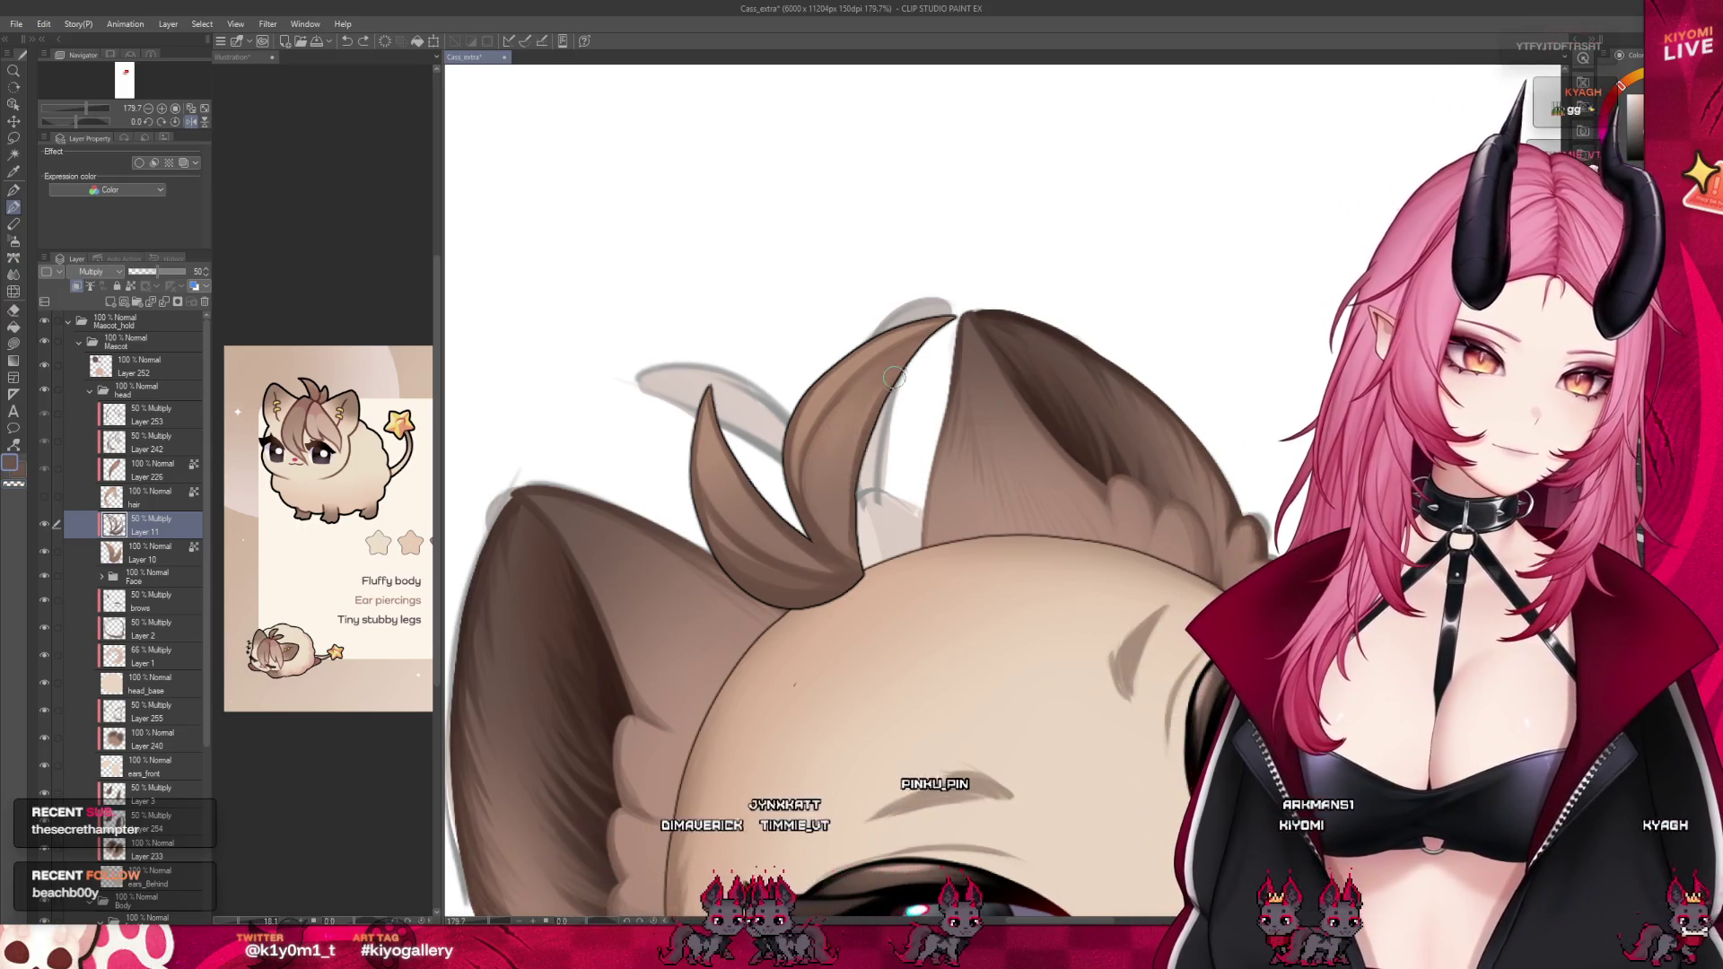
{"action": "left_click", "coordinate": [841, 535], "text": "alt"}
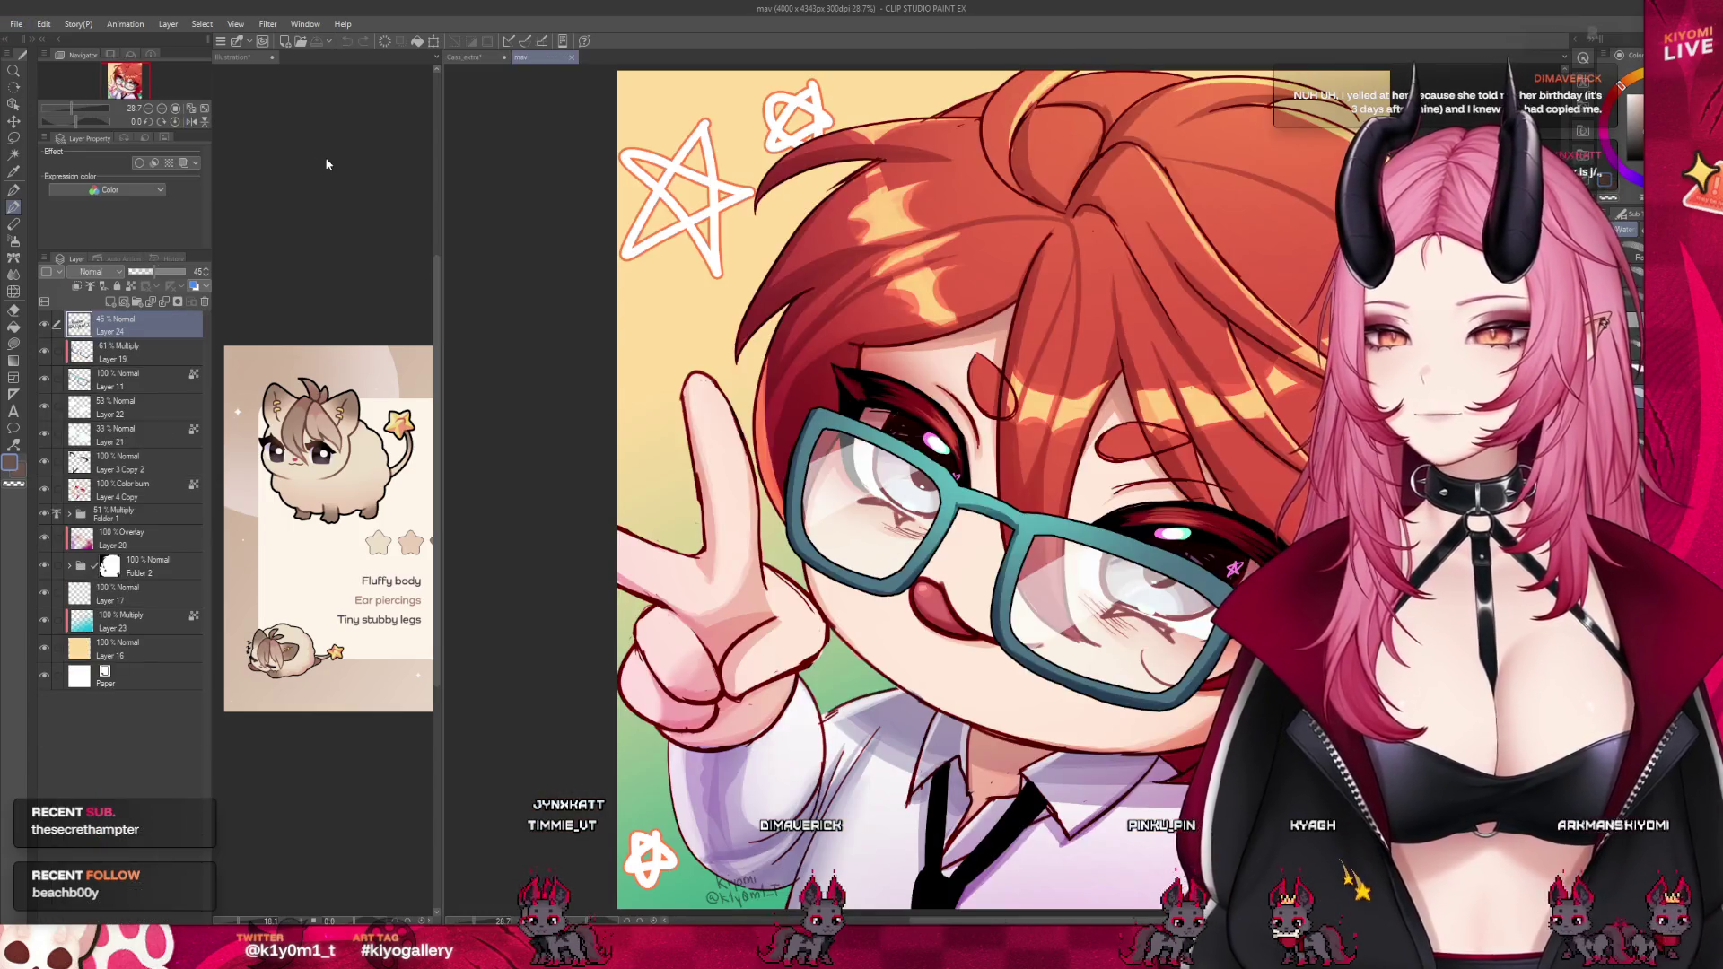
Zoom out to fit the red-haired chibi illustration, then close its document
{"action": "key", "text": "ctrl+minus"}
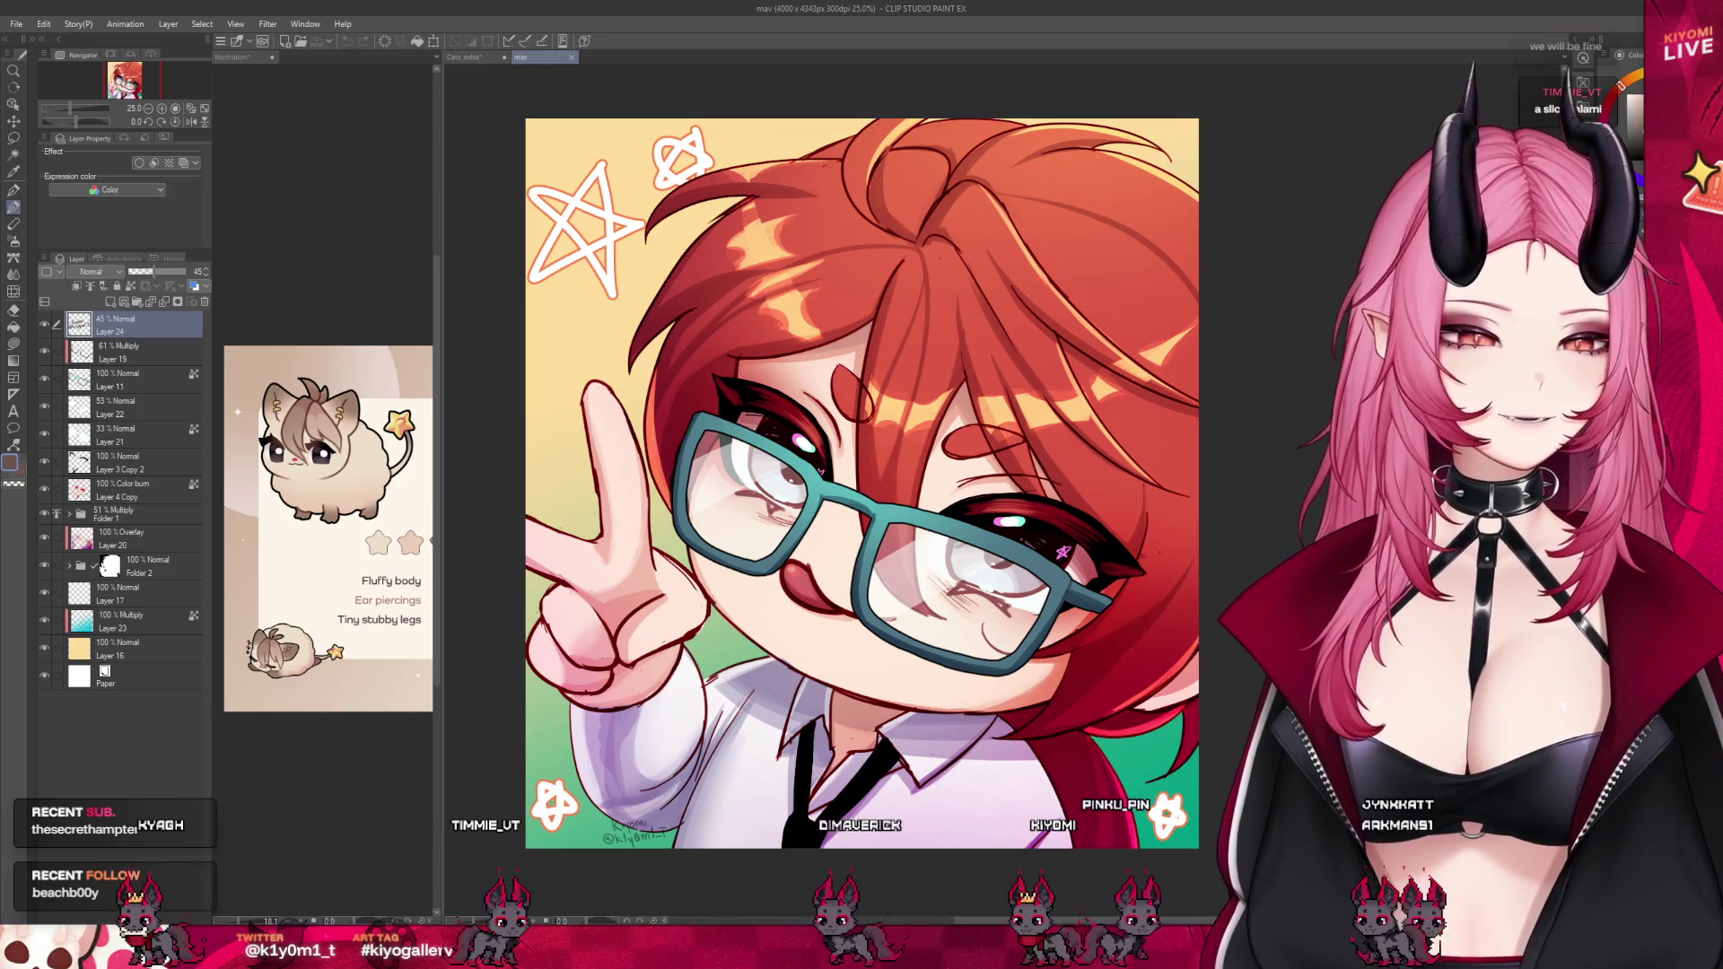
{"action": "scroll", "coordinate": [843, 493], "scroll_direction": "down", "scroll_amount": 1}
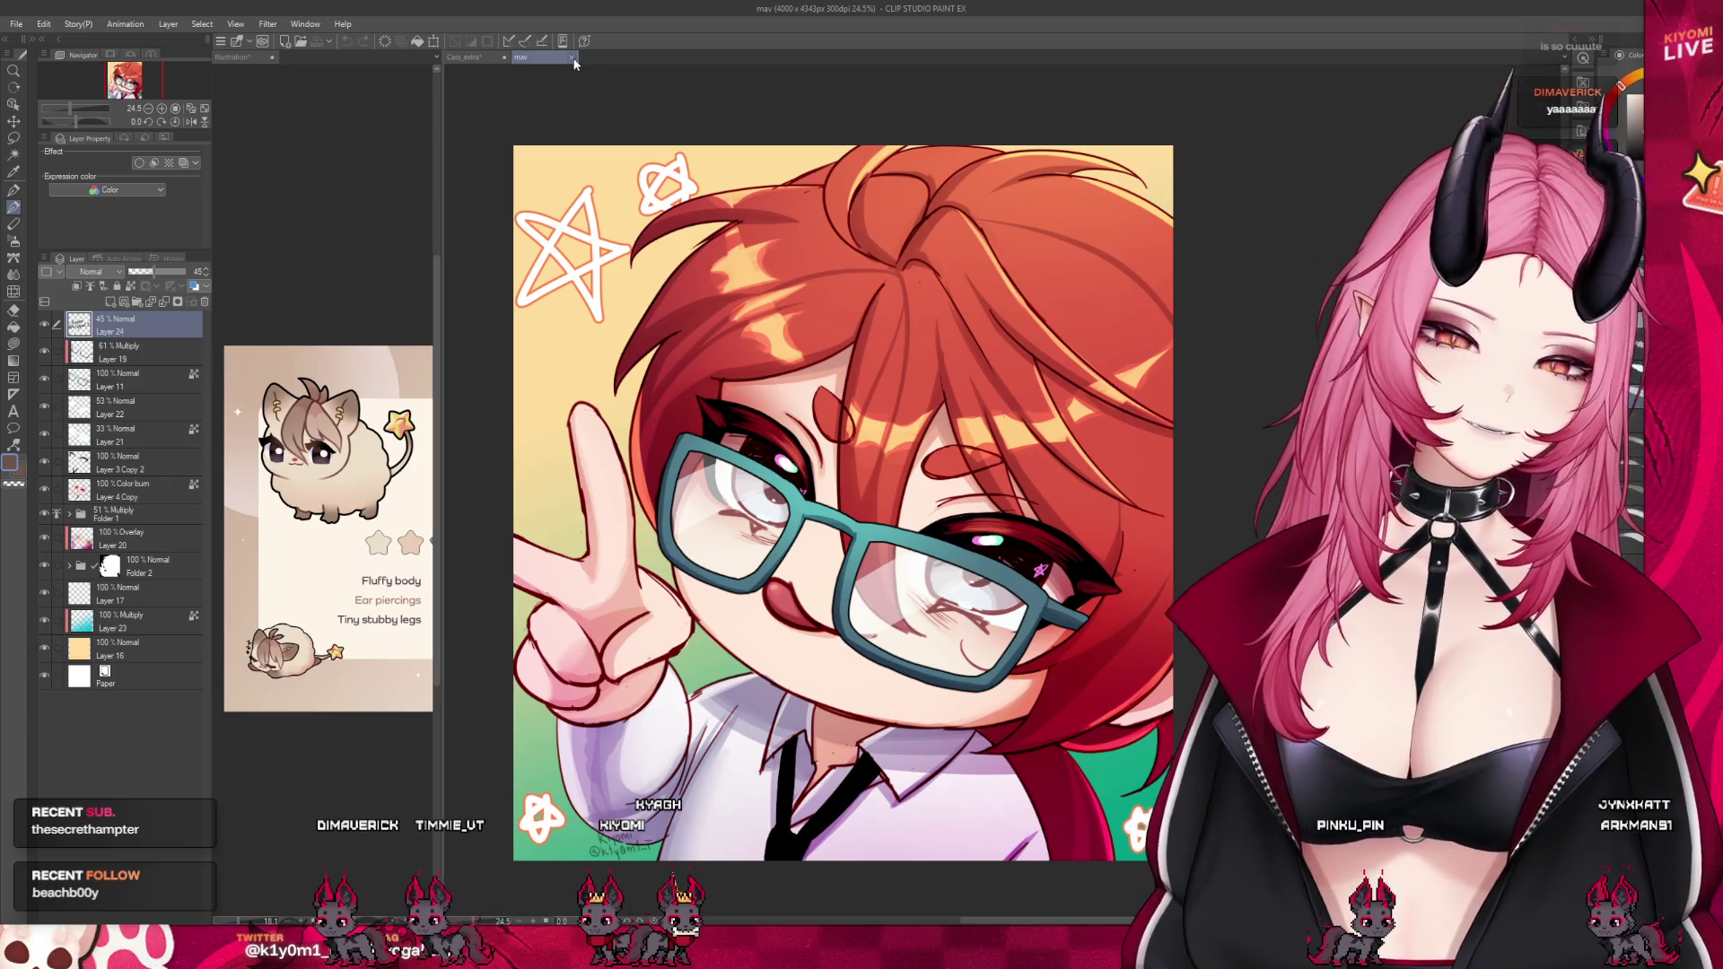
{"action": "left_click", "coordinate": [571, 57]}
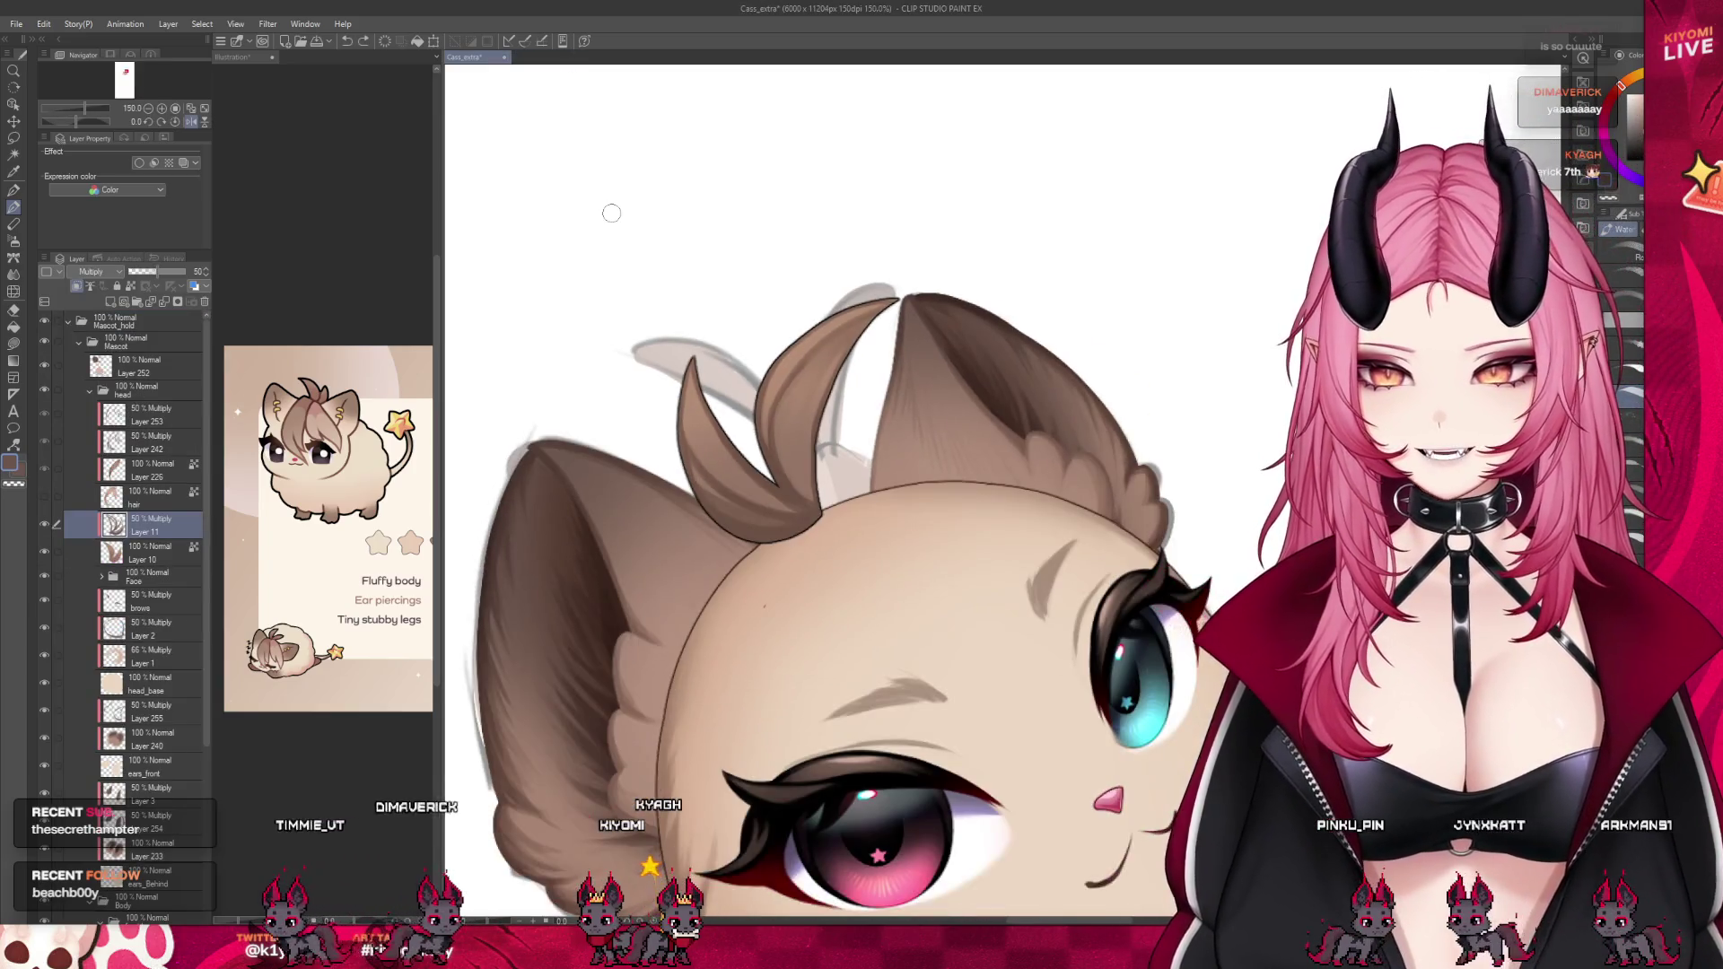
Zoom into the cat's head and eyedrop the brown hair tuft colour
{"action": "scroll", "coordinate": [611, 212], "scroll_direction": "down", "scroll_amount": 3}
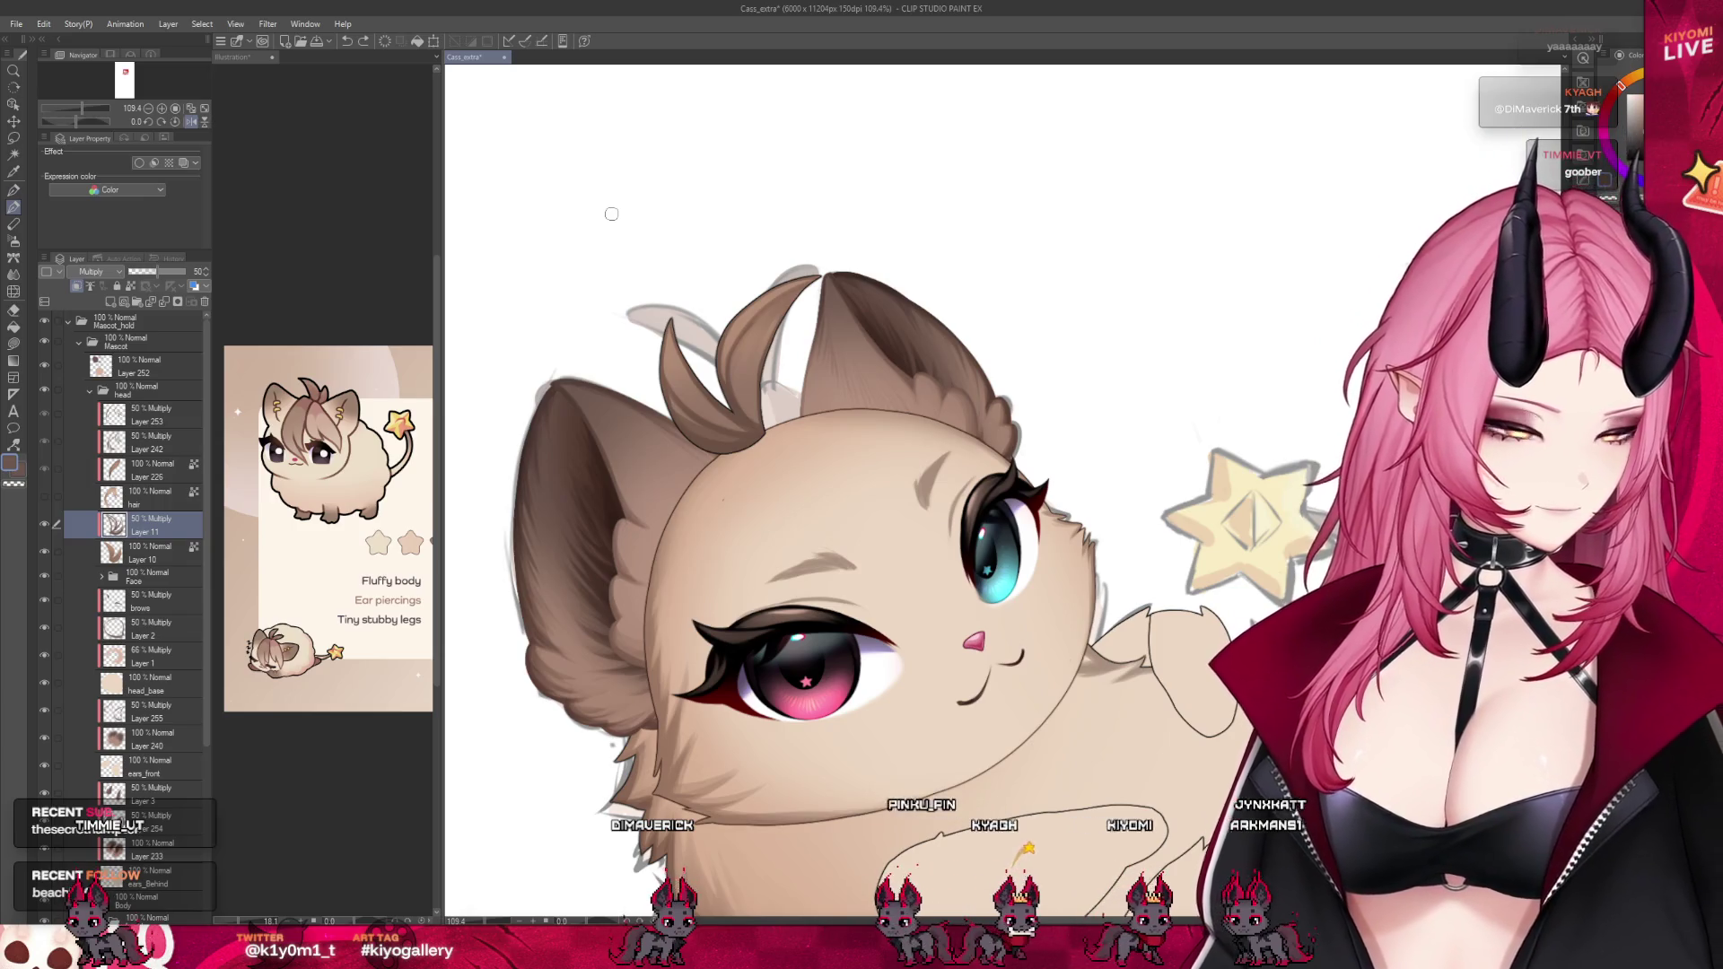
{"action": "scroll", "coordinate": [735, 247], "scroll_direction": "up", "scroll_amount": 3}
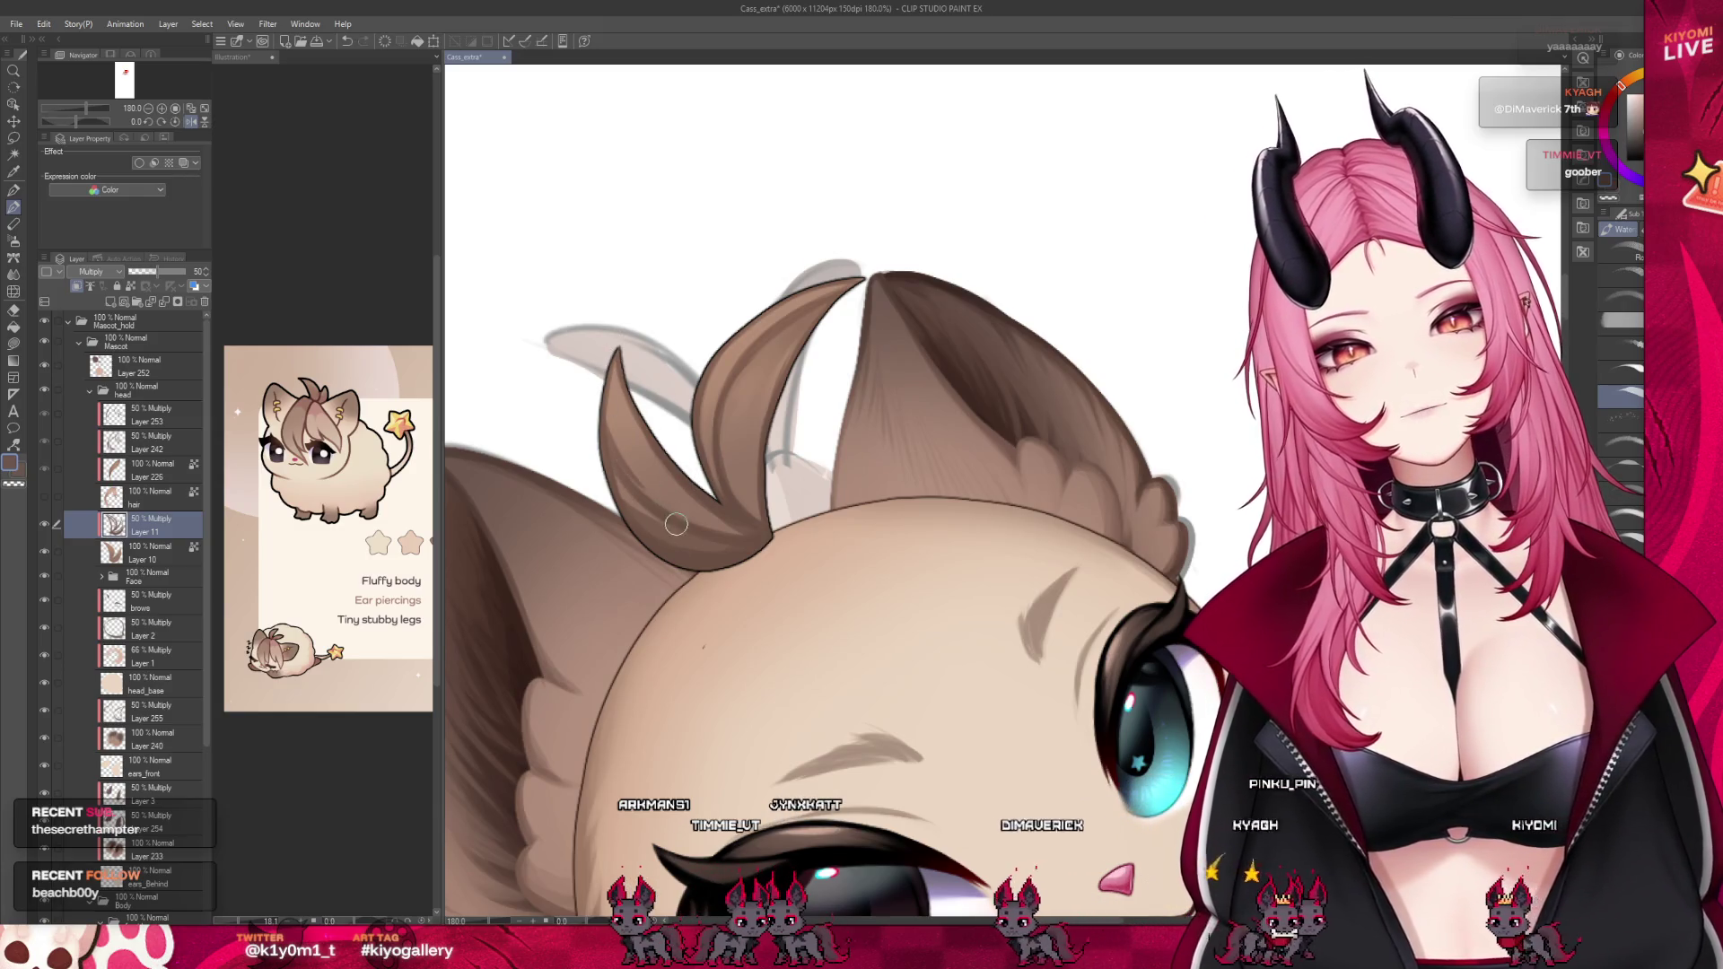
{"action": "left_click", "coordinate": [750, 541], "text": "alt"}
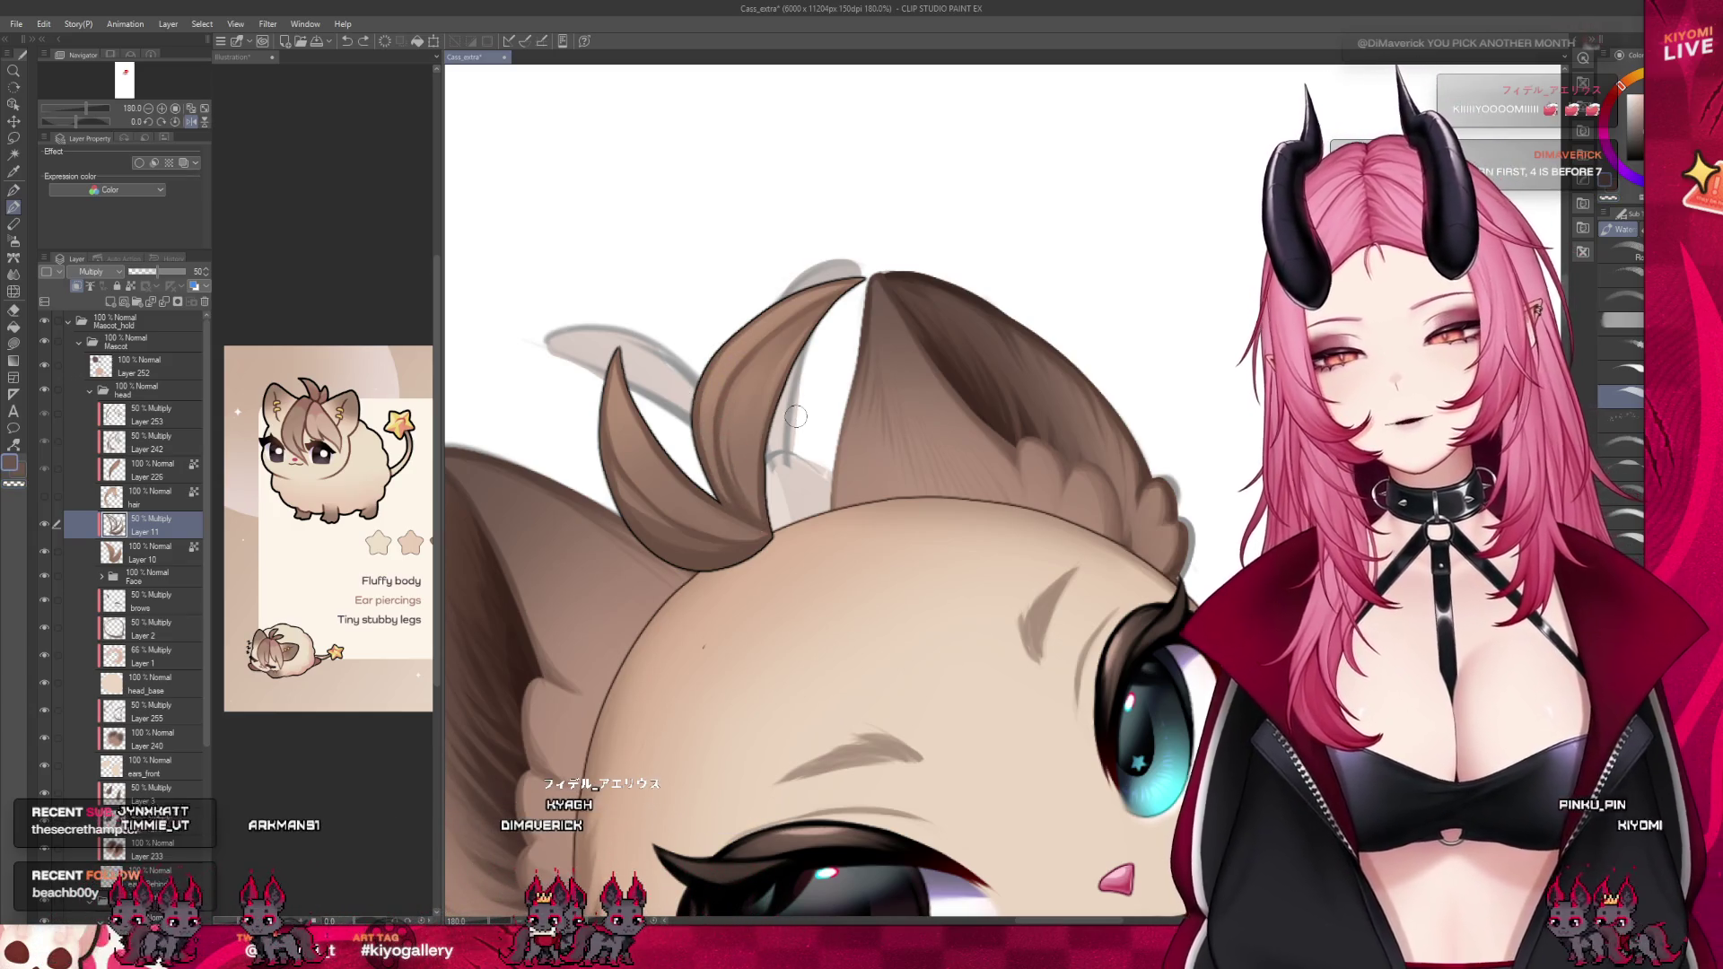
{"action": "scroll", "coordinate": [700, 332], "scroll_direction": "down", "scroll_amount": 4}
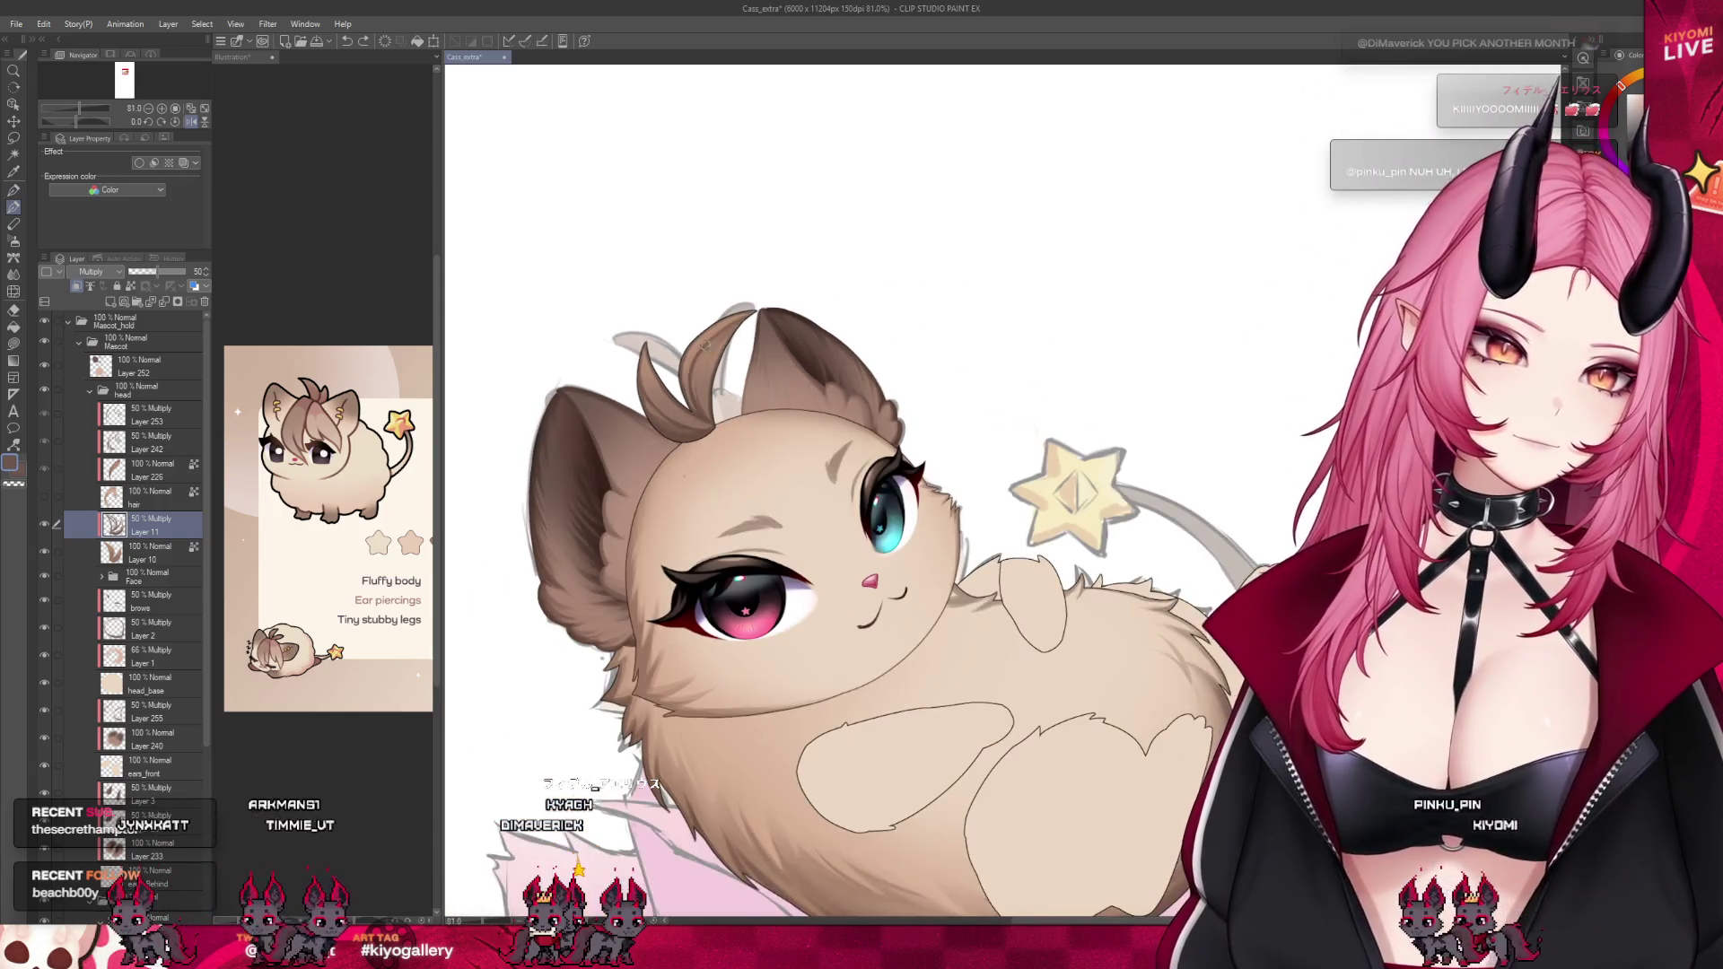
Mirror the canvas horizontally and zoom in on the fringe lock over the eye
{"action": "scroll", "coordinate": [747, 375], "scroll_direction": "down", "scroll_amount": 2}
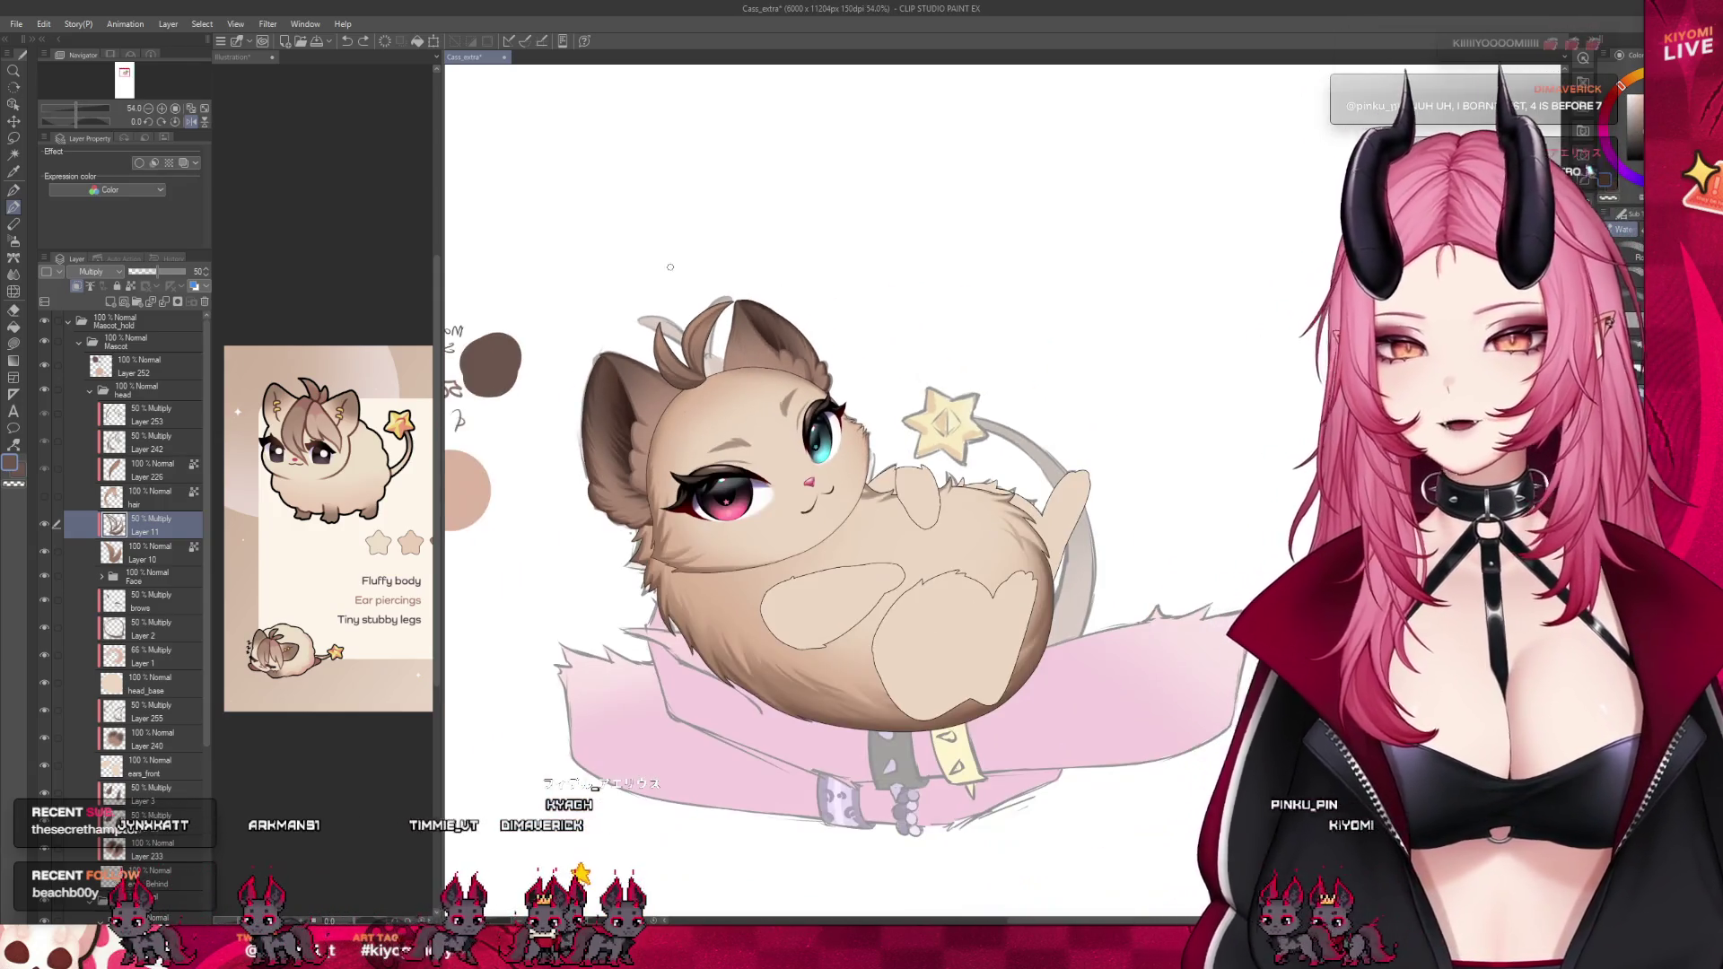
{"action": "left_click", "coordinate": [190, 122]}
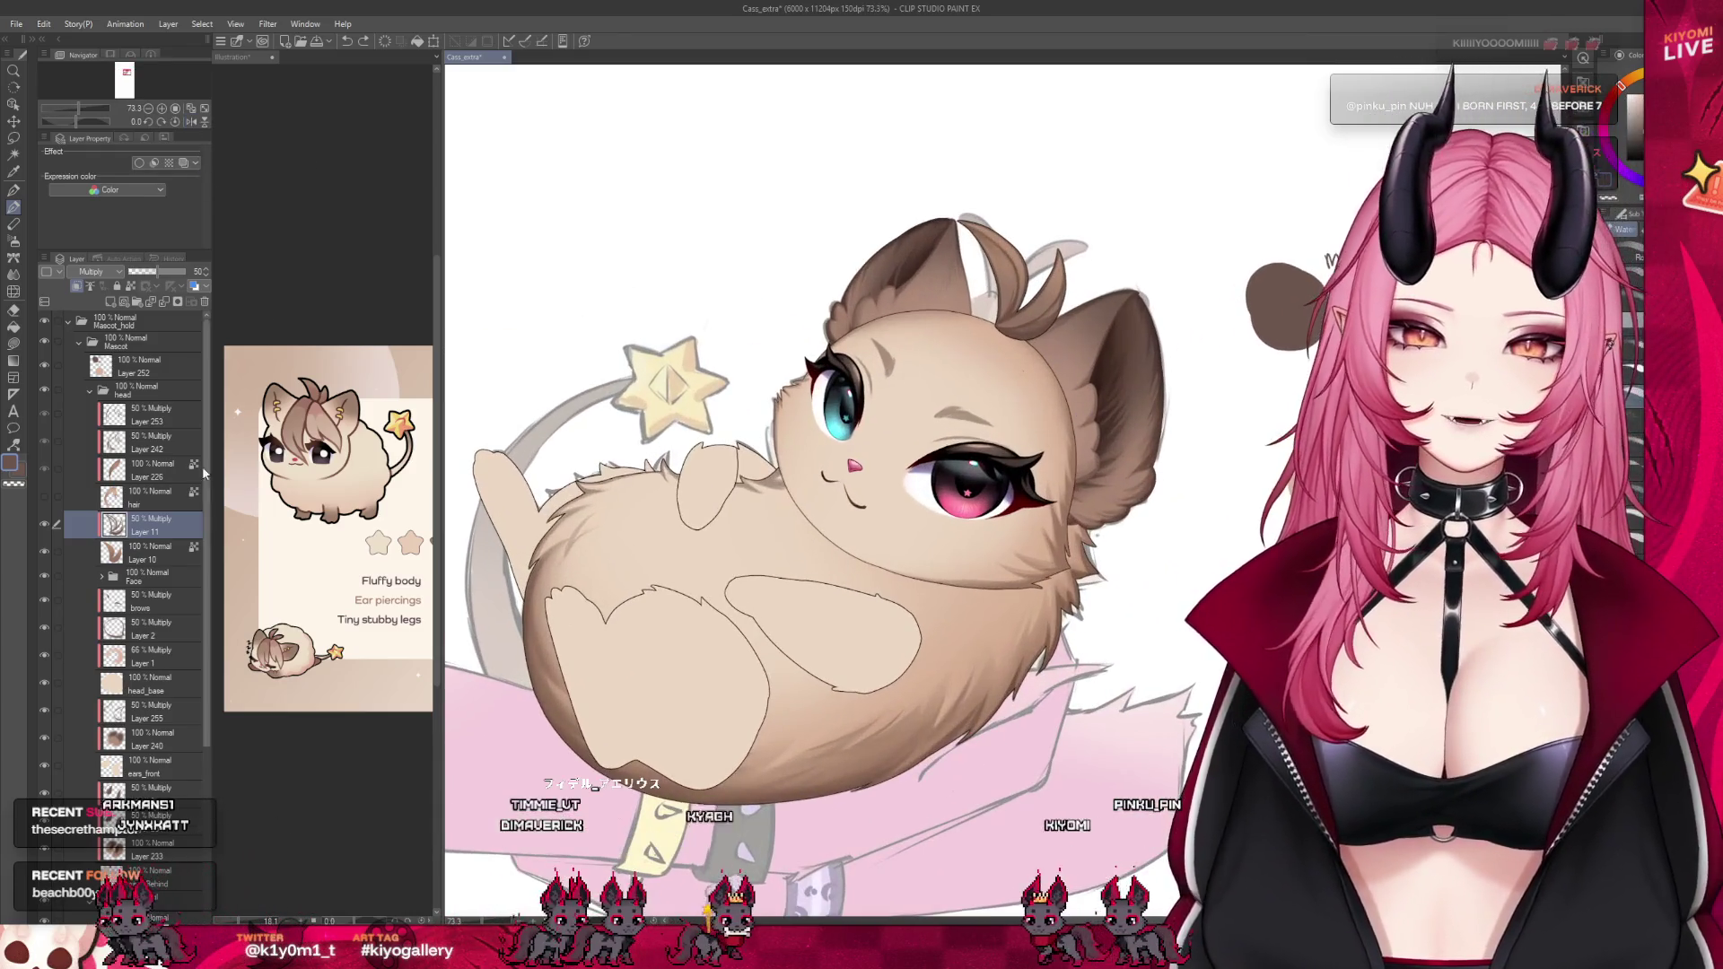
{"action": "scroll", "coordinate": [877, 422], "scroll_direction": "up", "scroll_amount": 3}
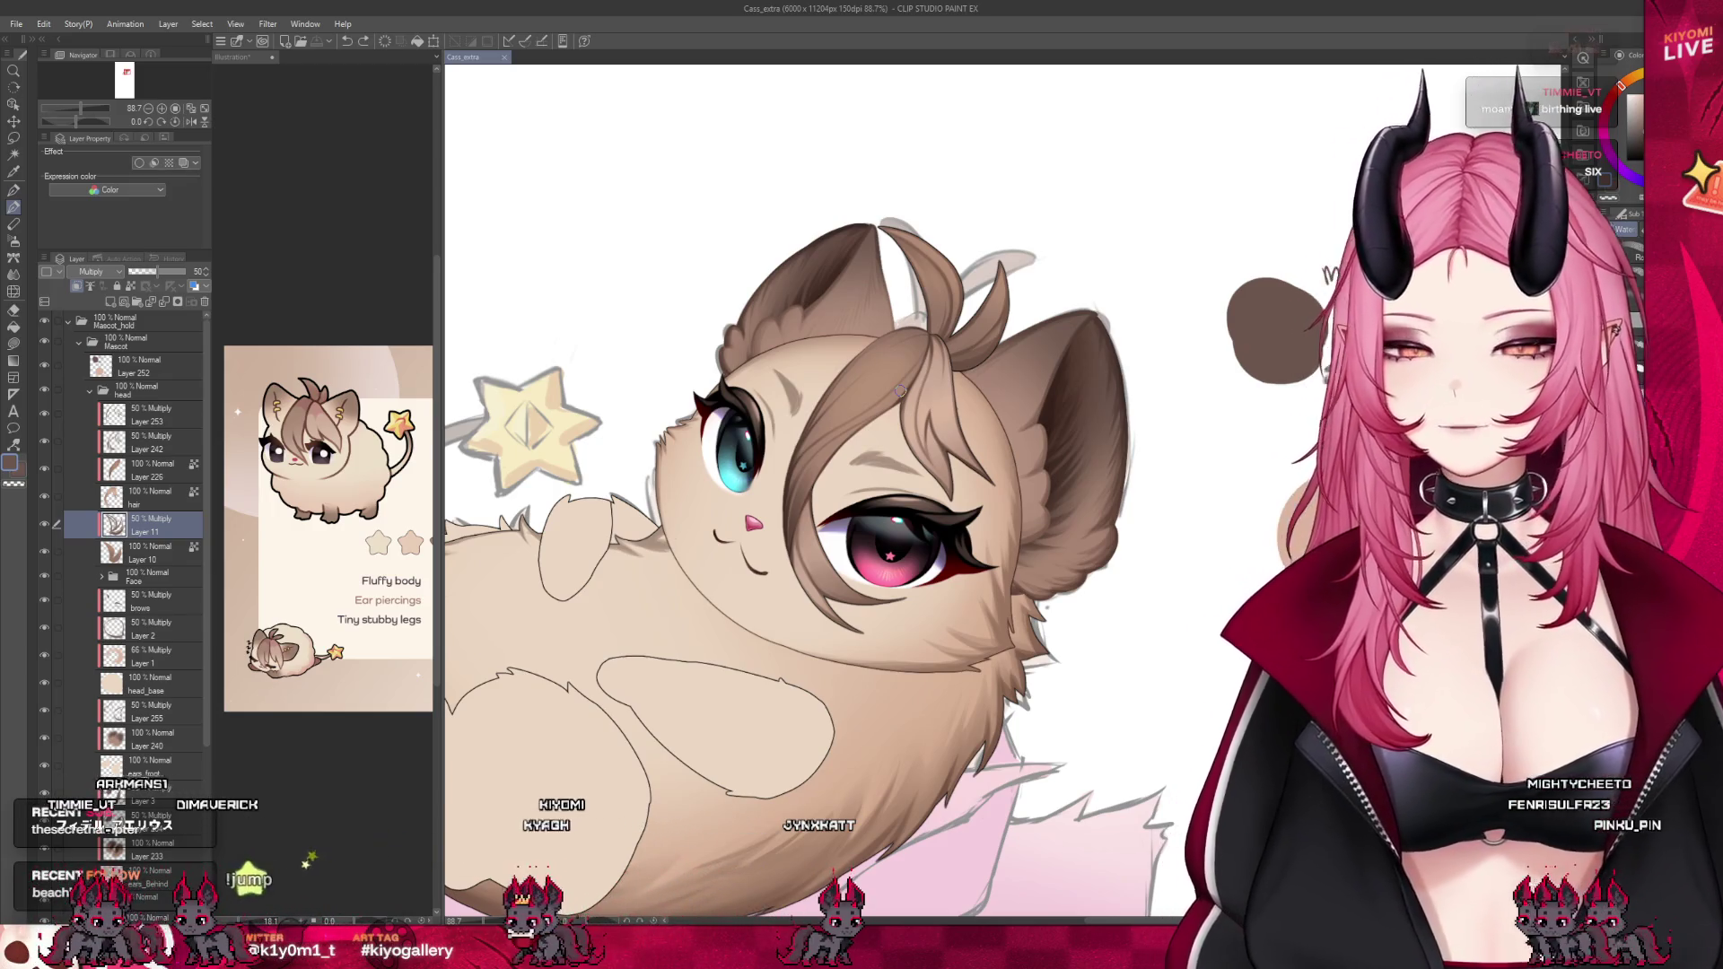
{"action": "scroll", "coordinate": [986, 264], "scroll_direction": "up", "scroll_amount": 5}
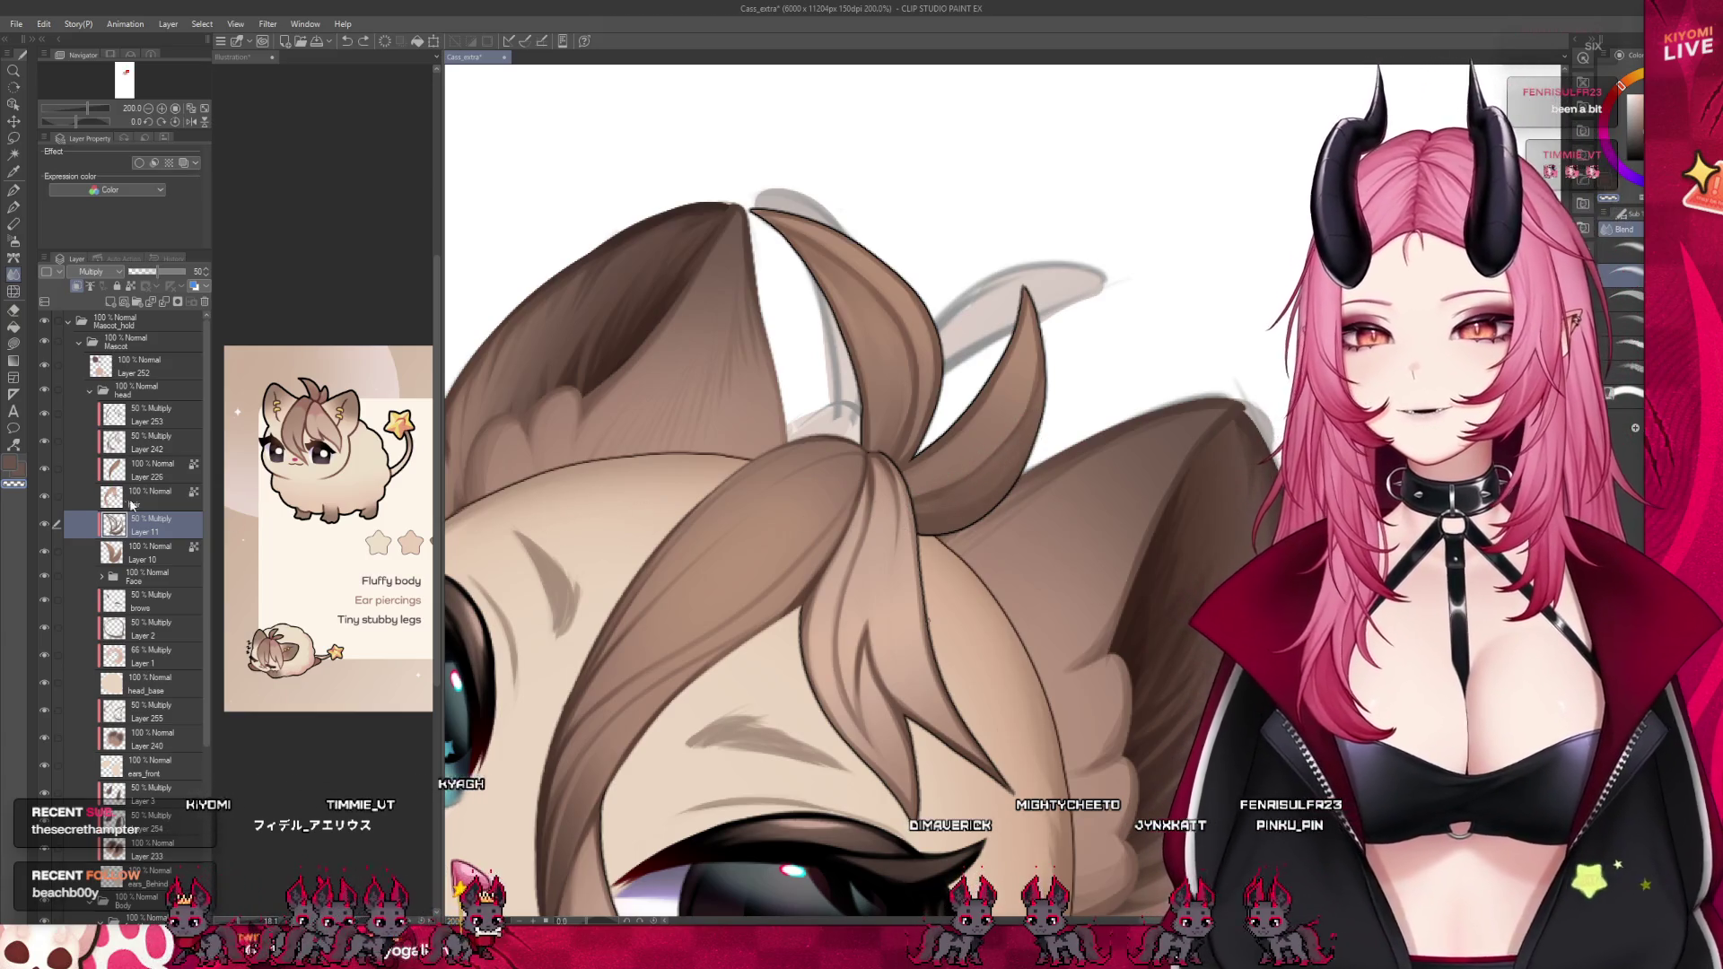
Hide the fringe hair layer and switch the drawing colour to transparent
{"action": "left_click", "coordinate": [44, 496]}
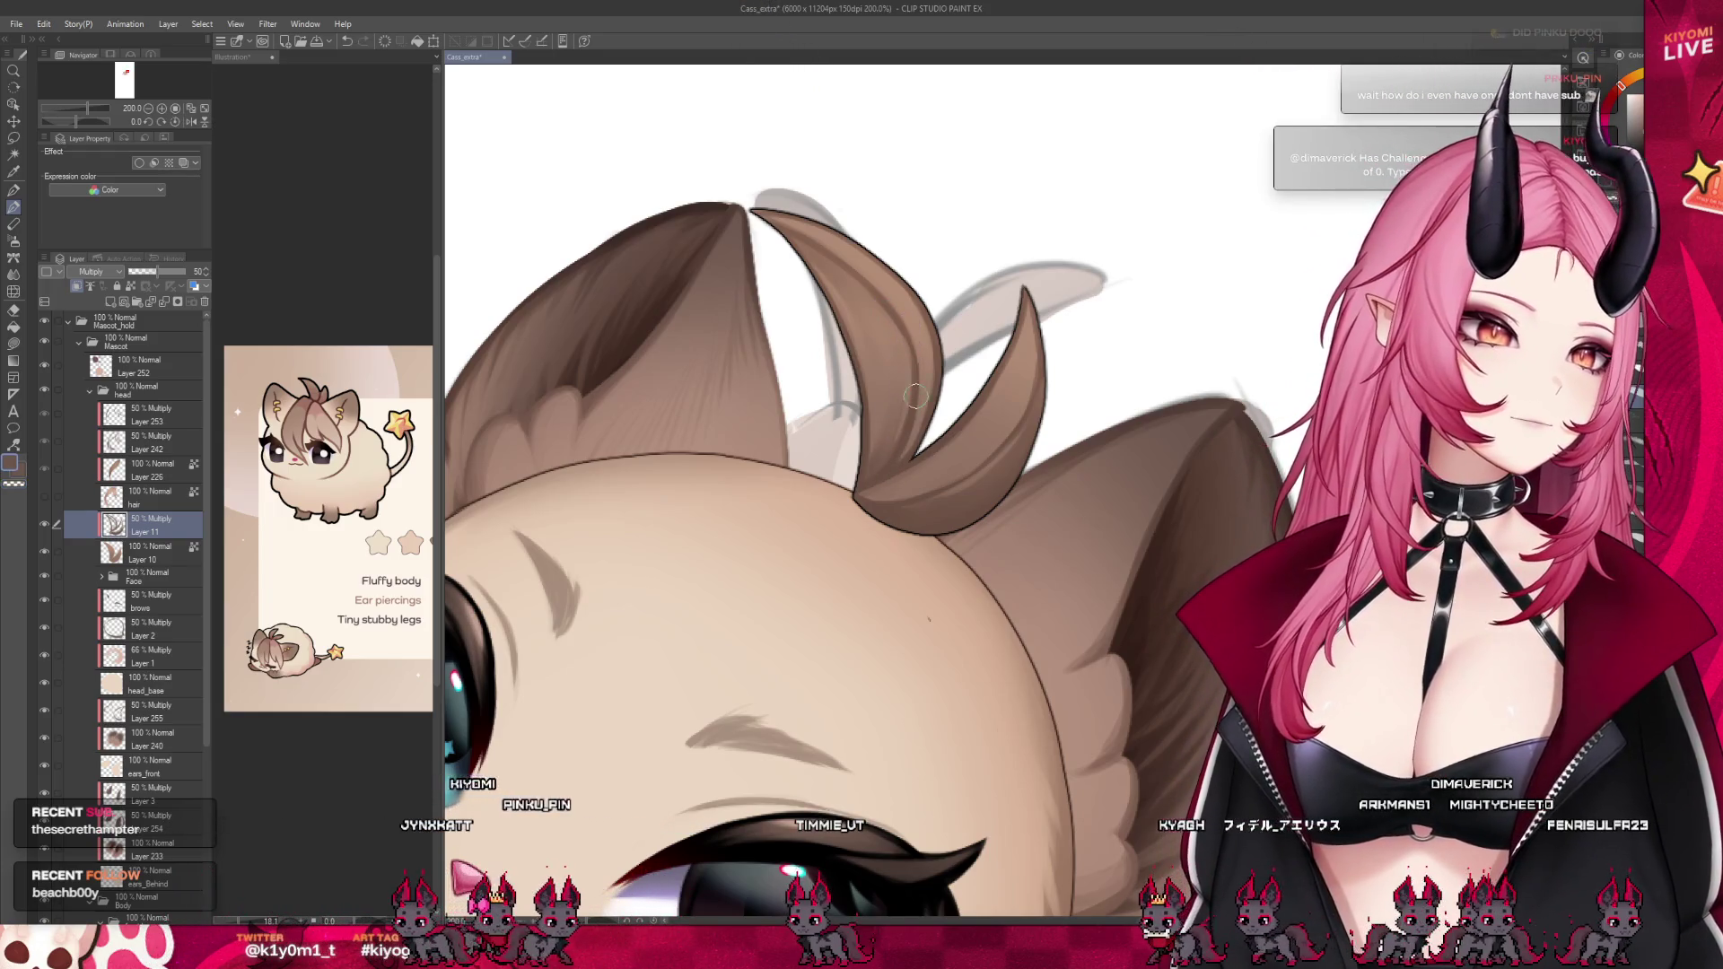
{"action": "key", "text": "c"}
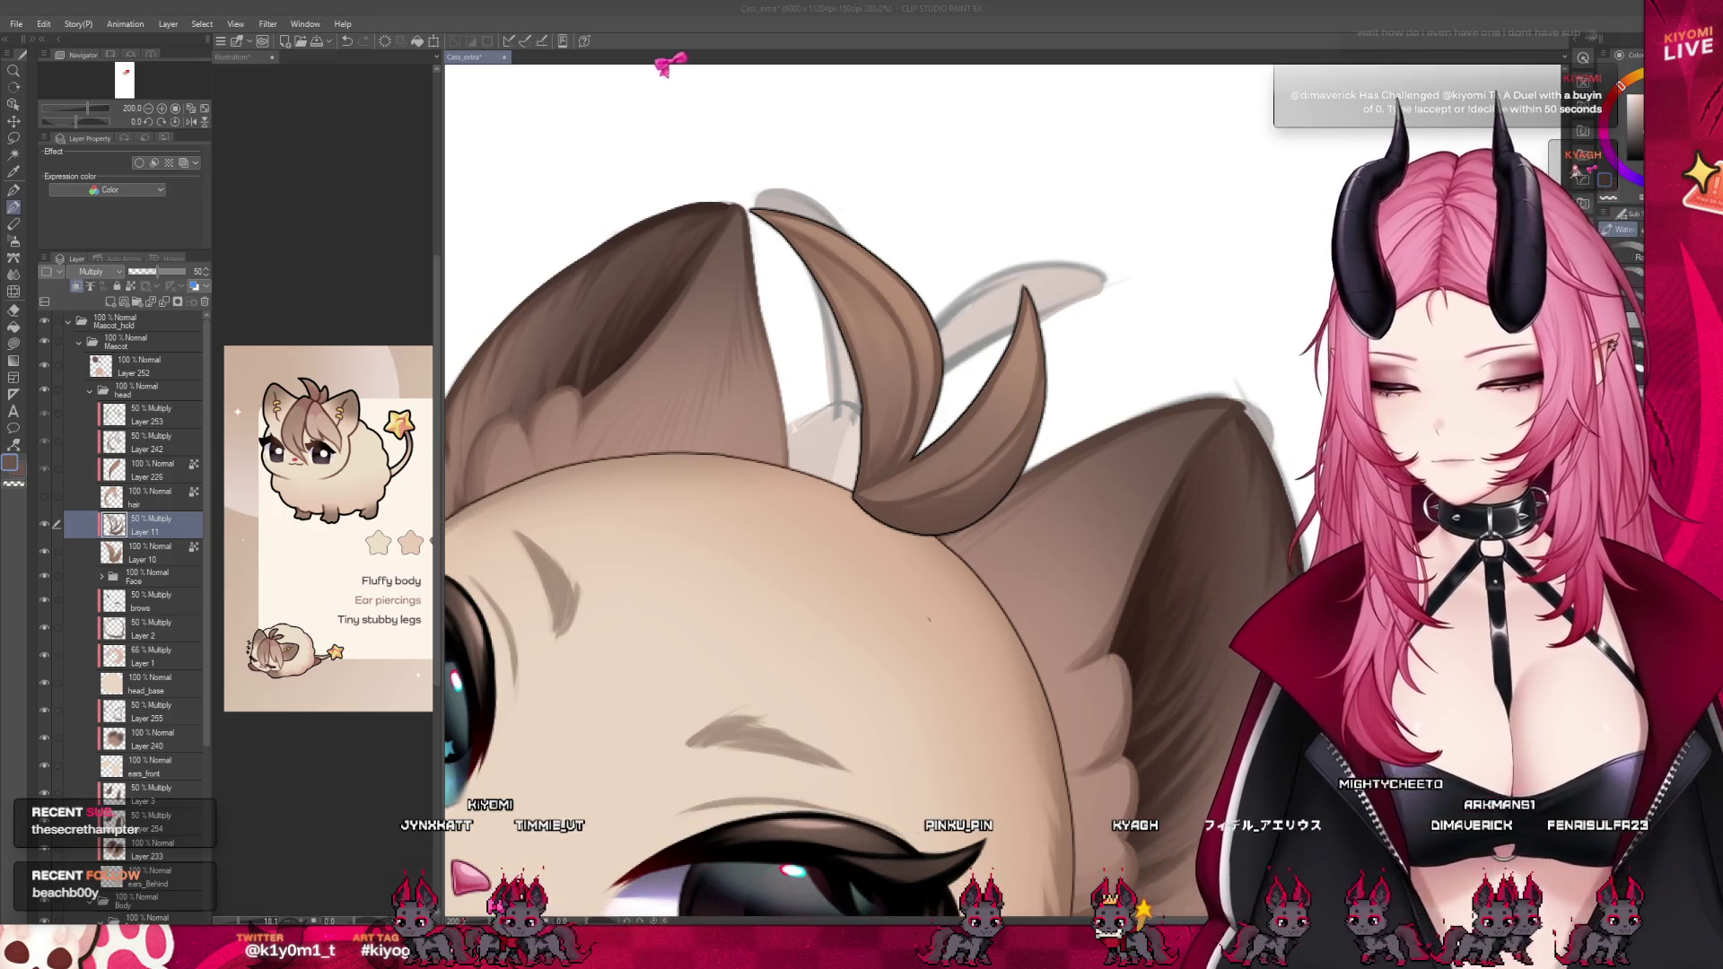
Add Layer 12 above Layer 11 with Multiply blending at 50% opacity
{"action": "scroll", "coordinate": [898, 494], "scroll_direction": "down", "scroll_amount": 4}
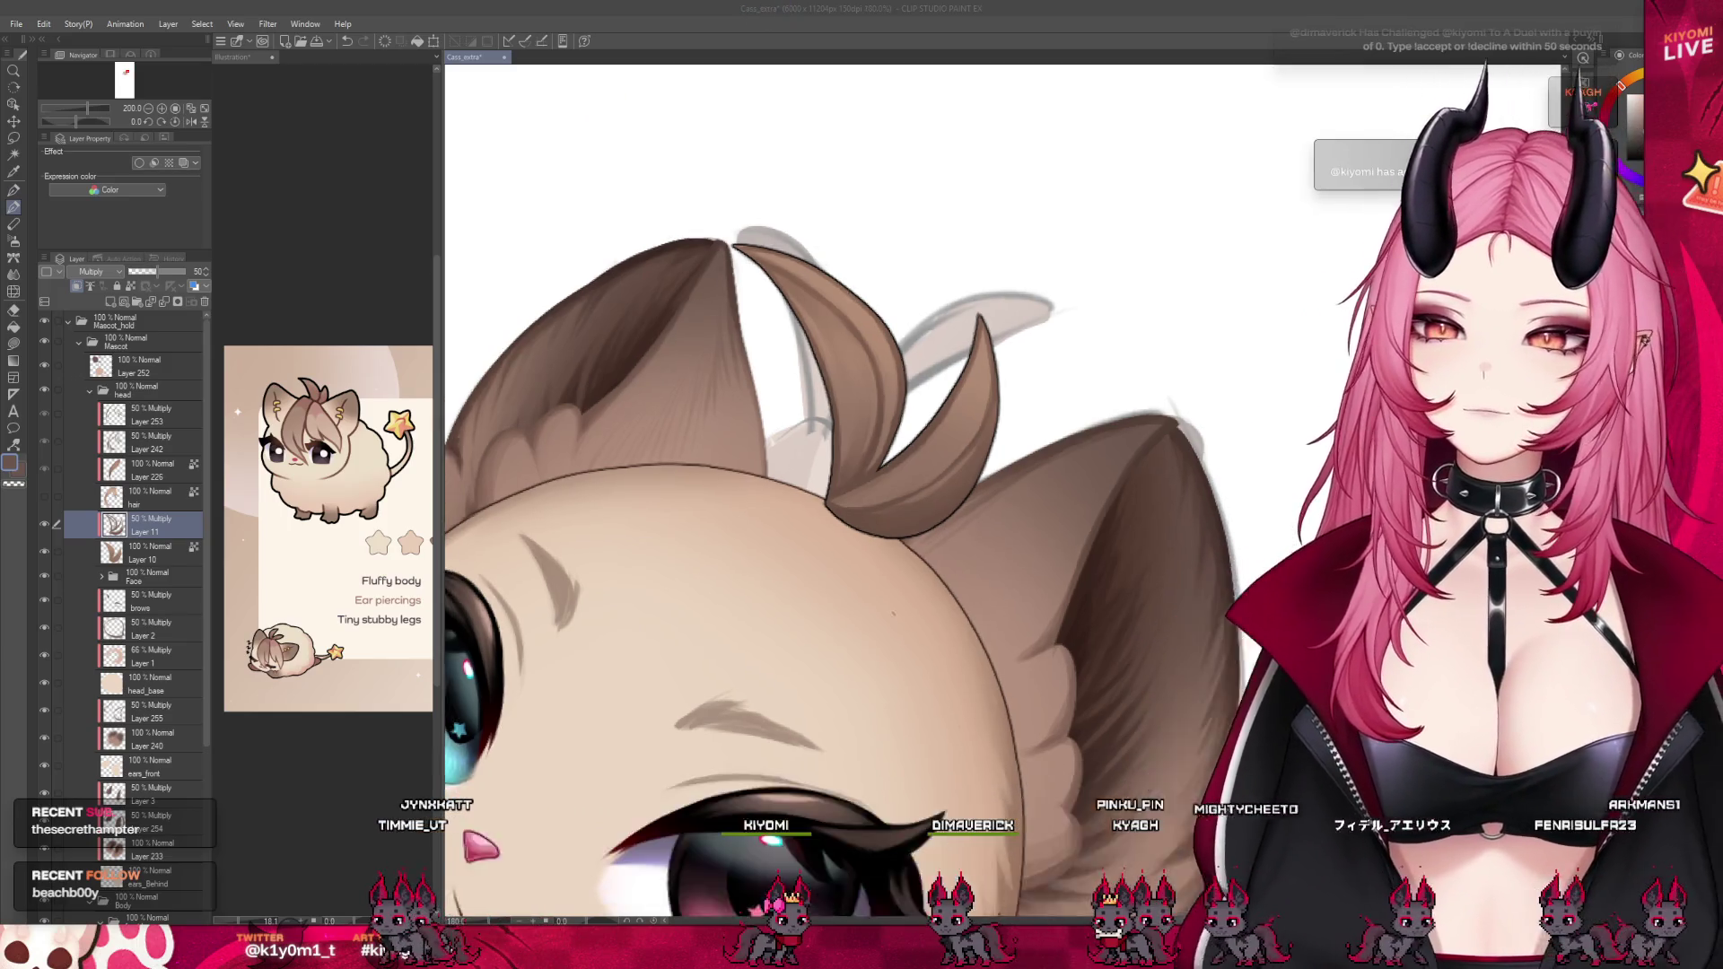
{"action": "scroll", "coordinate": [897, 493], "scroll_direction": "up", "scroll_amount": 3}
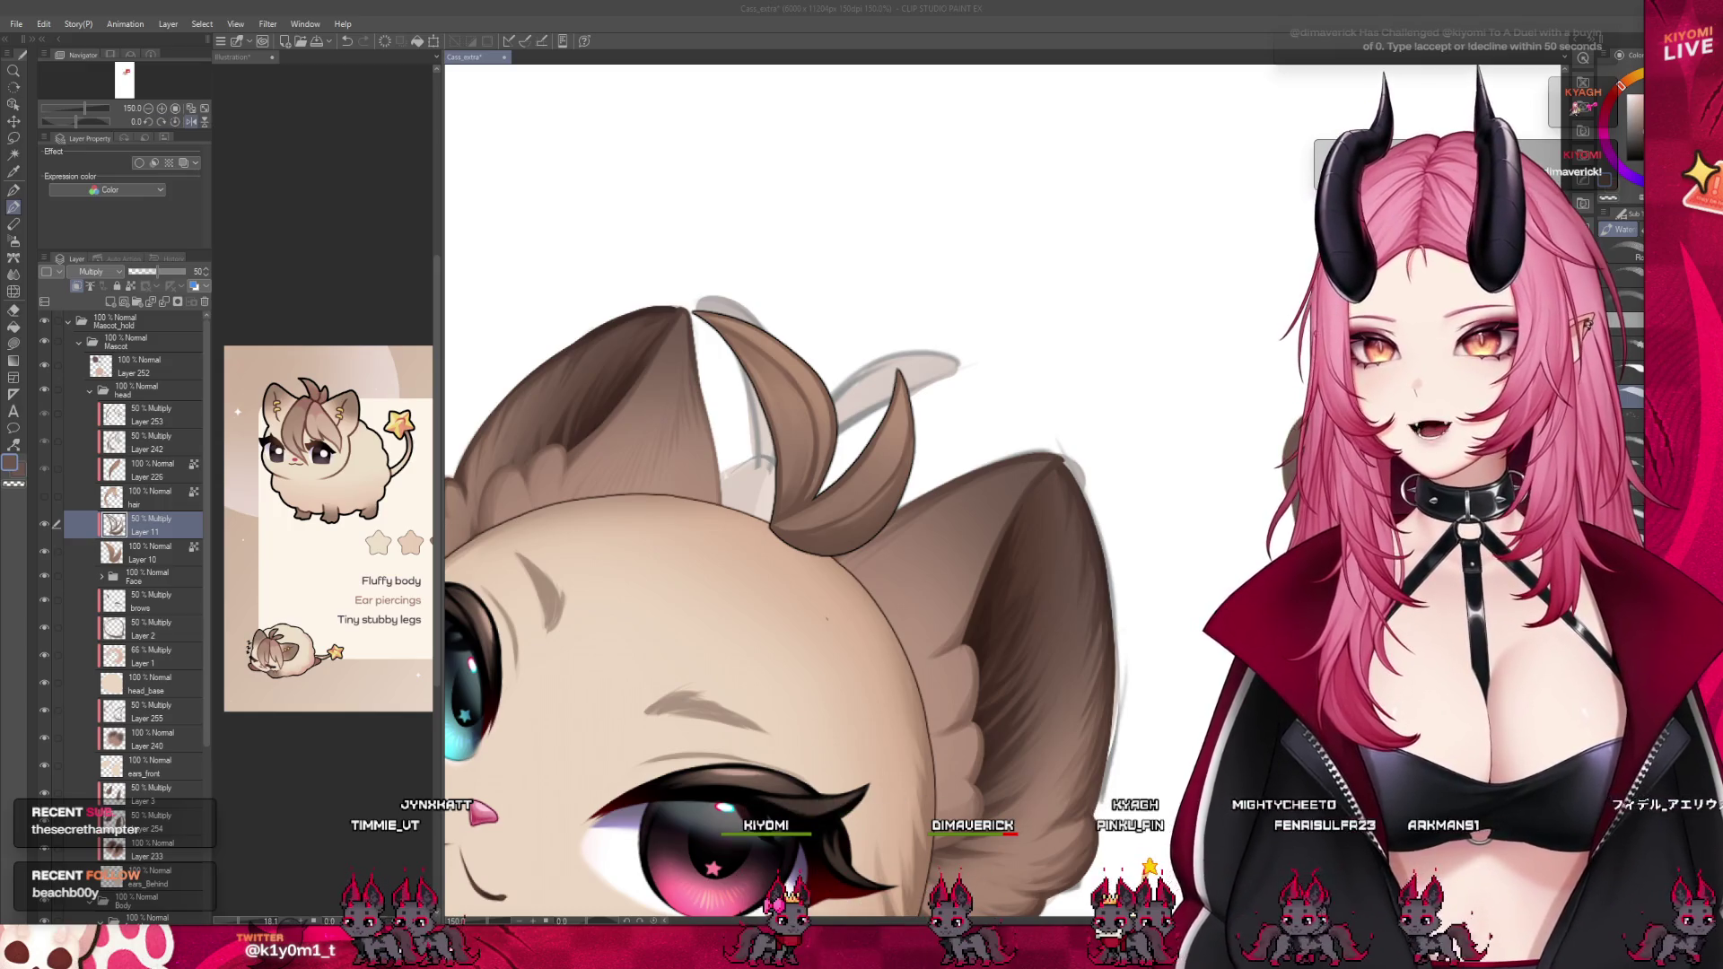
{"action": "scroll", "coordinate": [1095, 325], "scroll_direction": "down", "scroll_amount": 3}
{"action": "scroll", "coordinate": [1095, 325], "scroll_direction": "up", "scroll_amount": 4}
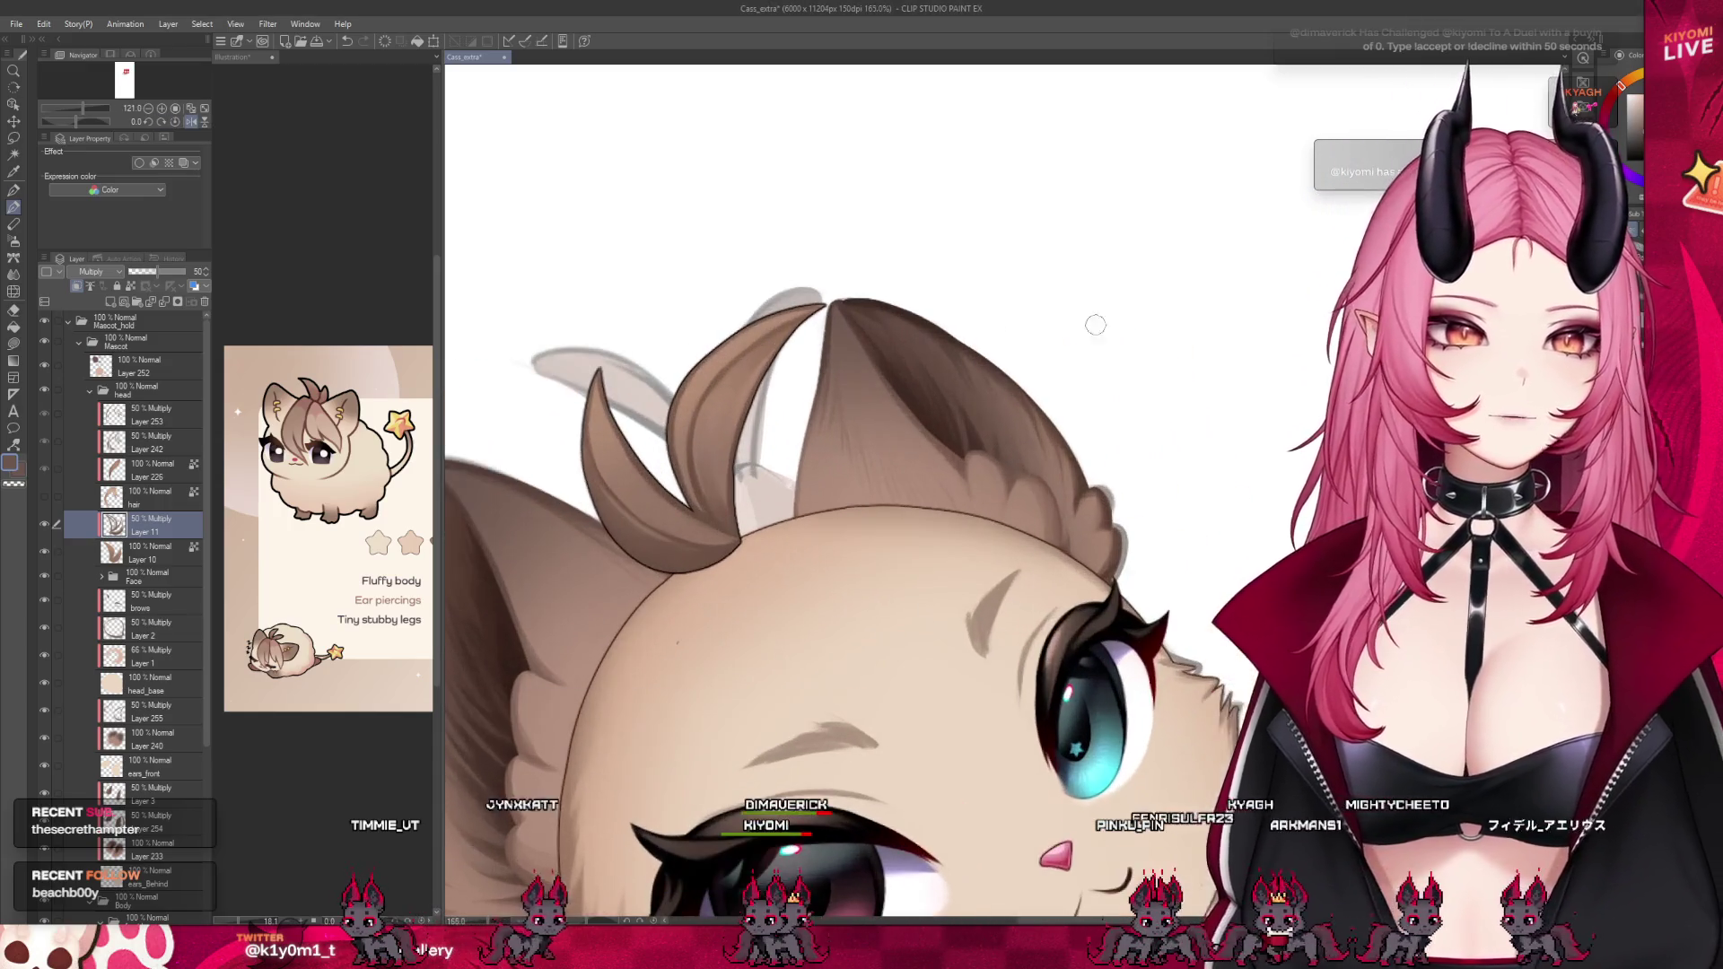
{"action": "left_click", "coordinate": [111, 301]}
{"action": "left_click", "coordinate": [101, 272]}
{"action": "left_click", "coordinate": [95, 305]}
{"action": "left_click", "coordinate": [157, 271]}
{"action": "left_click_drag", "start_coordinate": [609, 355], "coordinate": [692, 342]}
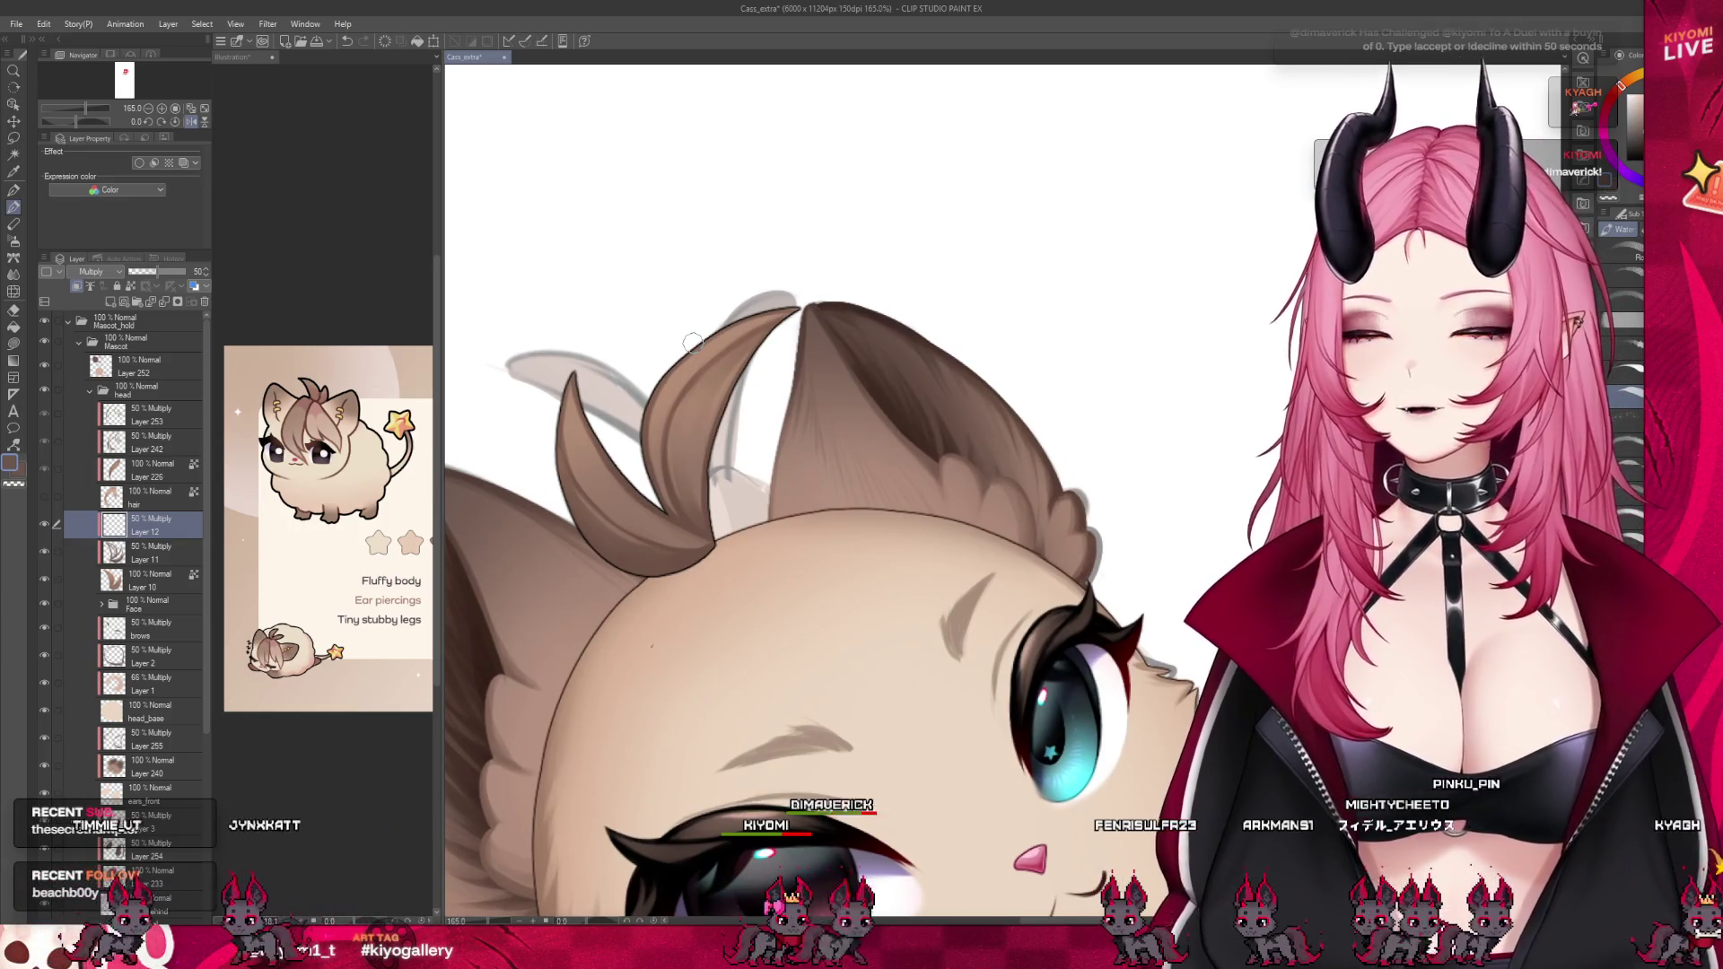